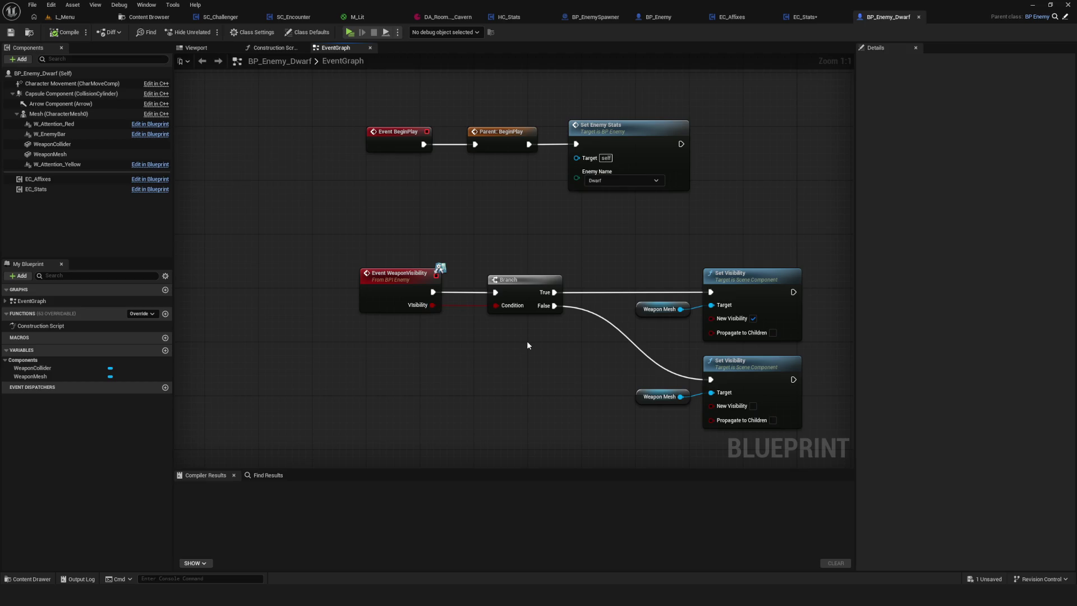
Review BP_Enemy_Dwarf's class defaults: its tags, AI state tree and physics settings
{"action": "left_click_drag", "start_coordinate": [527, 345], "coordinate": [555, 346]}
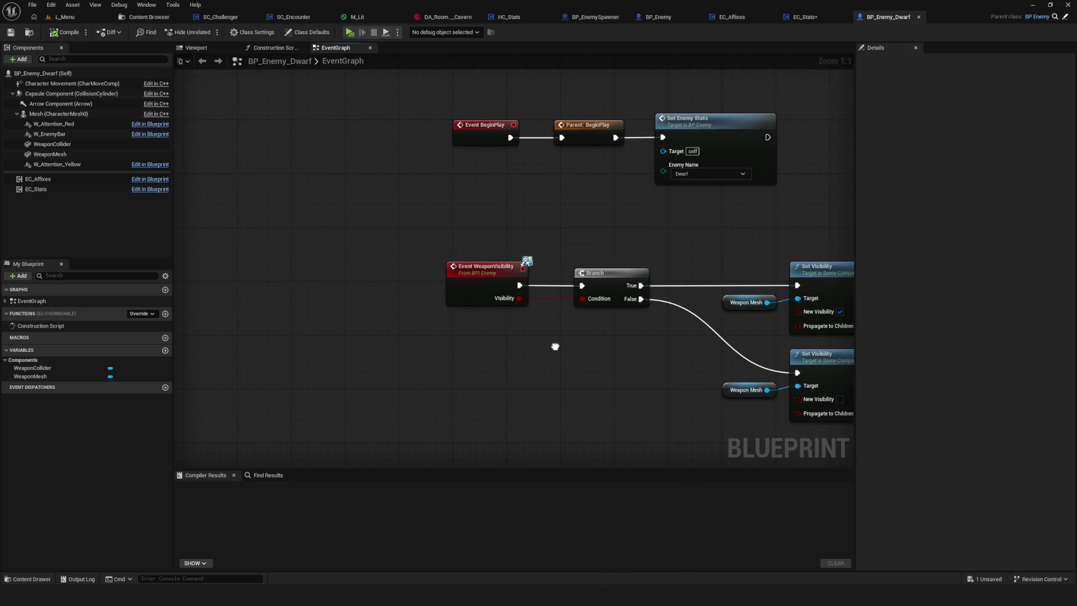
{"action": "left_click_drag", "start_coordinate": [556, 346], "coordinate": [552, 343]}
{"action": "left_click", "coordinate": [308, 32]}
{"action": "scroll", "coordinate": [1010, 292], "scroll_direction": "down", "scroll_amount": 5}
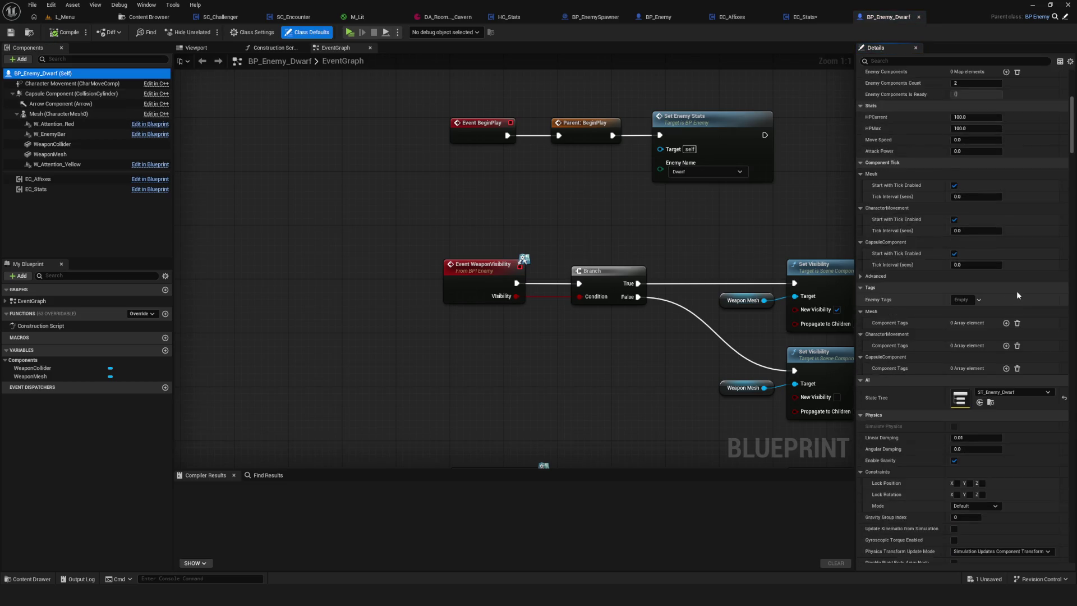
{"action": "scroll", "coordinate": [1016, 290], "scroll_direction": "down", "scroll_amount": 5}
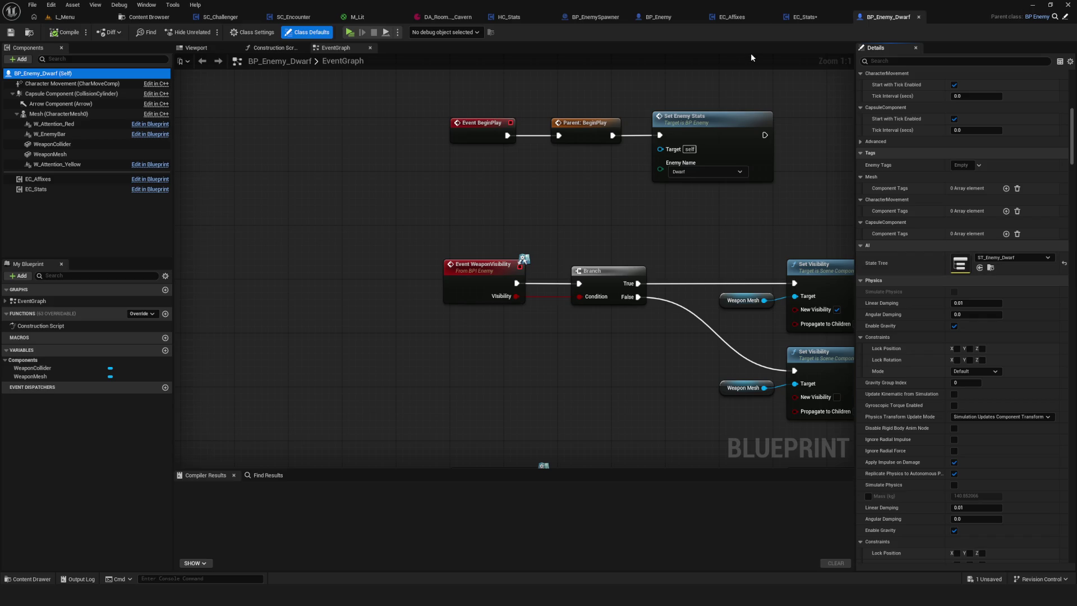
{"action": "left_click_drag", "start_coordinate": [624, 193], "coordinate": [571, 214]}
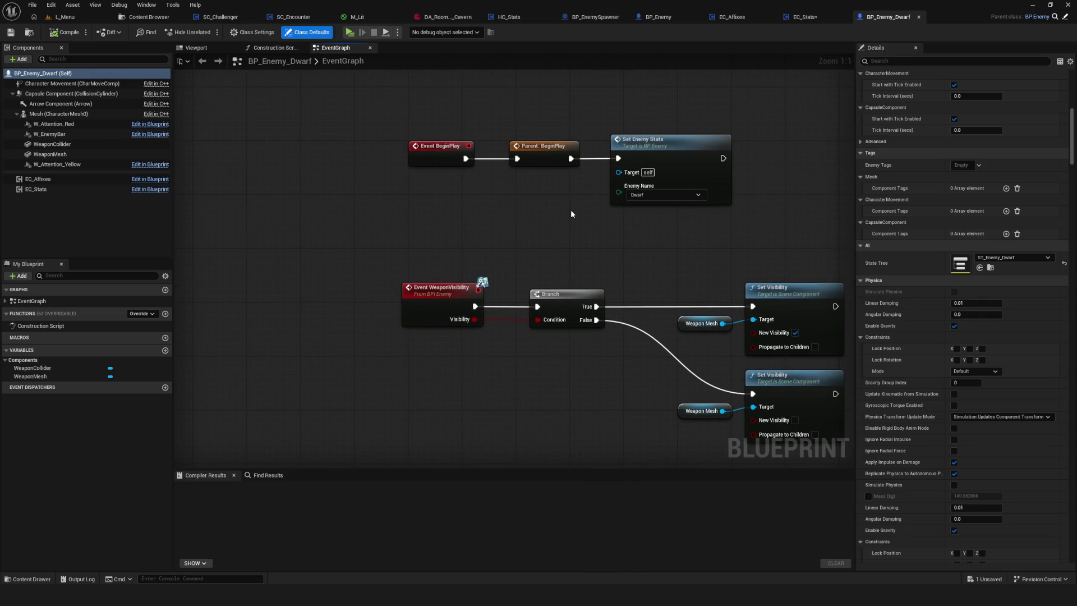
Switch to BP_Enemy and filter its members by 'name', then clear the search
{"action": "left_click", "coordinate": [658, 17]}
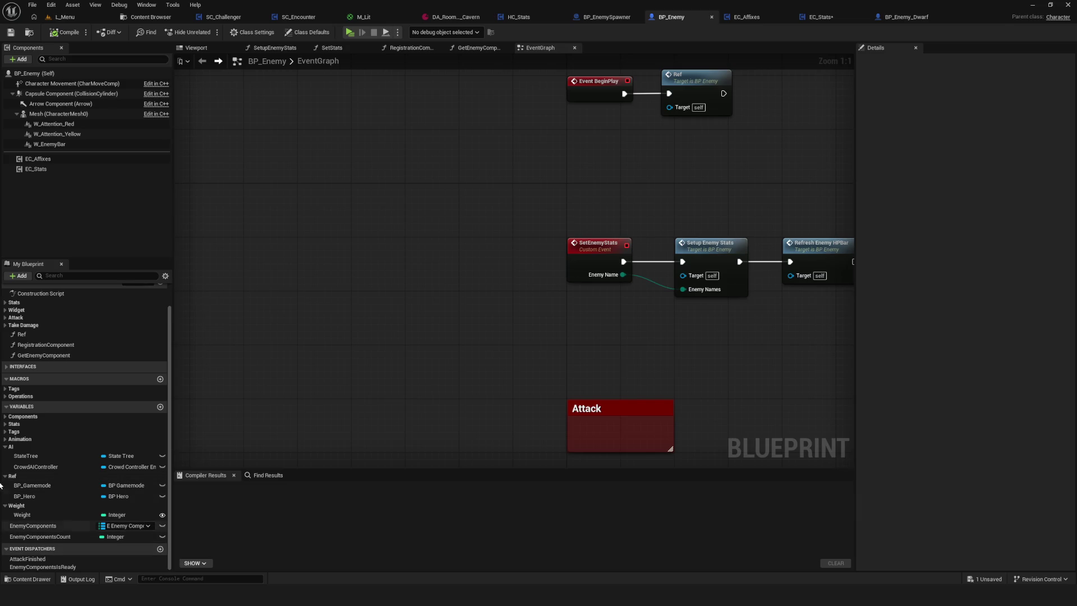
{"action": "left_click", "coordinate": [68, 278]}
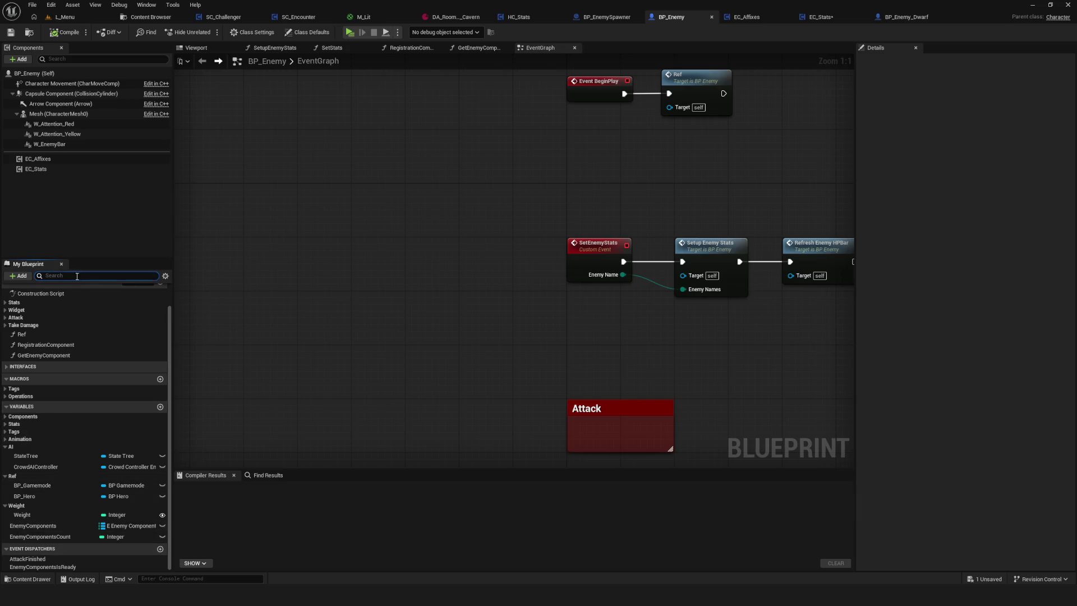
{"action": "type", "text": "name"}
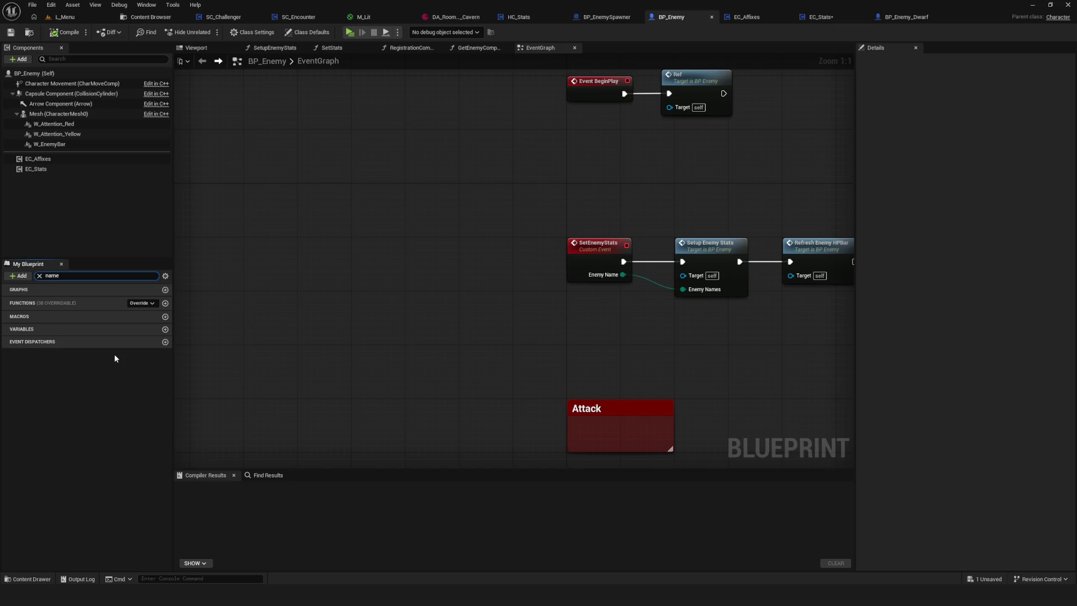
{"action": "key", "text": "ctrl+a"}
{"action": "key", "text": "BackSpace"}
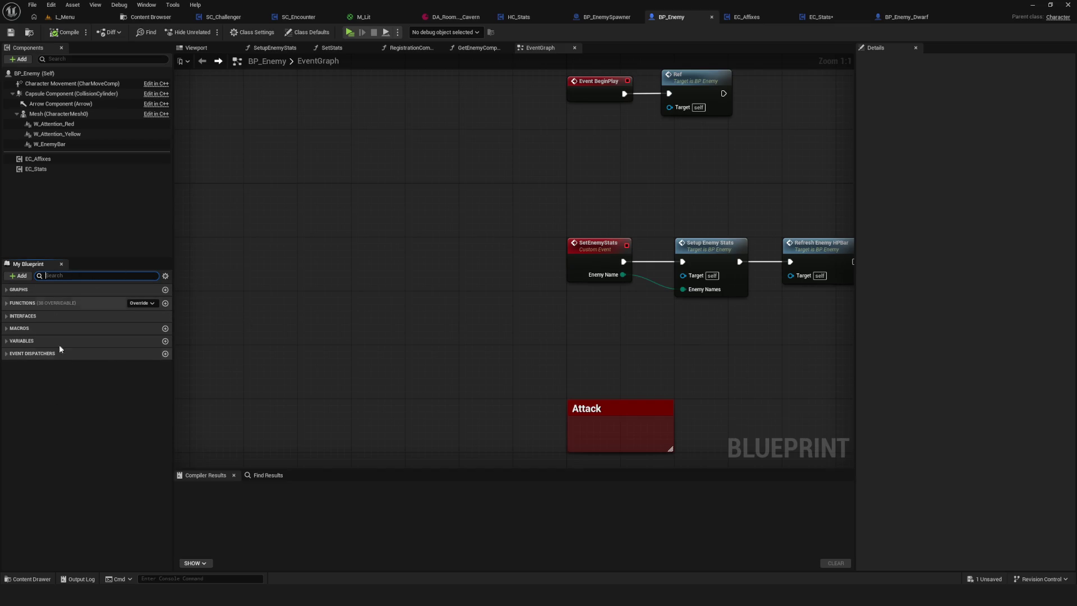
Expand Variables and the Components, Stats, Tags, Animation, AI, Ref and Weight groups
{"action": "left_click", "coordinate": [8, 341]}
{"action": "left_click", "coordinate": [5, 351]}
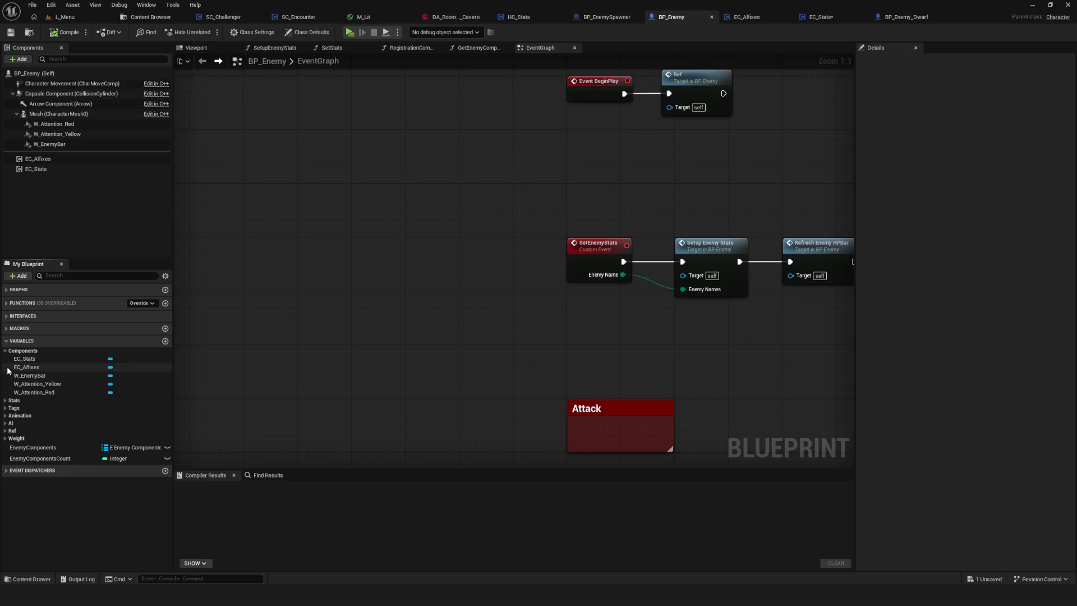
{"action": "left_click", "coordinate": [5, 400]}
{"action": "left_click", "coordinate": [5, 452]}
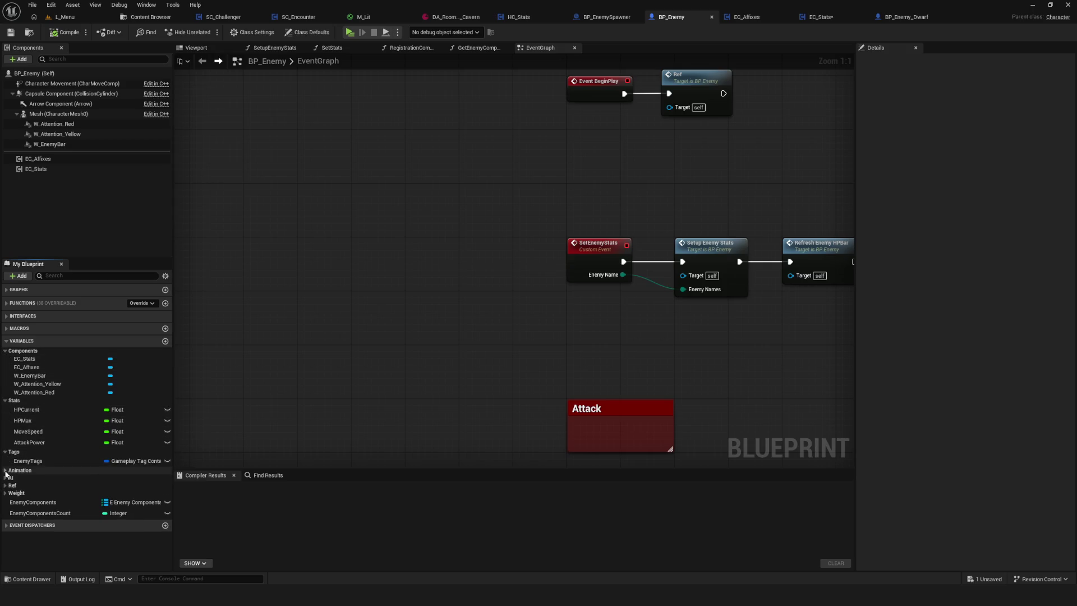
{"action": "left_click", "coordinate": [5, 470]}
{"action": "left_click", "coordinate": [5, 489]}
{"action": "left_click", "coordinate": [5, 517]}
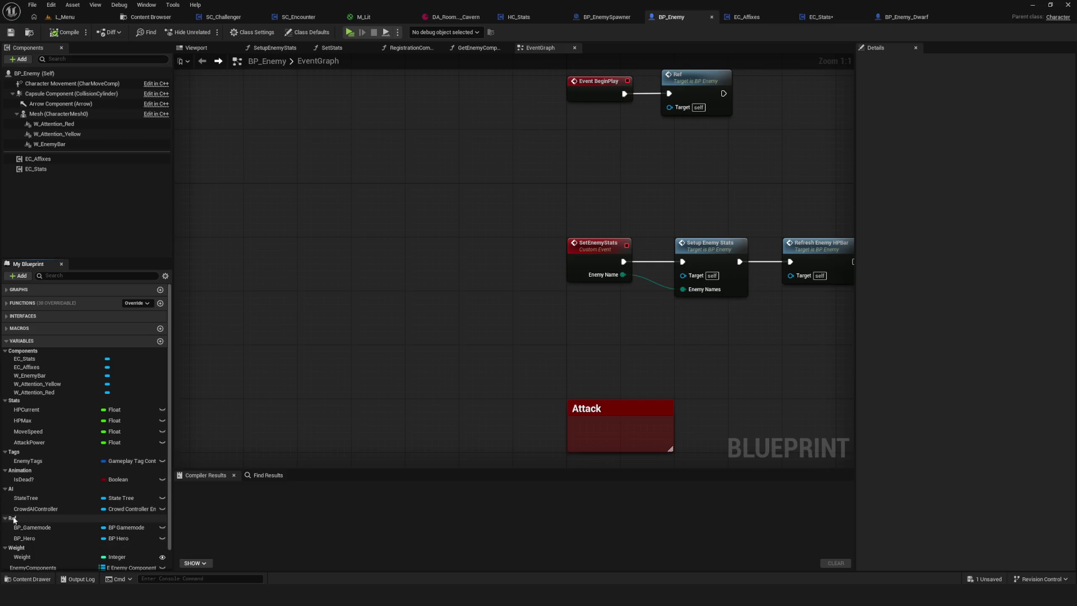
{"action": "left_click", "coordinate": [5, 547]}
{"action": "scroll", "coordinate": [84, 521], "scroll_direction": "down", "scroll_amount": 1}
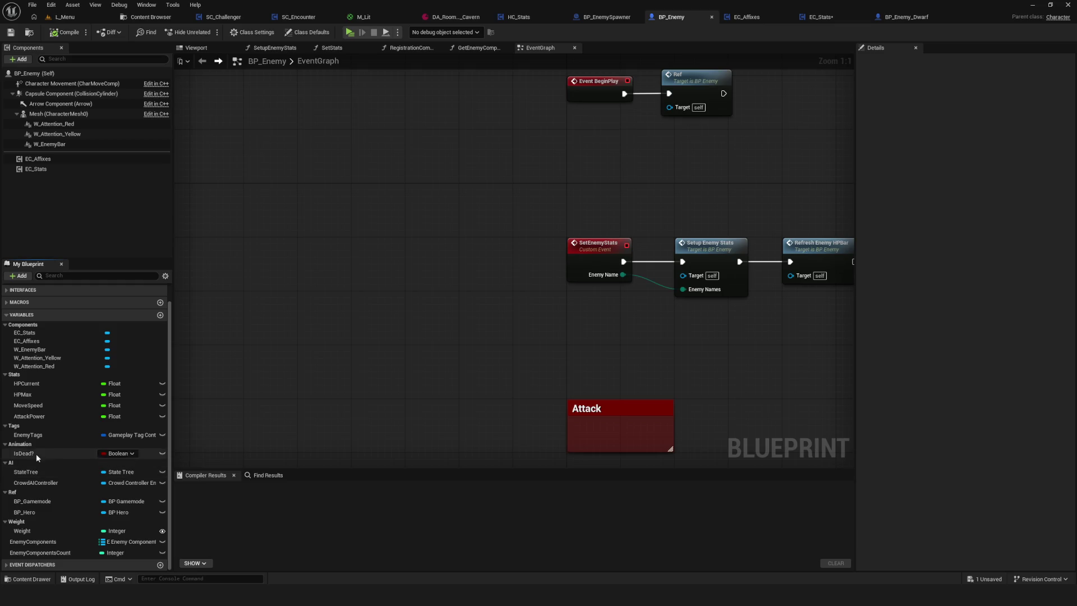
{"action": "scroll", "coordinate": [34, 432], "scroll_direction": "up", "scroll_amount": 1}
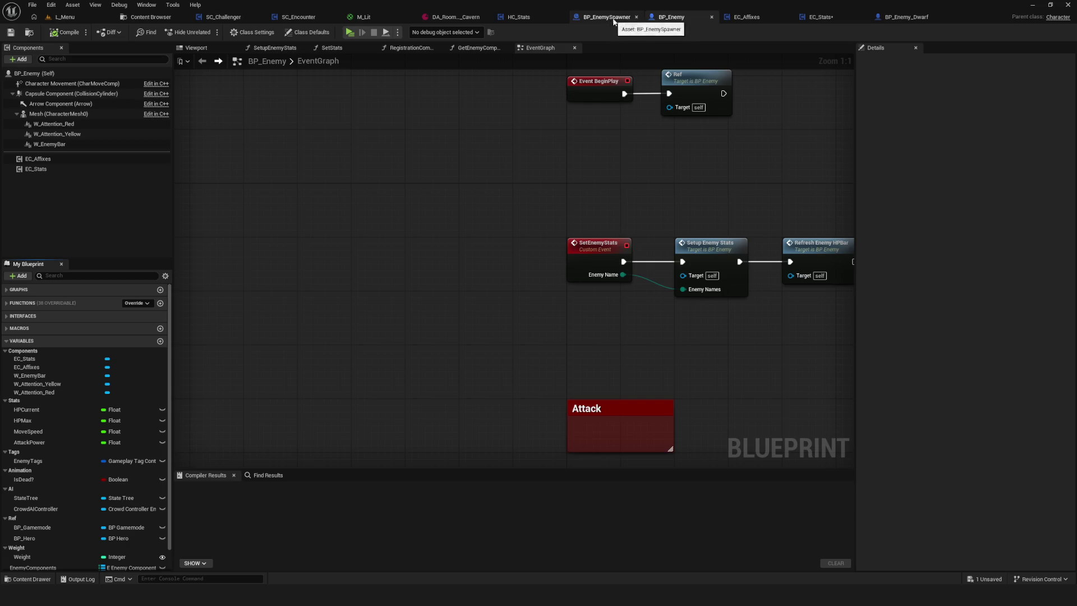
{"action": "left_click_drag", "start_coordinate": [675, 143], "coordinate": [529, 203]}
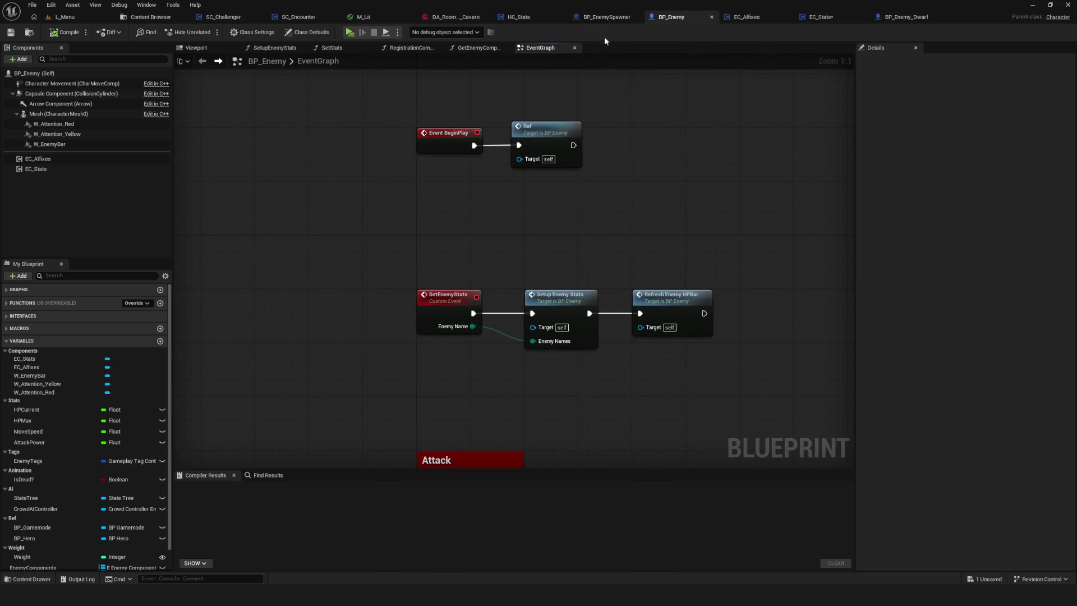
{"action": "left_click_drag", "start_coordinate": [362, 254], "coordinate": [533, 207]}
{"action": "scroll", "coordinate": [115, 449], "scroll_direction": "down", "scroll_amount": 2}
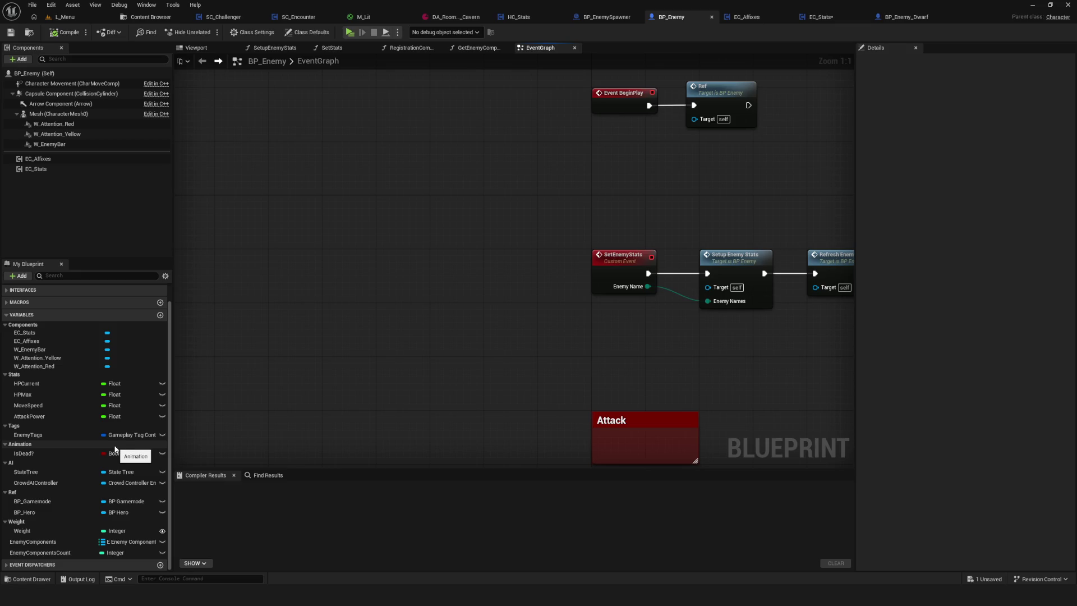
{"action": "scroll", "coordinate": [115, 448], "scroll_direction": "up", "scroll_amount": 2}
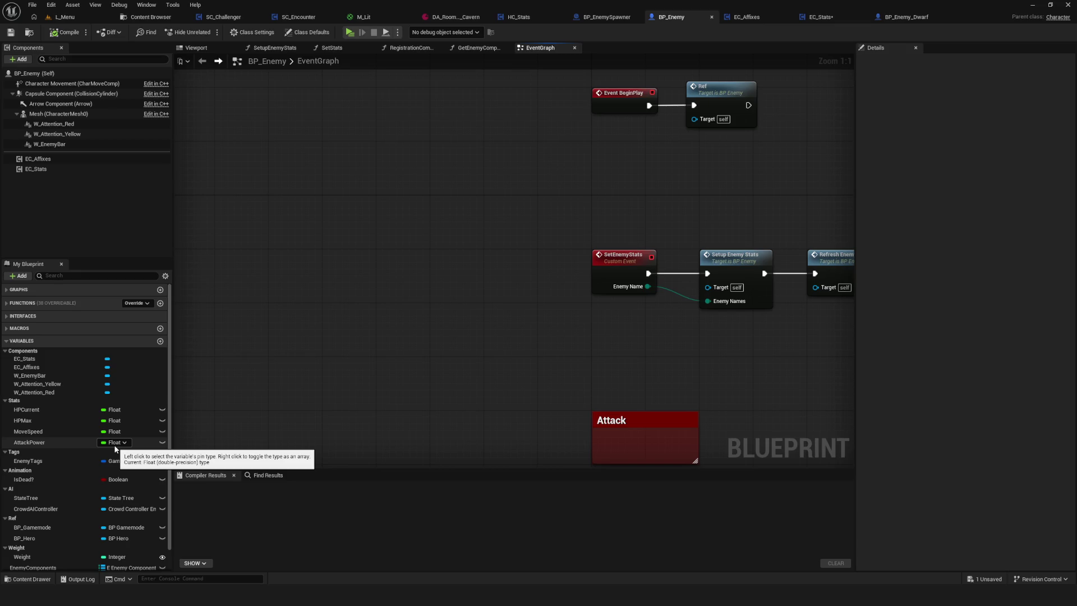
{"action": "scroll", "coordinate": [115, 449], "scroll_direction": "down", "scroll_amount": 1}
{"action": "scroll", "coordinate": [115, 449], "scroll_direction": "up", "scroll_amount": 1}
{"action": "scroll", "coordinate": [115, 449], "scroll_direction": "down", "scroll_amount": 1}
{"action": "scroll", "coordinate": [115, 448], "scroll_direction": "up", "scroll_amount": 1}
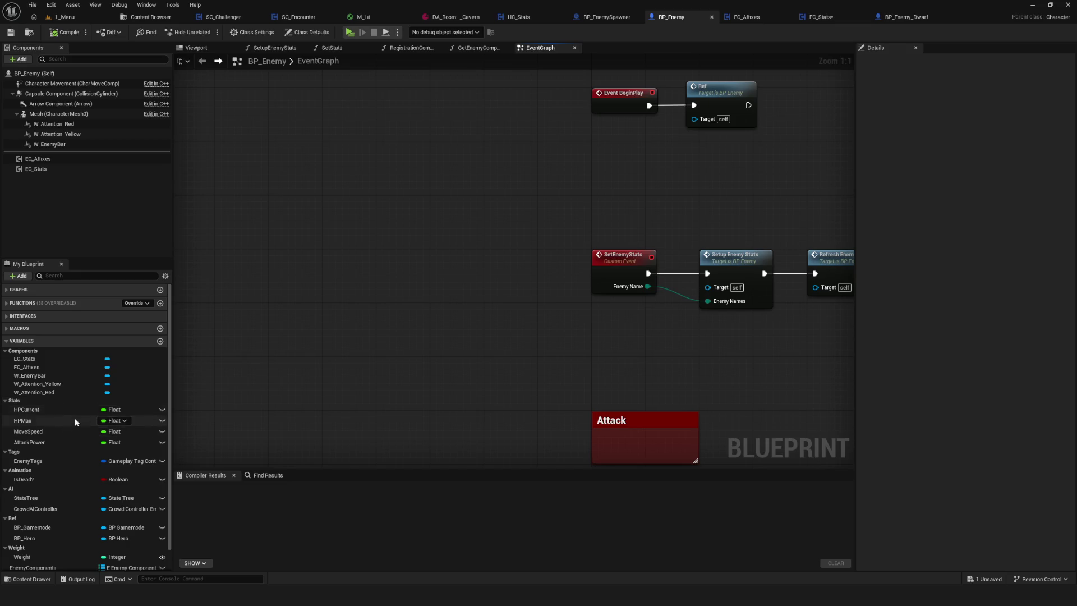
{"action": "scroll", "coordinate": [60, 462], "scroll_direction": "down", "scroll_amount": 2}
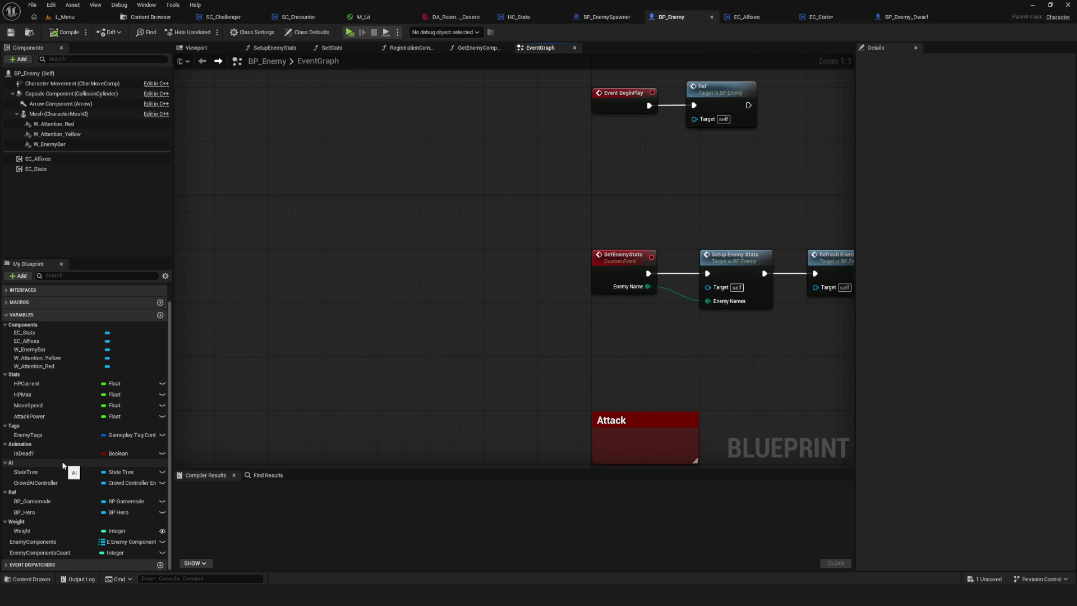
{"action": "scroll", "coordinate": [52, 416], "scroll_direction": "up", "scroll_amount": 2}
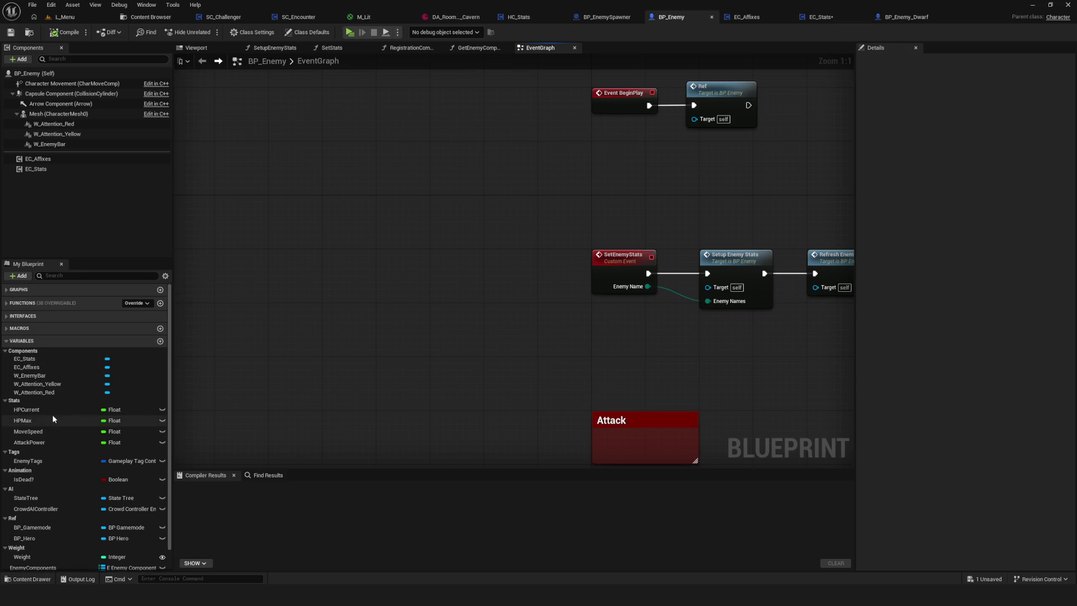
{"action": "scroll", "coordinate": [54, 418], "scroll_direction": "down", "scroll_amount": 2}
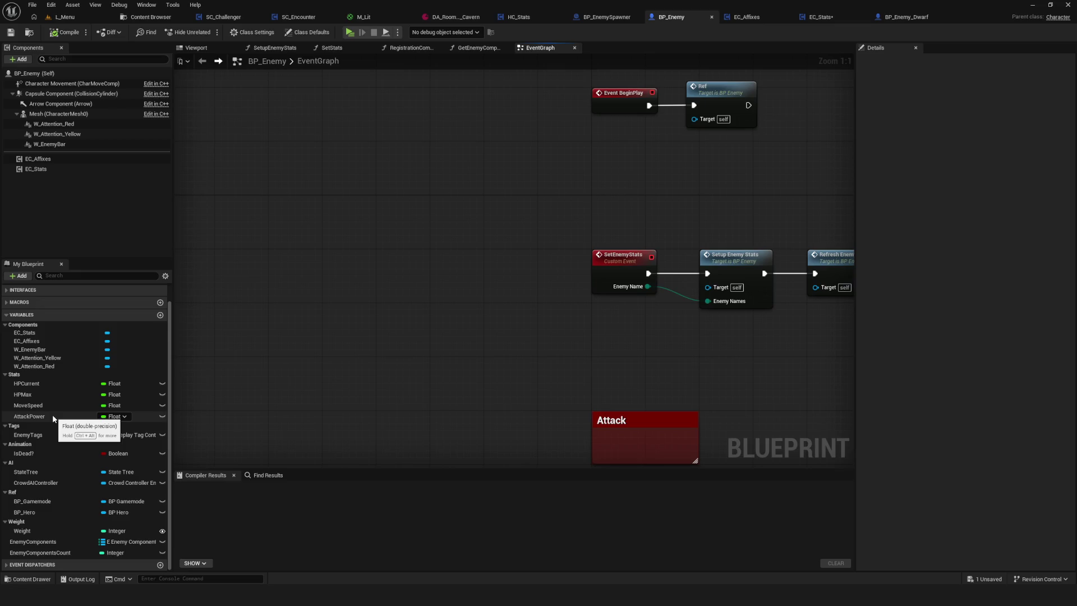
{"action": "scroll", "coordinate": [53, 418], "scroll_direction": "up", "scroll_amount": 2}
{"action": "scroll", "coordinate": [54, 418], "scroll_direction": "down", "scroll_amount": 2}
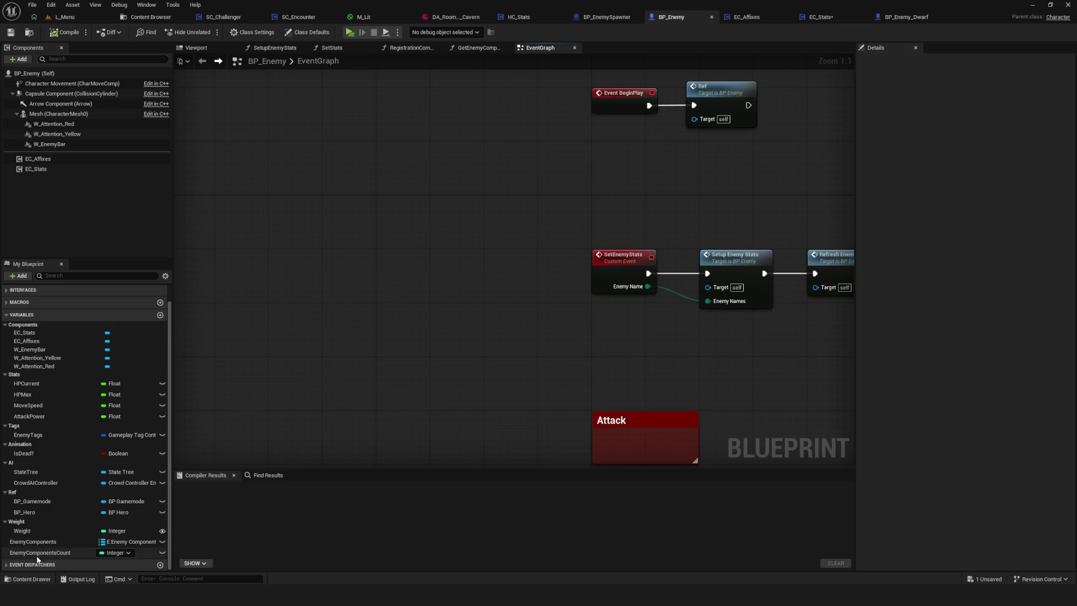
{"action": "scroll", "coordinate": [59, 381], "scroll_direction": "up", "scroll_amount": 2}
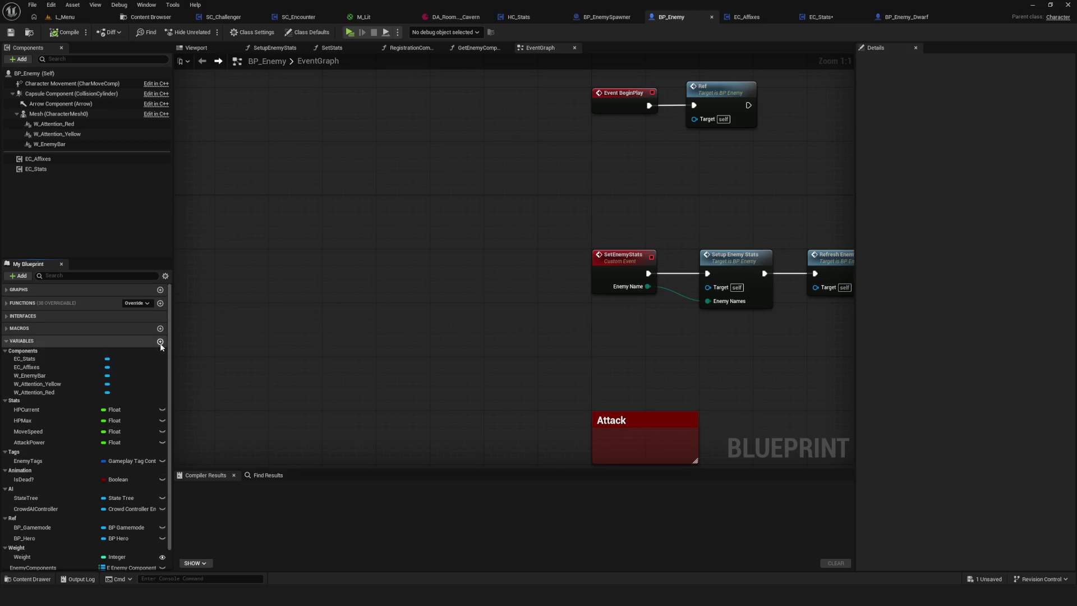
Add a new BP_Enemy variable named EnemyName
{"action": "left_click", "coordinate": [161, 338]}
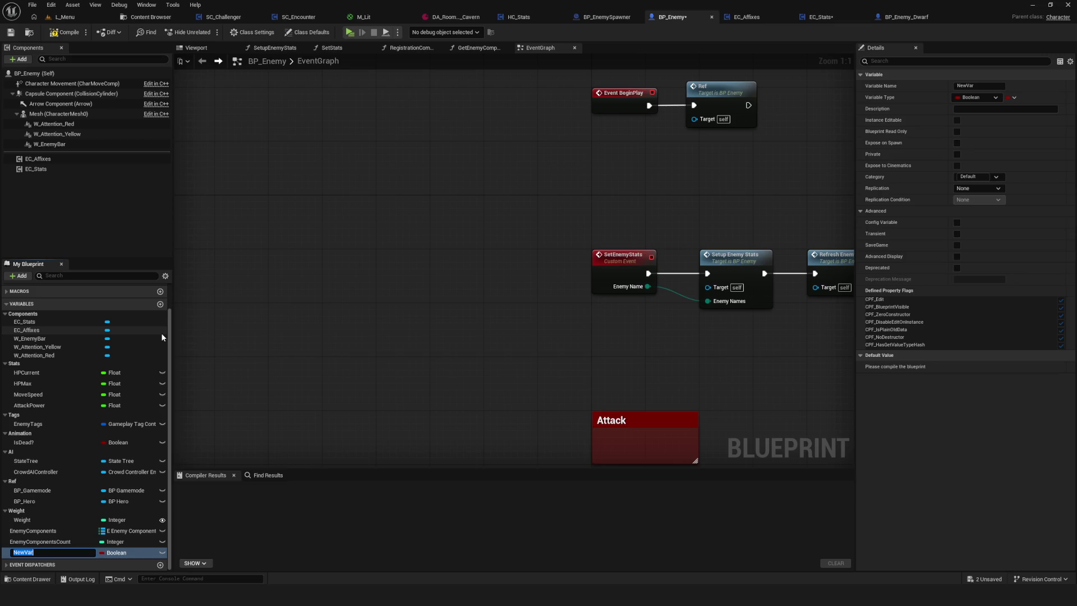
{"action": "type", "text": "Enemy"}
{"action": "type", "text": "Name"}
{"action": "key", "text": "Return"}
Set EnemyName's type to E Enemy Names and compile the blueprint
{"action": "left_click", "coordinate": [128, 553]}
{"action": "type", "text": "E"}
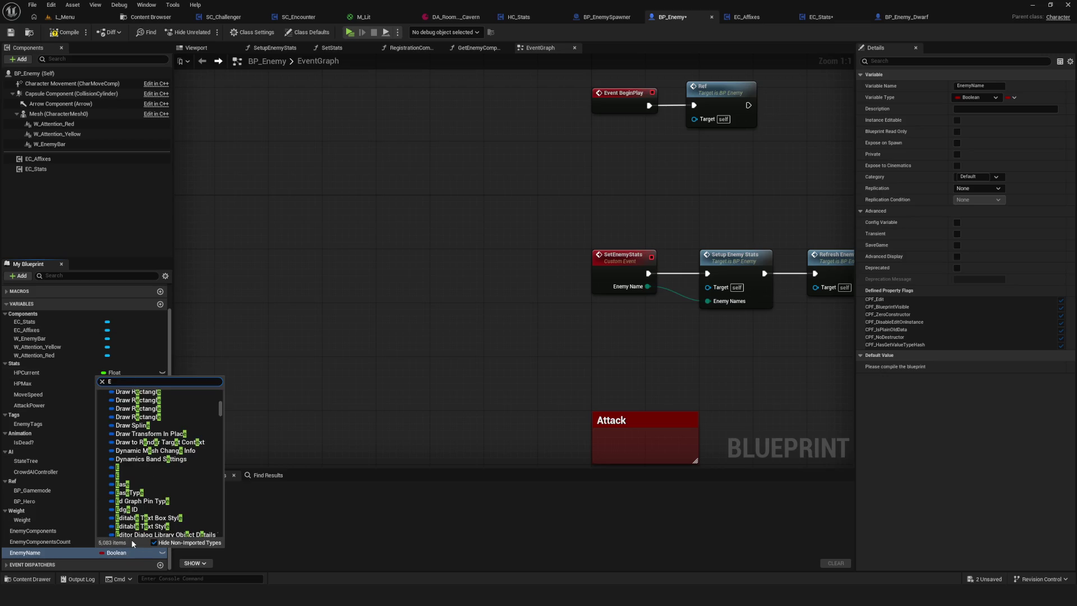
{"action": "type", "text": "nemyName"}
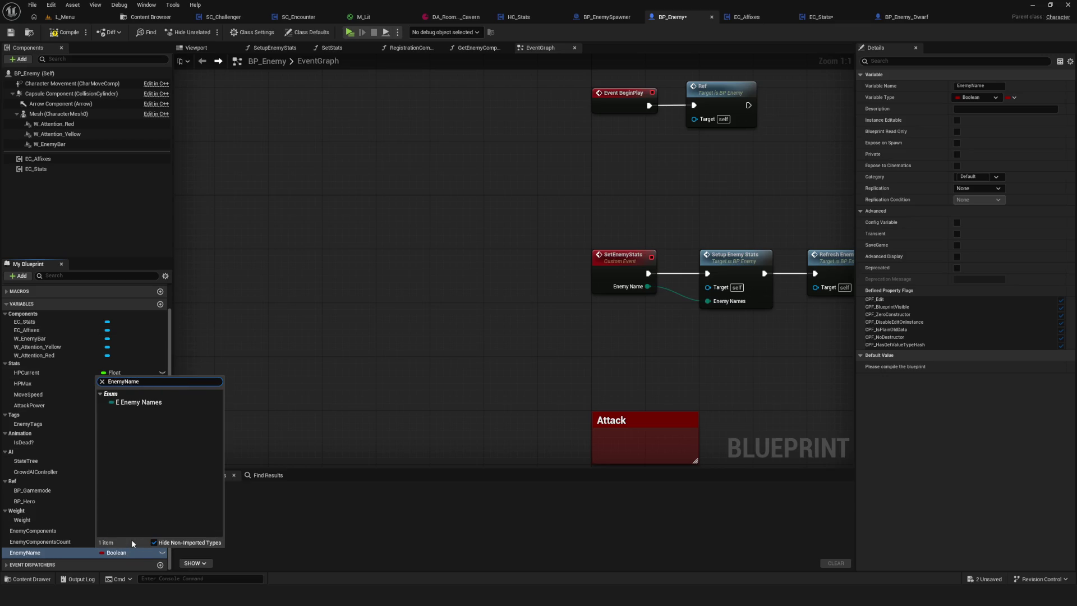
{"action": "left_click", "coordinate": [137, 402]}
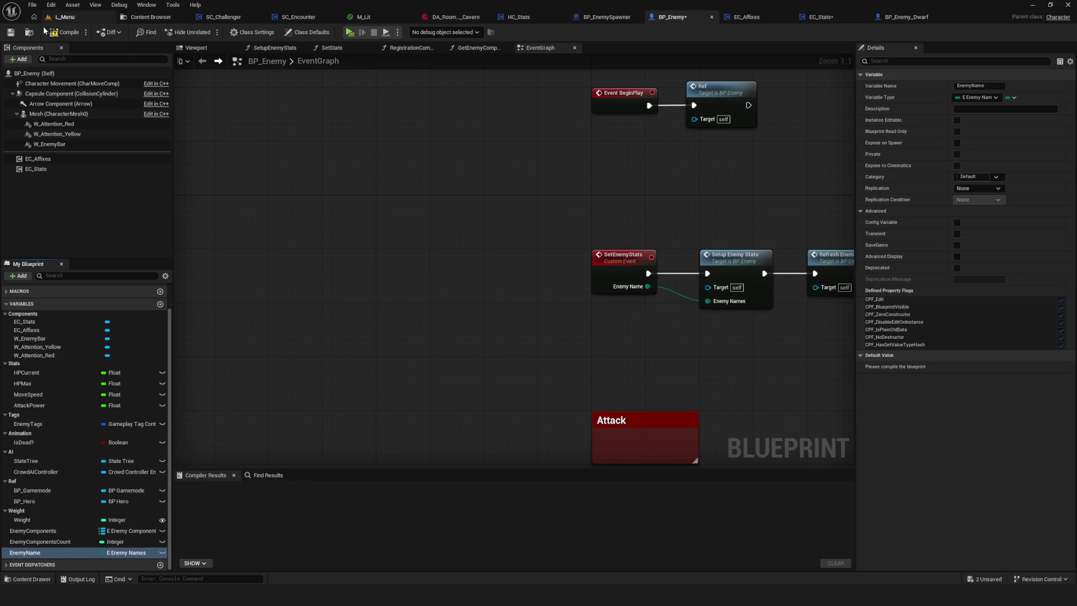
{"action": "left_click", "coordinate": [11, 33]}
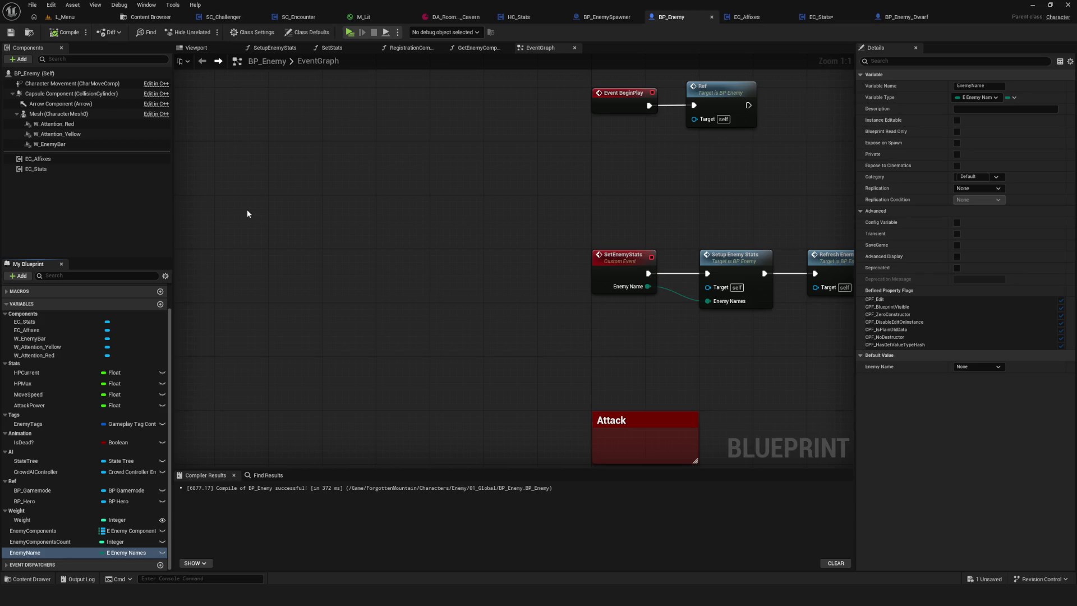
{"action": "scroll", "coordinate": [89, 393], "scroll_direction": "up", "scroll_amount": 2}
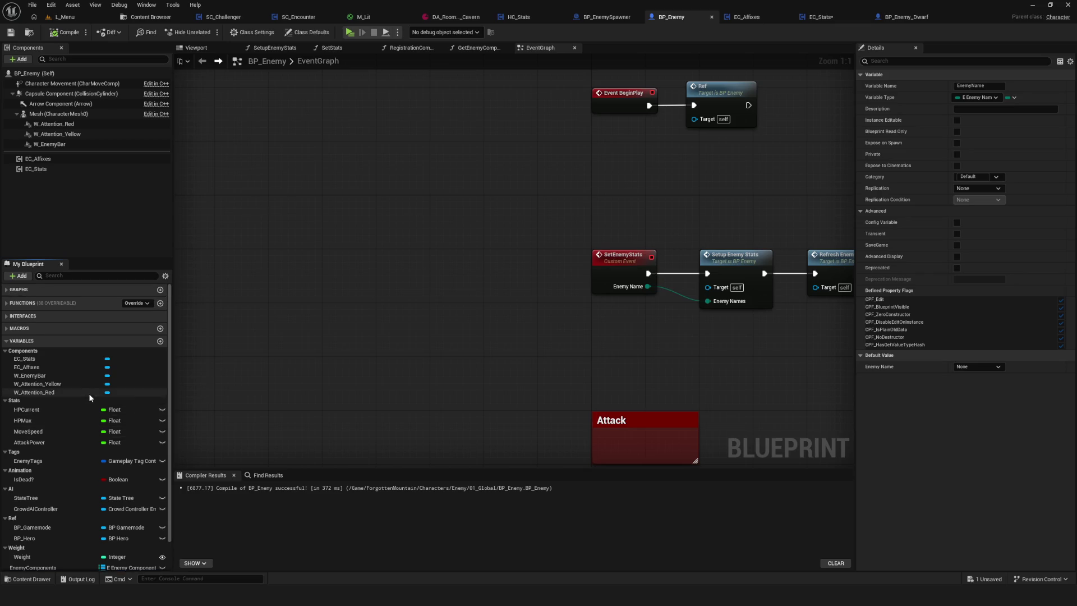
Inspect the StateTree and CrowdAIController variable details in BP_Enemy
{"action": "scroll", "coordinate": [91, 399], "scroll_direction": "down", "scroll_amount": 2}
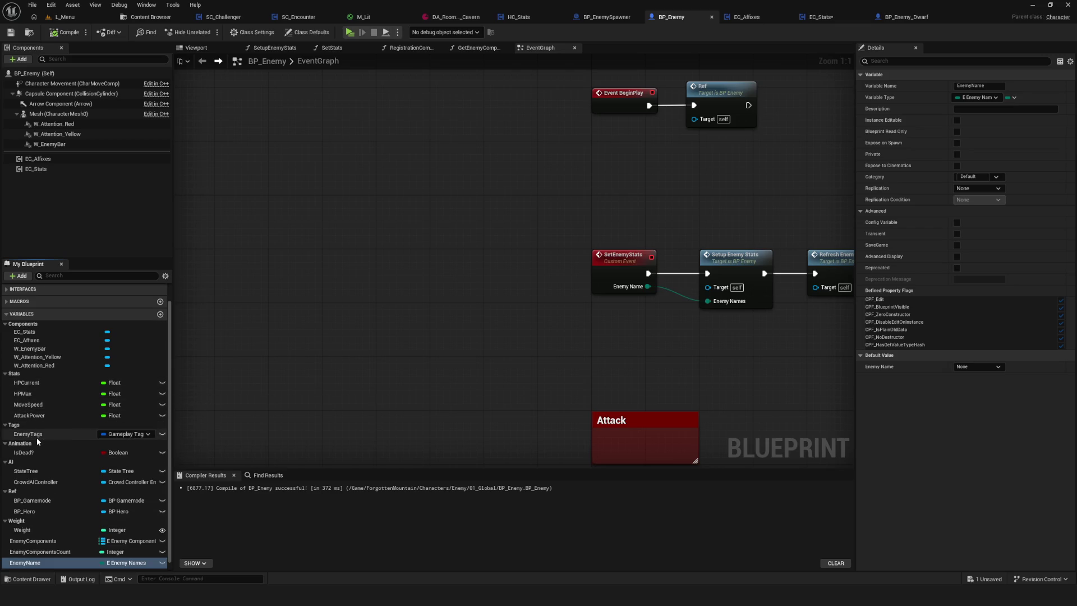
{"action": "scroll", "coordinate": [34, 453], "scroll_direction": "down", "scroll_amount": 1}
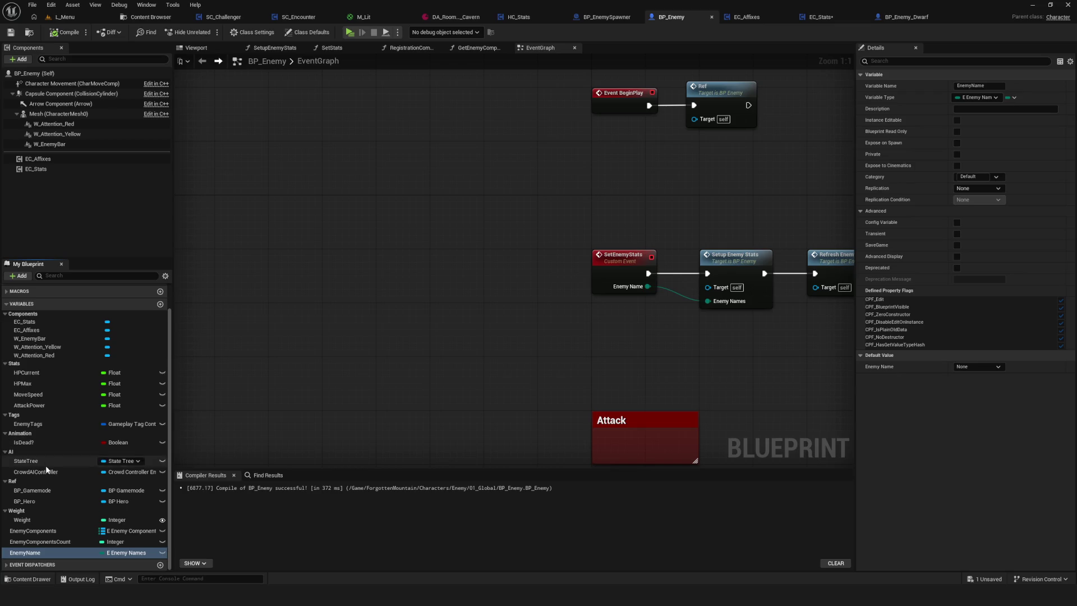
{"action": "left_click", "coordinate": [34, 463]}
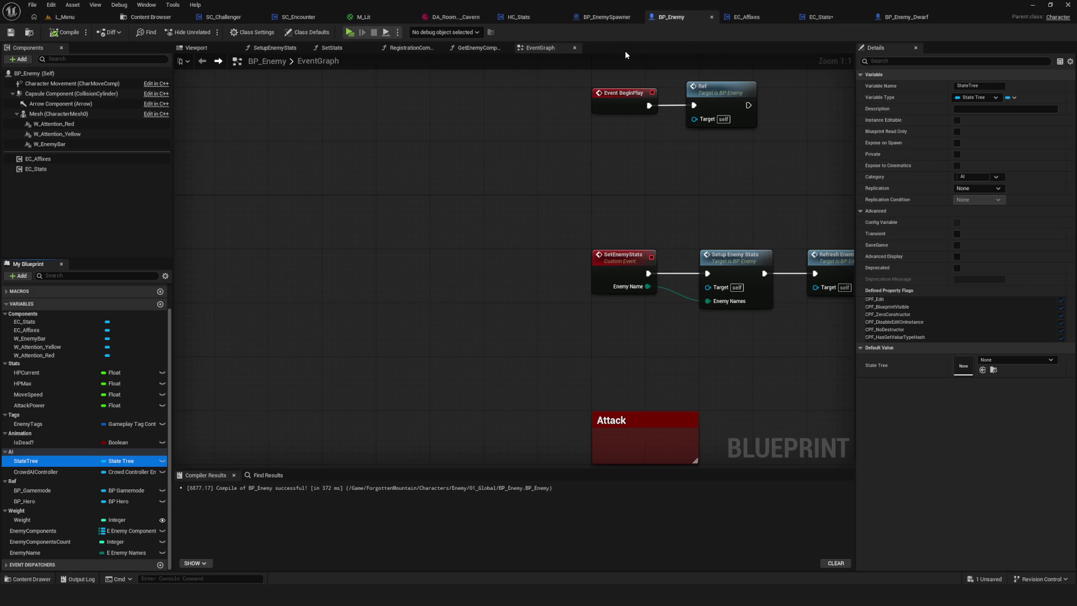
{"action": "left_click_drag", "start_coordinate": [601, 70], "coordinate": [546, 106]}
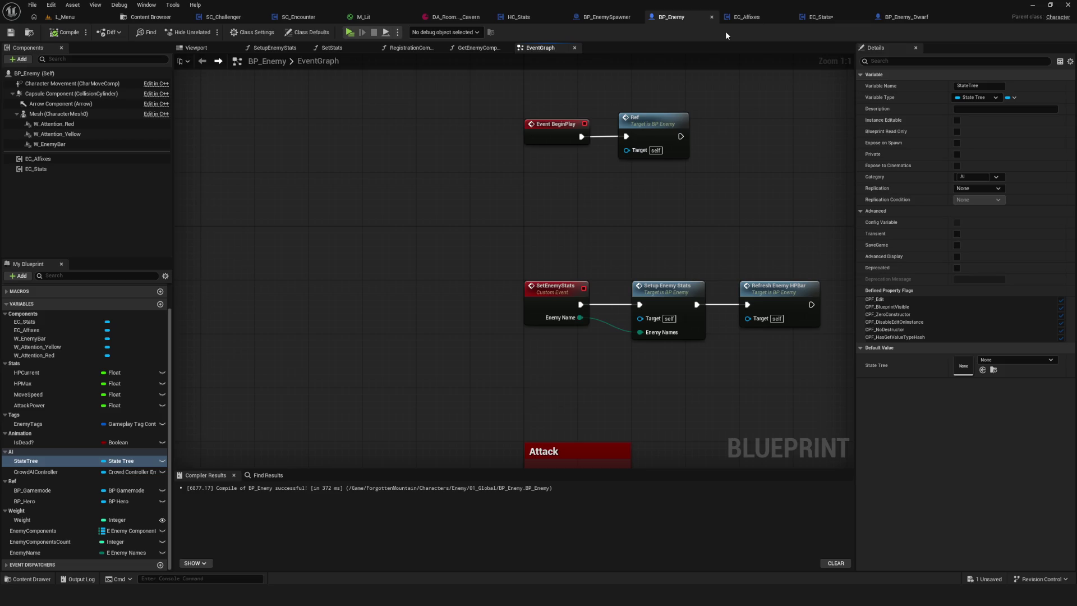
{"action": "left_click", "coordinate": [42, 471]}
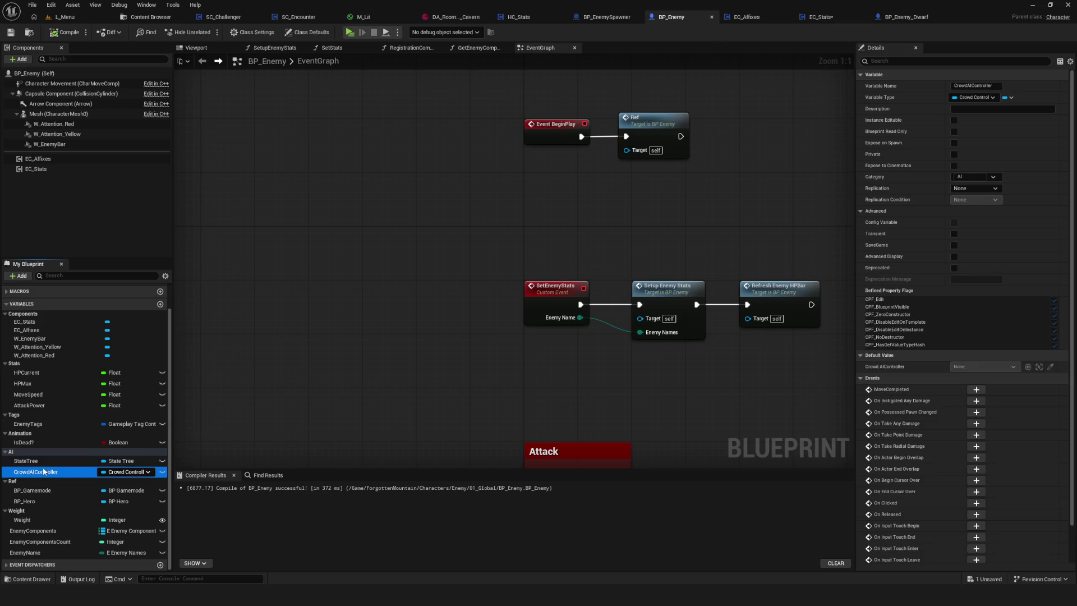
{"action": "left_click", "coordinate": [34, 460]}
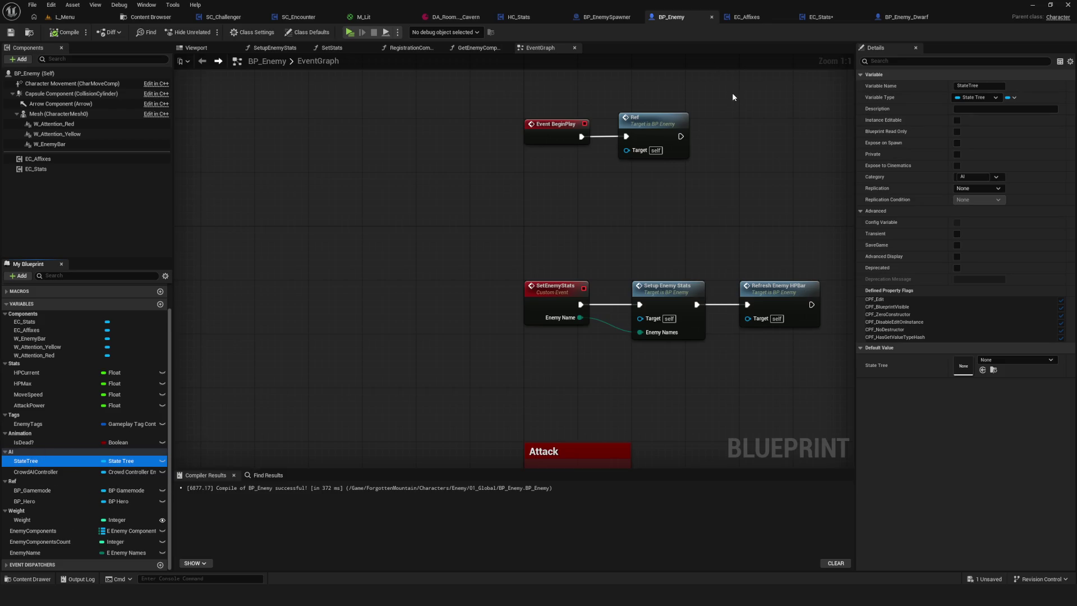
{"action": "left_click_drag", "start_coordinate": [732, 92], "coordinate": [640, 117]}
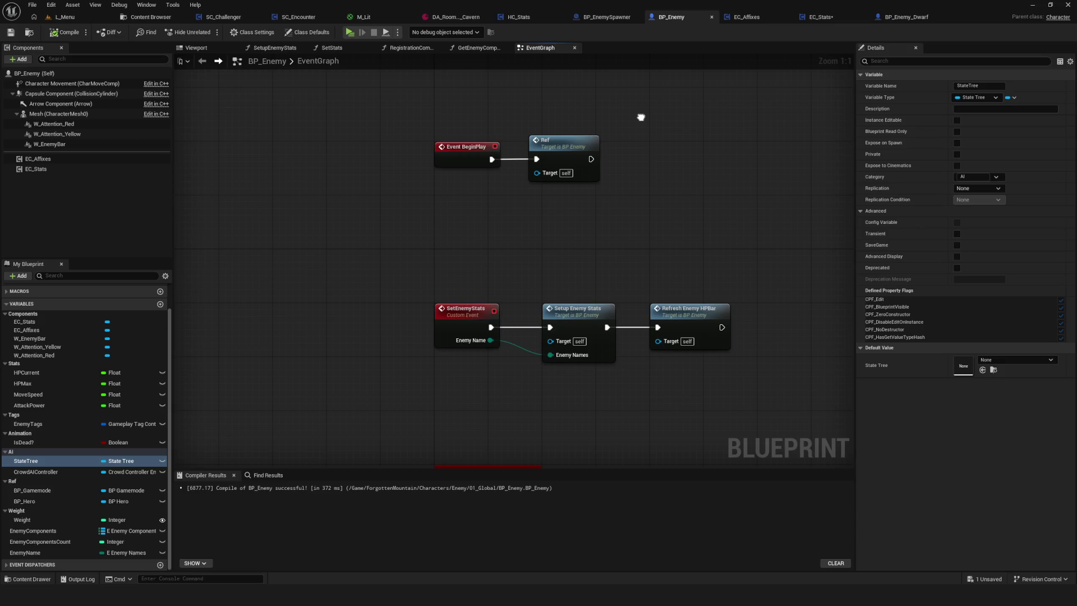
{"action": "left_click_drag", "start_coordinate": [641, 118], "coordinate": [642, 118]}
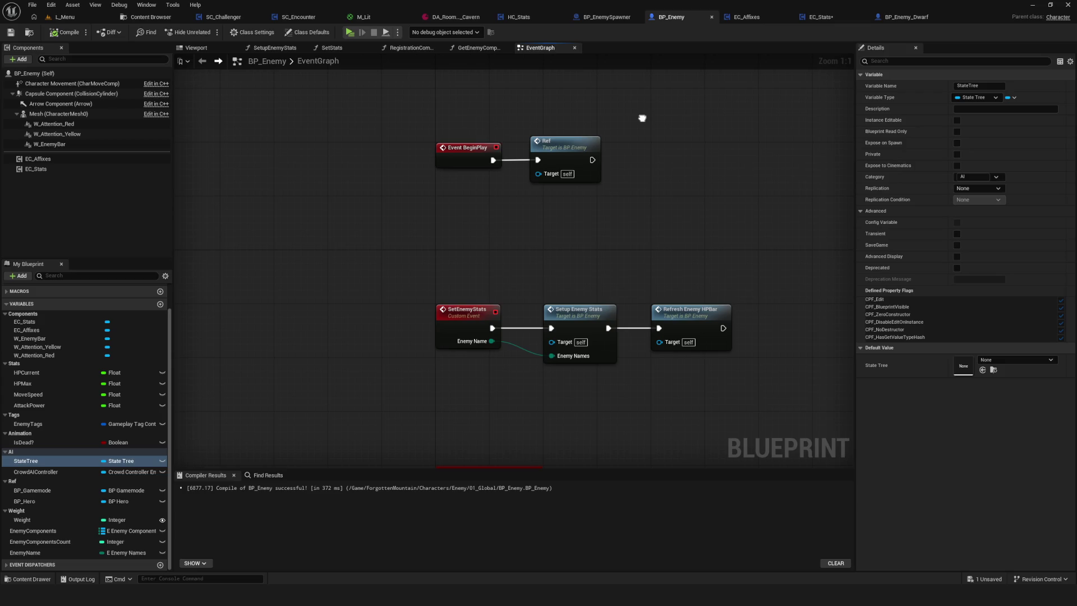
{"action": "left_click_drag", "start_coordinate": [642, 118], "coordinate": [641, 116]}
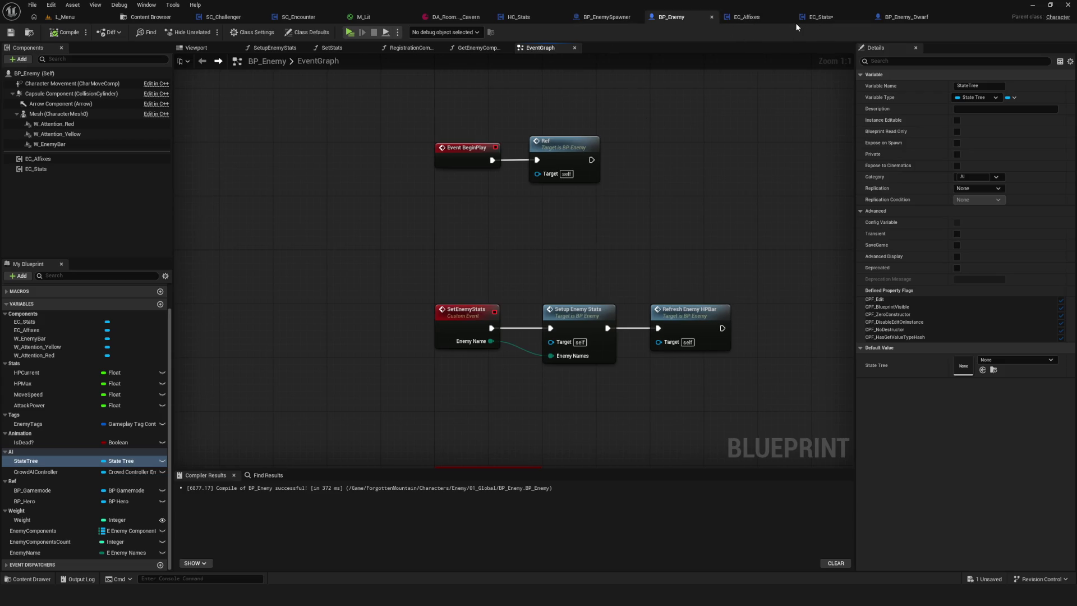
Compare the BP_Enemy_Dwarf, EC_Affixes and EC_Stats blueprints before returning to BP_Enemy
{"action": "left_click", "coordinate": [911, 16]}
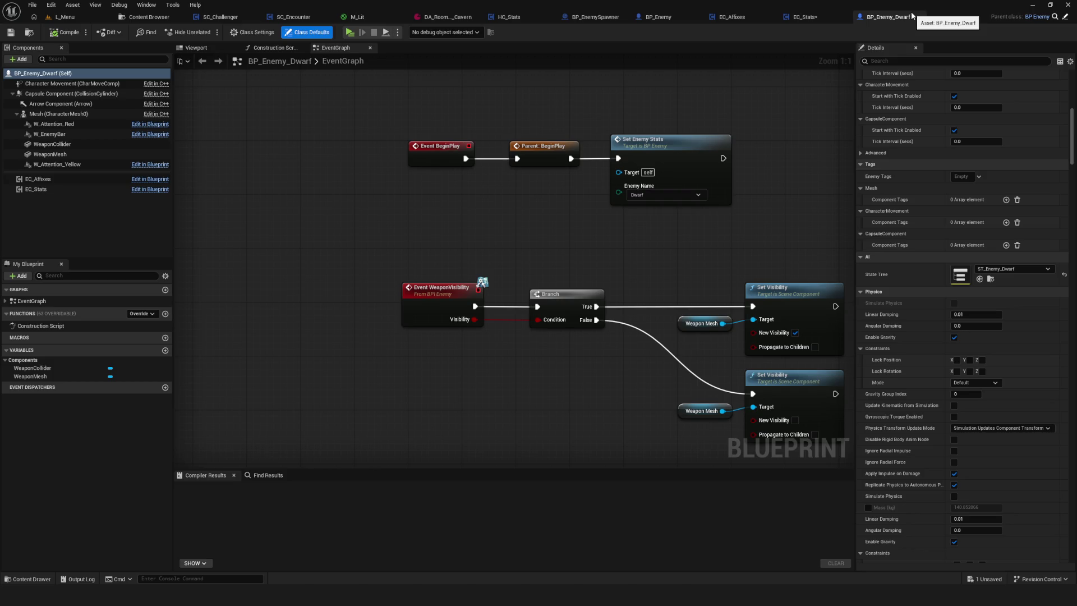
{"action": "left_click", "coordinate": [725, 18]}
{"action": "left_click", "coordinate": [798, 19]}
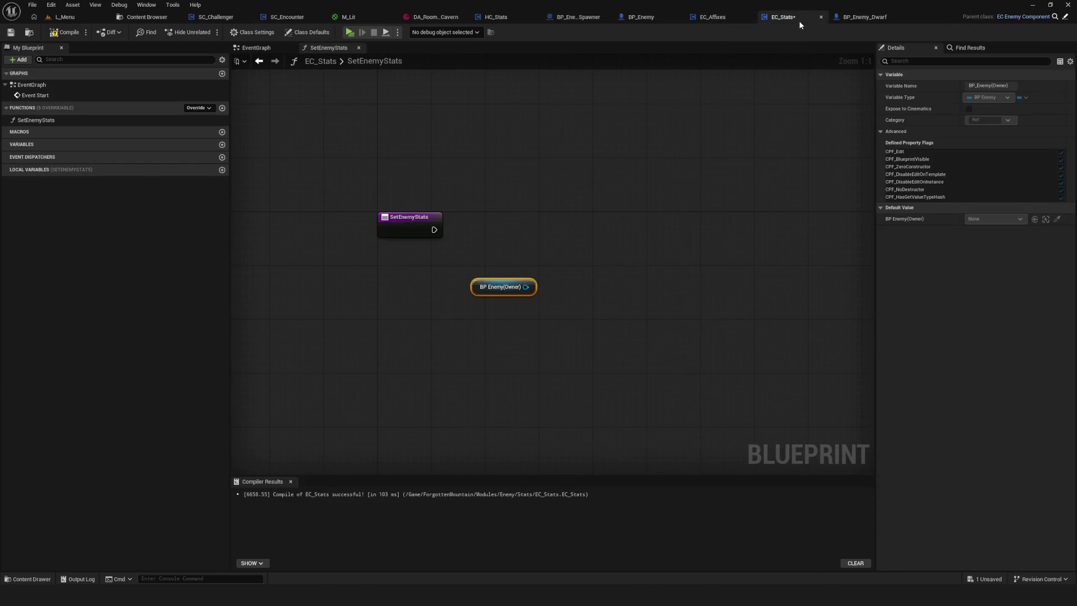
{"action": "left_click", "coordinate": [703, 20]}
{"action": "left_click", "coordinate": [650, 19]}
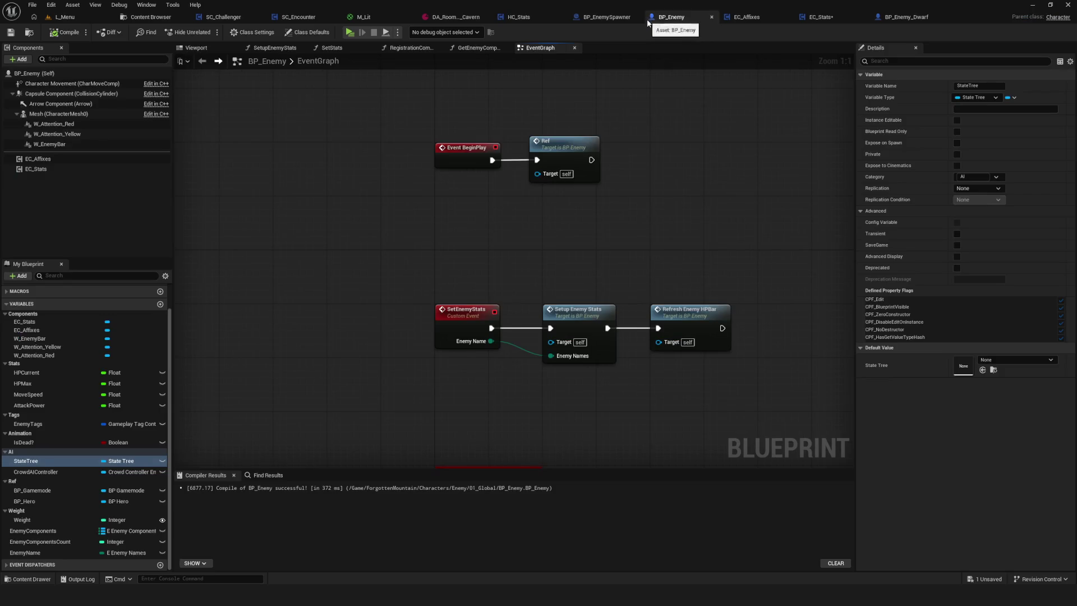
Select the StateTree variable and open its Category dropdown
{"action": "left_click", "coordinate": [33, 471]}
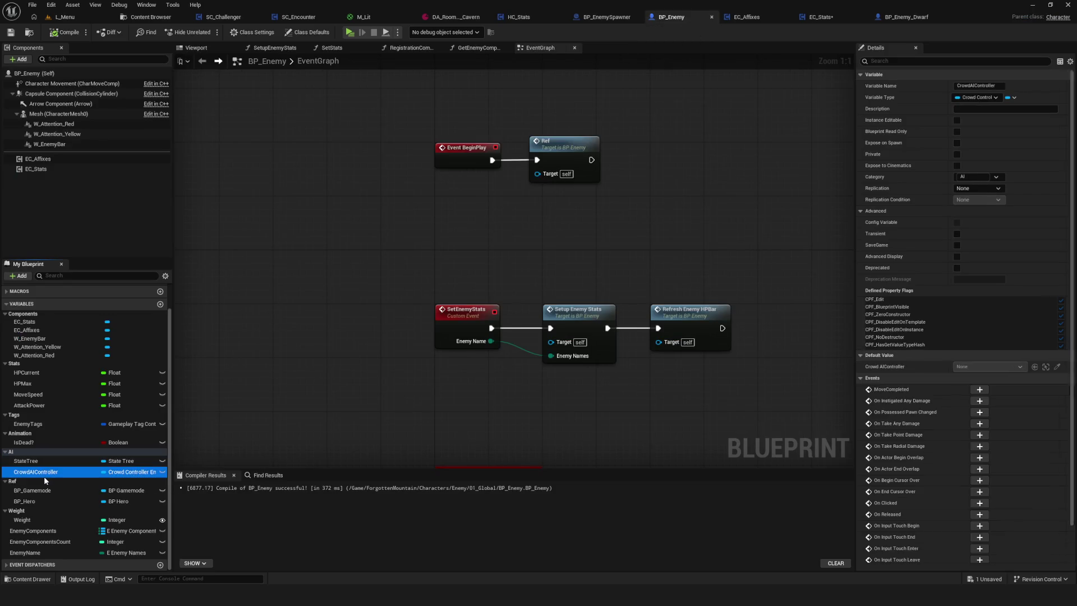
{"action": "double_click", "coordinate": [49, 460]}
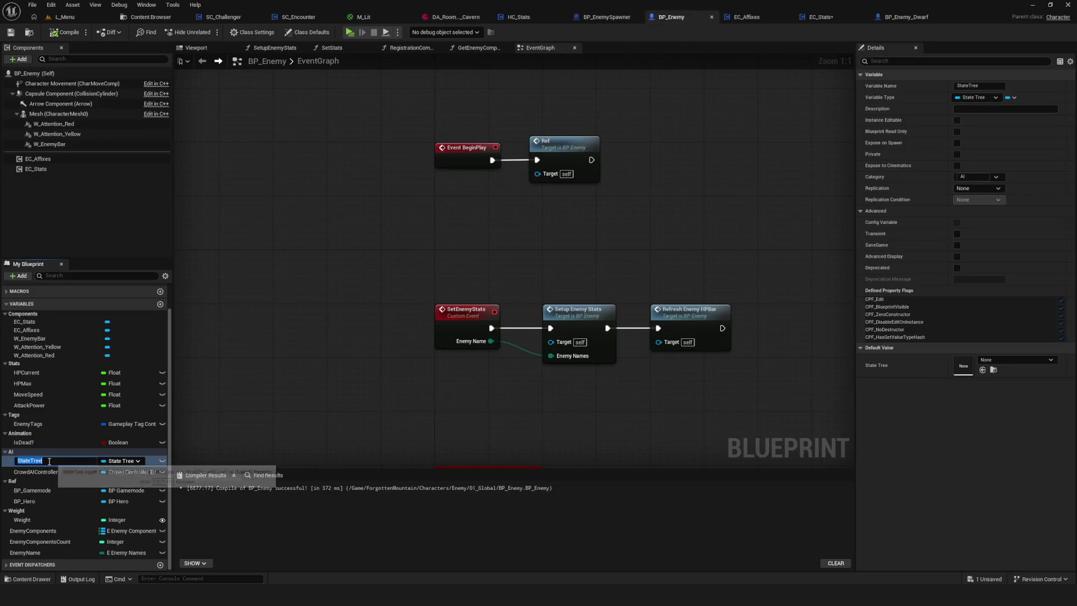
{"action": "left_click", "coordinate": [17, 453]}
{"action": "left_click", "coordinate": [28, 461]}
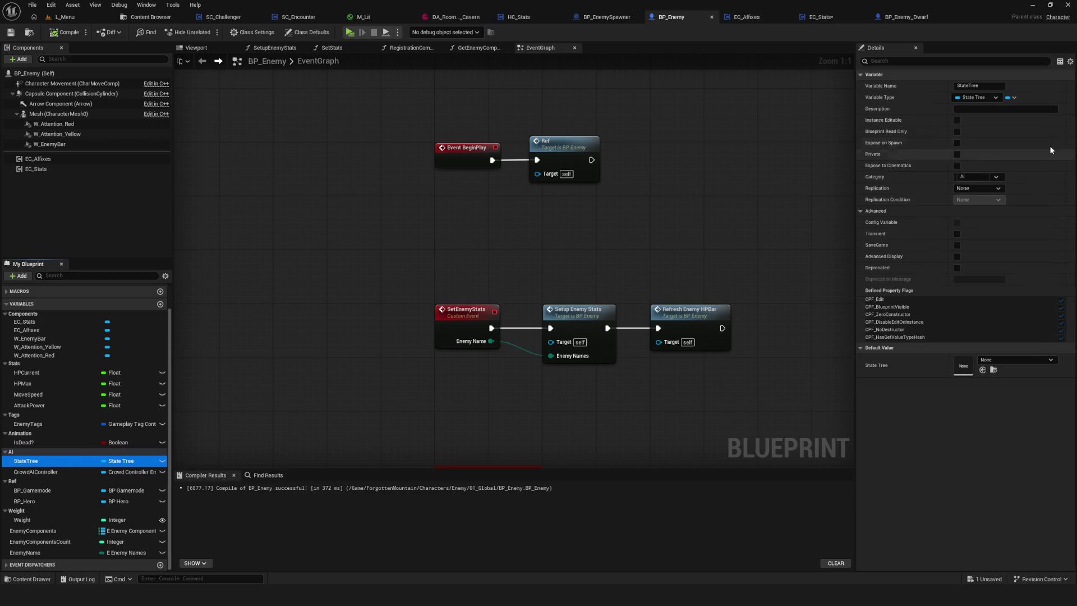
{"action": "left_click", "coordinate": [980, 177]}
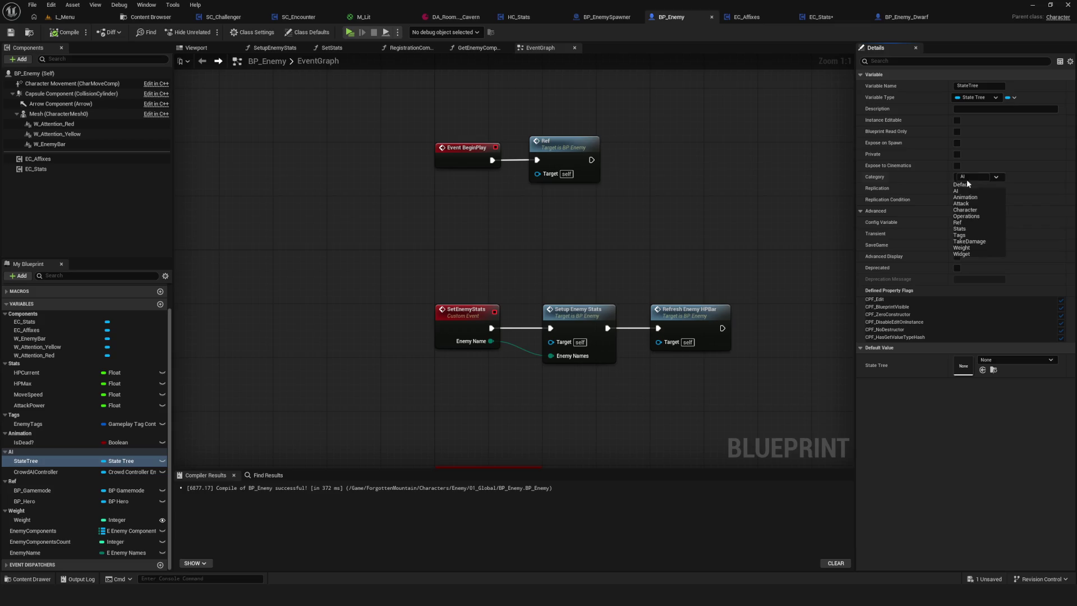
Rename StateTree's category to AIBBBB and save BP_Enemy
{"action": "left_click", "coordinate": [976, 178]}
{"action": "type", "text": "BBB"}
{"action": "key", "text": "Return"}
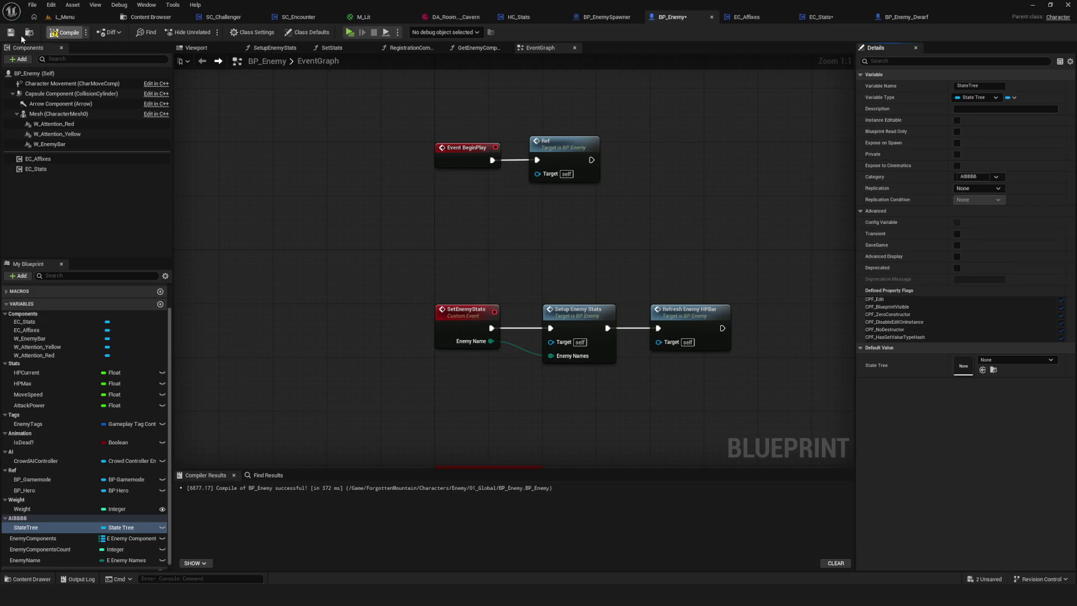
{"action": "key", "text": "ctrl+s"}
Find BP_Enemy_Dwarf's State Tree default, ST_Enemy_Dwarf, via a Details search for 'Statr'
{"action": "left_click", "coordinate": [890, 21]}
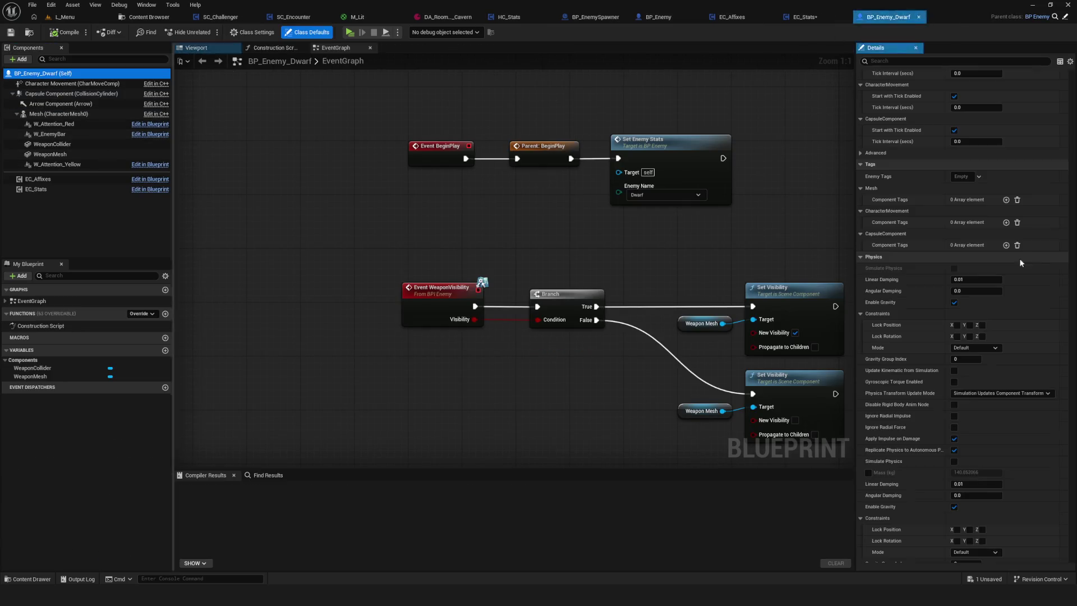
{"action": "scroll", "coordinate": [1054, 262], "scroll_direction": "down", "scroll_amount": 10}
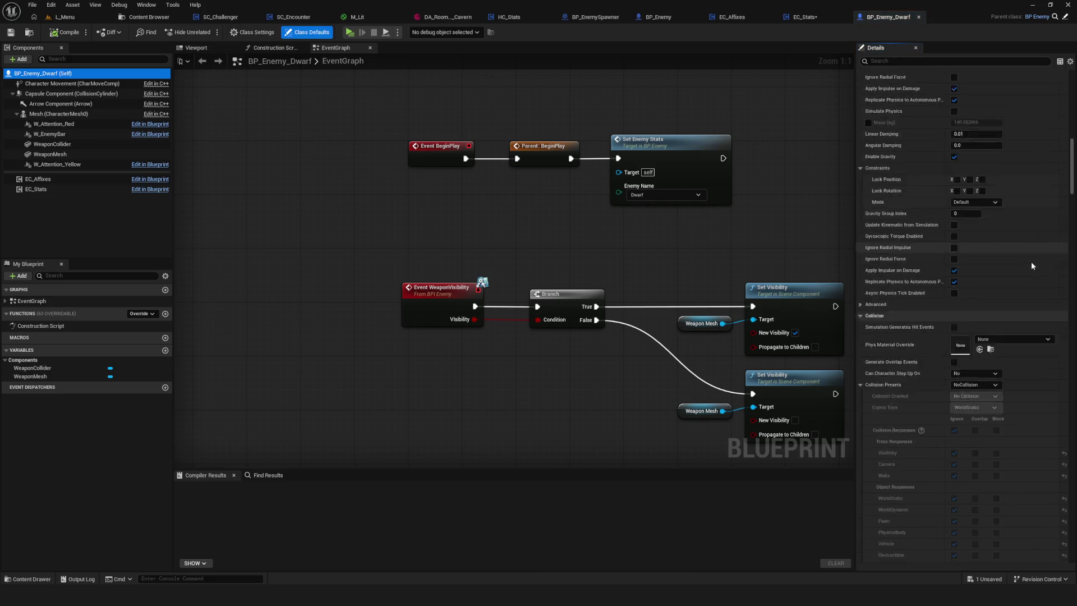
{"action": "scroll", "coordinate": [1031, 261], "scroll_direction": "down", "scroll_amount": 20}
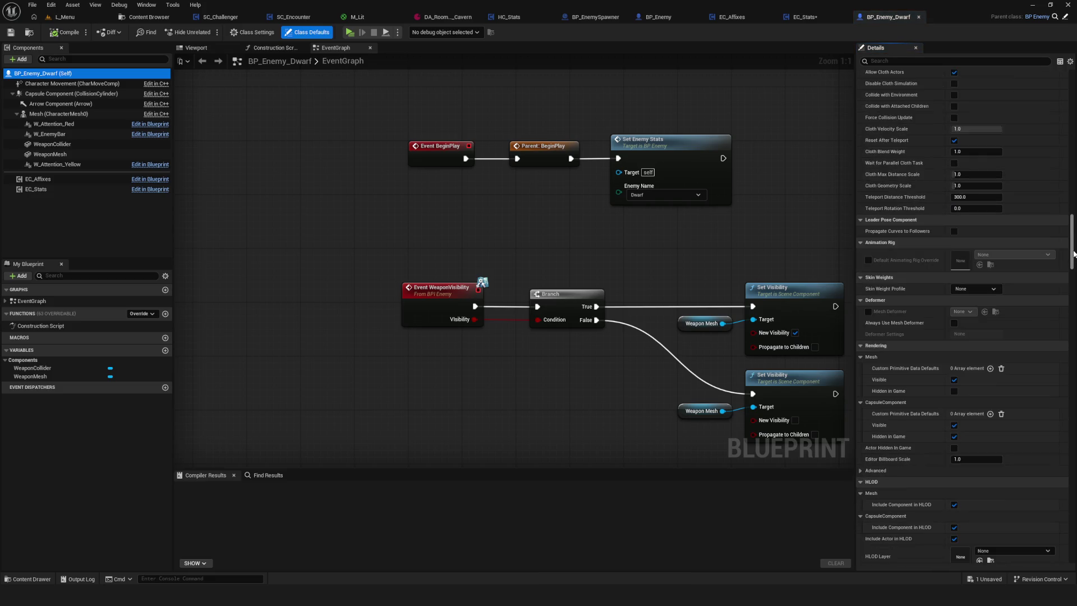
{"action": "scroll", "coordinate": [1073, 254], "scroll_direction": "up", "scroll_amount": 20}
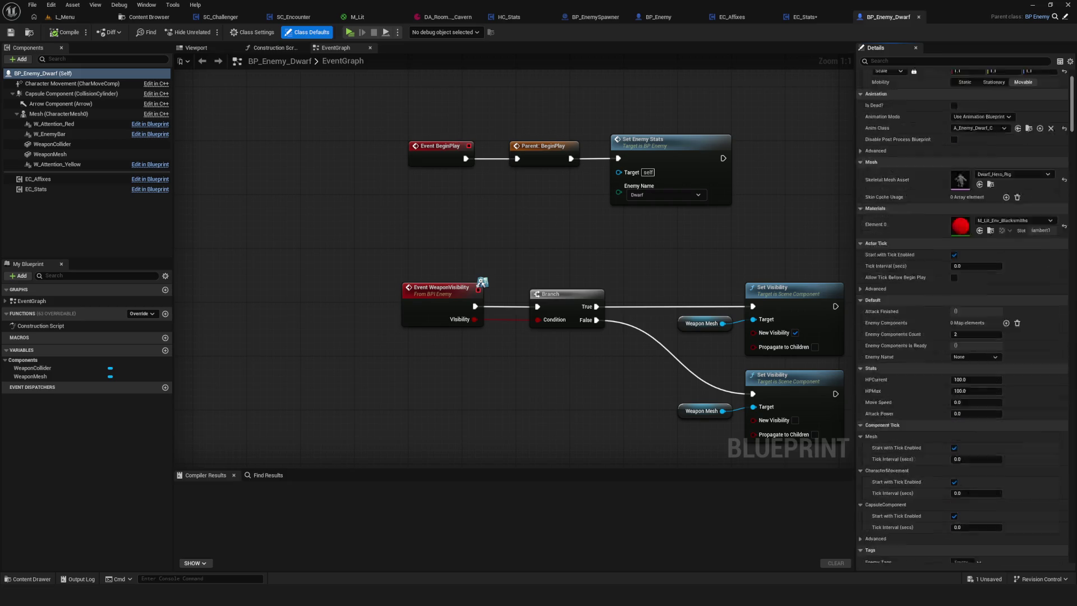
{"action": "scroll", "coordinate": [1074, 175], "scroll_direction": "down", "scroll_amount": 12}
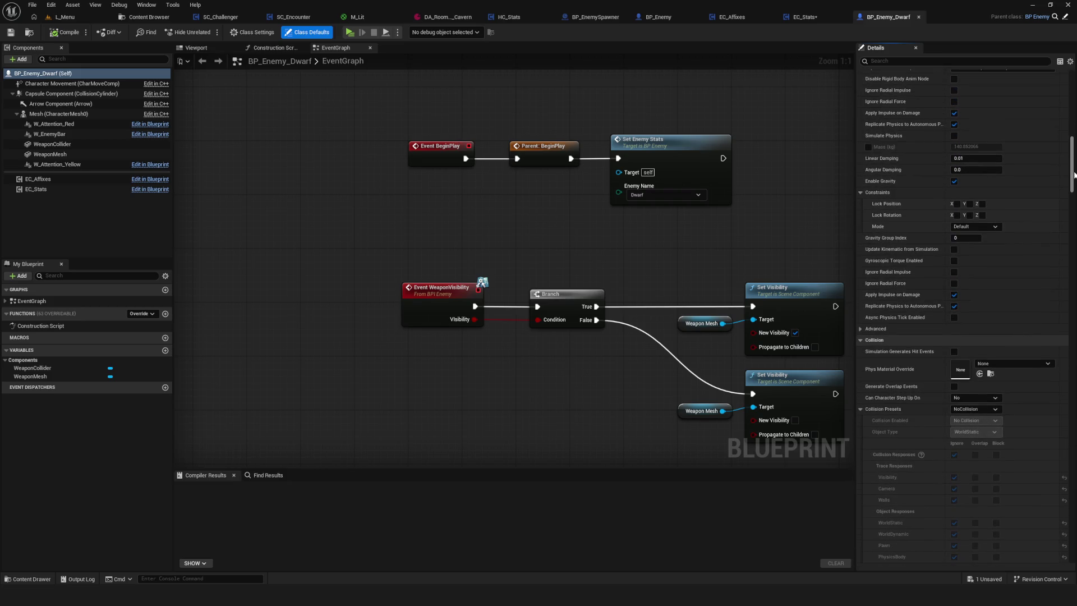
{"action": "scroll", "coordinate": [1074, 175], "scroll_direction": "up", "scroll_amount": 3}
{"action": "scroll", "coordinate": [1002, 207], "scroll_direction": "up", "scroll_amount": 3}
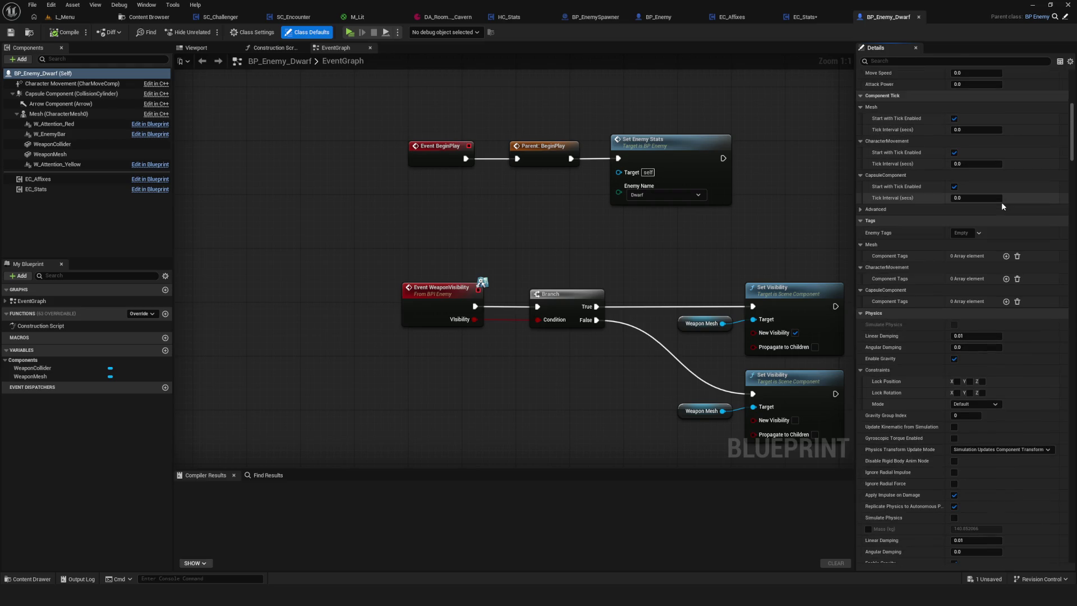
{"action": "scroll", "coordinate": [1001, 202], "scroll_direction": "up", "scroll_amount": 10}
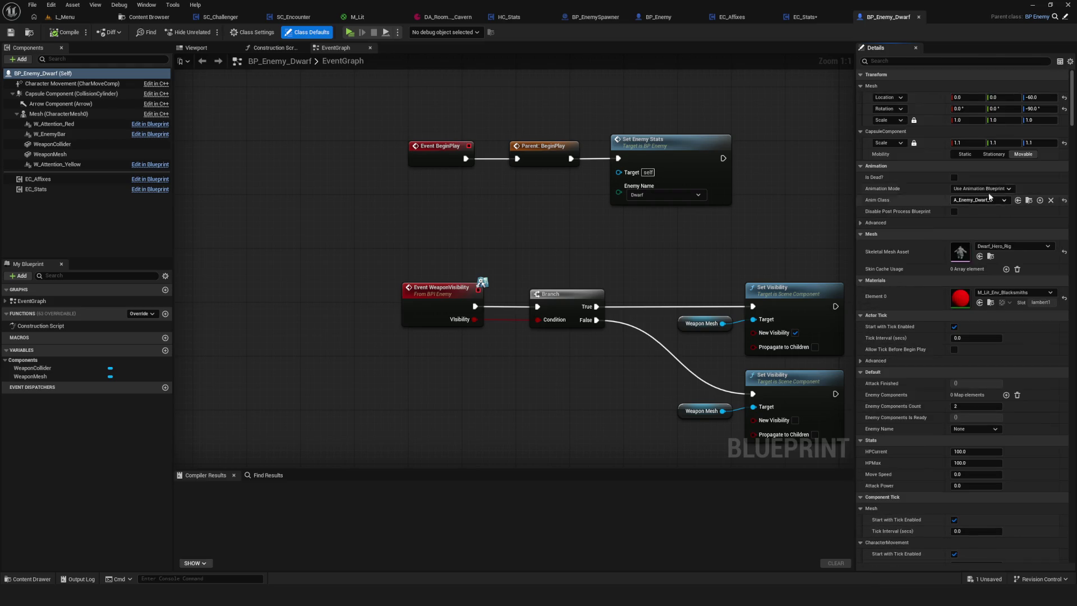
{"action": "left_click", "coordinate": [898, 64]}
{"action": "type", "text": "Stat"}
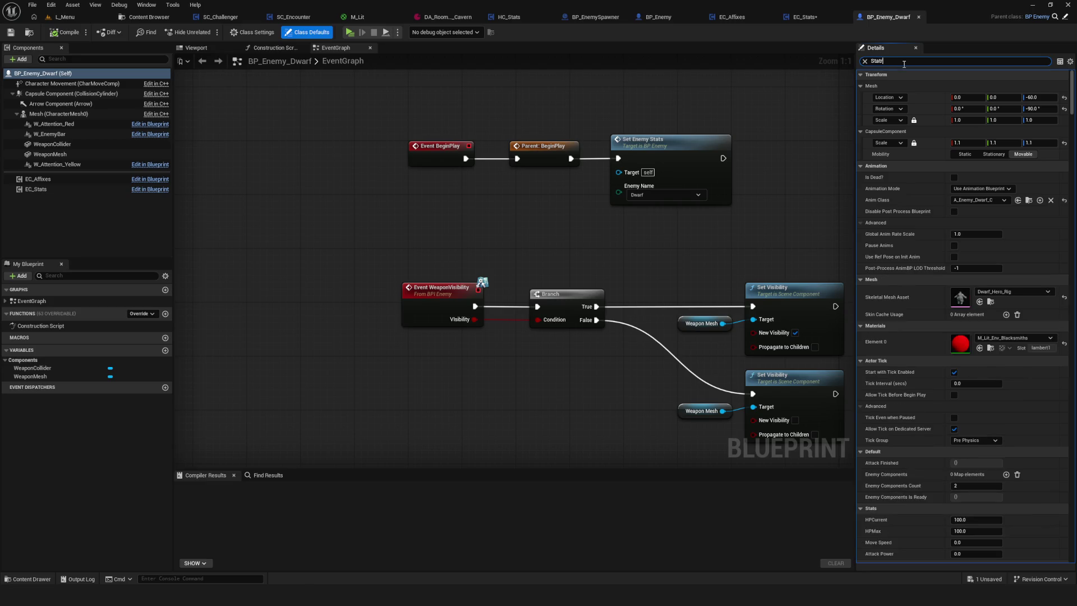
{"action": "type", "text": "r"}
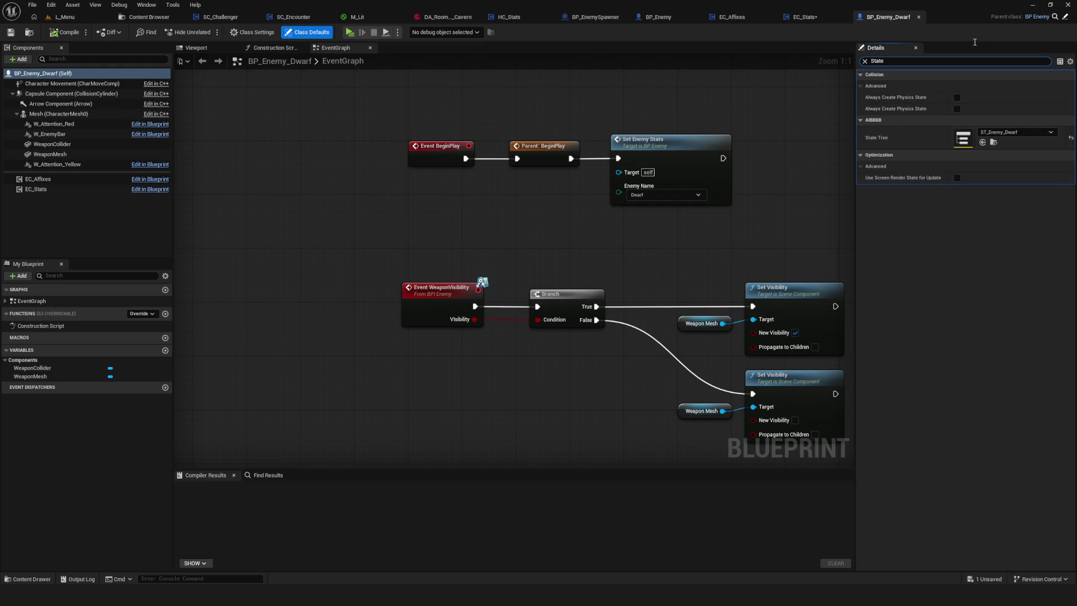
{"action": "left_click", "coordinate": [659, 16]}
{"action": "left_click", "coordinate": [31, 518]}
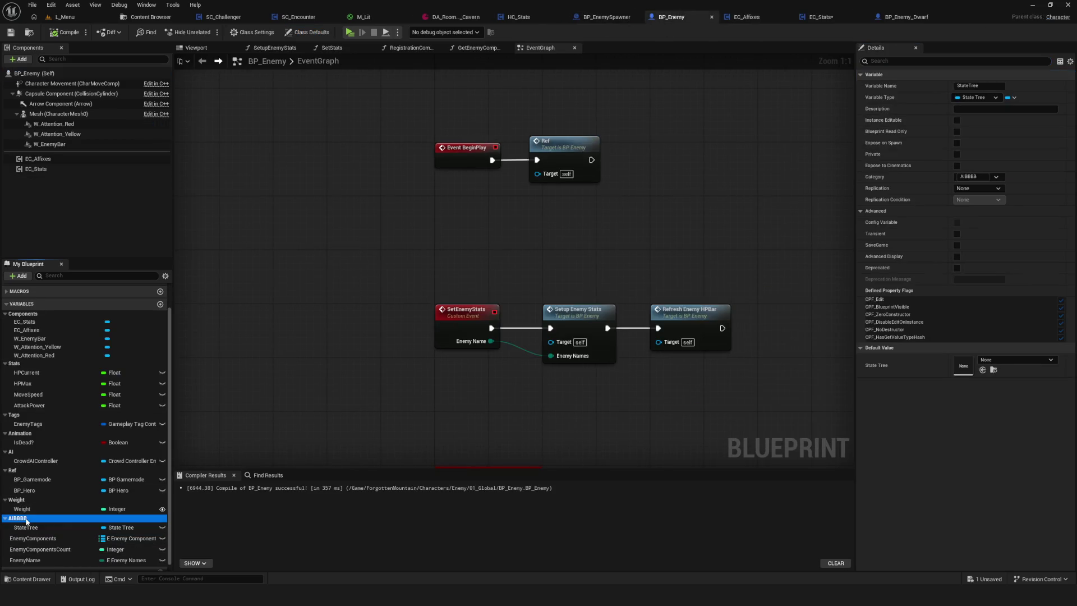
{"action": "double_click", "coordinate": [31, 519]}
{"action": "key", "text": "BackSpace"}
{"action": "key", "text": "BackSpace"}
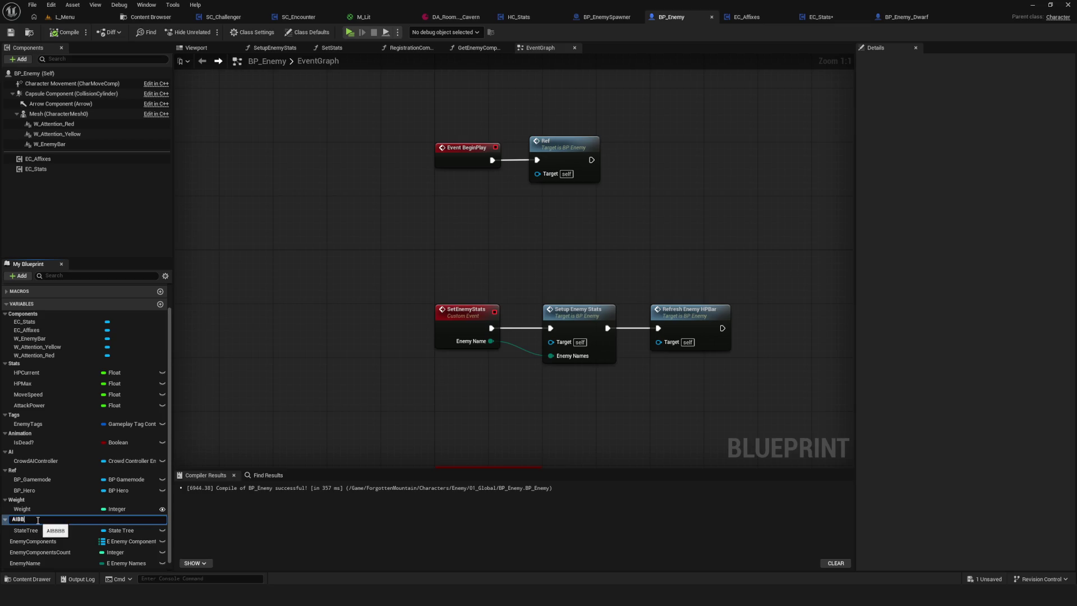
{"action": "key", "text": "Return"}
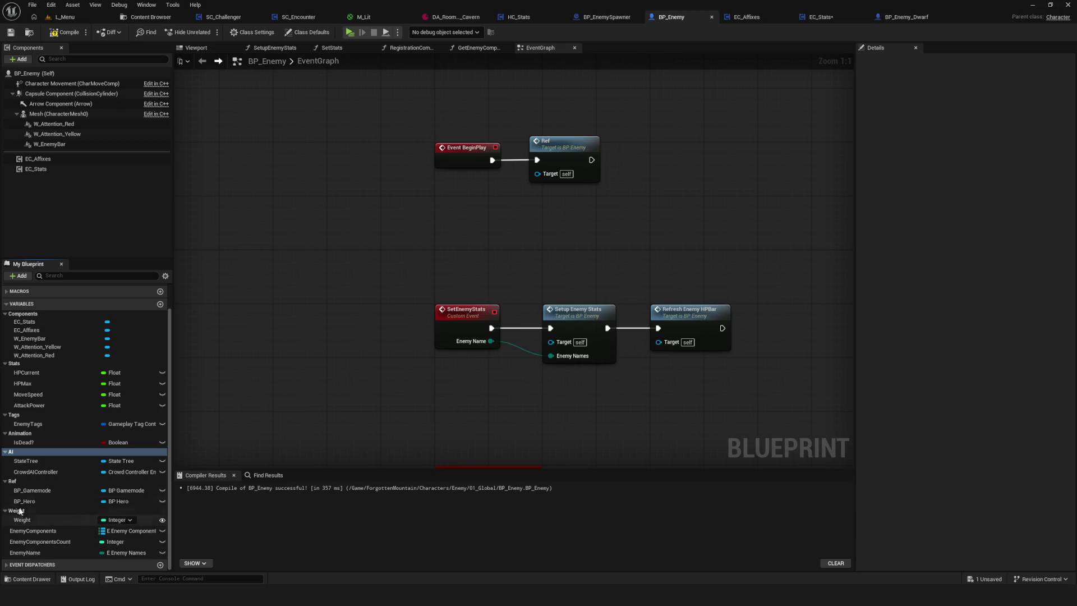
{"action": "left_click", "coordinate": [49, 460]}
{"action": "left_click", "coordinate": [64, 35]}
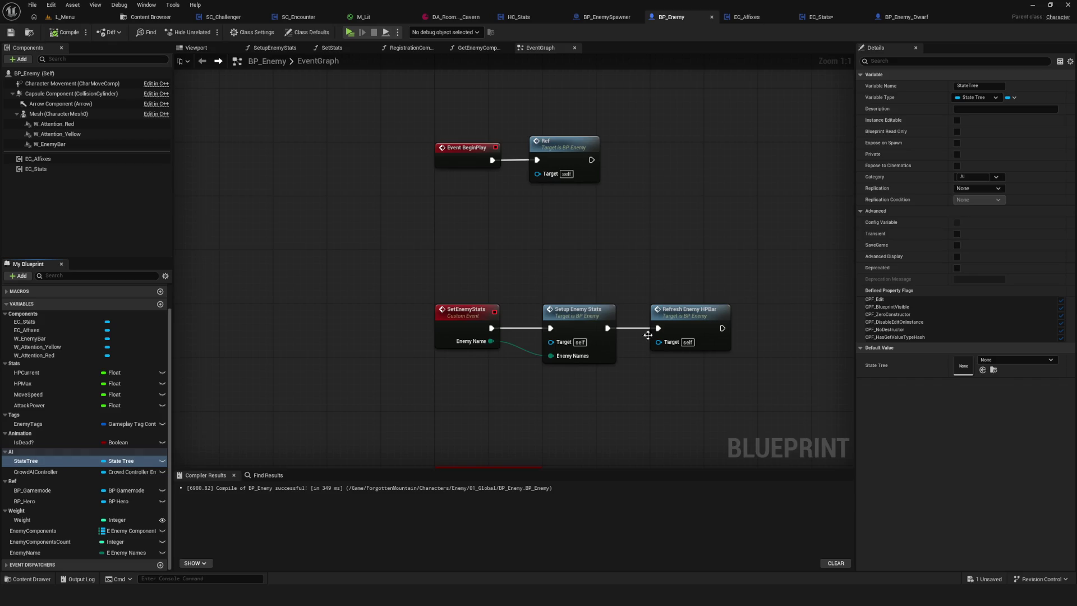
{"action": "scroll", "coordinate": [472, 305], "scroll_direction": "down", "scroll_amount": 3}
{"action": "scroll", "coordinate": [478, 294], "scroll_direction": "down", "scroll_amount": 5}
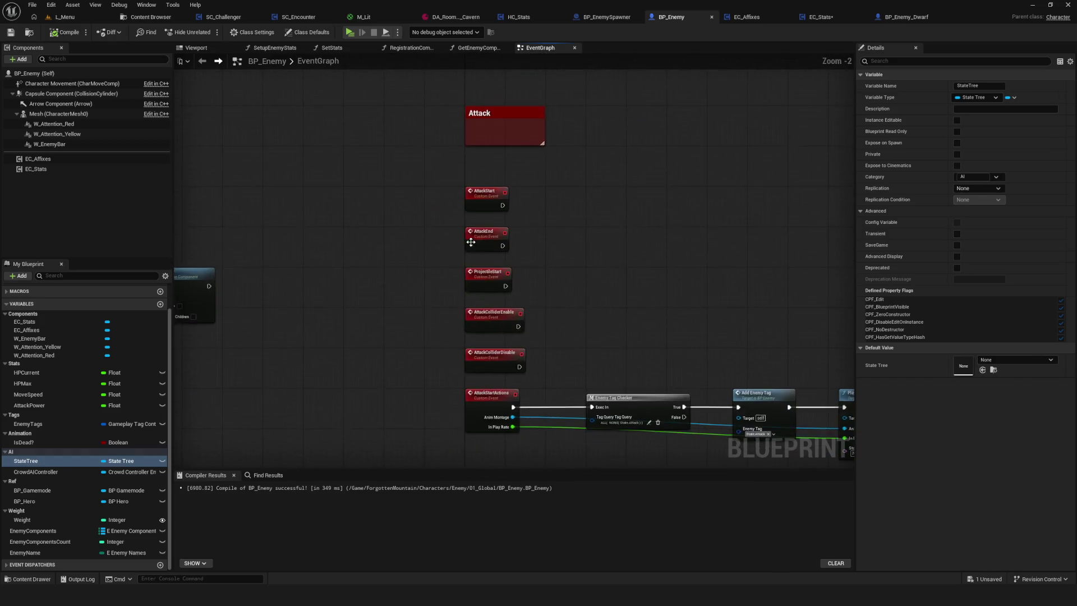
{"action": "scroll", "coordinate": [489, 292], "scroll_direction": "up", "scroll_amount": 1}
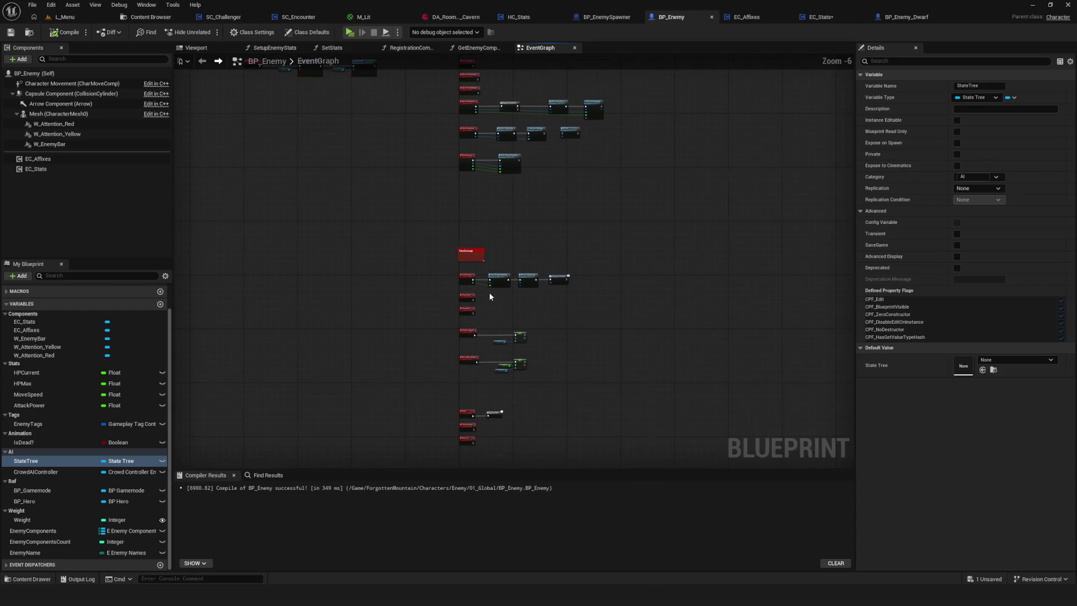
{"action": "left_click_drag", "start_coordinate": [324, 474], "coordinate": [324, 501]}
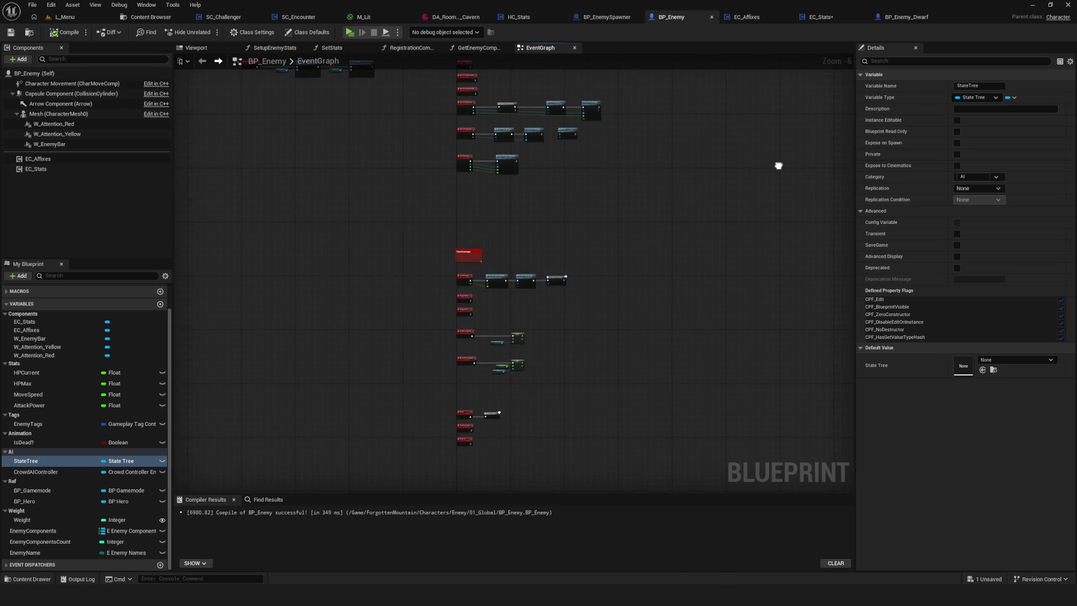
{"action": "left_click_drag", "start_coordinate": [776, 166], "coordinate": [854, 159]}
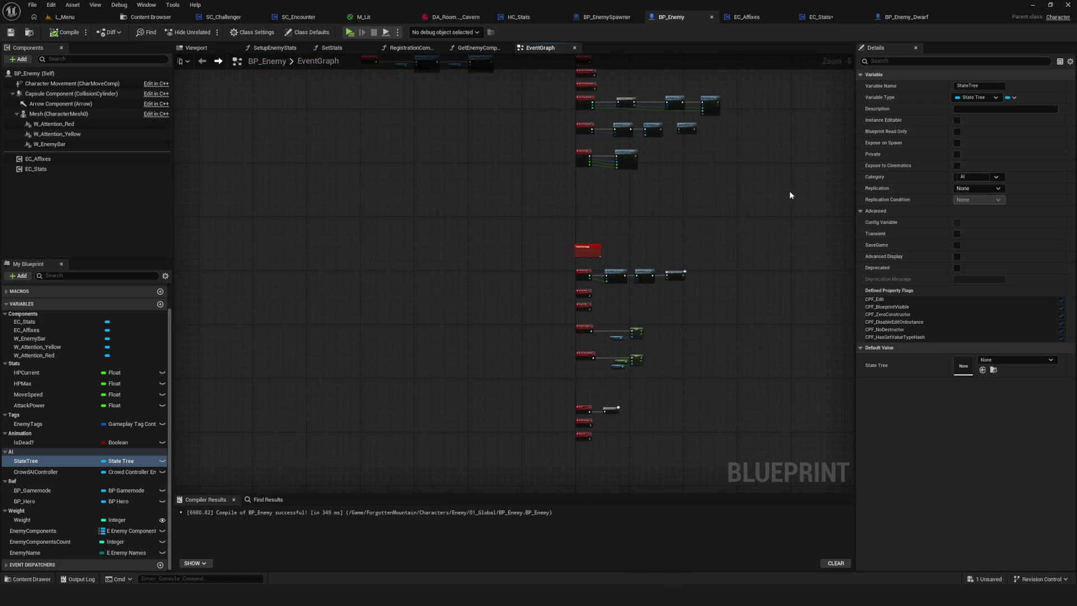
{"action": "mouse_move", "coordinate": [547, 242]}
{"action": "left_mouse_down"}
{"action": "mouse_move", "coordinate": [496, 277]}
{"action": "mouse_move", "coordinate": [397, 281]}
{"action": "left_mouse_up"}
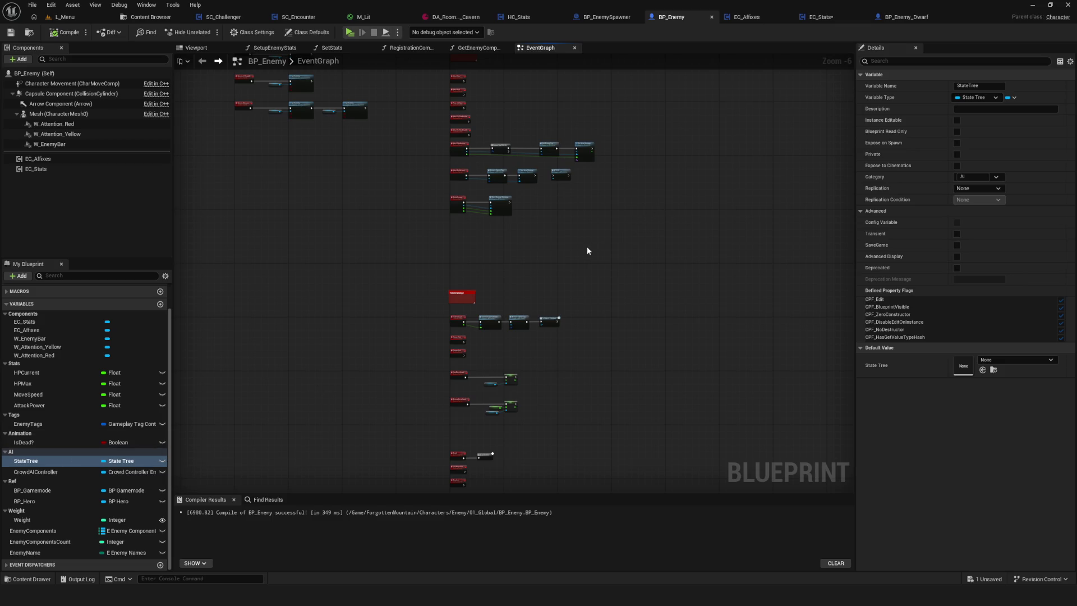
{"action": "left_click_drag", "start_coordinate": [588, 250], "coordinate": [589, 223]}
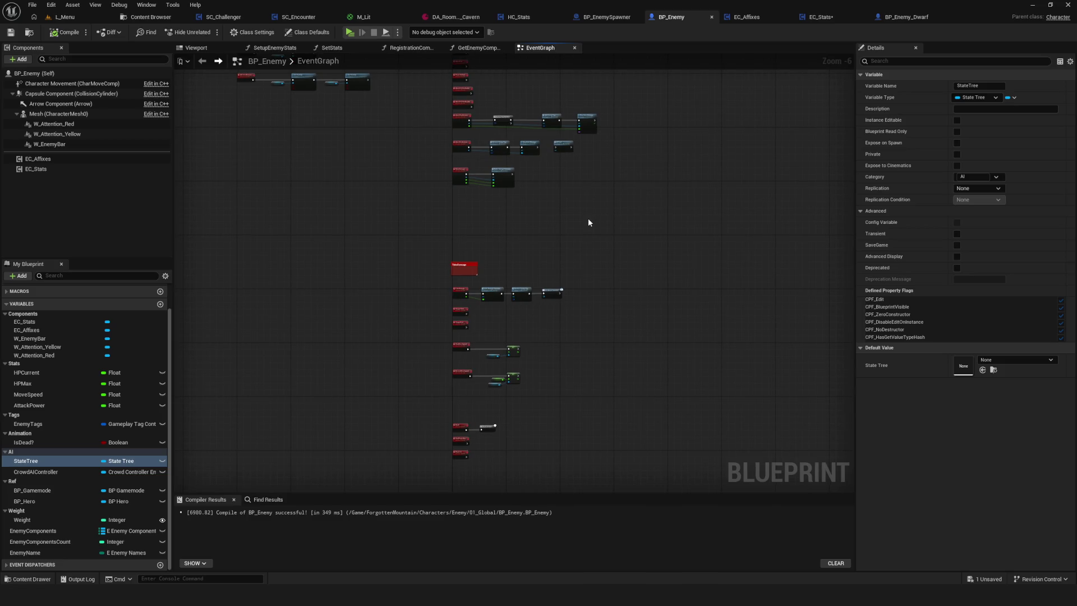
{"action": "mouse_move", "coordinate": [659, 218]}
{"action": "left_mouse_down"}
{"action": "mouse_move", "coordinate": [548, 375]}
{"action": "mouse_move", "coordinate": [607, 375]}
{"action": "left_mouse_up"}
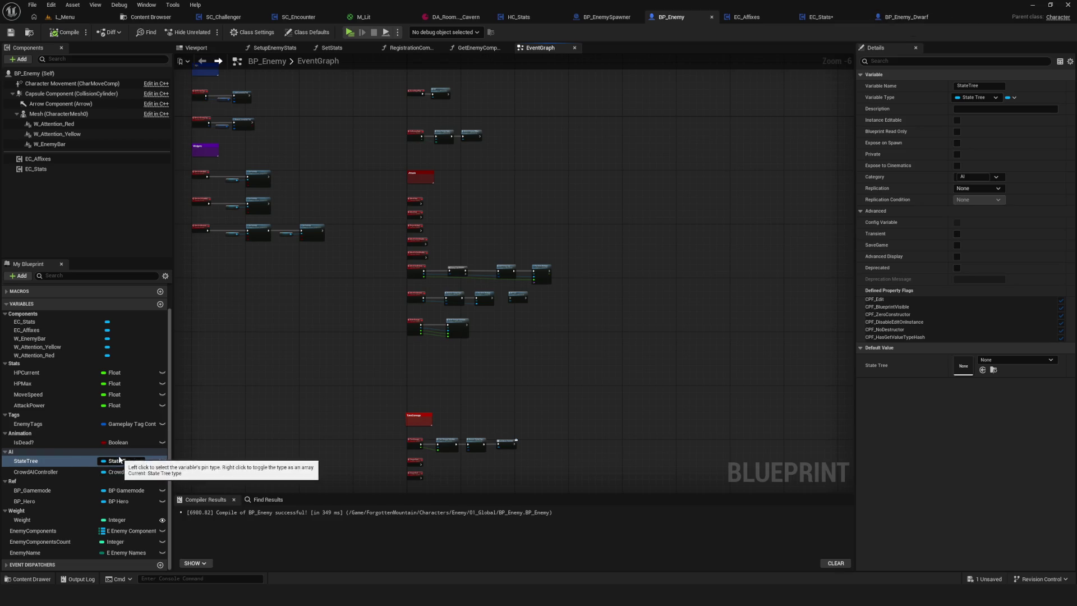
{"action": "left_click", "coordinate": [44, 473]}
{"action": "left_click", "coordinate": [43, 462]}
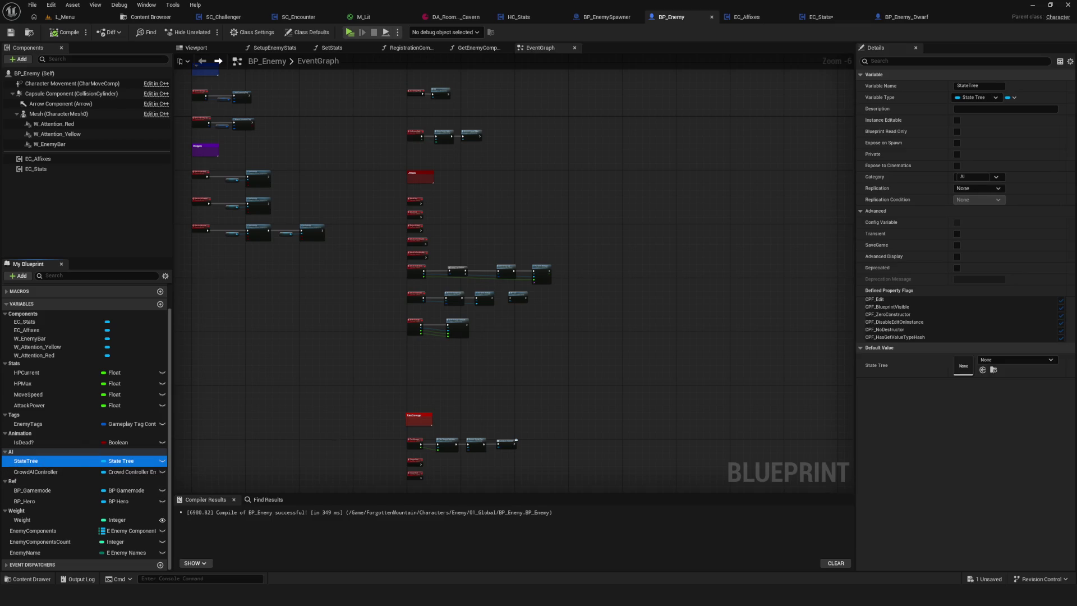
{"action": "mouse_move", "coordinate": [505, 110]}
{"action": "left_mouse_down"}
{"action": "mouse_move", "coordinate": [533, 289]}
{"action": "mouse_move", "coordinate": [421, 427]}
{"action": "mouse_move", "coordinate": [597, 219]}
{"action": "left_mouse_up"}
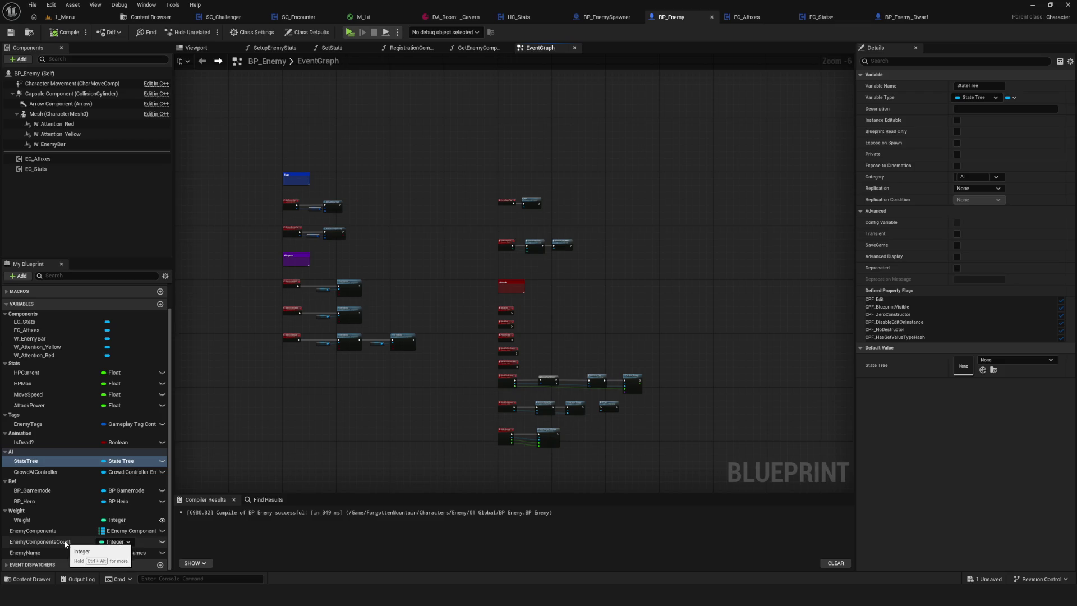
{"action": "left_click", "coordinate": [34, 552]}
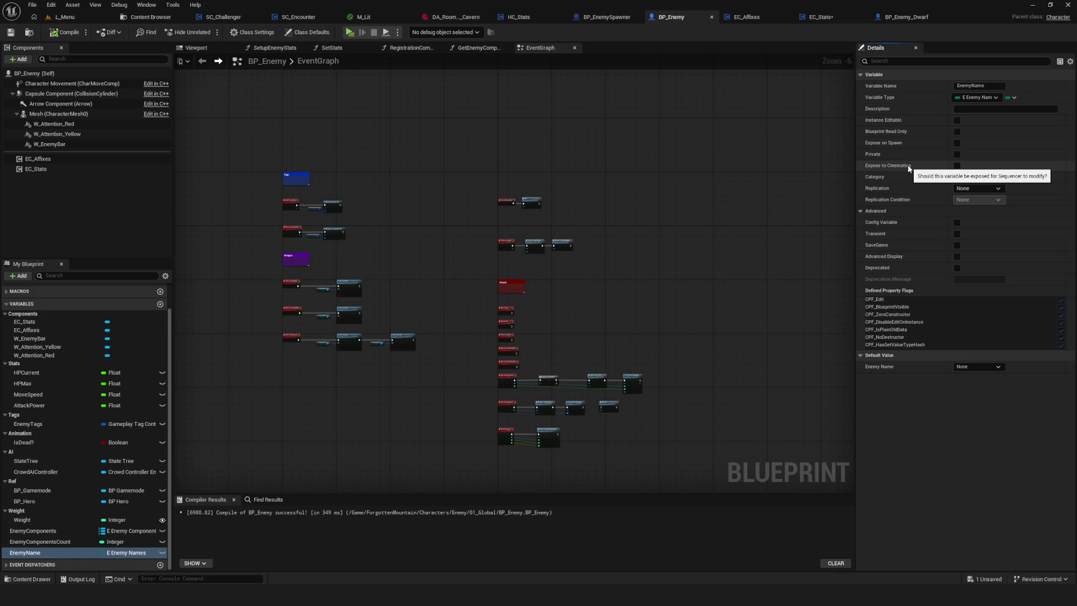
Put EnemyName into the new Name category and save BP_Enemy
{"action": "key", "text": "Return"}
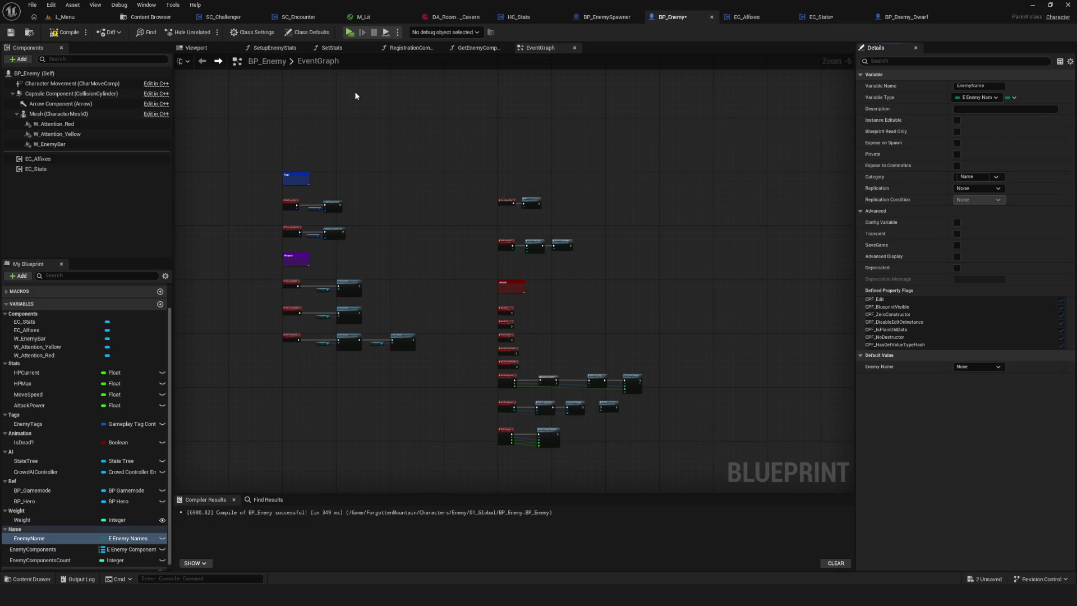
{"action": "left_click", "coordinate": [13, 34]}
{"action": "scroll", "coordinate": [8, 471], "scroll_direction": "up", "scroll_amount": 3}
Collapse all seven variable groups, from Components to Weight, and open BP_Enemy_Dwarf
{"action": "left_click", "coordinate": [5, 352]}
{"action": "left_click", "coordinate": [4, 359]}
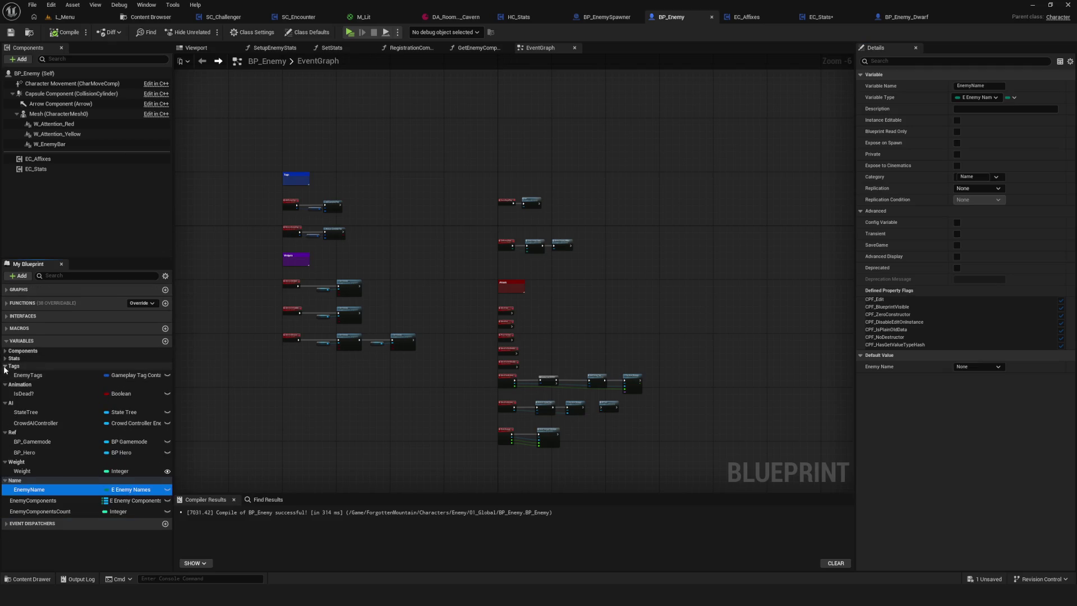
{"action": "left_click", "coordinate": [4, 367]}
{"action": "left_click", "coordinate": [4, 374]}
{"action": "left_click", "coordinate": [4, 382]}
{"action": "left_click", "coordinate": [5, 388]}
{"action": "left_click", "coordinate": [4, 396]}
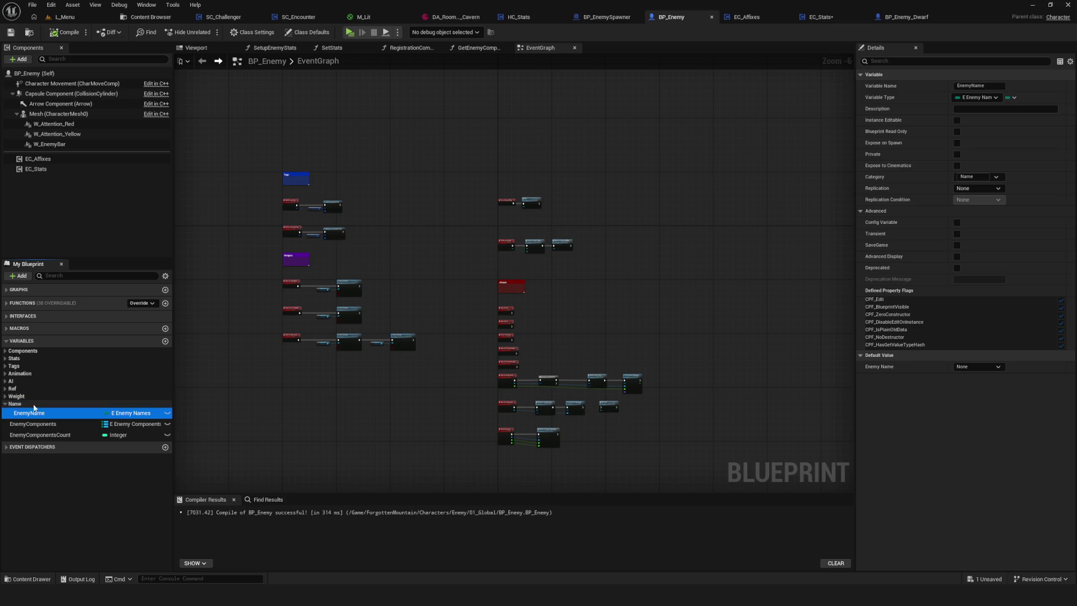
{"action": "left_click", "coordinate": [897, 17]}
{"action": "scroll", "coordinate": [379, 269], "scroll_direction": "down", "scroll_amount": 1}
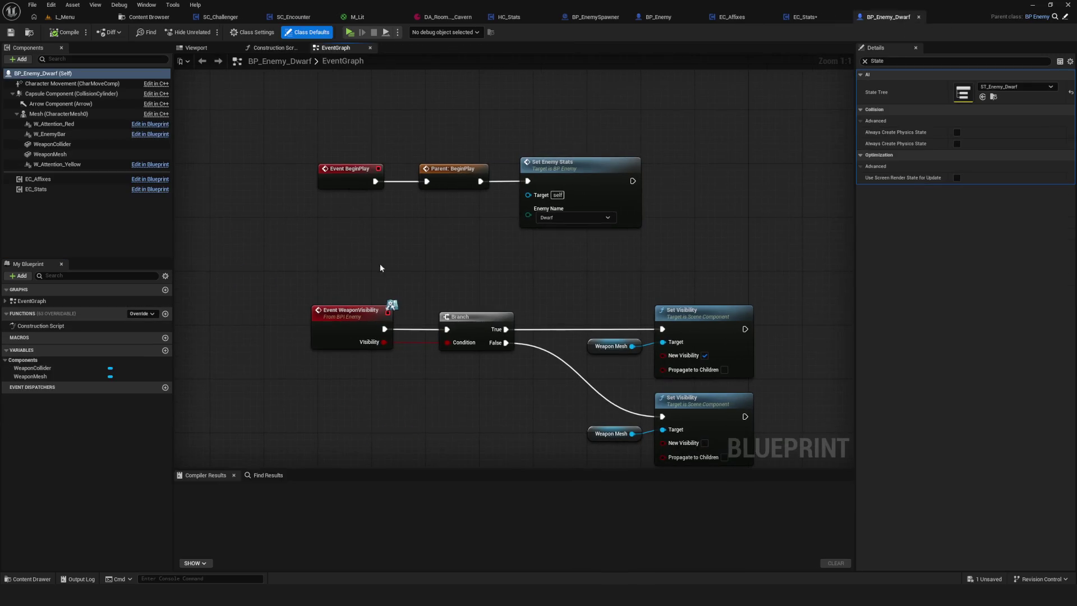
Show inherited variables, search 'Name', select EnemyName and compile BP_Enemy_Dwarf
{"action": "left_click", "coordinate": [165, 275]}
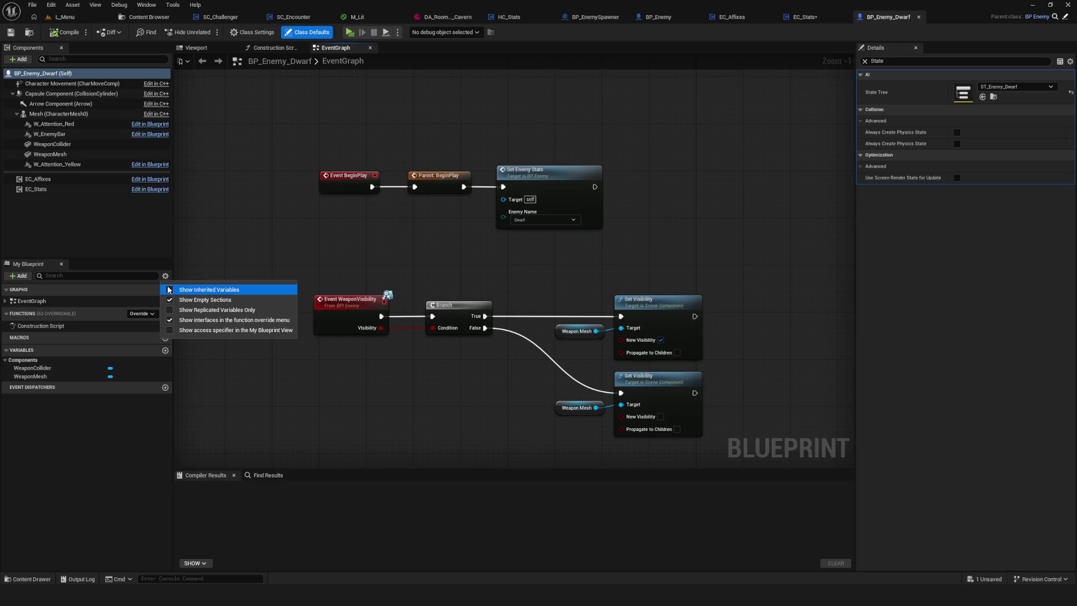
{"action": "left_click", "coordinate": [179, 290]}
{"action": "scroll", "coordinate": [56, 504], "scroll_direction": "down", "scroll_amount": 3}
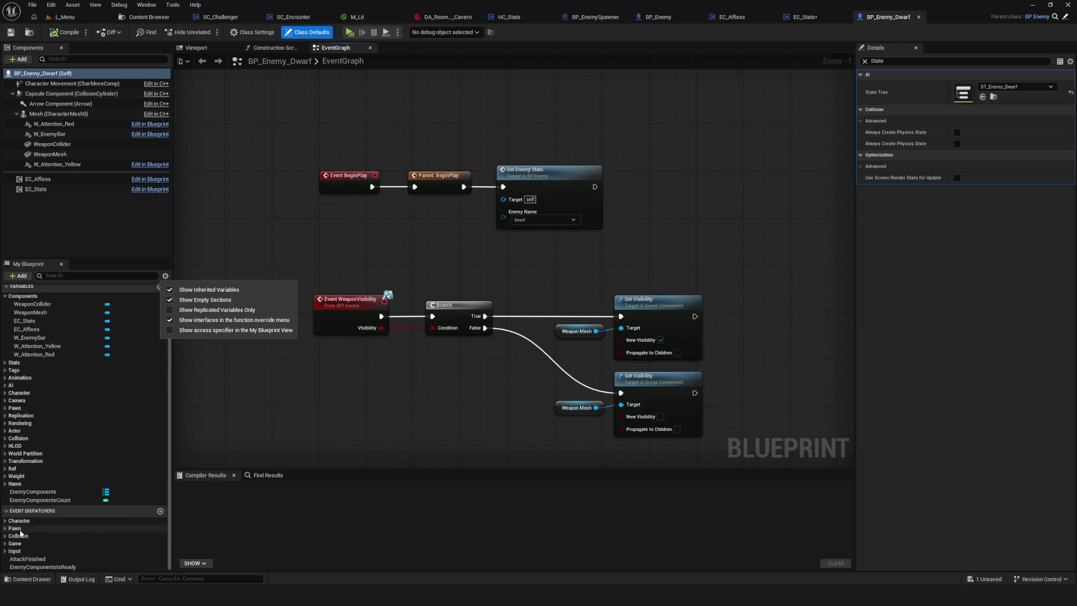
{"action": "left_click", "coordinate": [61, 274]}
{"action": "type", "text": "Name"}
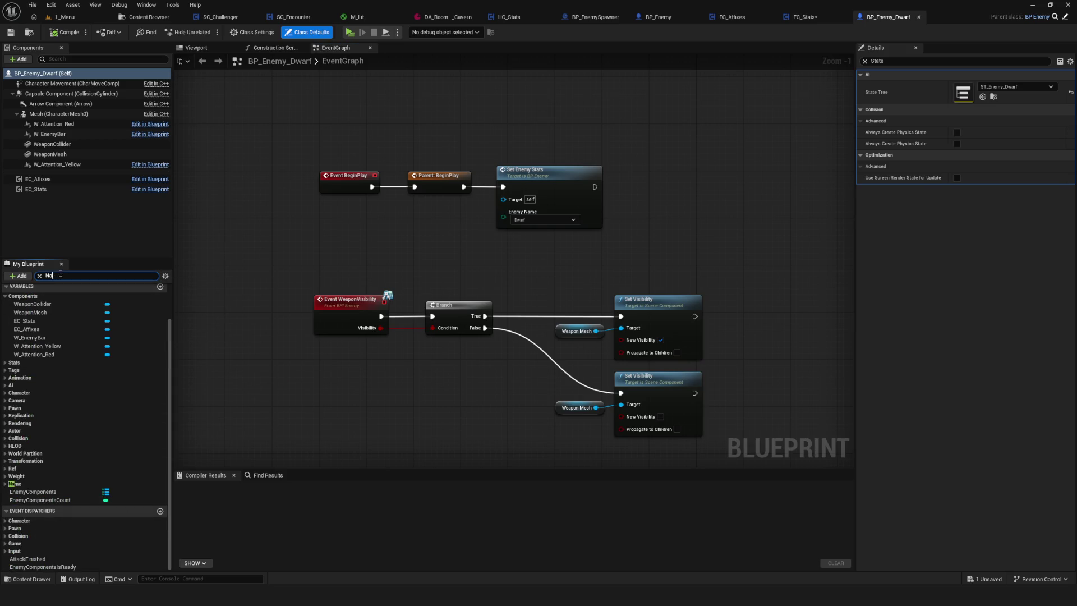
{"action": "left_click", "coordinate": [32, 347]}
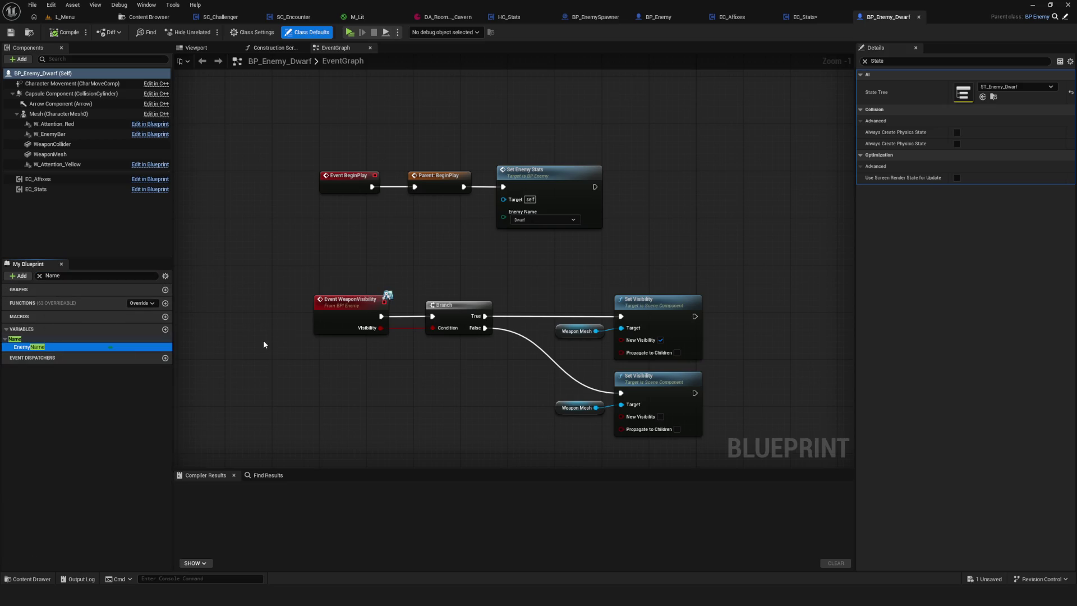
{"action": "left_click", "coordinate": [64, 17]}
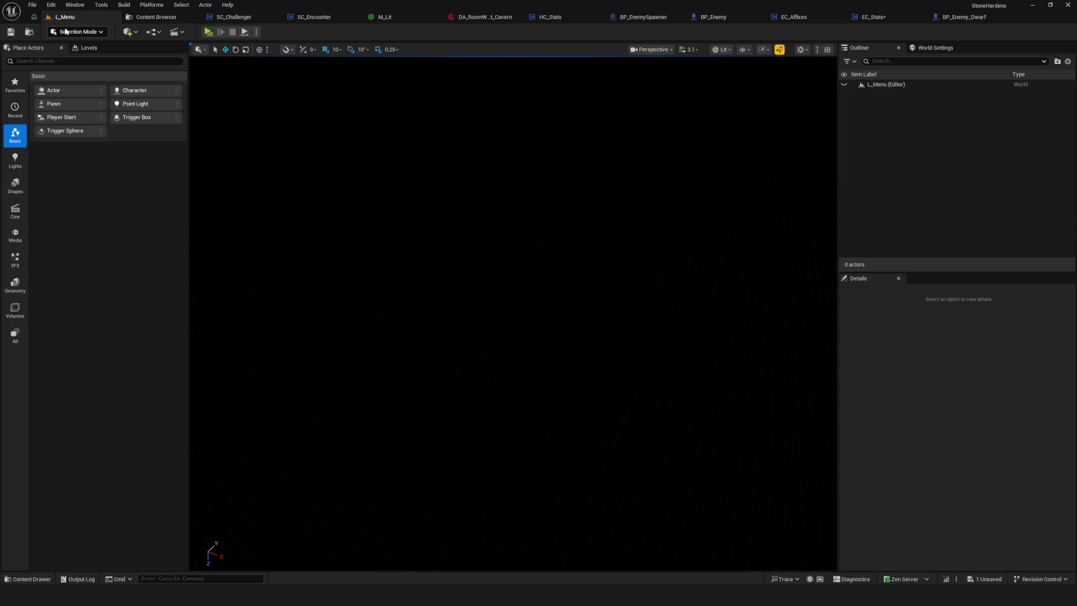
{"action": "left_click", "coordinate": [959, 17]}
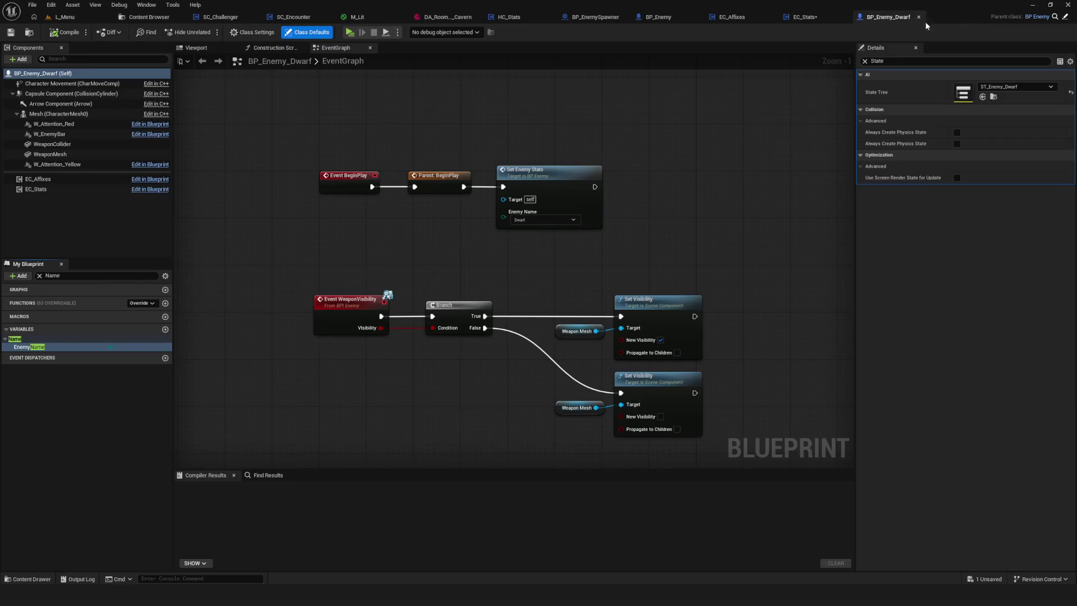
{"action": "left_click", "coordinate": [64, 32]}
Set EnemyName's default value to Dwarf, recompile, and show the 04_Dwarf content folder
{"action": "left_click", "coordinate": [31, 347]}
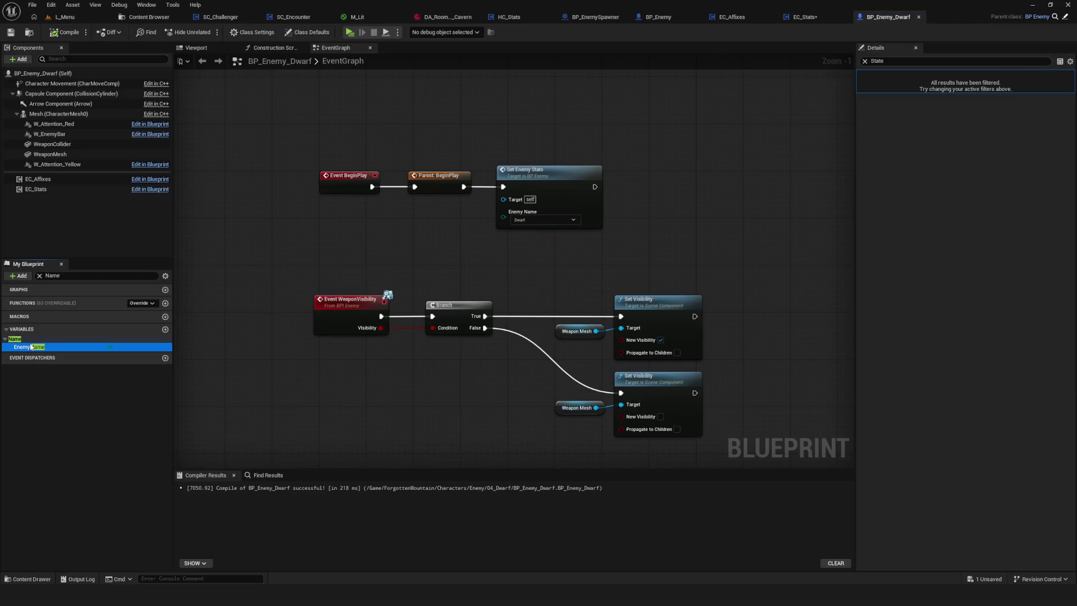
{"action": "left_click", "coordinate": [865, 61]}
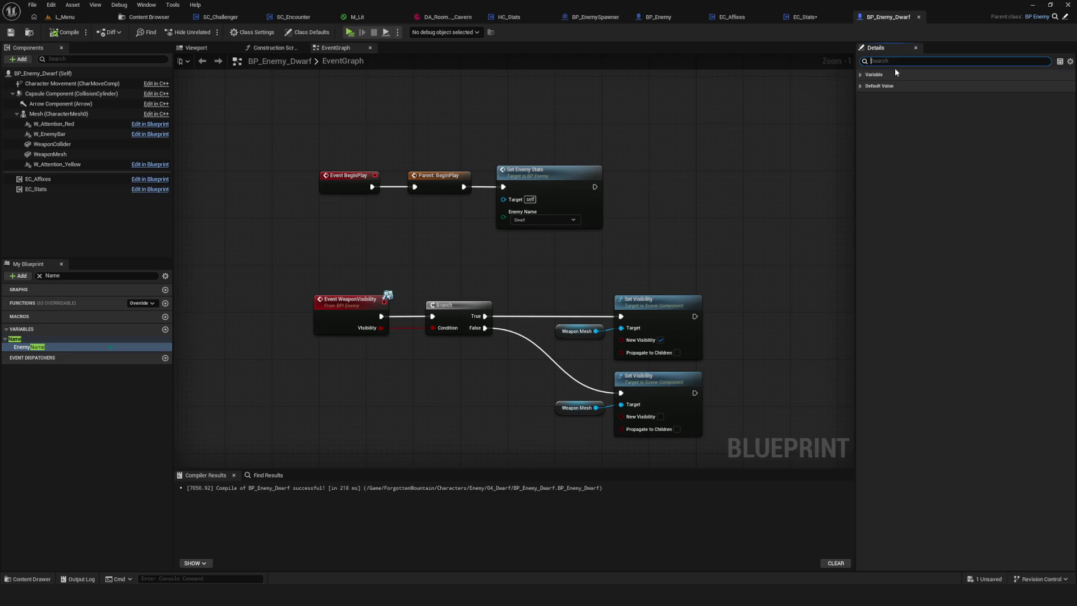
{"action": "left_click", "coordinate": [859, 76]}
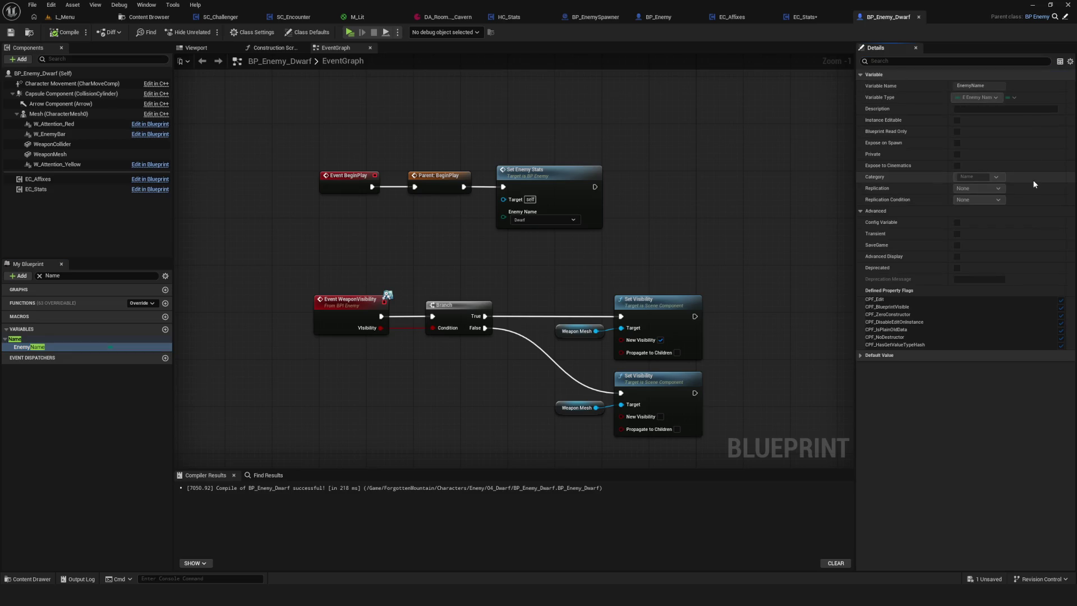
{"action": "left_click", "coordinate": [861, 355]}
{"action": "left_click", "coordinate": [987, 365]}
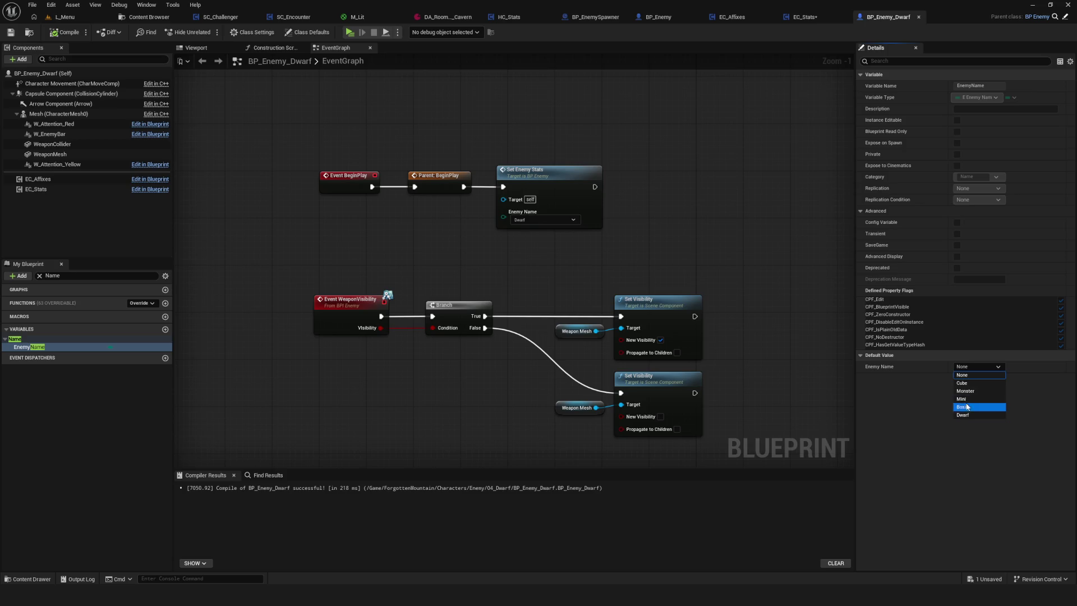
{"action": "left_click", "coordinate": [970, 416]}
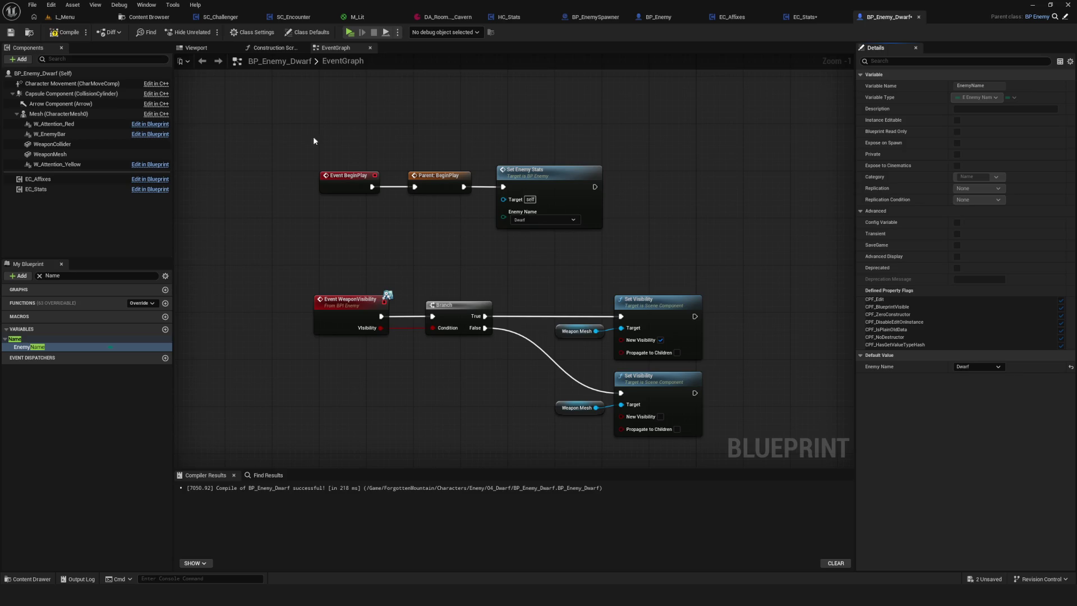
{"action": "left_click", "coordinate": [65, 32]}
{"action": "left_click", "coordinate": [156, 17]}
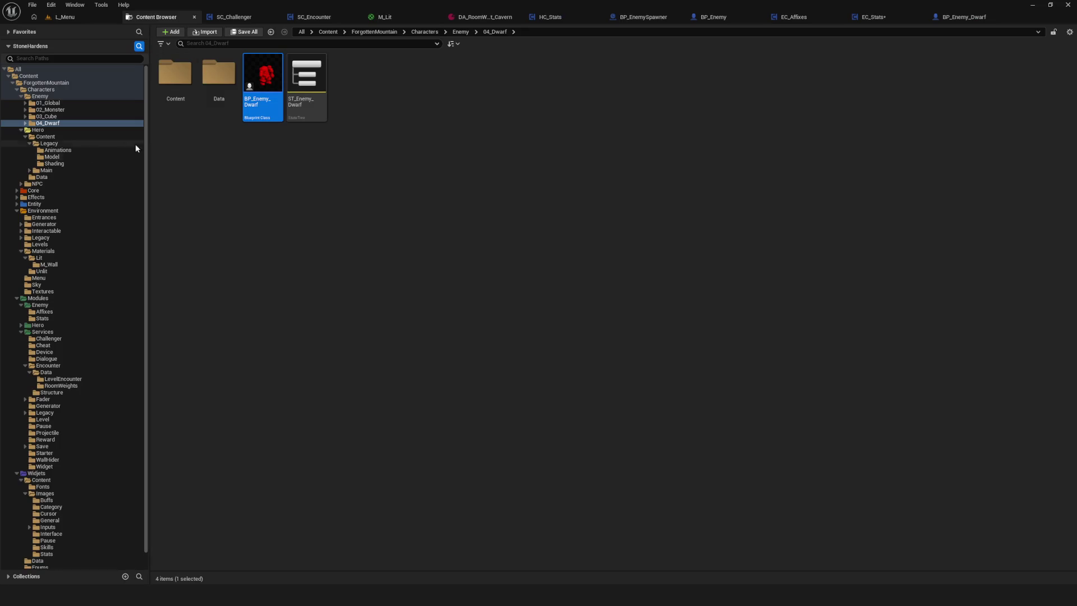
Set BP_Enemy_Cube's EnemyName default to Cube and compile it
{"action": "left_click", "coordinate": [46, 116]}
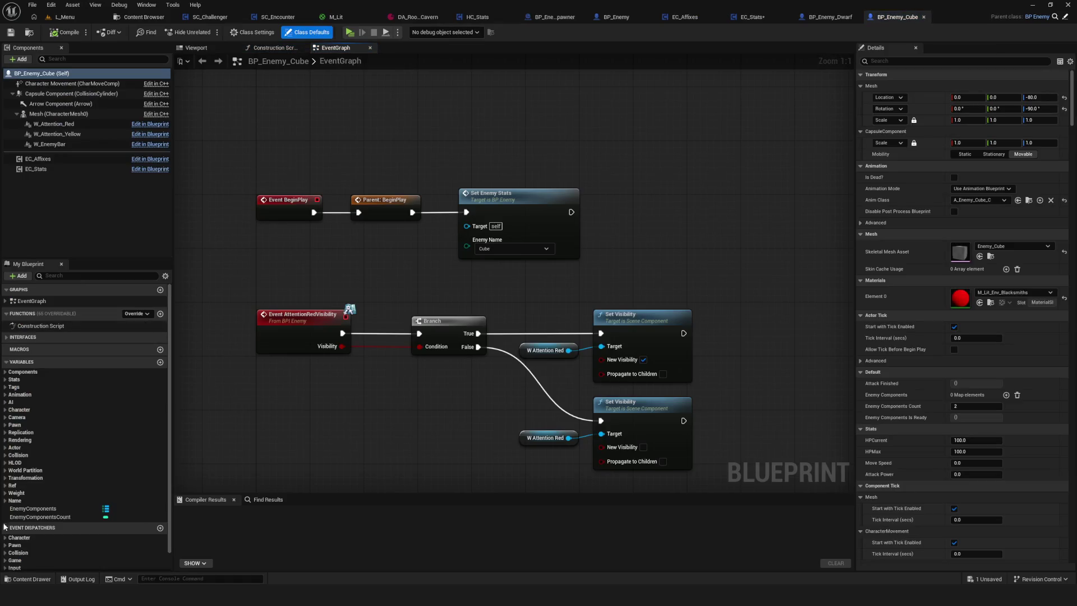
{"action": "scroll", "coordinate": [65, 476], "scroll_direction": "down", "scroll_amount": 1}
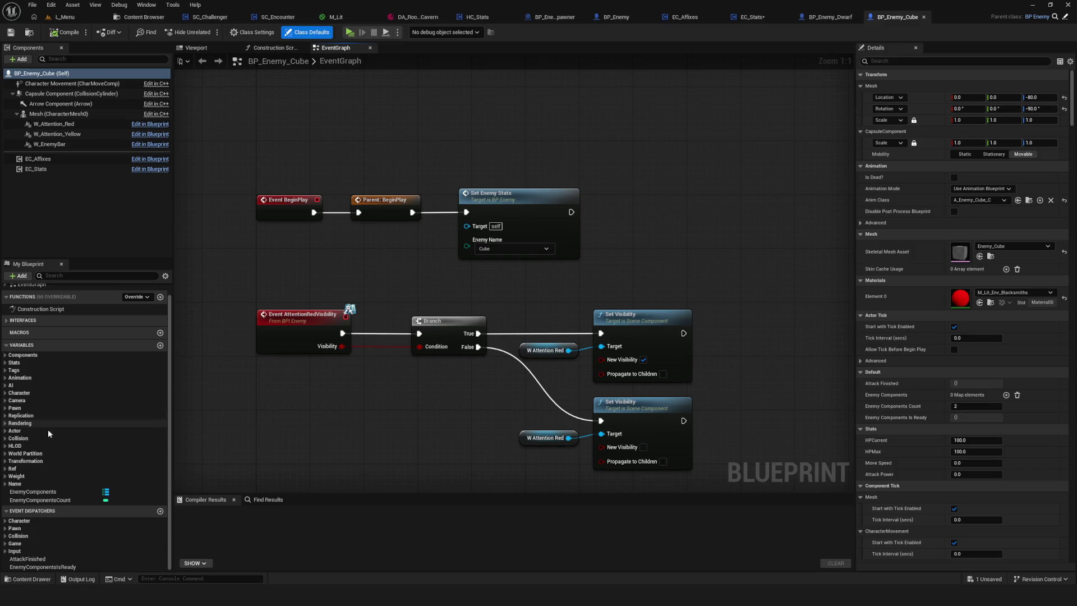
{"action": "left_click", "coordinate": [10, 485]}
{"action": "left_click", "coordinate": [29, 491]}
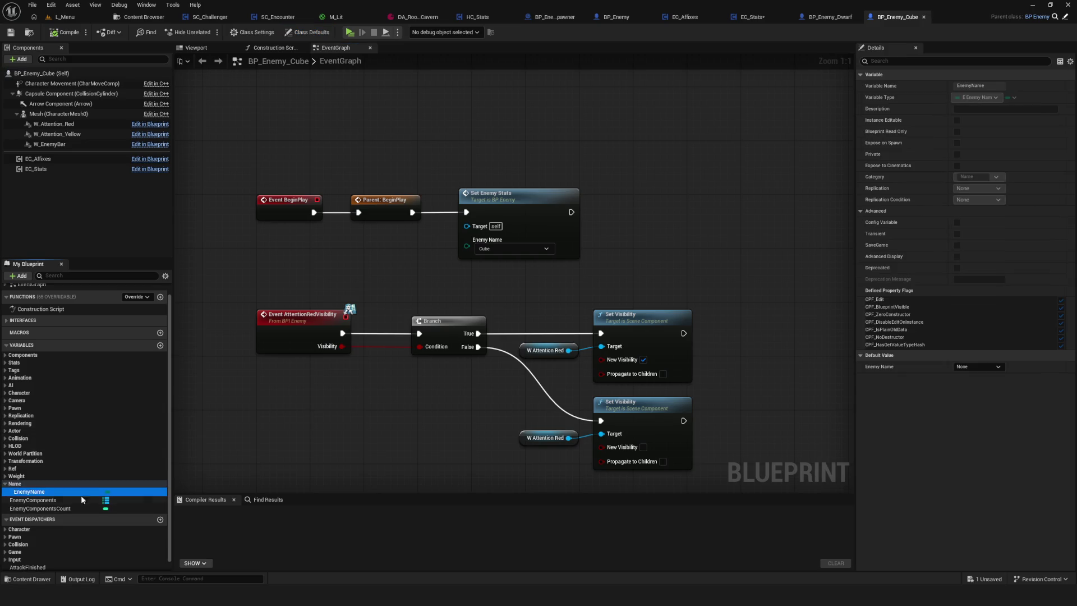
{"action": "left_click", "coordinate": [979, 366]}
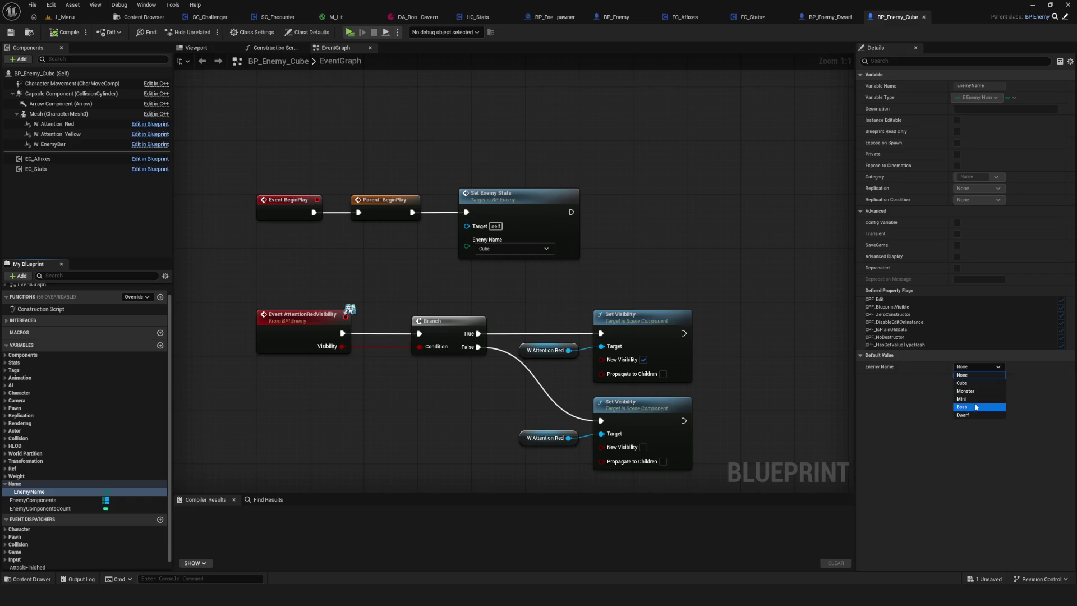
{"action": "left_click", "coordinate": [962, 383]}
{"action": "left_click", "coordinate": [65, 34]}
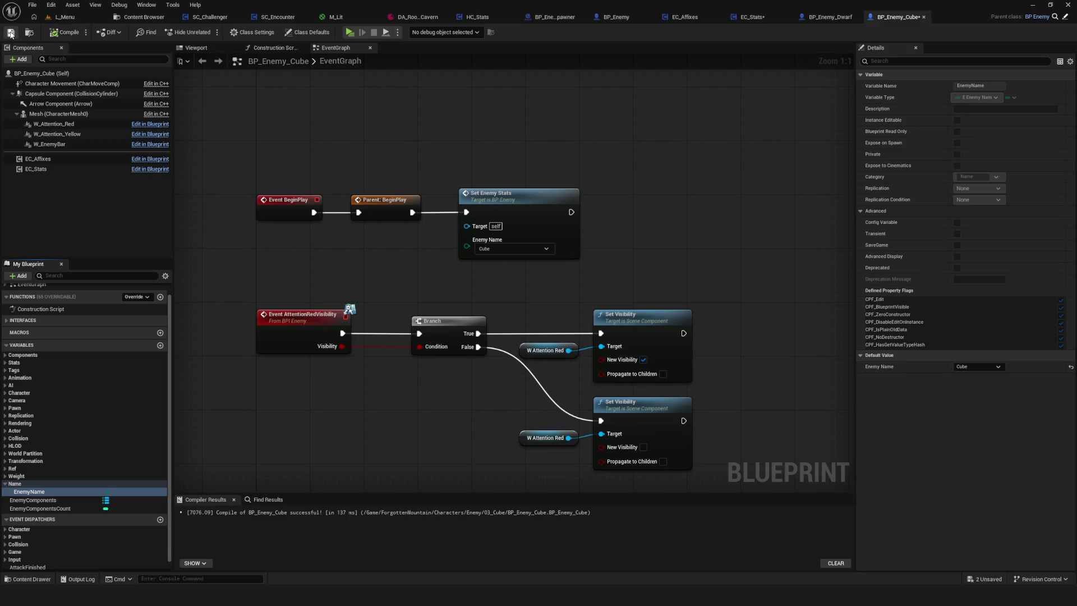
Browse the graph actions and look over the visibility events in the event graph
{"action": "right_click", "coordinate": [542, 290]}
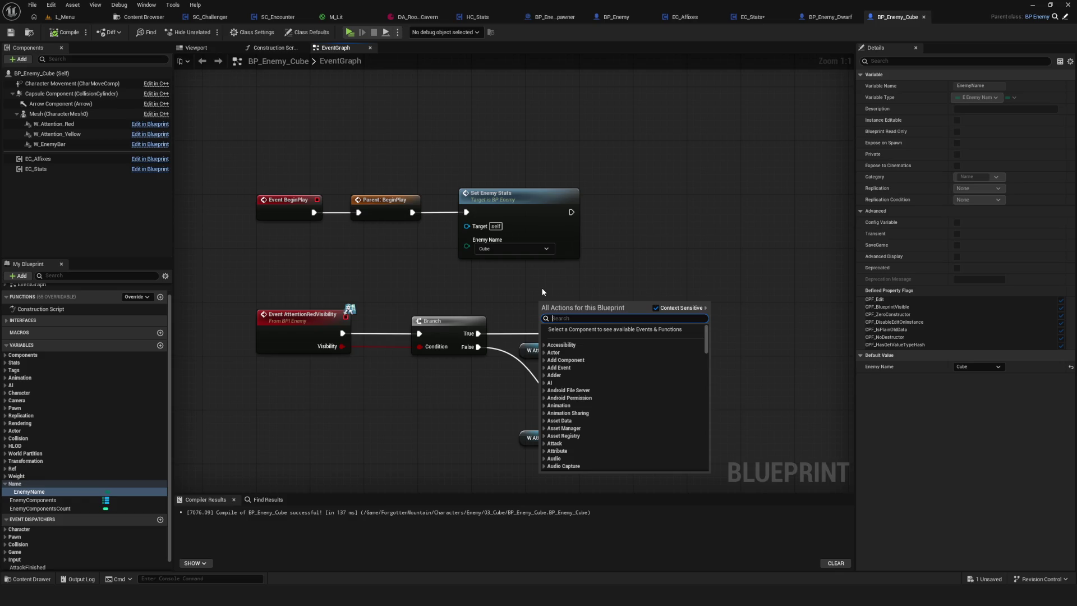
{"action": "mouse_move", "coordinate": [699, 259]}
{"action": "left_mouse_down"}
{"action": "mouse_move", "coordinate": [634, 277]}
{"action": "mouse_move", "coordinate": [747, 211]}
{"action": "left_mouse_up"}
{"action": "scroll", "coordinate": [747, 211], "scroll_direction": "down", "scroll_amount": 8}
{"action": "scroll", "coordinate": [673, 252], "scroll_direction": "up", "scroll_amount": 9}
{"action": "scroll", "coordinate": [571, 261], "scroll_direction": "down", "scroll_amount": 3}
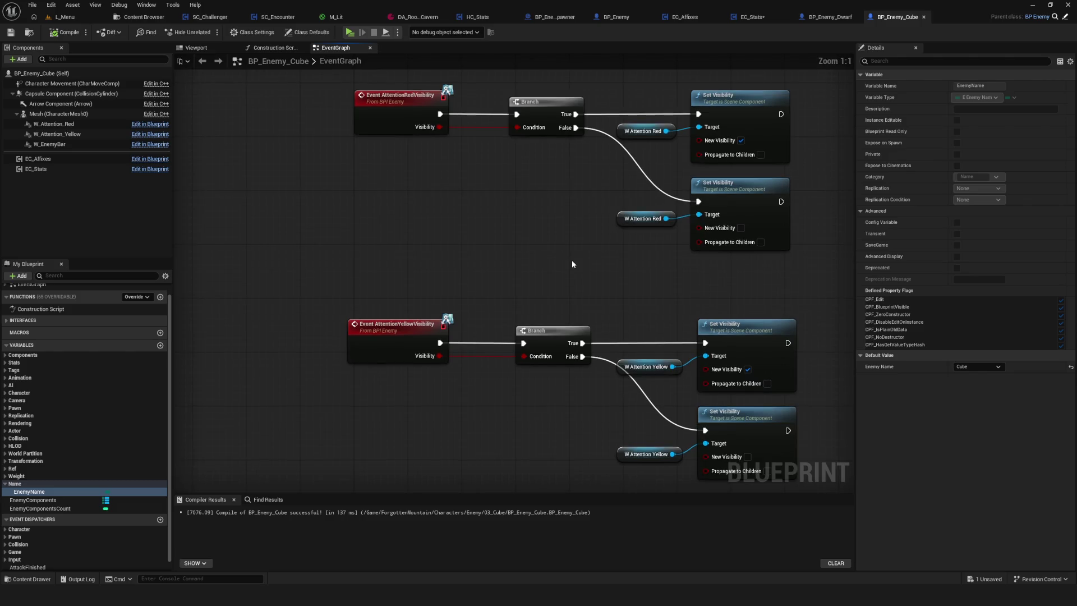
{"action": "mouse_move", "coordinate": [609, 258]}
{"action": "left_mouse_down"}
{"action": "mouse_move", "coordinate": [414, 319]}
{"action": "mouse_move", "coordinate": [616, 178]}
{"action": "left_mouse_up"}
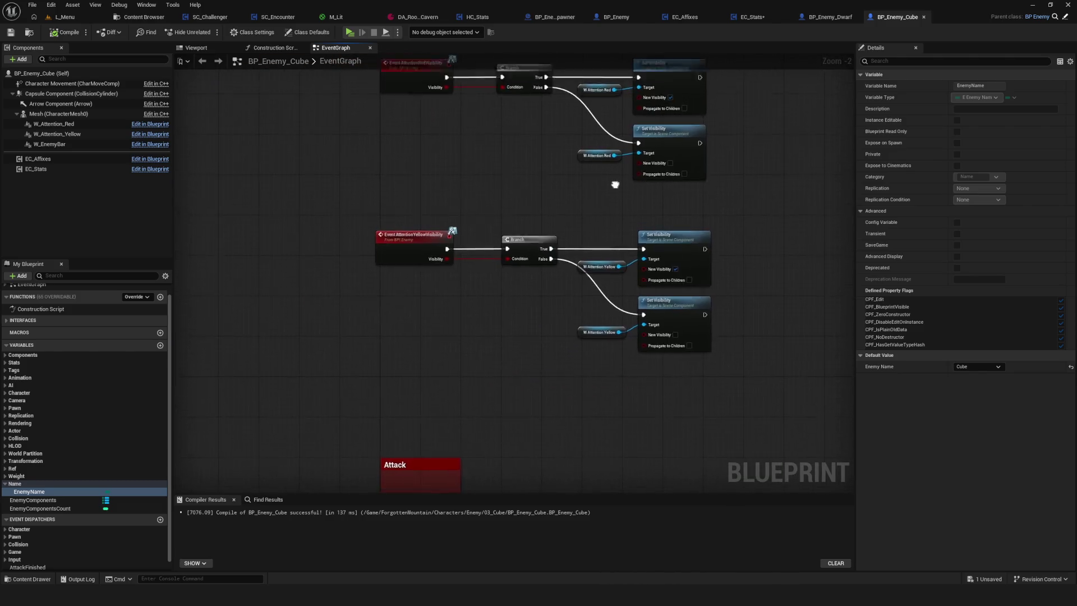
{"action": "scroll", "coordinate": [566, 322], "scroll_direction": "down", "scroll_amount": 6}
{"action": "scroll", "coordinate": [566, 322], "scroll_direction": "up", "scroll_amount": 5}
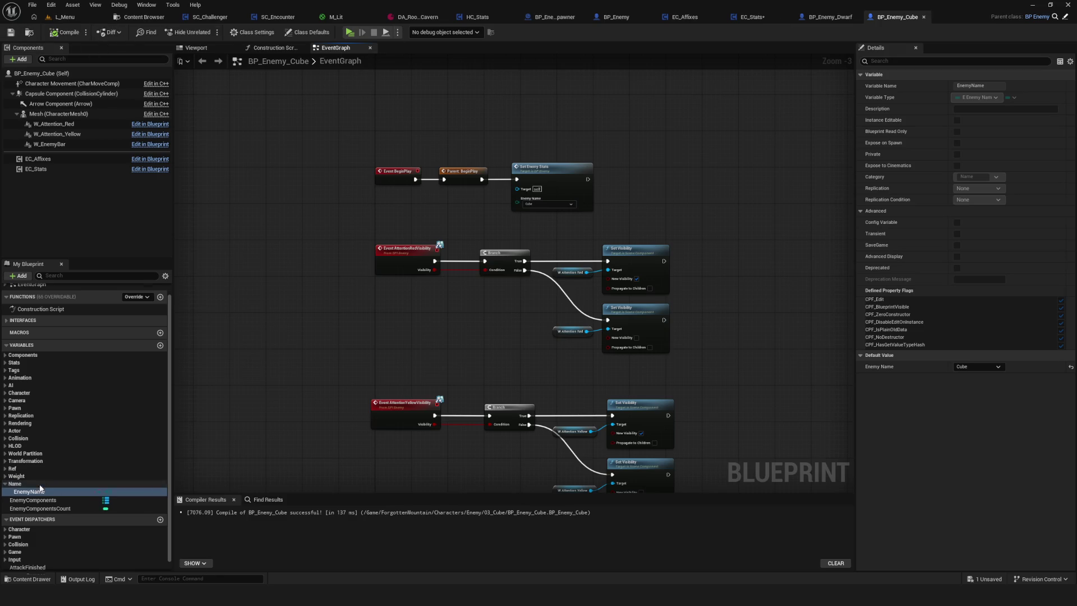
{"action": "scroll", "coordinate": [143, 490], "scroll_direction": "up", "scroll_amount": 1}
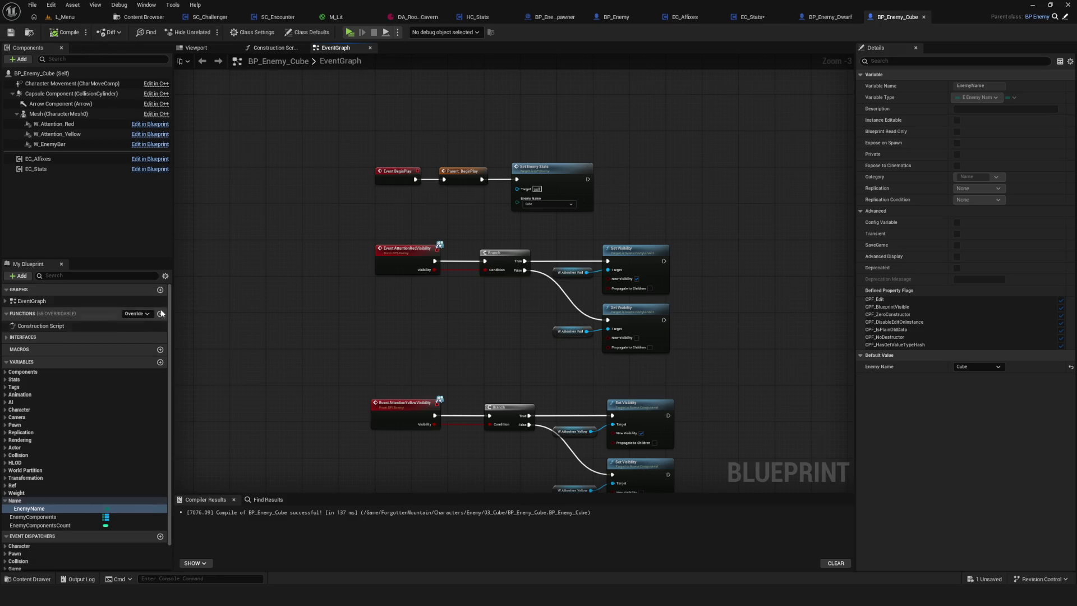
Hide inherited variables again and close the BP_Enemy_Cube blueprint
{"action": "left_click", "coordinate": [165, 276]}
{"action": "left_click", "coordinate": [202, 289]}
{"action": "scroll", "coordinate": [463, 336], "scroll_direction": "down", "scroll_amount": 3}
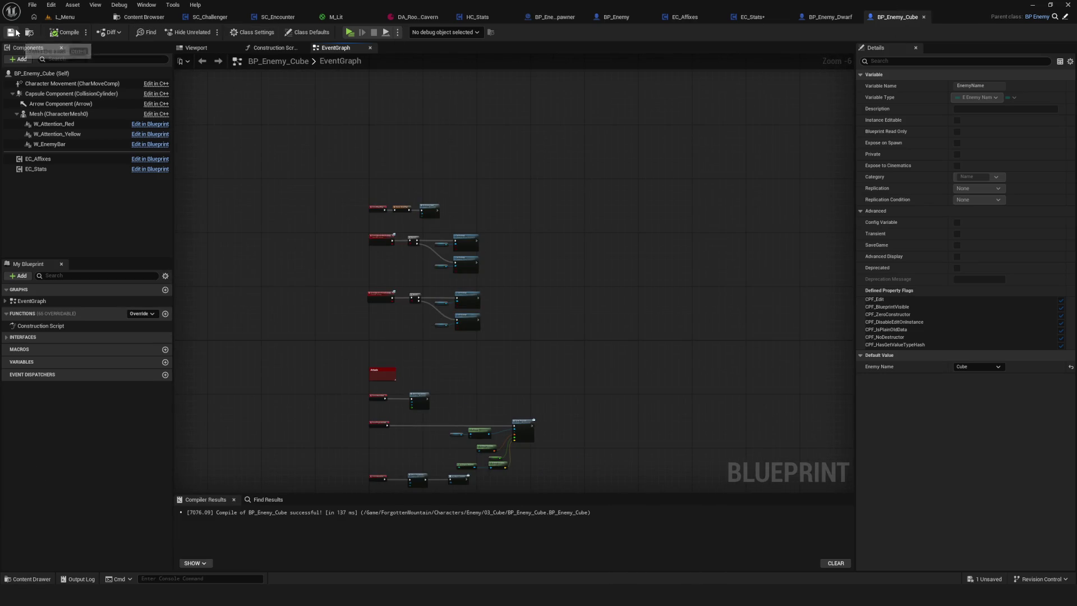
{"action": "left_click", "coordinate": [924, 17]}
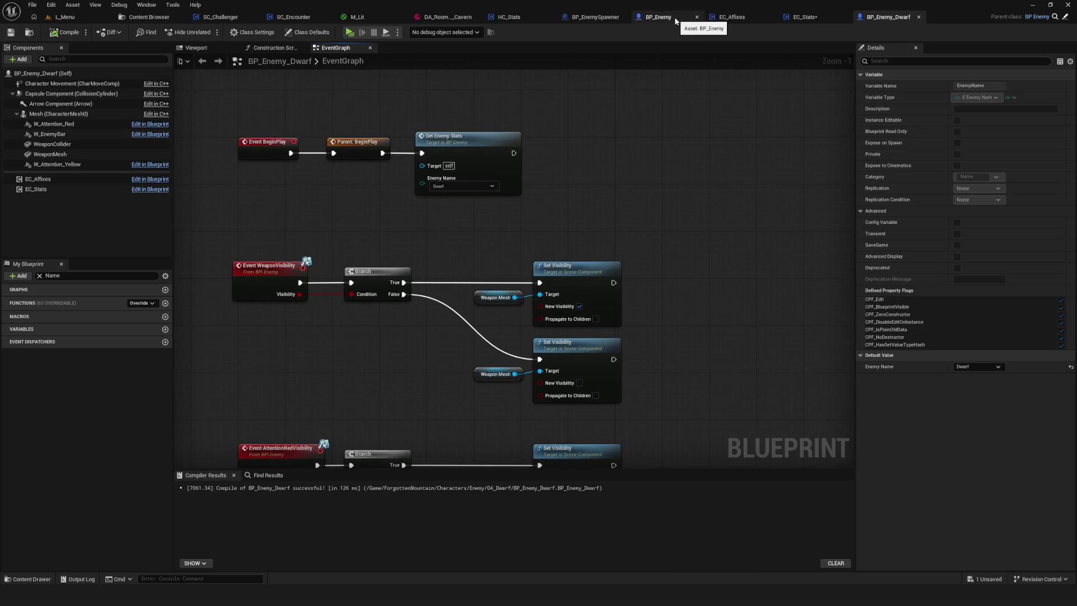
{"action": "left_click", "coordinate": [722, 17]}
In SetEnemyStats, add a Get Enemy Name node from BP Enemy(Owner)
{"action": "left_click", "coordinate": [783, 18]}
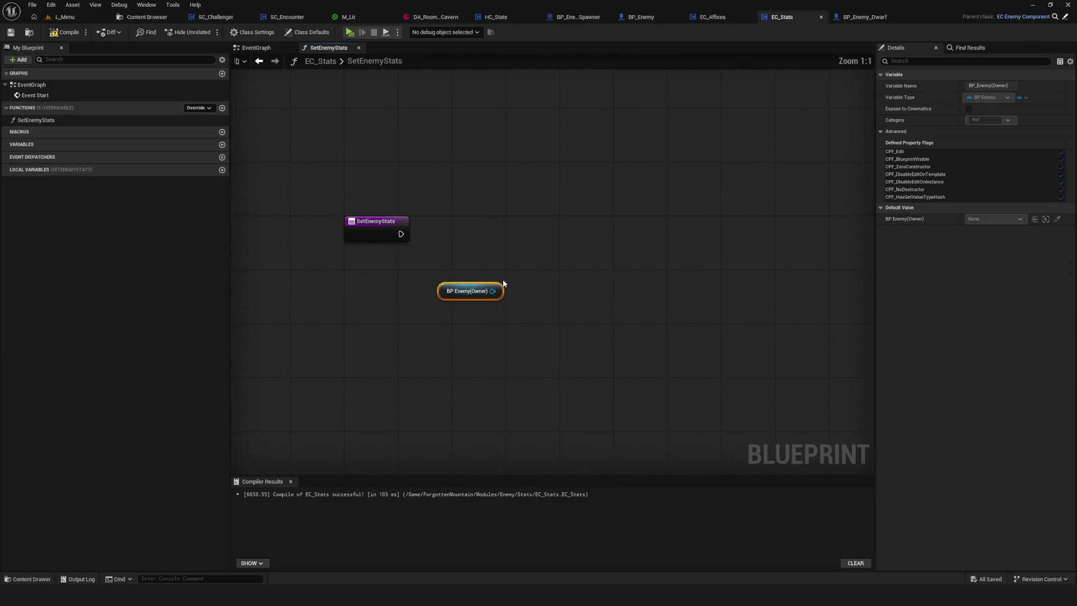
{"action": "left_click_drag", "start_coordinate": [492, 291], "coordinate": [579, 292]}
{"action": "left_click_drag", "start_coordinate": [579, 291], "coordinate": [579, 292]}
{"action": "type", "text": "get"}
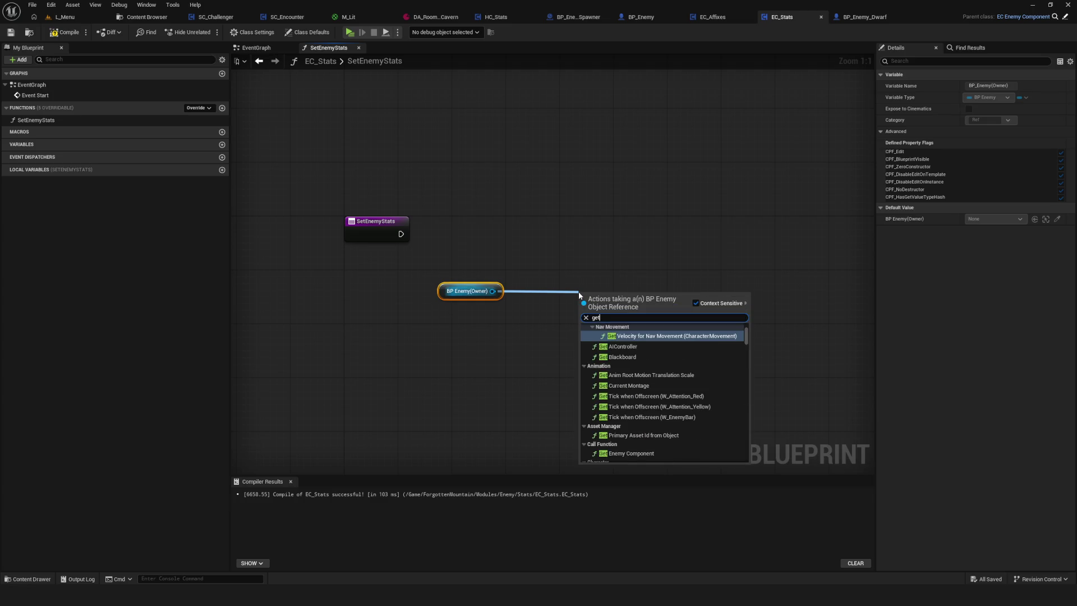
{"action": "type", "text": " enemy"}
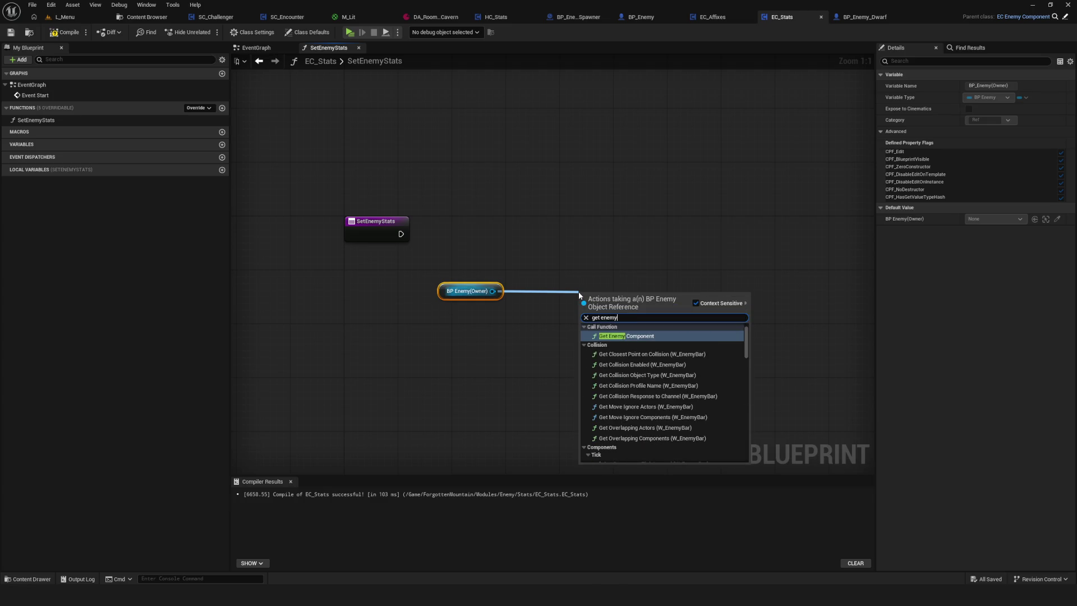
{"action": "type", "text": " name"}
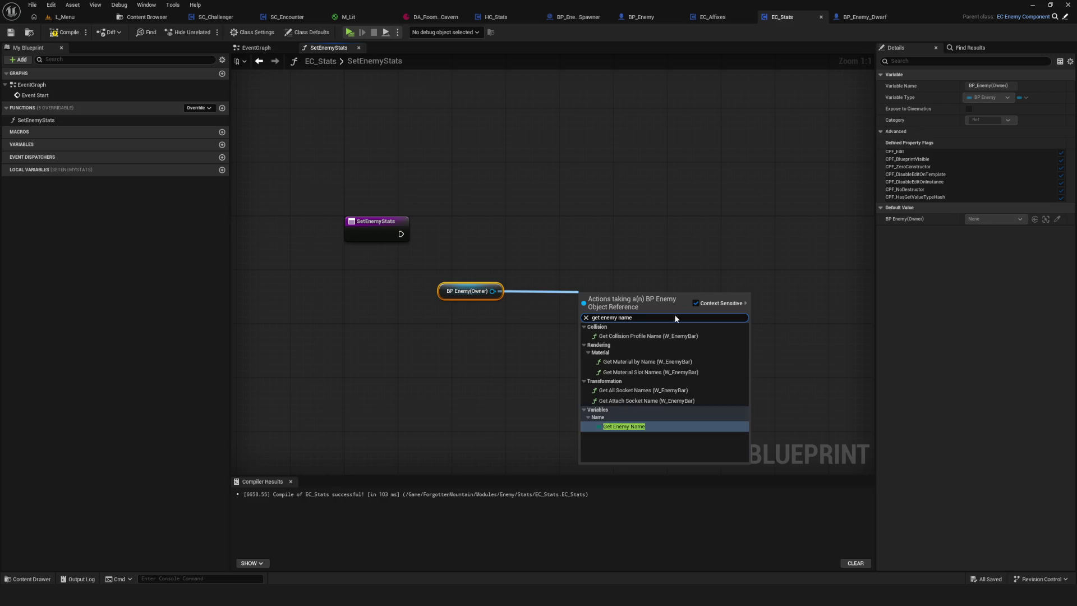
{"action": "left_click", "coordinate": [649, 425]}
{"action": "mouse_move", "coordinate": [623, 294]}
{"action": "left_mouse_down"}
{"action": "mouse_move", "coordinate": [555, 295]}
{"action": "mouse_move", "coordinate": [607, 247]}
{"action": "left_mouse_up"}
Cancel the switch node search and compile and save EC_Stats
{"action": "type", "text": "swi"}
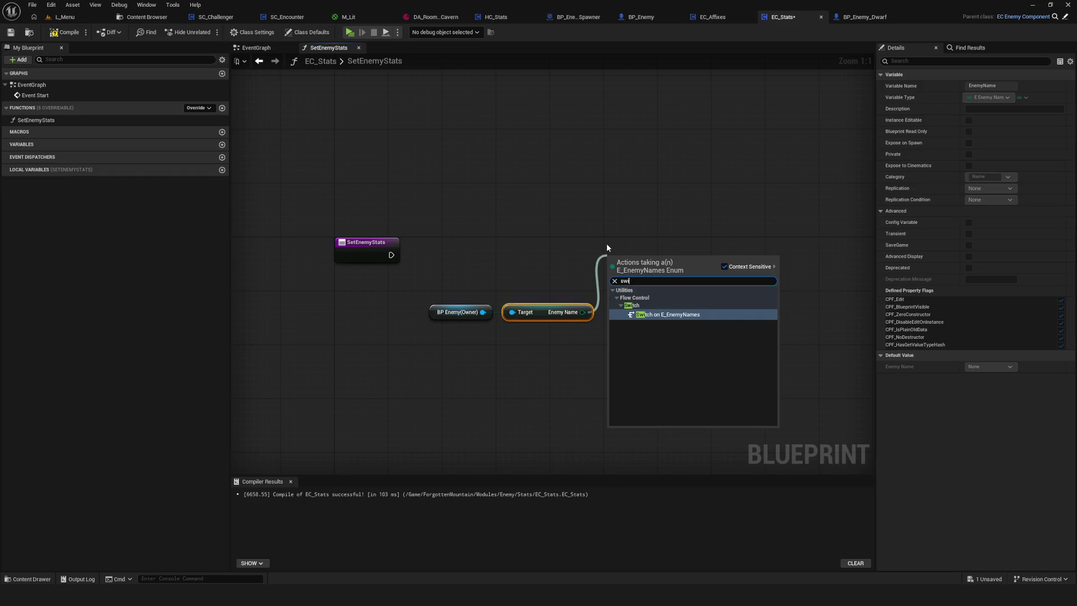
{"action": "left_click", "coordinate": [611, 243]}
{"action": "mouse_move", "coordinate": [639, 293]}
{"action": "left_mouse_down"}
{"action": "mouse_move", "coordinate": [584, 296]}
{"action": "mouse_move", "coordinate": [596, 297]}
{"action": "left_mouse_up"}
{"action": "key", "text": "ctrl+s"}
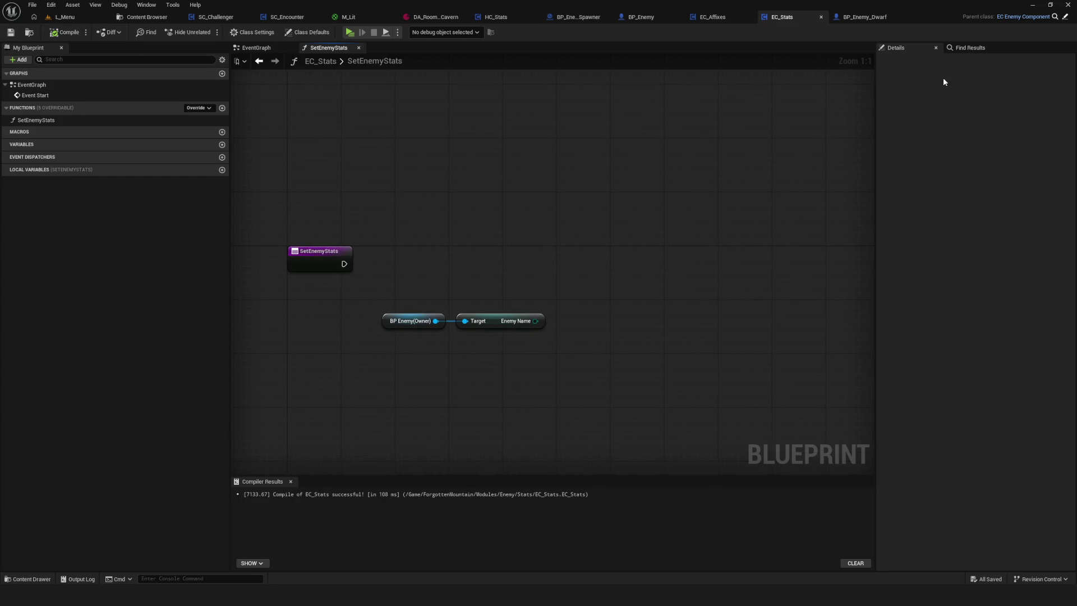
{"action": "left_click", "coordinate": [642, 18]}
Cut the execution wire from SetEnemyStats into the Setup Enemy Stats node
{"action": "scroll", "coordinate": [448, 271], "scroll_direction": "up", "scroll_amount": 4}
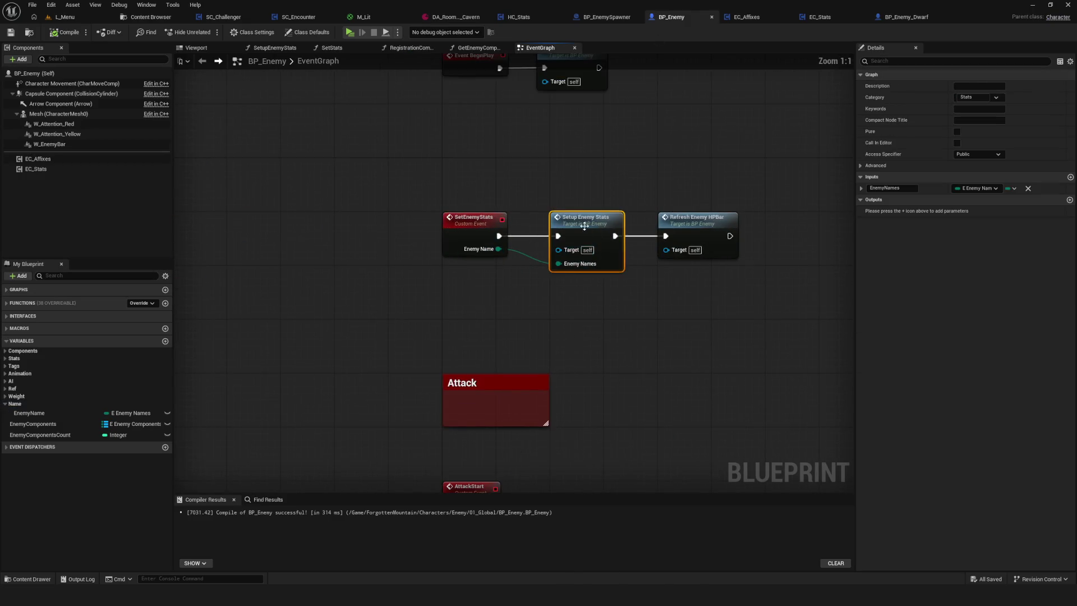
{"action": "mouse_move", "coordinate": [584, 226]}
{"action": "left_mouse_down"}
{"action": "mouse_move", "coordinate": [500, 259]}
{"action": "mouse_move", "coordinate": [496, 274]}
{"action": "left_mouse_up"}
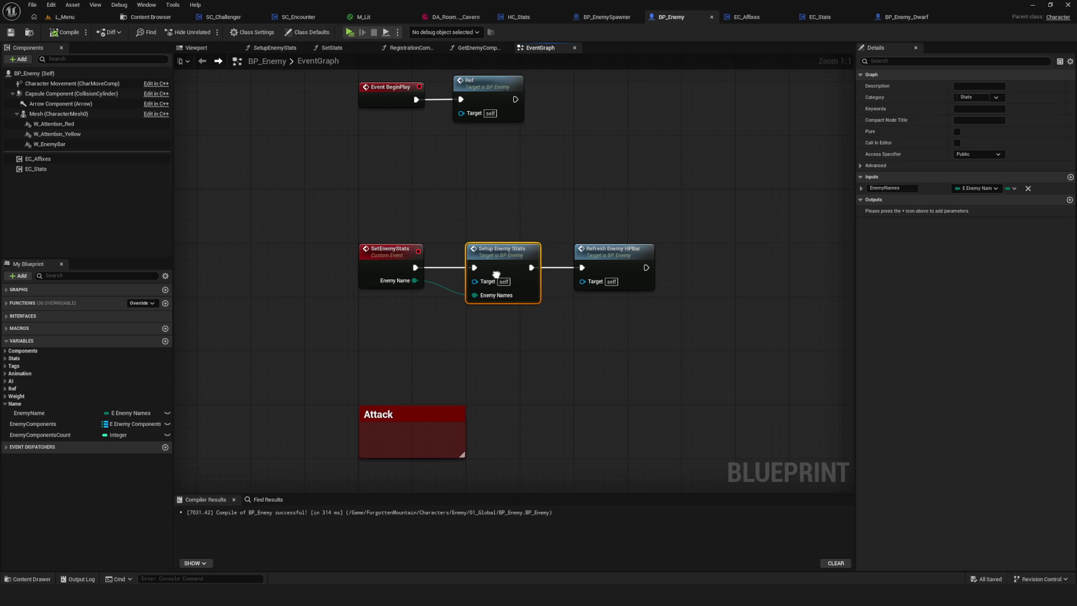
{"action": "left_click", "coordinate": [415, 268], "text": "alt"}
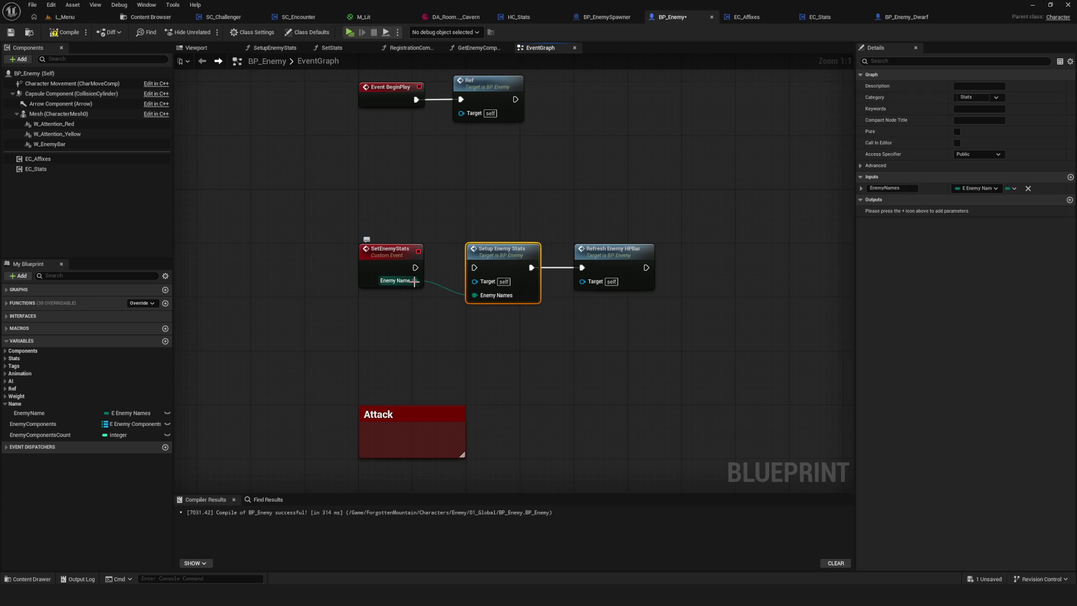
Open the SetupEnemyStats function graph, then save and recompile BP_Enemy
{"action": "left_click_drag", "start_coordinate": [519, 272], "coordinate": [506, 270]}
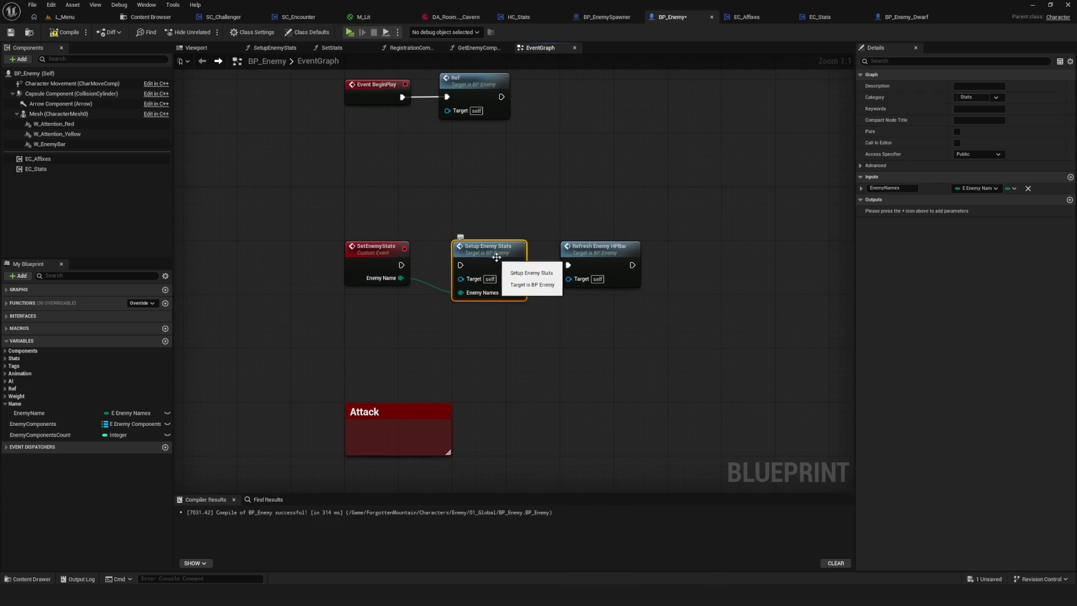
{"action": "double_click", "coordinate": [506, 269]}
{"action": "left_click", "coordinate": [12, 32]}
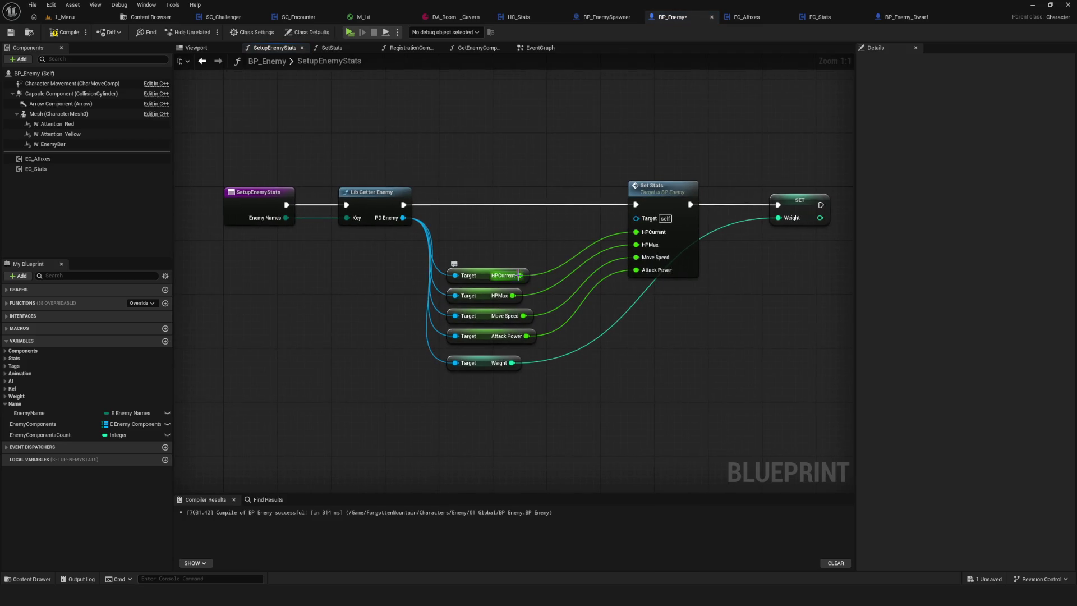
{"action": "left_click", "coordinate": [73, 38]}
Inspect the Set Stats node, its SetStats graph and the SET Weight node, then return to EC_Stats
{"action": "mouse_move", "coordinate": [486, 240]}
{"action": "left_mouse_down"}
{"action": "mouse_move", "coordinate": [480, 479]}
{"action": "mouse_move", "coordinate": [470, 464]}
{"action": "left_mouse_up"}
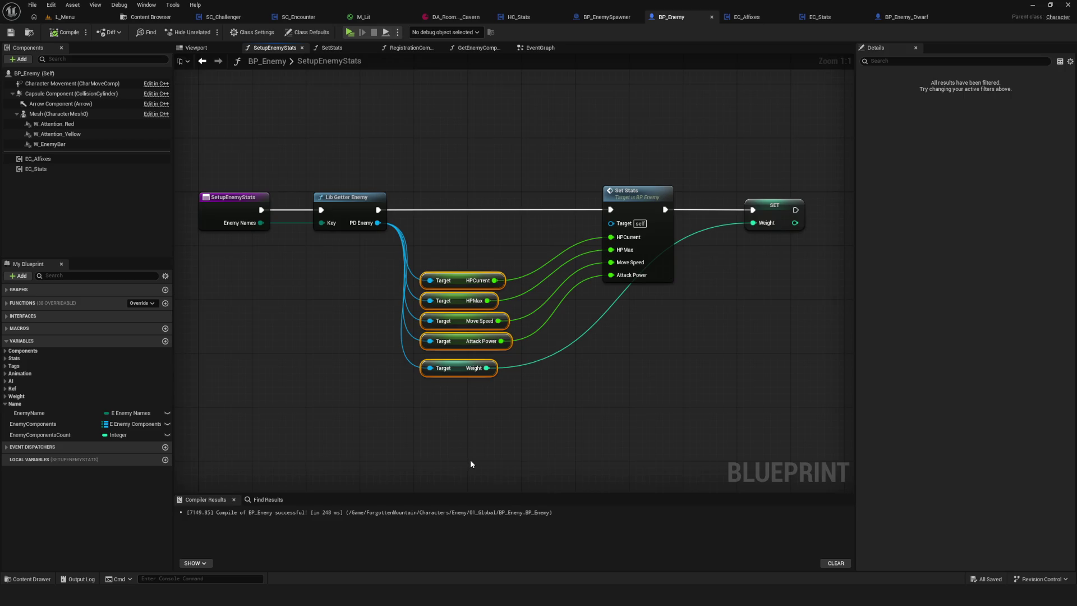
{"action": "left_click", "coordinate": [640, 200]}
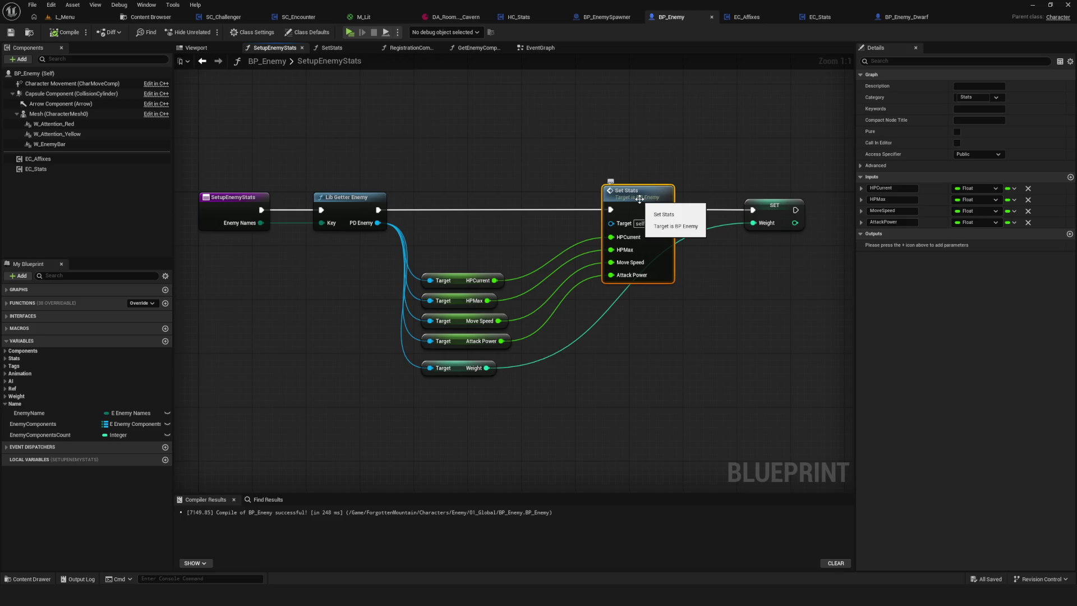
{"action": "double_click", "coordinate": [639, 199]}
{"action": "scroll", "coordinate": [608, 253], "scroll_direction": "up", "scroll_amount": 3}
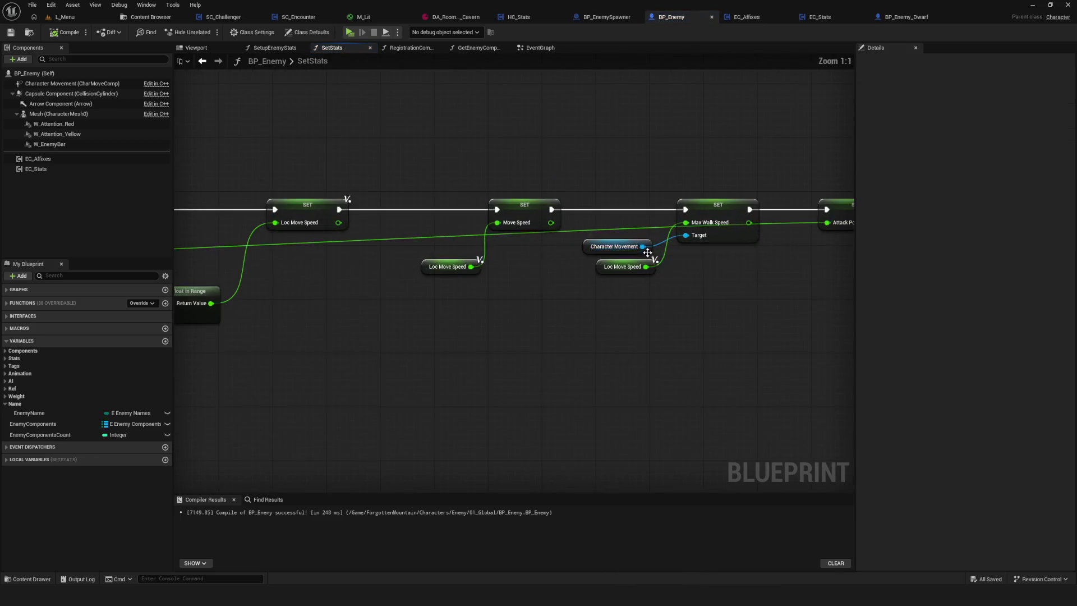
{"action": "scroll", "coordinate": [385, 247], "scroll_direction": "up", "scroll_amount": 1}
{"action": "left_click", "coordinate": [203, 61]}
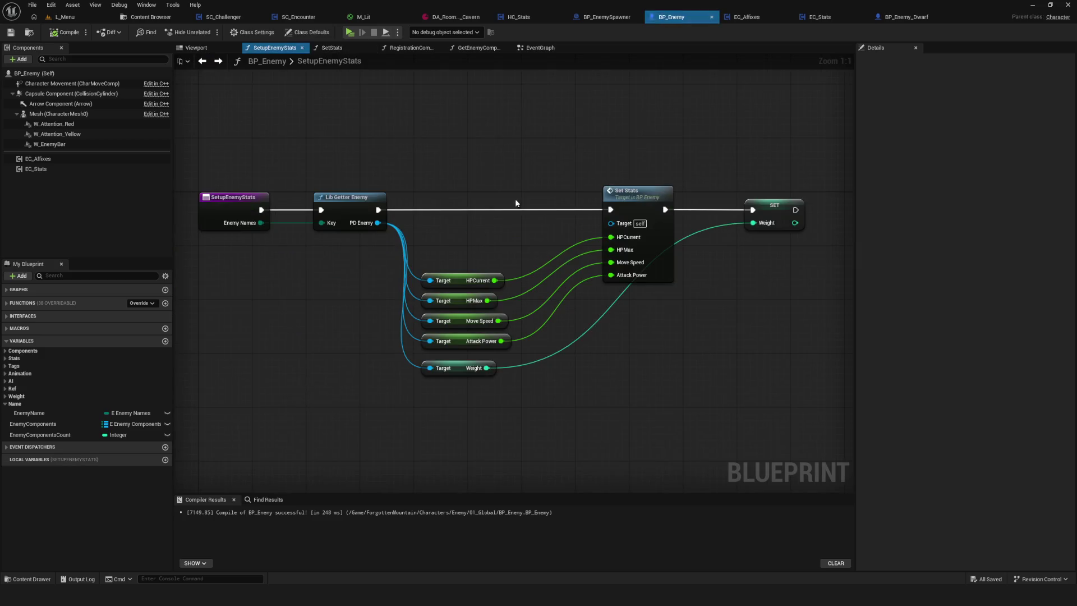
{"action": "left_click_drag", "start_coordinate": [643, 122], "coordinate": [707, 290]}
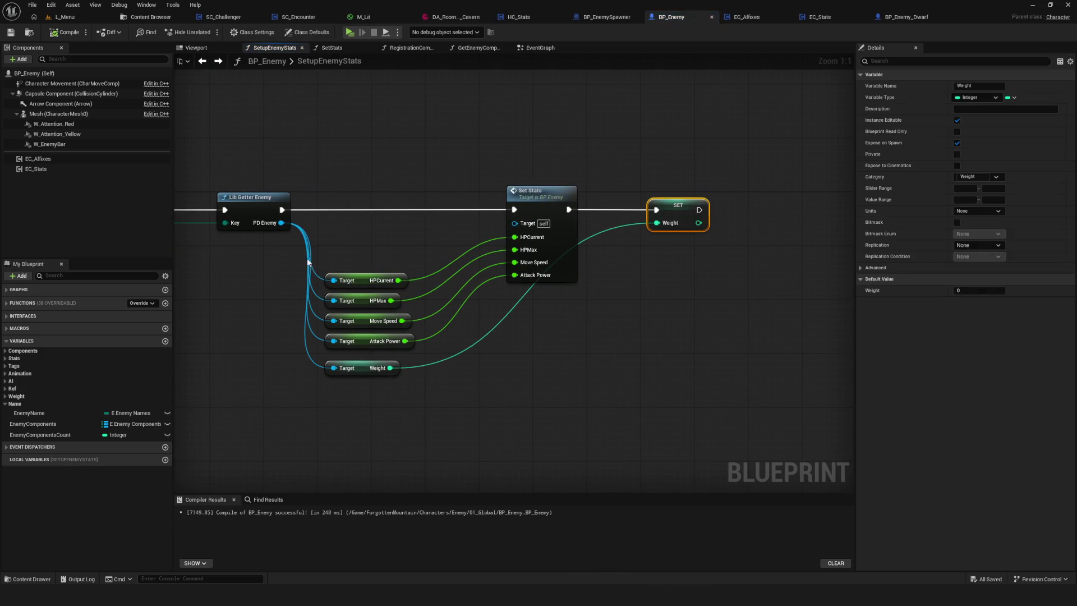
{"action": "left_click_drag", "start_coordinate": [268, 257], "coordinate": [347, 259]}
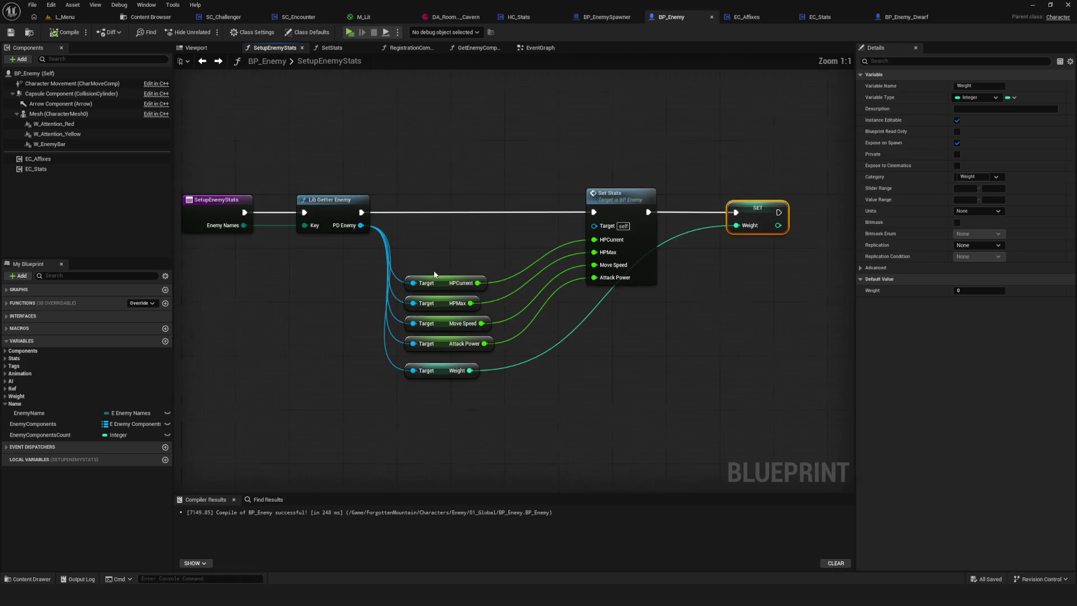
{"action": "scroll", "coordinate": [449, 273], "scroll_direction": "down", "scroll_amount": 1}
{"action": "scroll", "coordinate": [458, 282], "scroll_direction": "up", "scroll_amount": 1}
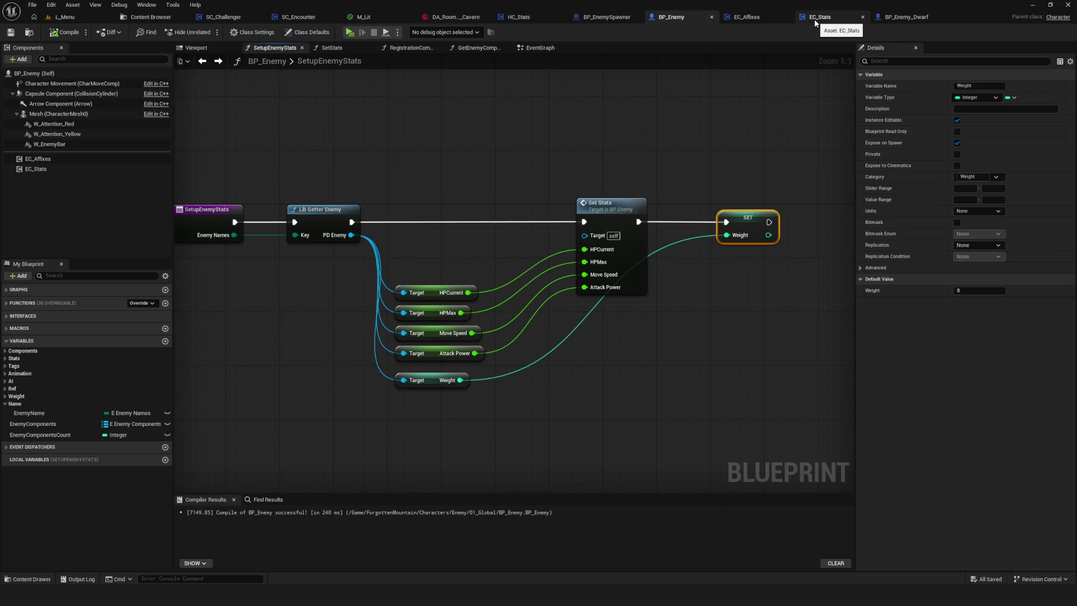
{"action": "left_click", "coordinate": [815, 20]}
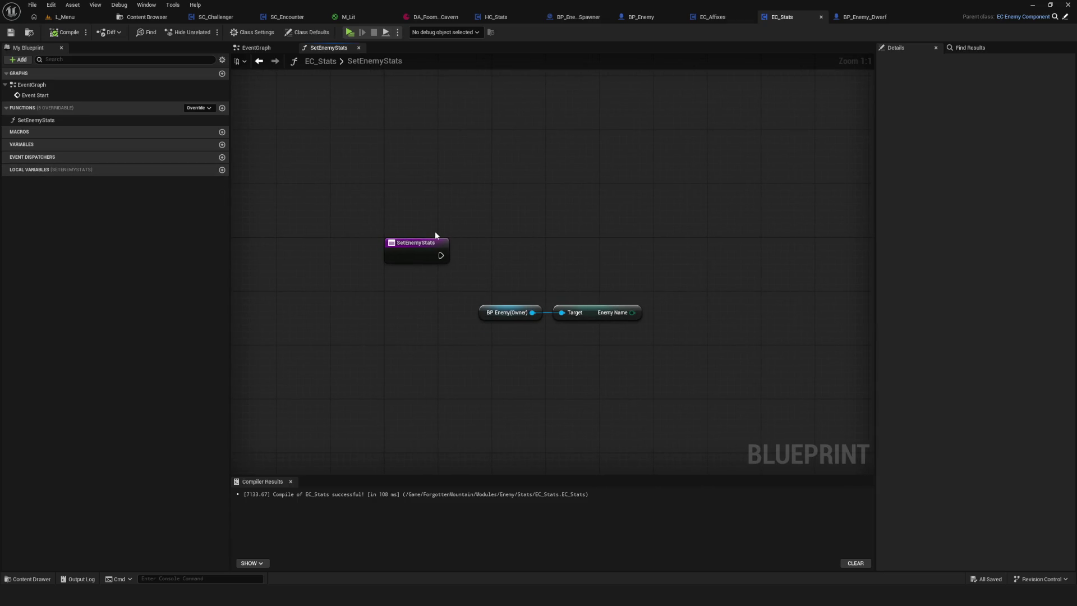
Add a Float variable named HPCurrent to EC_Stats and save
{"action": "left_click", "coordinate": [222, 144]}
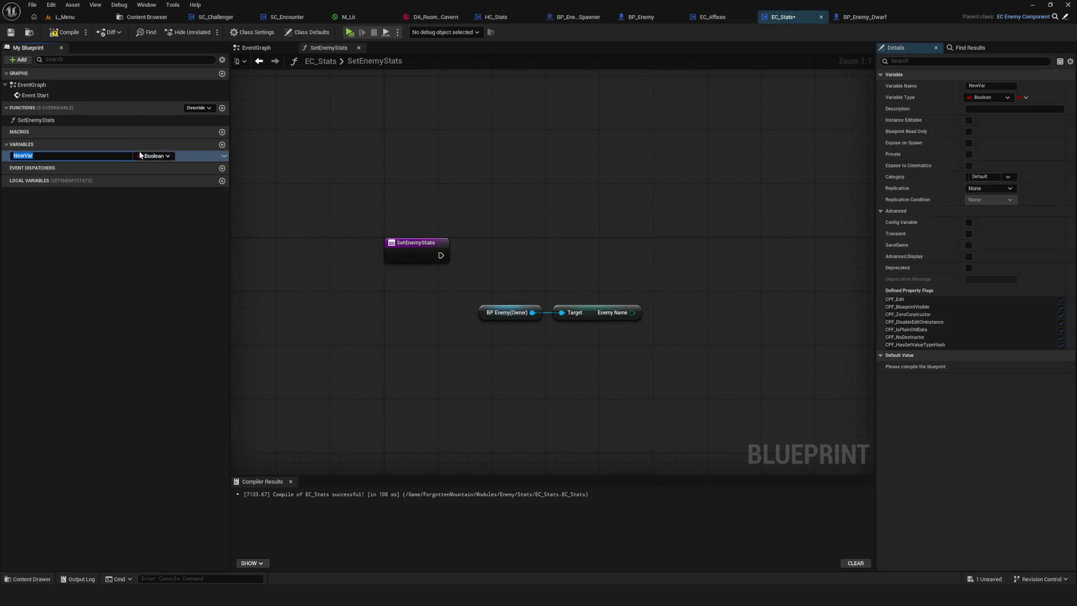
{"action": "left_click", "coordinate": [151, 156]}
{"action": "left_click", "coordinate": [160, 197]}
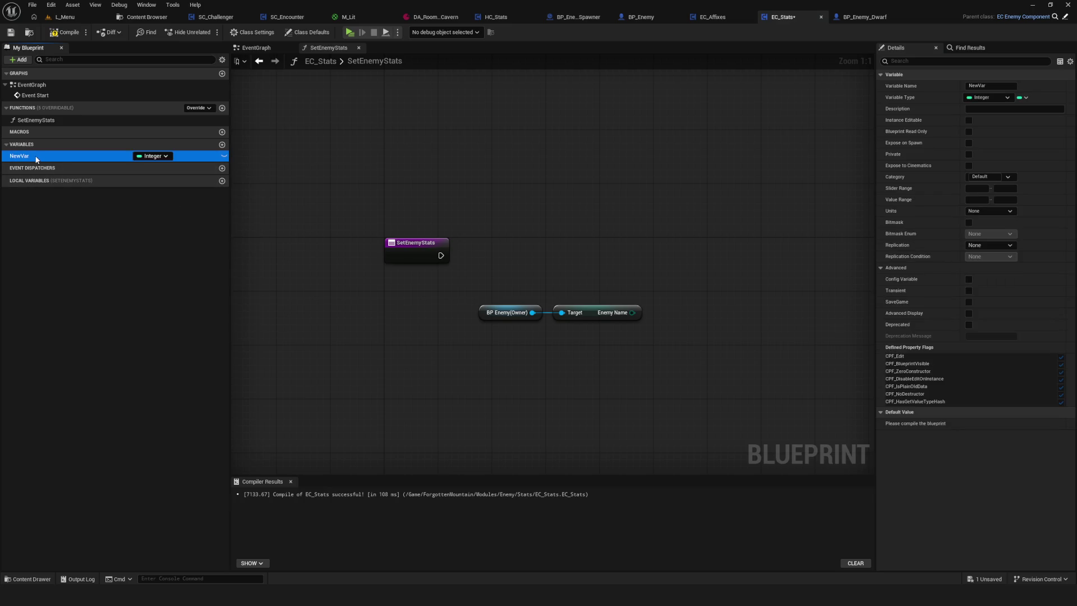
{"action": "left_click", "coordinate": [143, 156]}
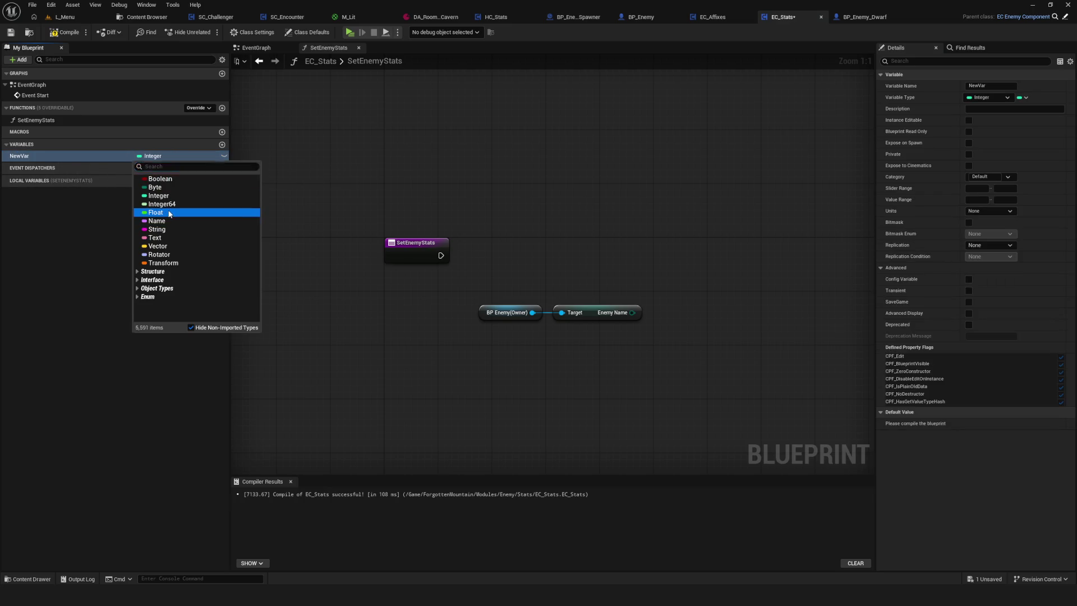
{"action": "left_click", "coordinate": [169, 213]}
{"action": "key", "text": "F2"}
{"action": "type", "text": "HP"}
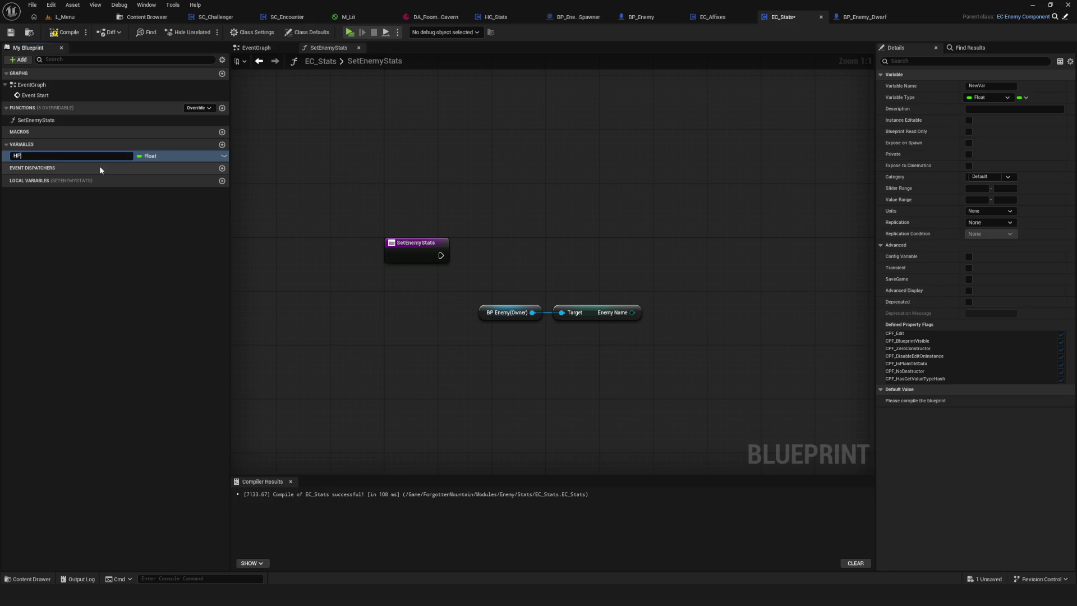
{"action": "type", "text": "Current"}
{"action": "key", "text": "Return"}
{"action": "key", "text": "ctrl+s"}
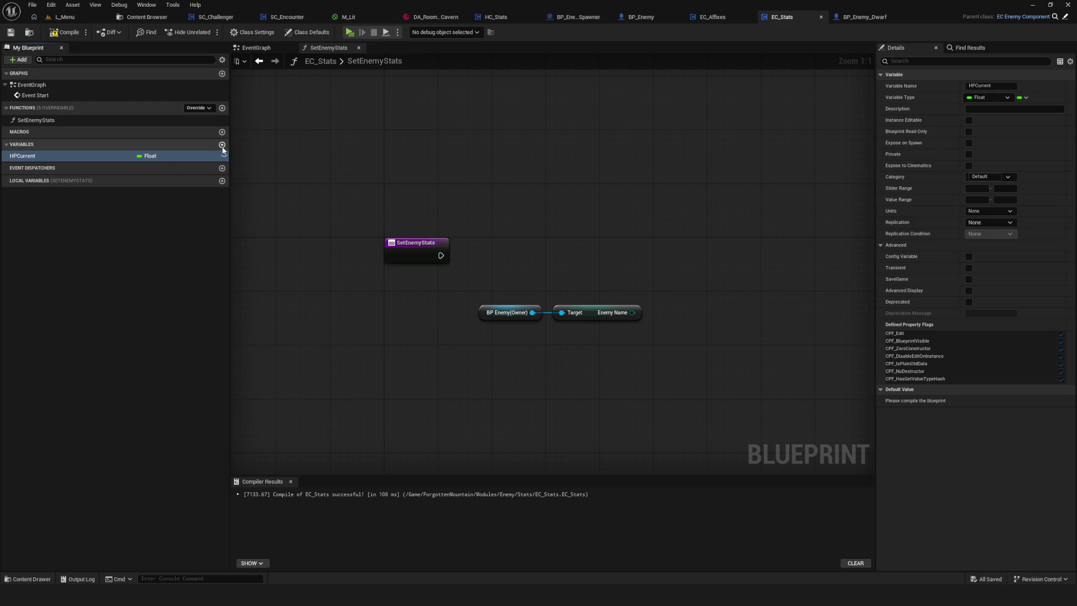
Add a second Float variable and name it HPMax
{"action": "left_click", "coordinate": [222, 144]}
{"action": "type", "text": "HP"}
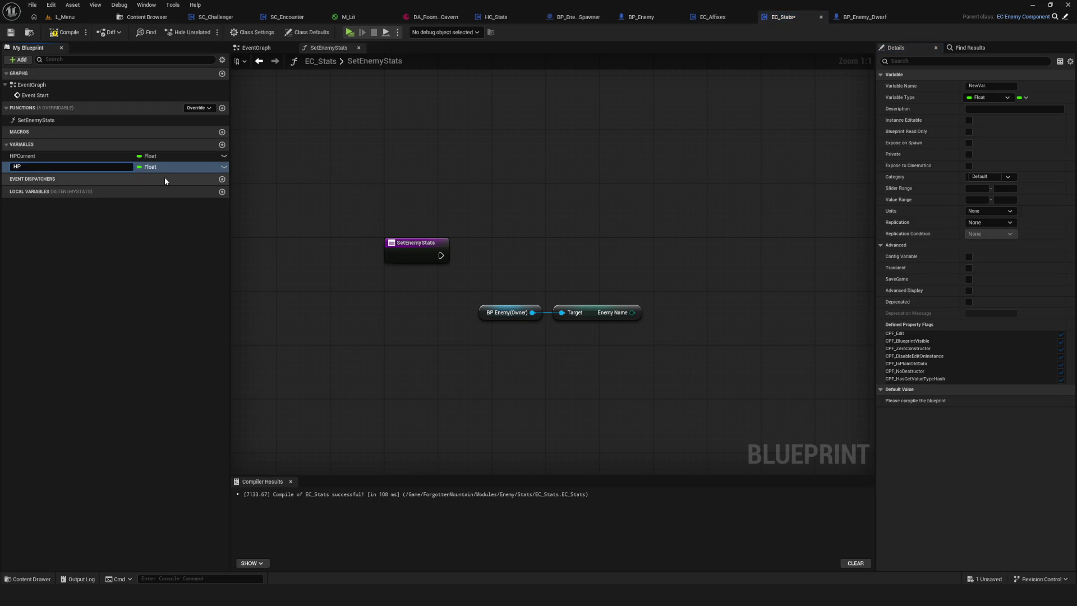
{"action": "type", "text": "Ma"}
{"action": "key", "text": "Return"}
{"action": "left_click", "coordinate": [63, 167]}
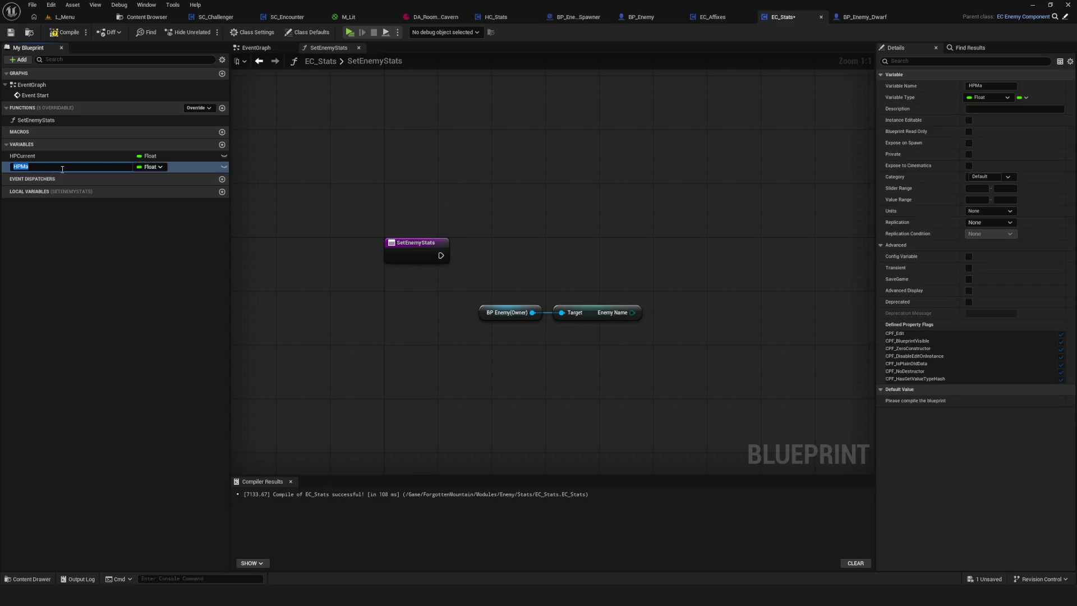
{"action": "type", "text": "x"}
{"action": "key", "text": "Return"}
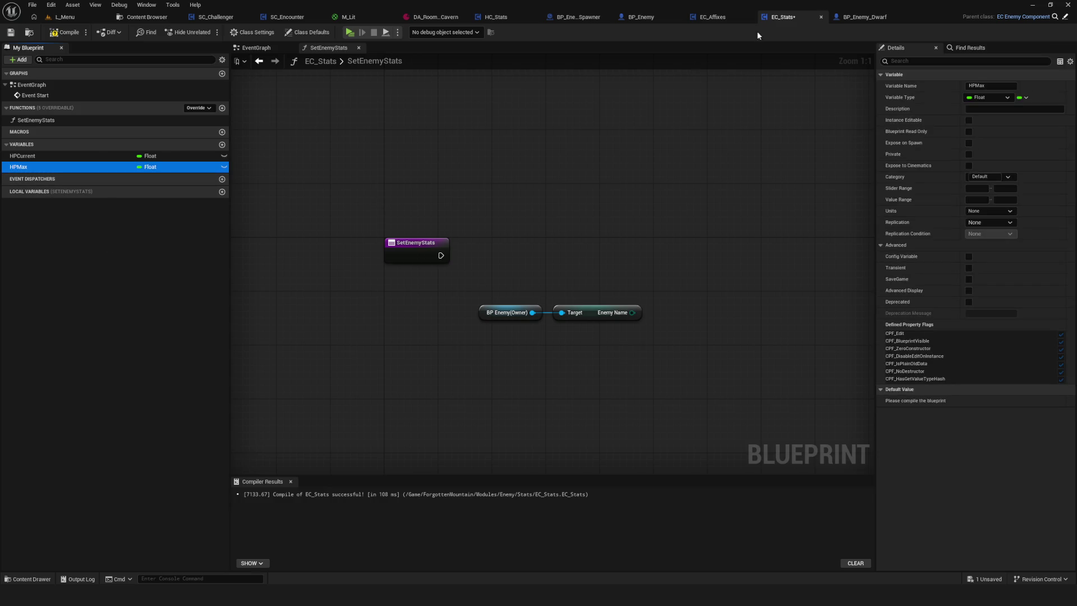
Referring to BP_Enemy's graph, add a Float variable MoveSpeed and save EC_Stats
{"action": "left_click", "coordinate": [665, 17]}
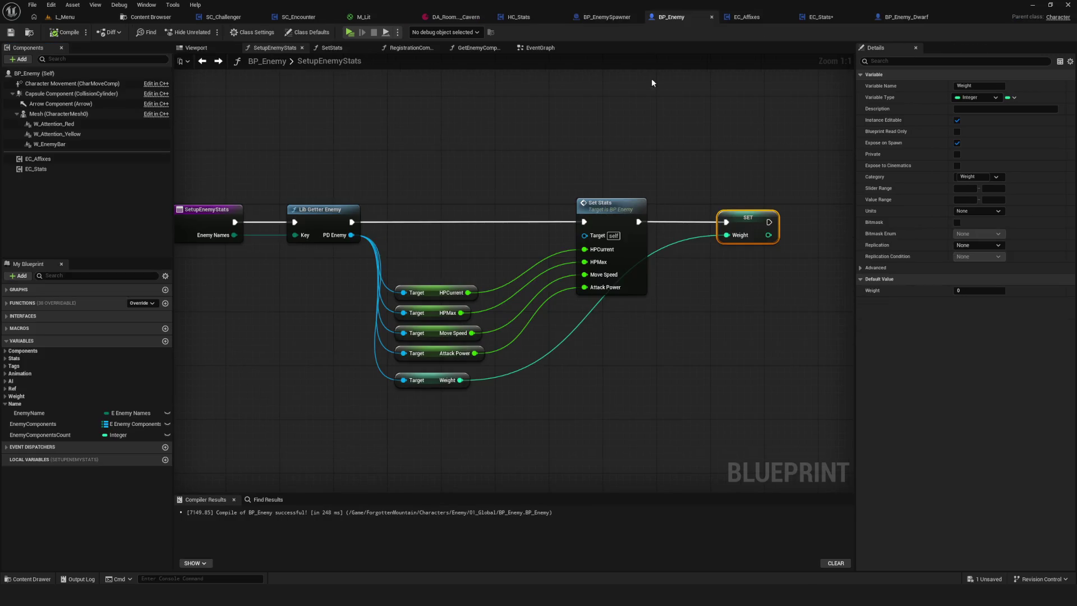
{"action": "left_click", "coordinate": [810, 20]}
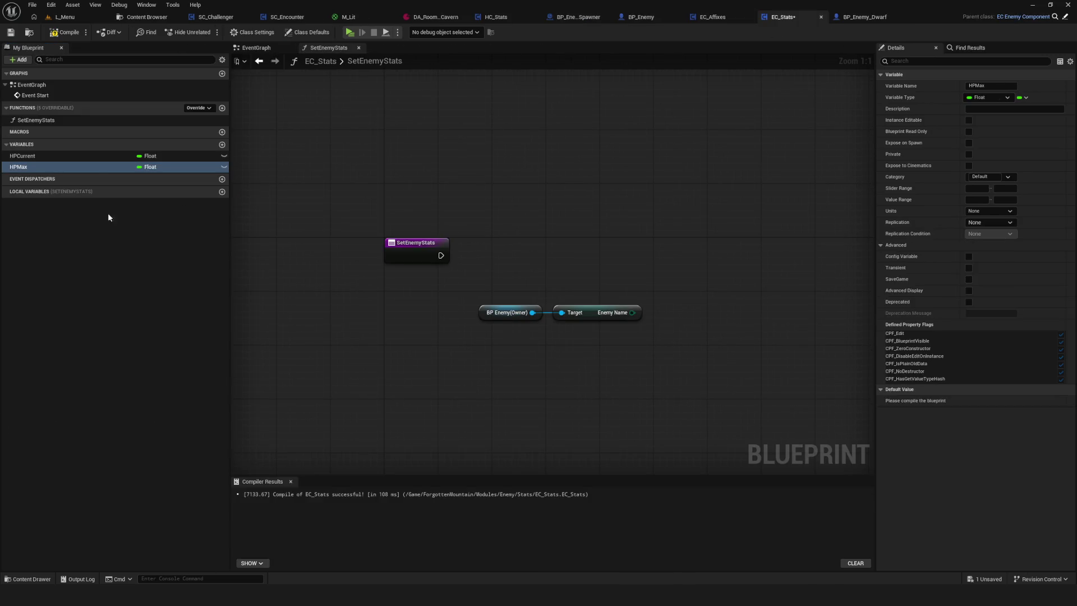
{"action": "left_click", "coordinate": [222, 144]}
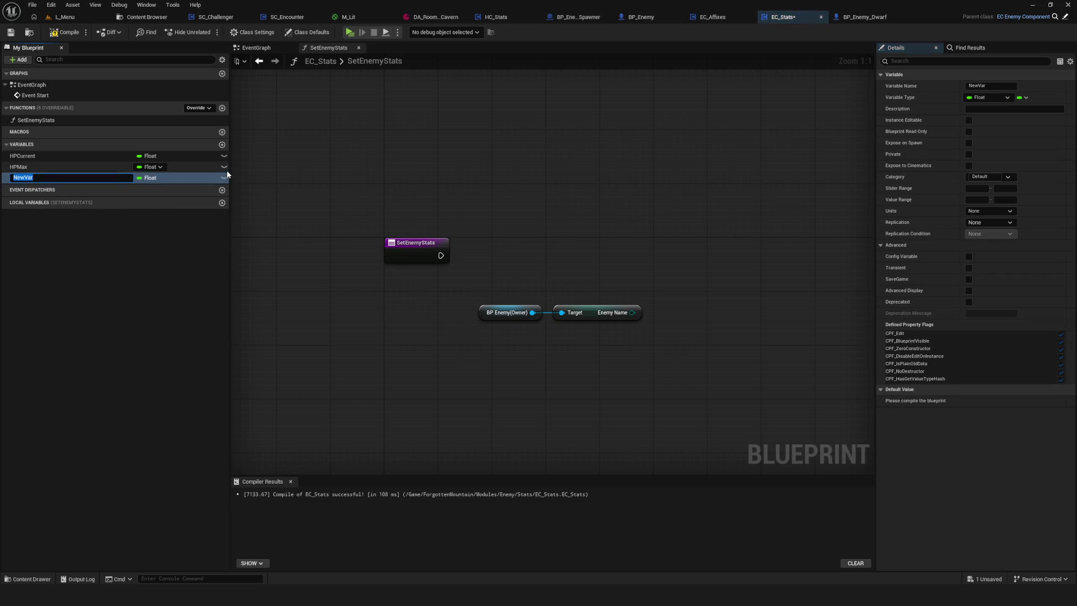
{"action": "type", "text": "MoveS"}
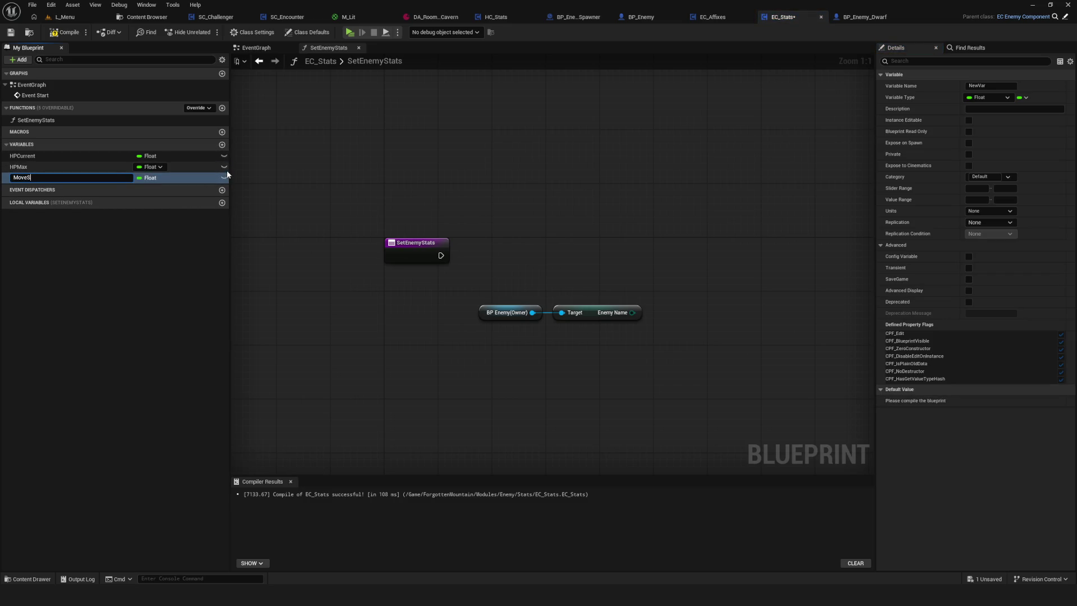
{"action": "type", "text": "peed"}
{"action": "key", "text": "Return"}
{"action": "key", "text": "ctrl+s"}
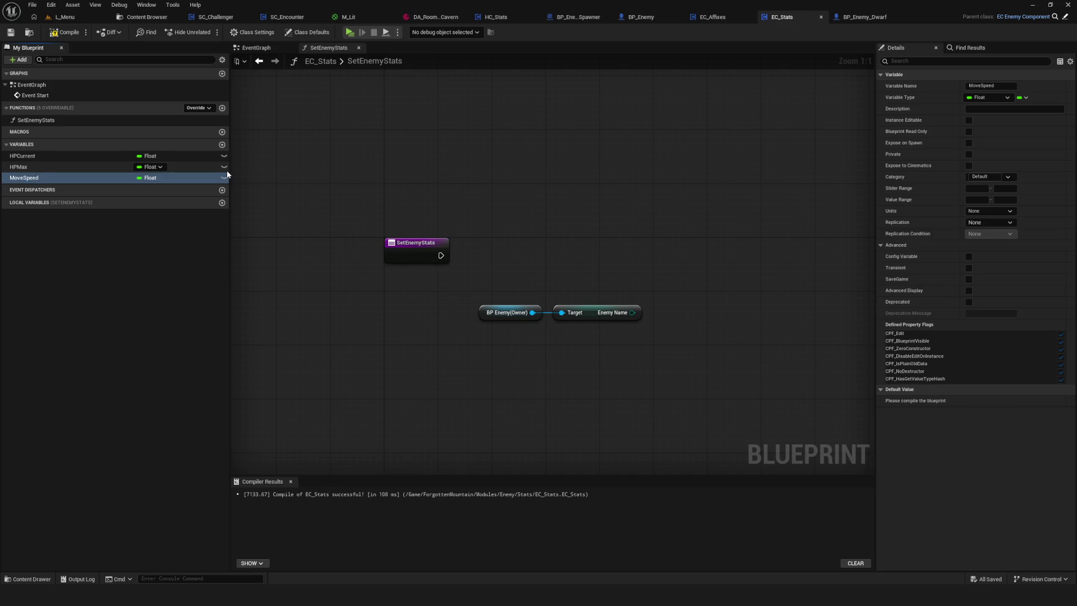
Compile EC_Stats and compare its graph with EC_Affixes and BP_Enemy's SetupEnemyStats
{"action": "left_click_drag", "start_coordinate": [471, 226], "coordinate": [471, 252]}
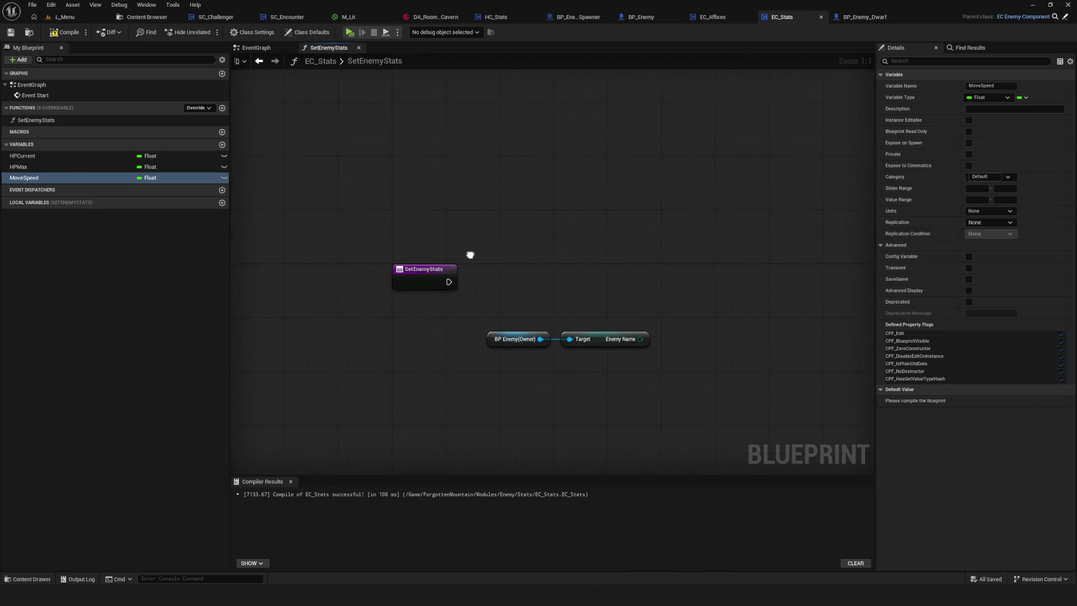
{"action": "left_click", "coordinate": [81, 32]}
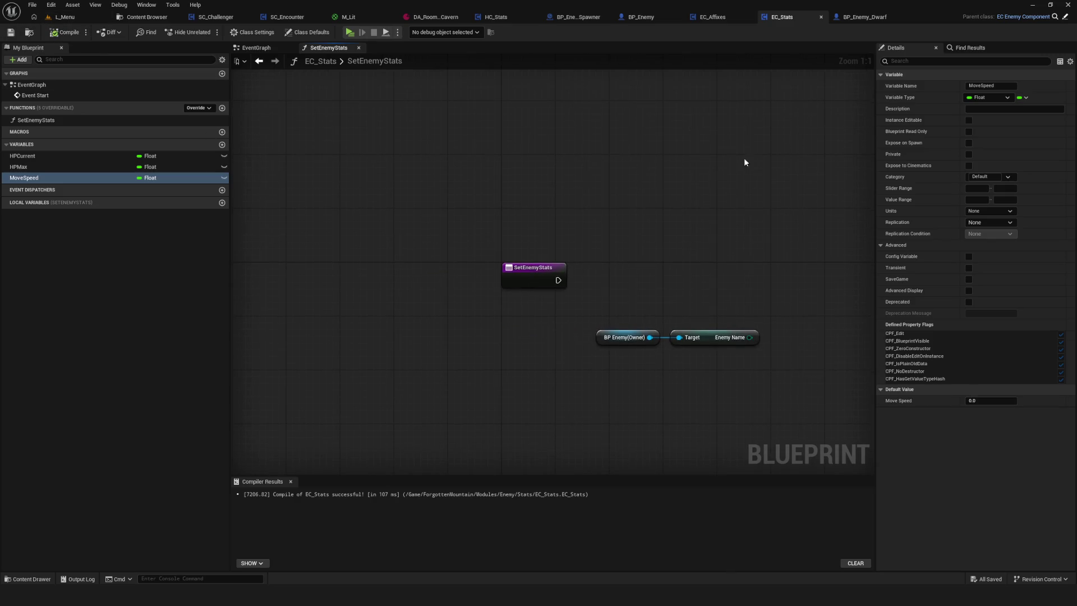
{"action": "mouse_move", "coordinate": [694, 286]}
{"action": "left_mouse_down"}
{"action": "mouse_move", "coordinate": [502, 233]}
{"action": "mouse_move", "coordinate": [555, 223]}
{"action": "left_mouse_up"}
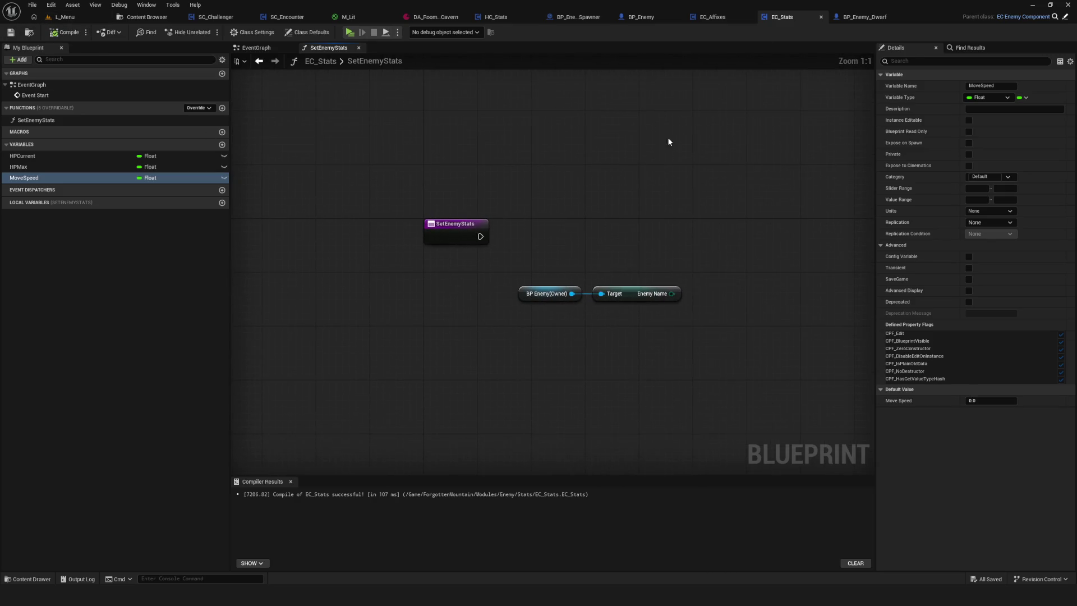
{"action": "left_click", "coordinate": [713, 21]}
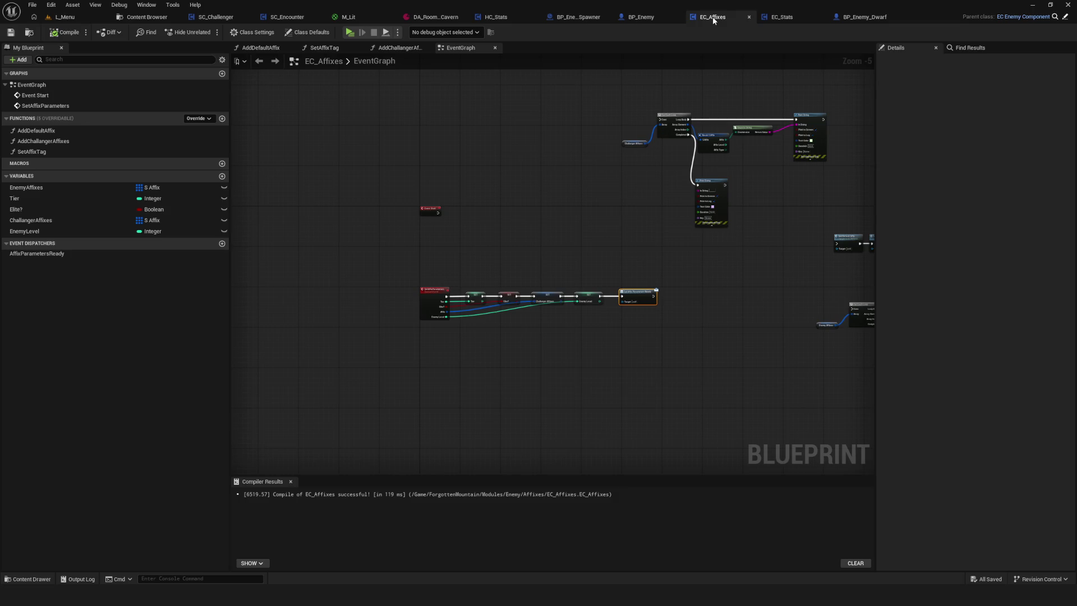
{"action": "left_click", "coordinate": [779, 17]}
{"action": "mouse_move", "coordinate": [460, 203]}
{"action": "left_mouse_down"}
{"action": "mouse_move", "coordinate": [399, 208]}
{"action": "mouse_move", "coordinate": [446, 218]}
{"action": "left_mouse_up"}
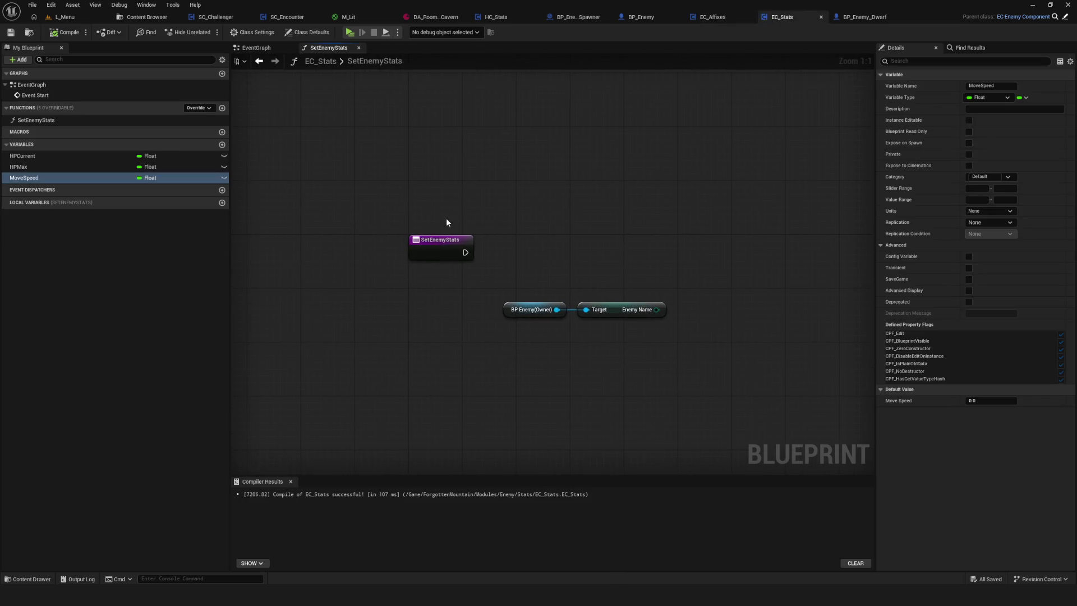
{"action": "left_click_drag", "start_coordinate": [341, 120], "coordinate": [471, 170]}
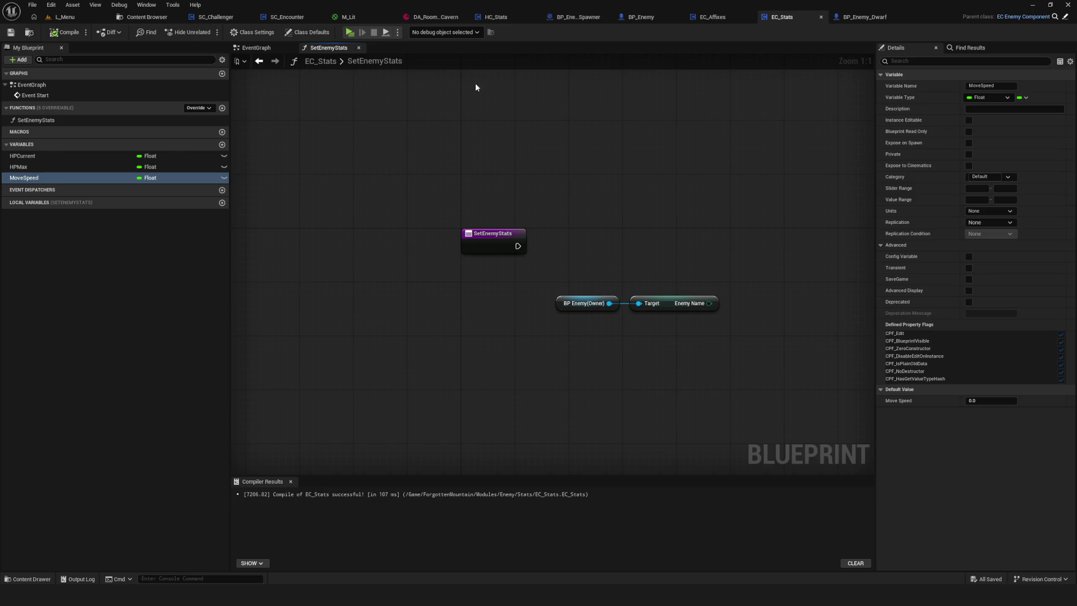
{"action": "left_click_drag", "start_coordinate": [579, 215], "coordinate": [514, 229]}
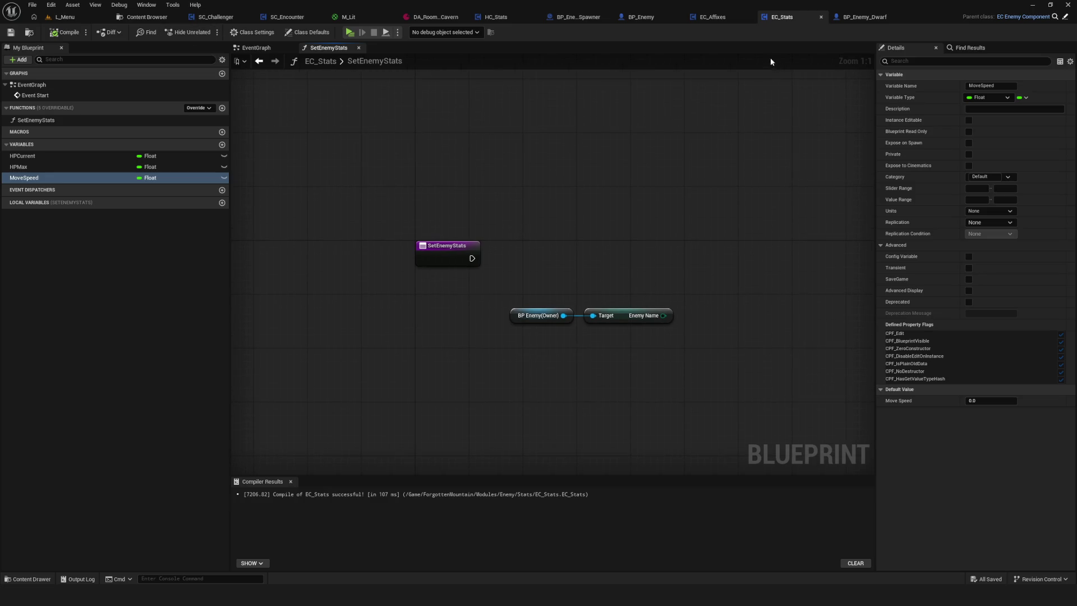
{"action": "mouse_move", "coordinate": [698, 120]}
{"action": "left_mouse_down"}
{"action": "mouse_move", "coordinate": [560, 183]}
{"action": "mouse_move", "coordinate": [531, 214]}
{"action": "mouse_move", "coordinate": [543, 197]}
{"action": "left_mouse_up"}
{"action": "left_click", "coordinate": [721, 16]}
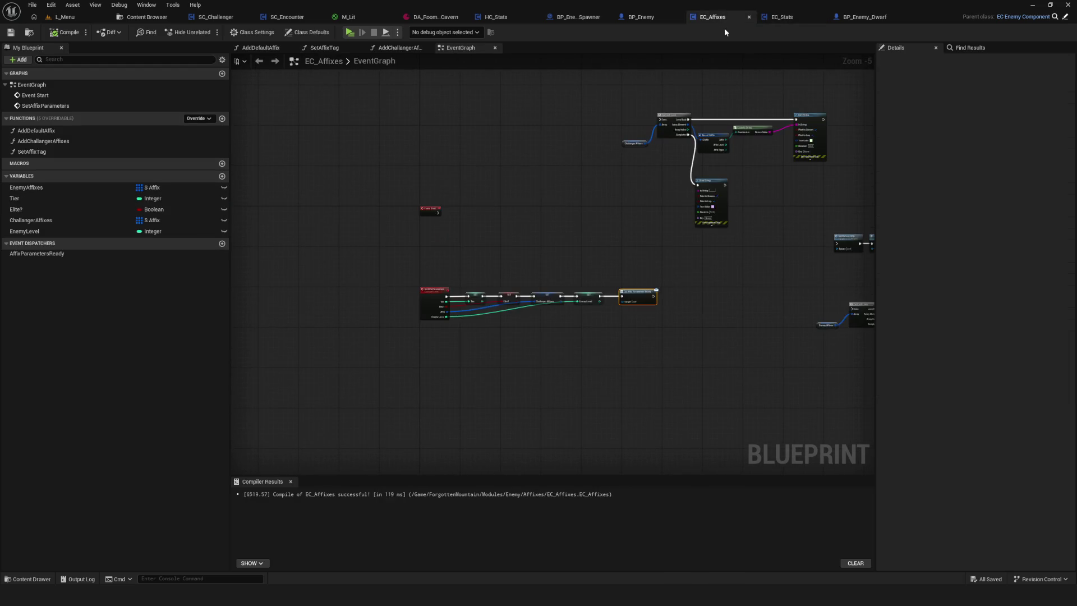
{"action": "left_click", "coordinate": [645, 19]}
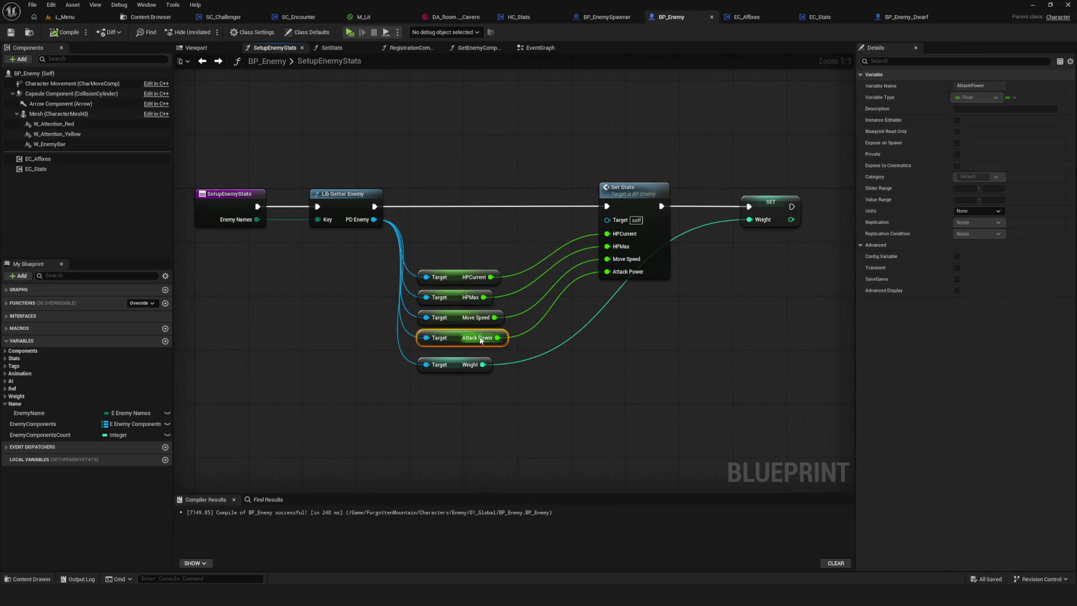
{"action": "left_click", "coordinate": [817, 19]}
Add a Float variable named AttackPower to EC_Stats and save
{"action": "left_click", "coordinate": [222, 144]}
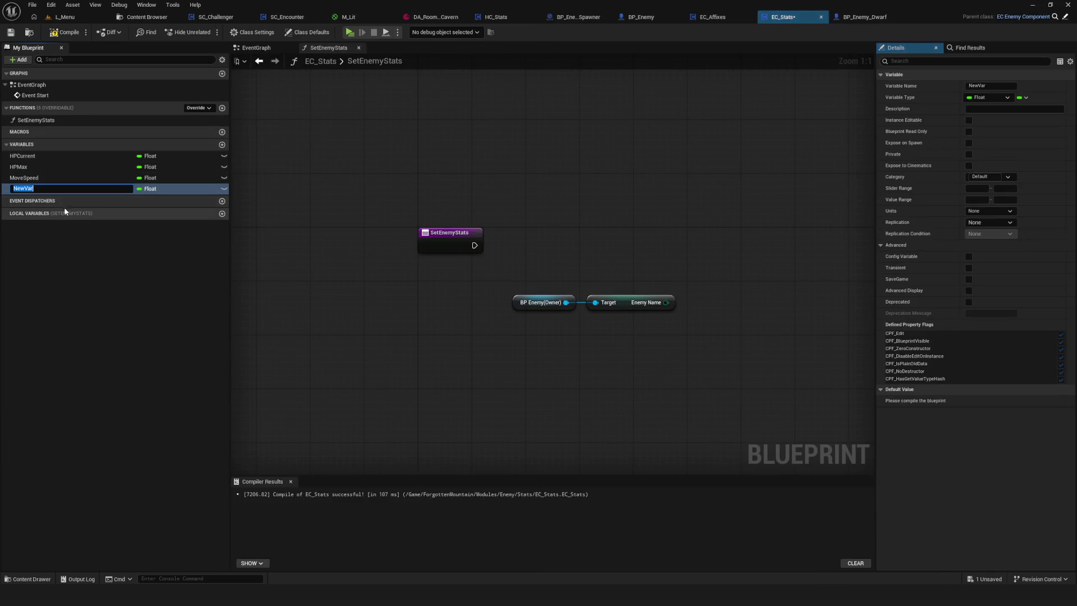
{"action": "type", "text": "AttackPow"}
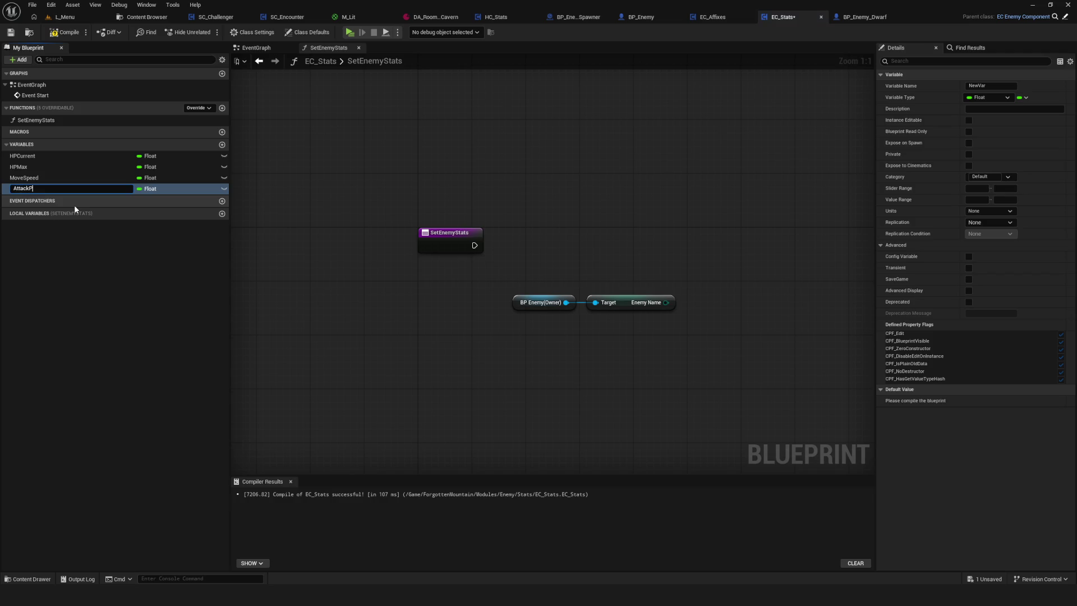
{"action": "type", "text": "er"}
{"action": "key", "text": "Return"}
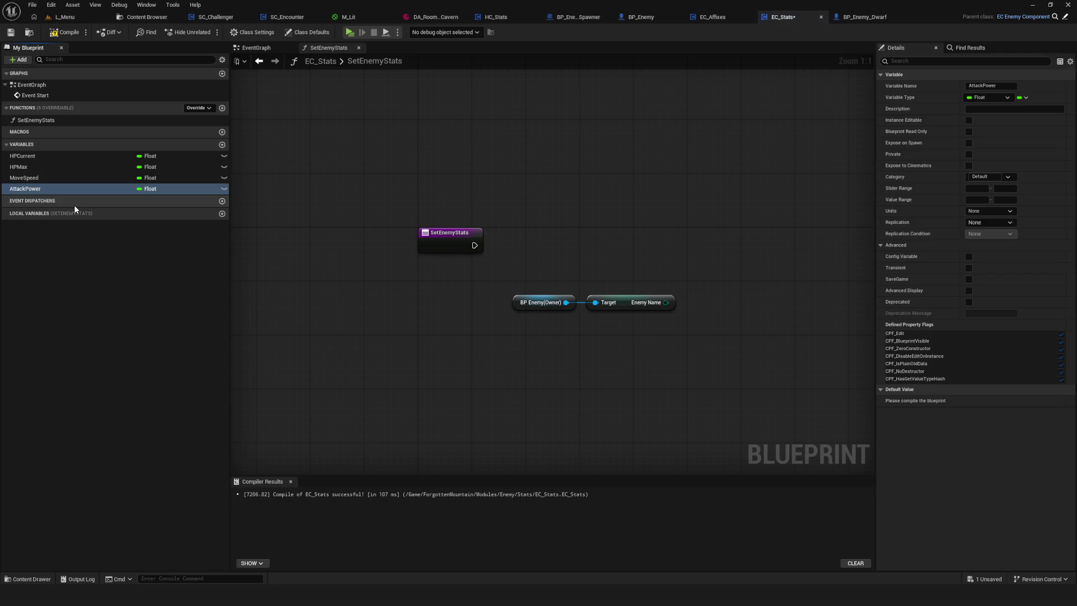
{"action": "key", "text": "ctrl+s"}
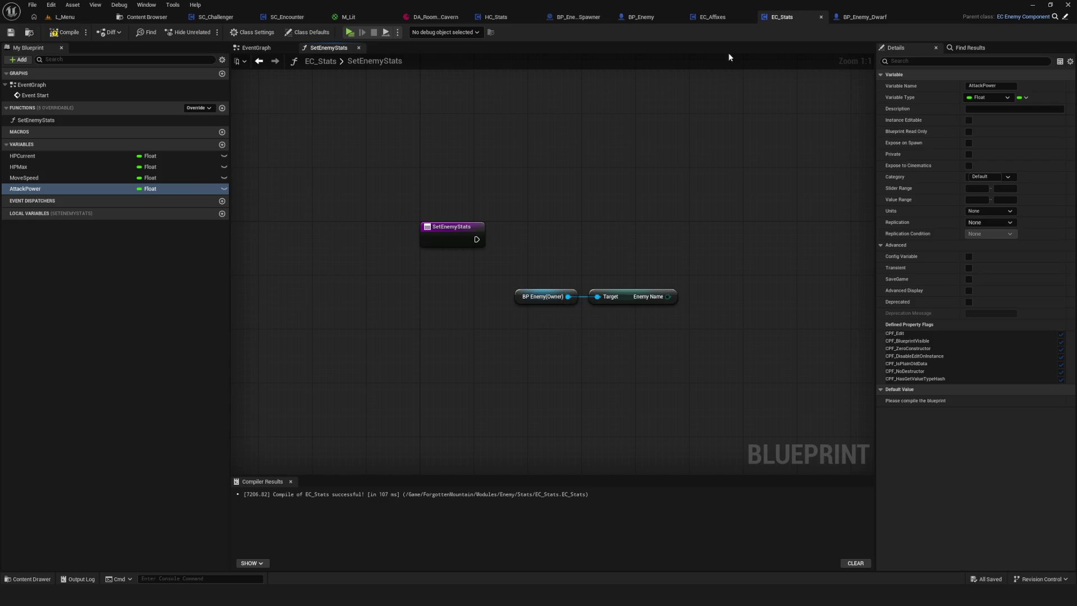
Add an Integer variable named Weight, then save and compile EC_Stats
{"action": "left_click", "coordinate": [222, 145]}
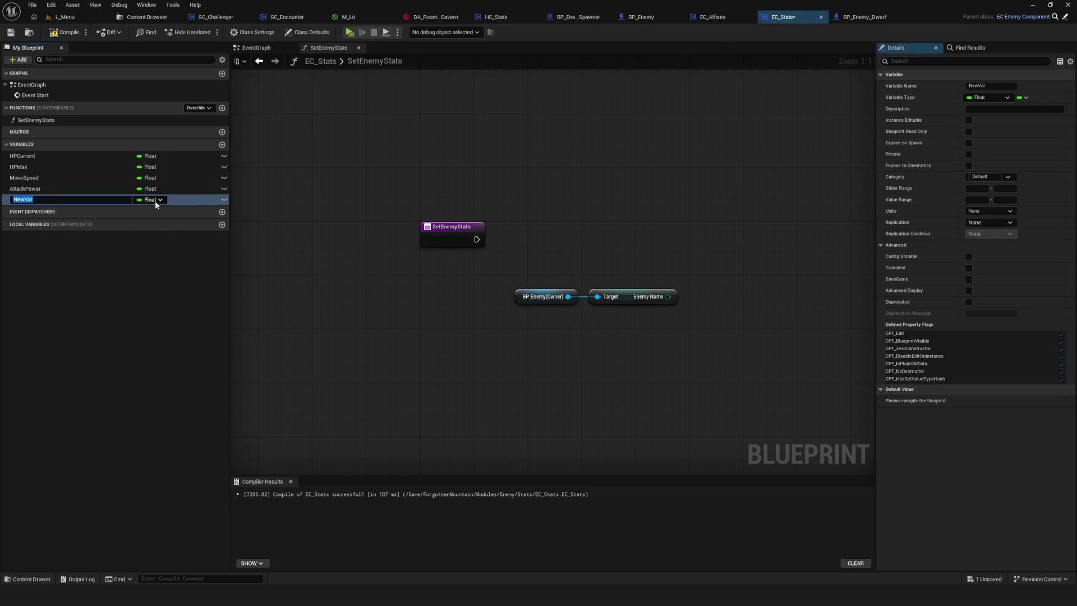
{"action": "left_click", "coordinate": [150, 200]}
{"action": "left_click", "coordinate": [160, 239]}
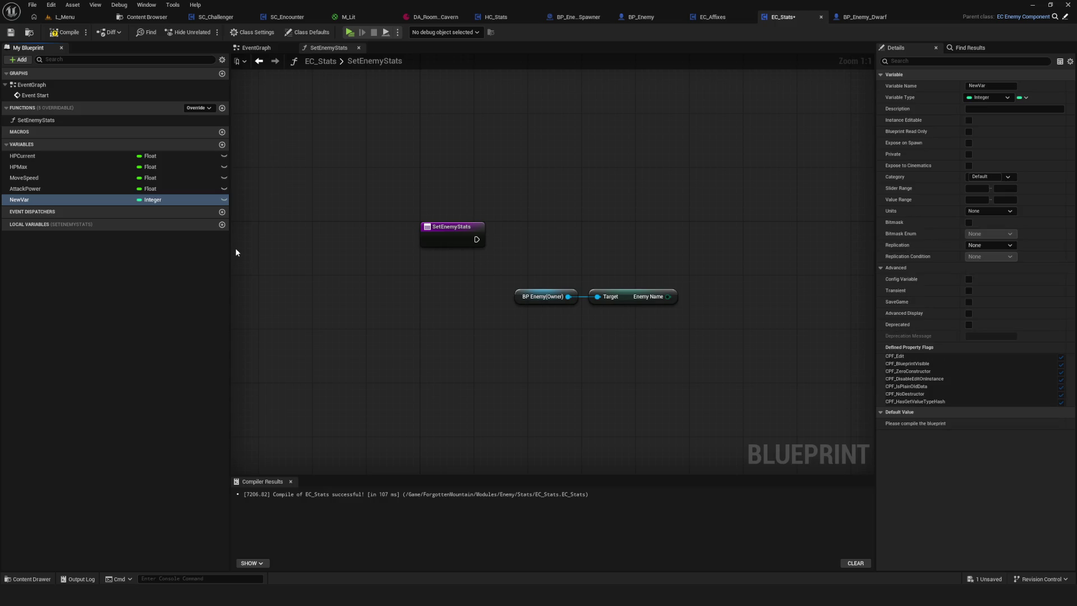
{"action": "double_click", "coordinate": [33, 202]}
{"action": "type", "text": "Wei"}
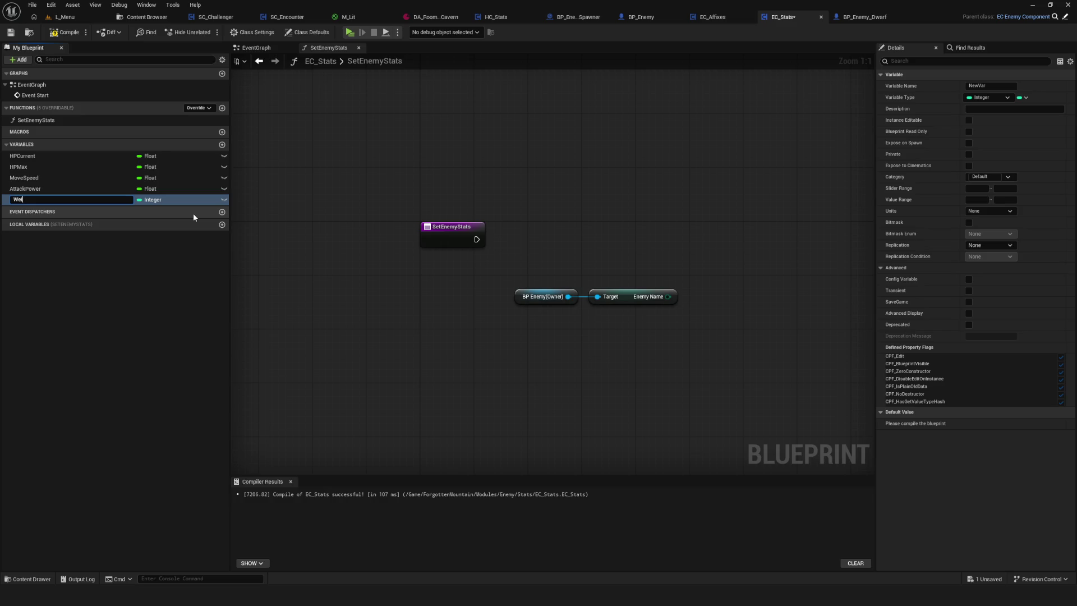
{"action": "type", "text": "ght"}
{"action": "key", "text": "Return"}
{"action": "key", "text": "ctrl+s"}
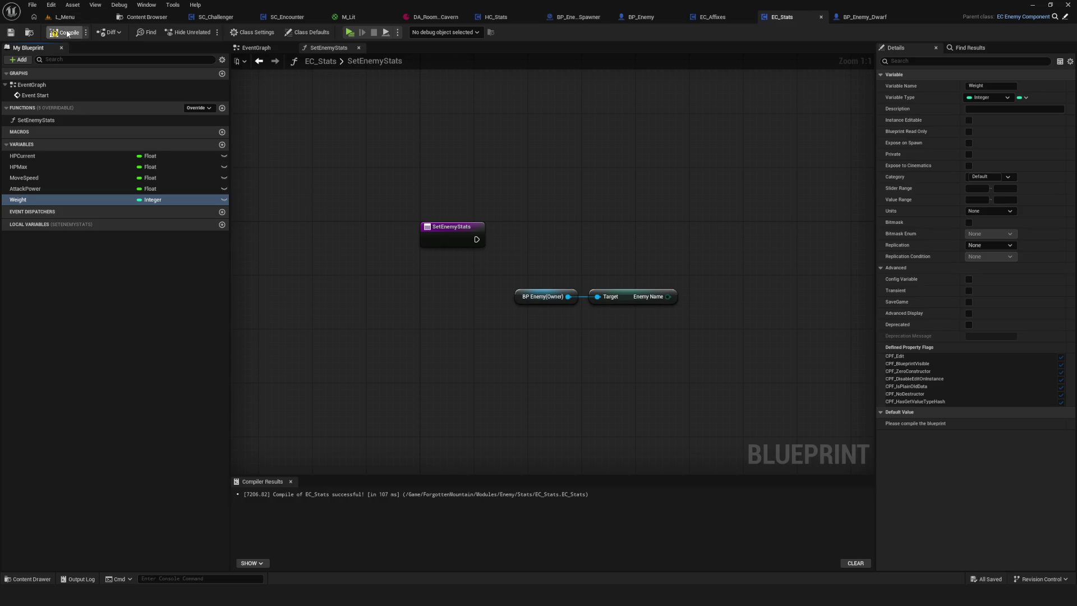
{"action": "left_click", "coordinate": [64, 32]}
{"action": "scroll", "coordinate": [474, 245], "scroll_direction": "down", "scroll_amount": 10}
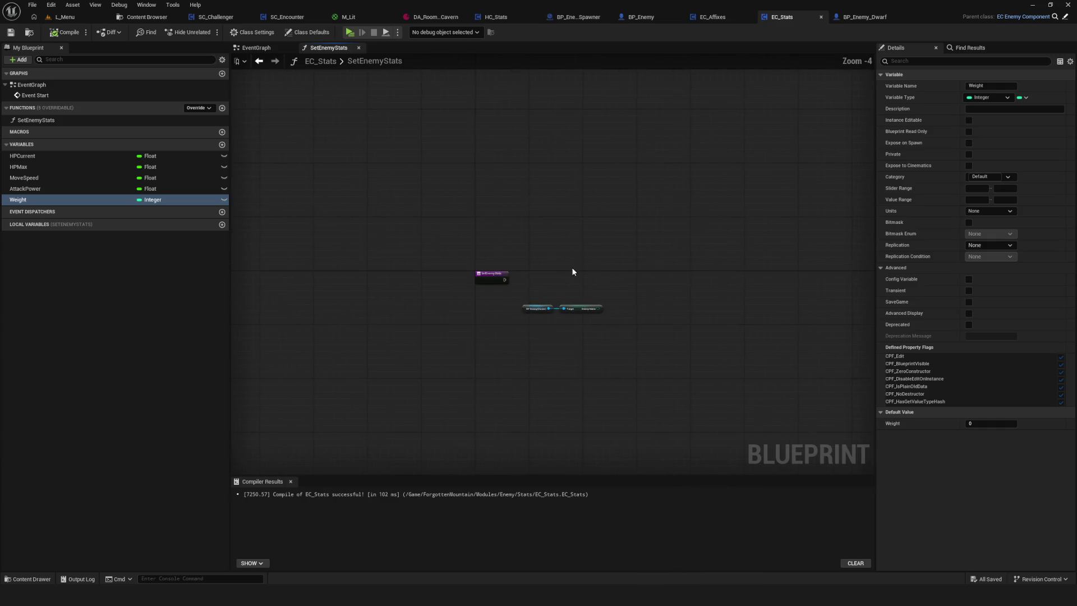
{"action": "left_click", "coordinate": [639, 17]}
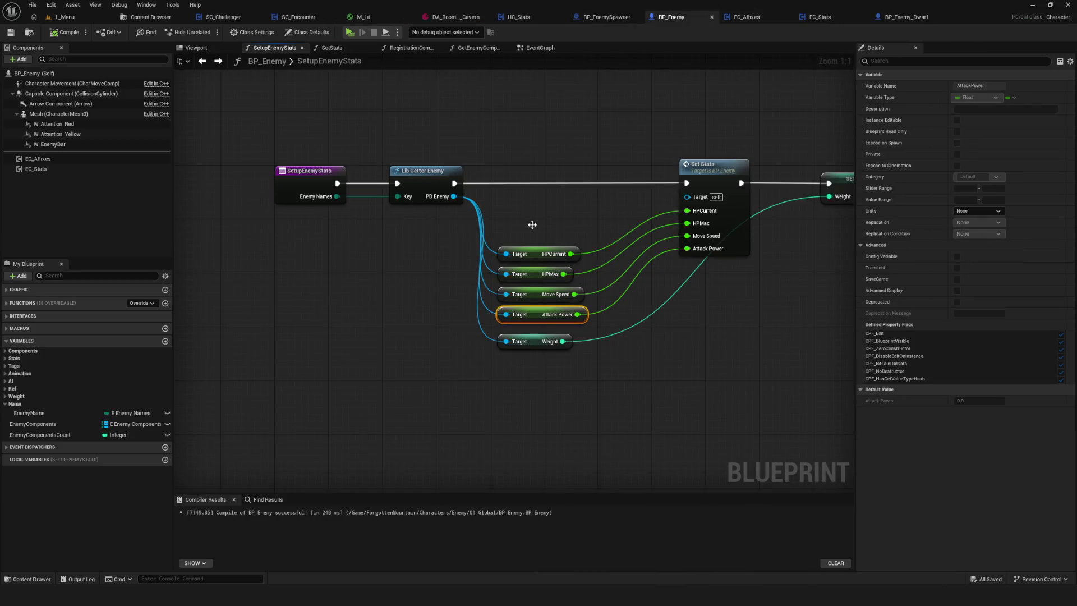
Open SetStats from the Set Stats node and inspect the Loc Move Speed and Random Float in Range logic
{"action": "left_click_drag", "start_coordinate": [534, 224], "coordinate": [584, 435]}
{"action": "mouse_move", "coordinate": [562, 119]}
{"action": "left_mouse_down"}
{"action": "mouse_move", "coordinate": [596, 125]}
{"action": "mouse_move", "coordinate": [596, 365]}
{"action": "mouse_move", "coordinate": [591, 342]}
{"action": "mouse_move", "coordinate": [634, 359]}
{"action": "left_mouse_up"}
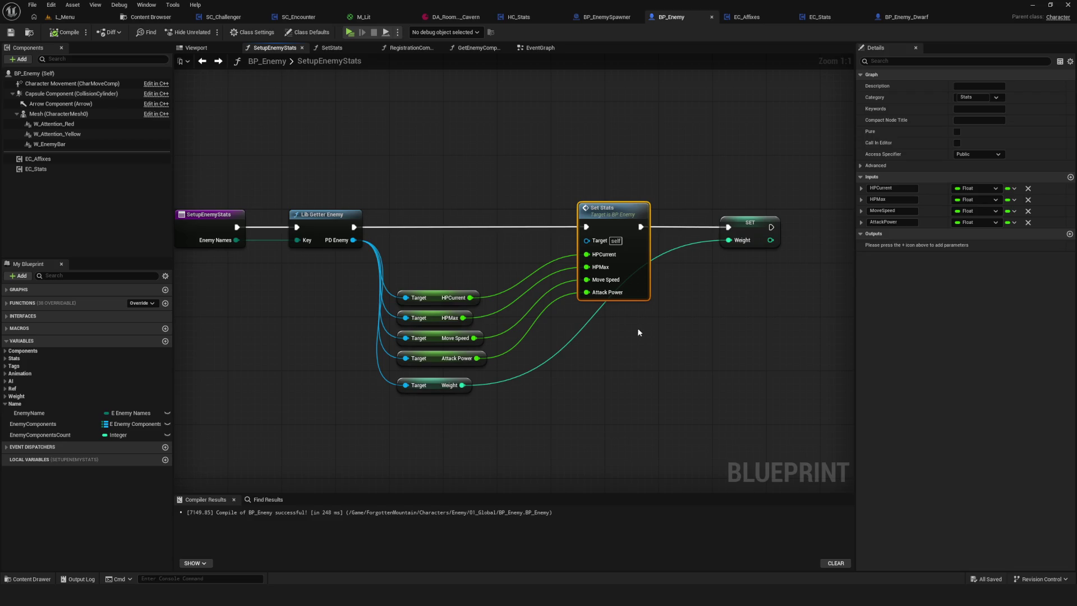
{"action": "double_click", "coordinate": [607, 218]}
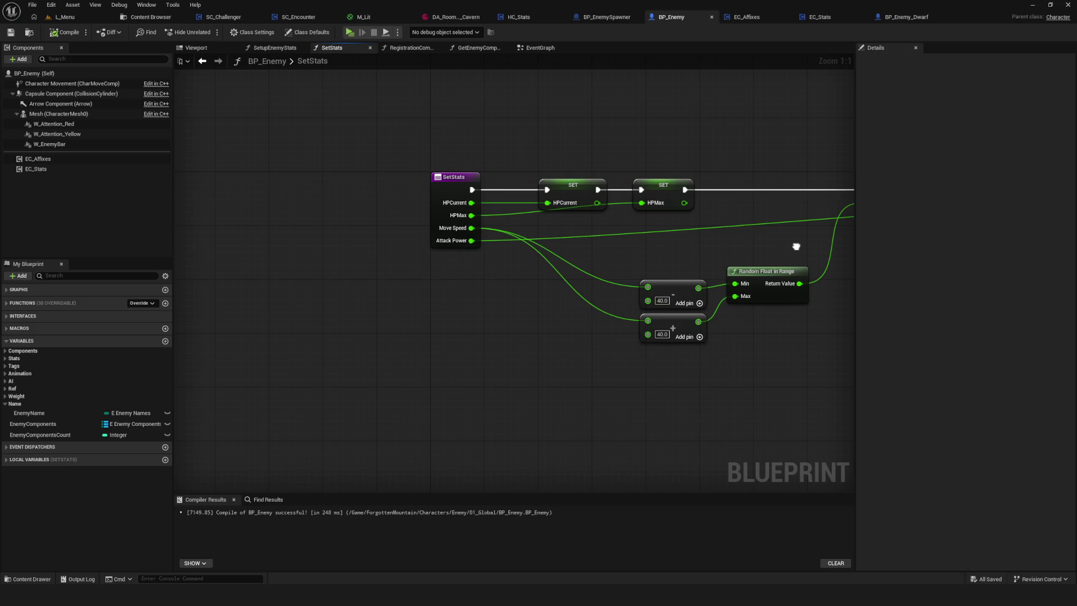
{"action": "left_click_drag", "start_coordinate": [796, 246], "coordinate": [385, 258]}
{"action": "left_click", "coordinate": [530, 237]}
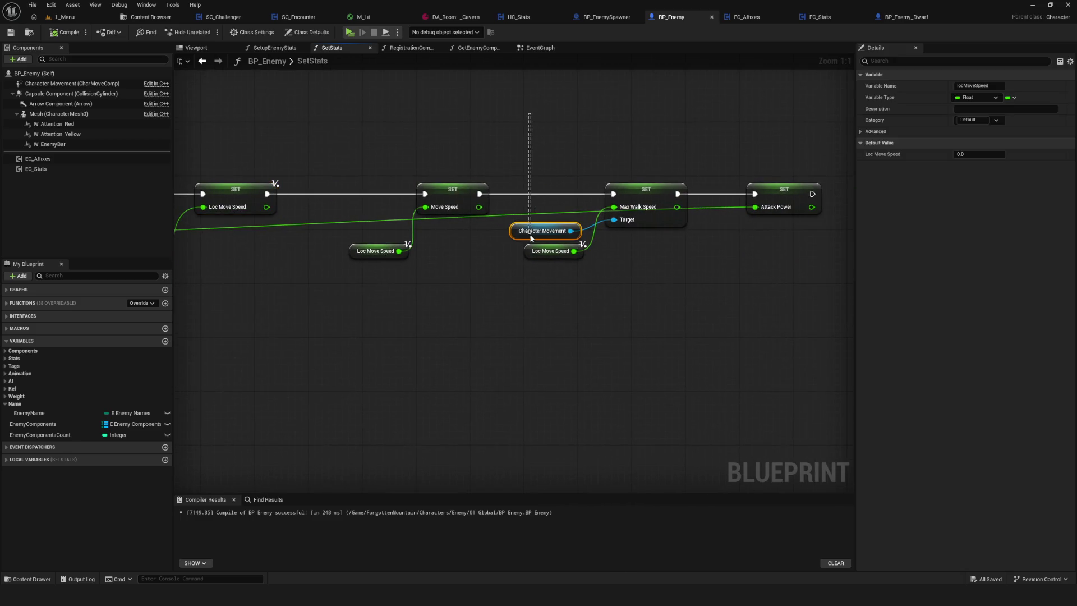
{"action": "mouse_move", "coordinate": [530, 237]}
{"action": "left_mouse_down"}
{"action": "mouse_move", "coordinate": [572, 265]}
{"action": "mouse_move", "coordinate": [678, 260]}
{"action": "left_mouse_up"}
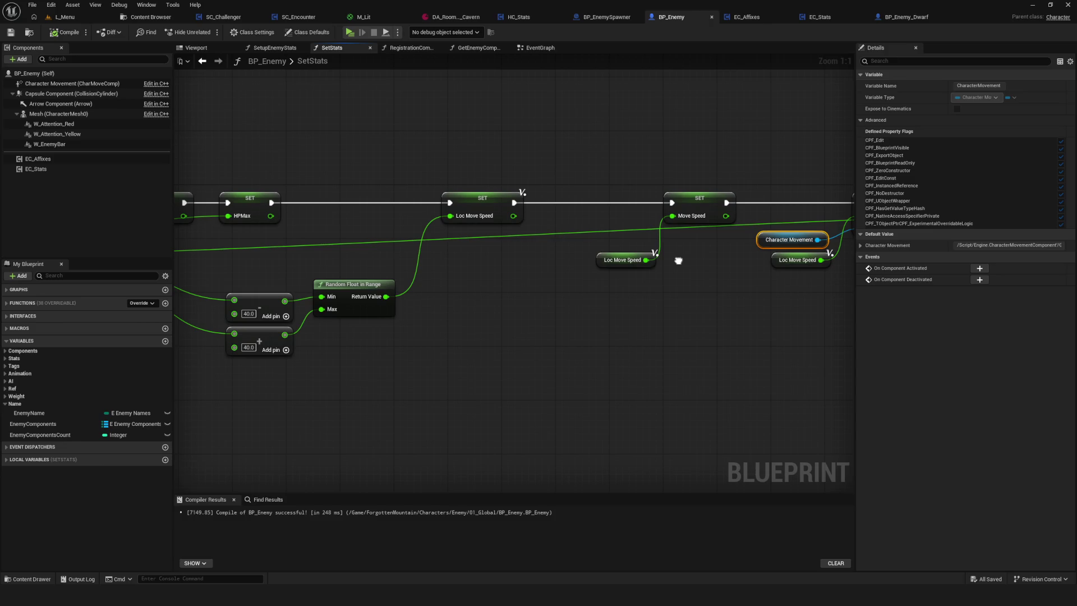
{"action": "left_click", "coordinate": [473, 211]}
{"action": "left_click_drag", "start_coordinate": [474, 256], "coordinate": [687, 216]}
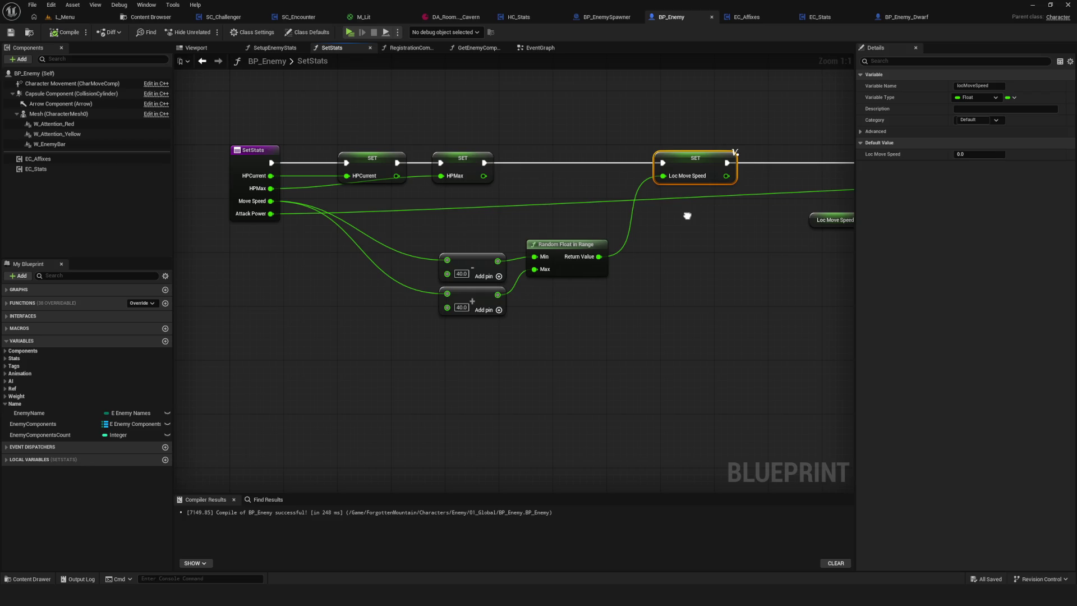
{"action": "mouse_move", "coordinate": [436, 211]}
{"action": "left_mouse_down"}
{"action": "mouse_move", "coordinate": [507, 284]}
{"action": "mouse_move", "coordinate": [609, 343]}
{"action": "left_mouse_up"}
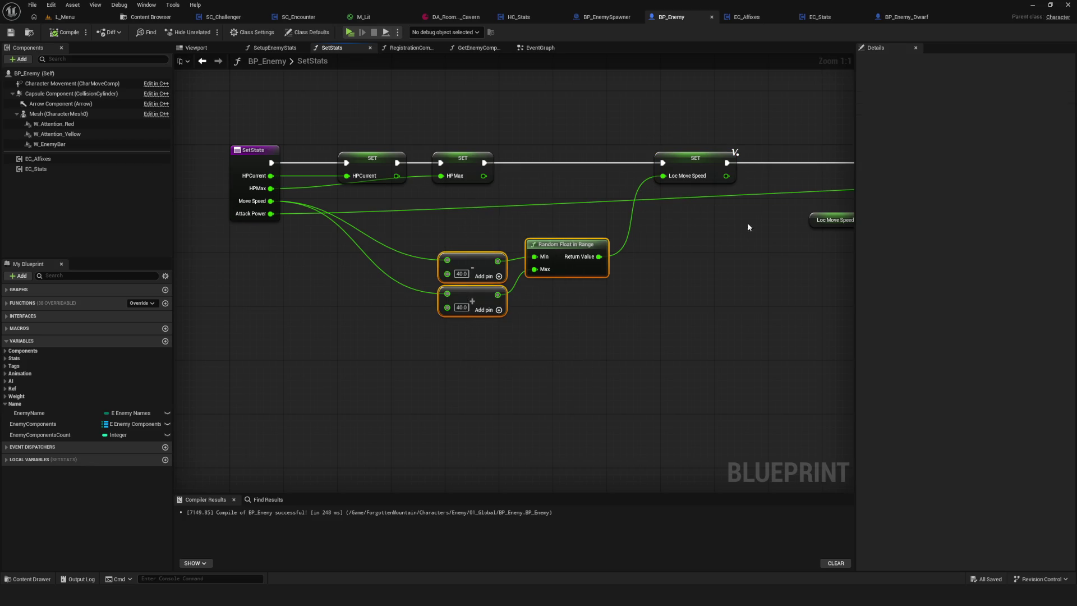
Review the Move Speed and Attack Power SET nodes, save BP_Enemy, and return to EC_Stats
{"action": "left_click_drag", "start_coordinate": [748, 227], "coordinate": [295, 248]}
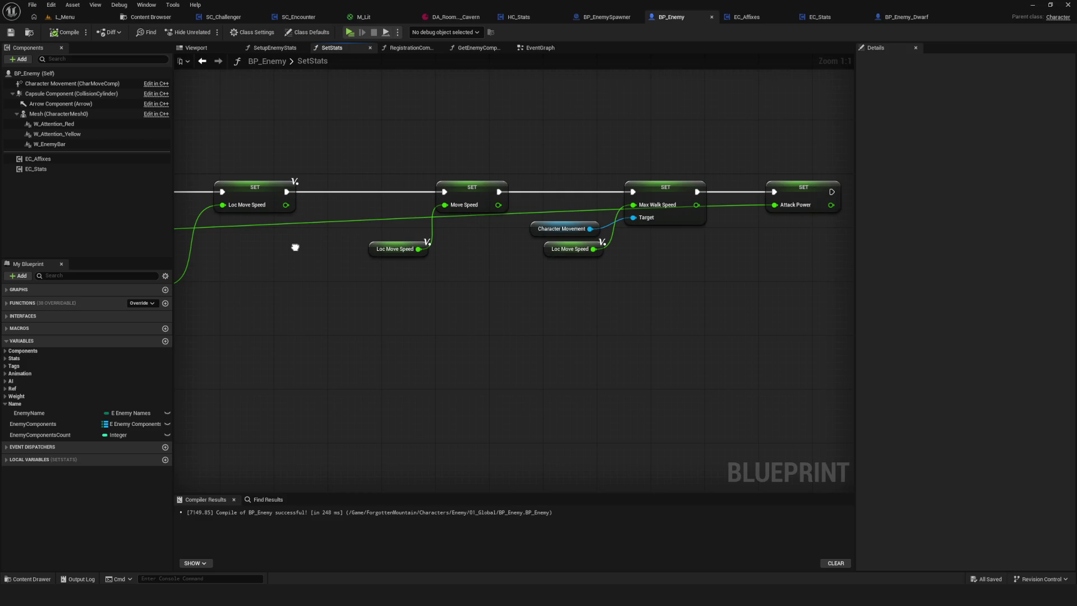
{"action": "mouse_move", "coordinate": [493, 278]}
{"action": "left_mouse_down"}
{"action": "mouse_move", "coordinate": [604, 248]}
{"action": "mouse_move", "coordinate": [549, 265]}
{"action": "left_mouse_up"}
{"action": "left_click", "coordinate": [393, 257]}
{"action": "left_click_drag", "start_coordinate": [412, 151], "coordinate": [448, 213]}
{"action": "left_click_drag", "start_coordinate": [363, 218], "coordinate": [717, 208]}
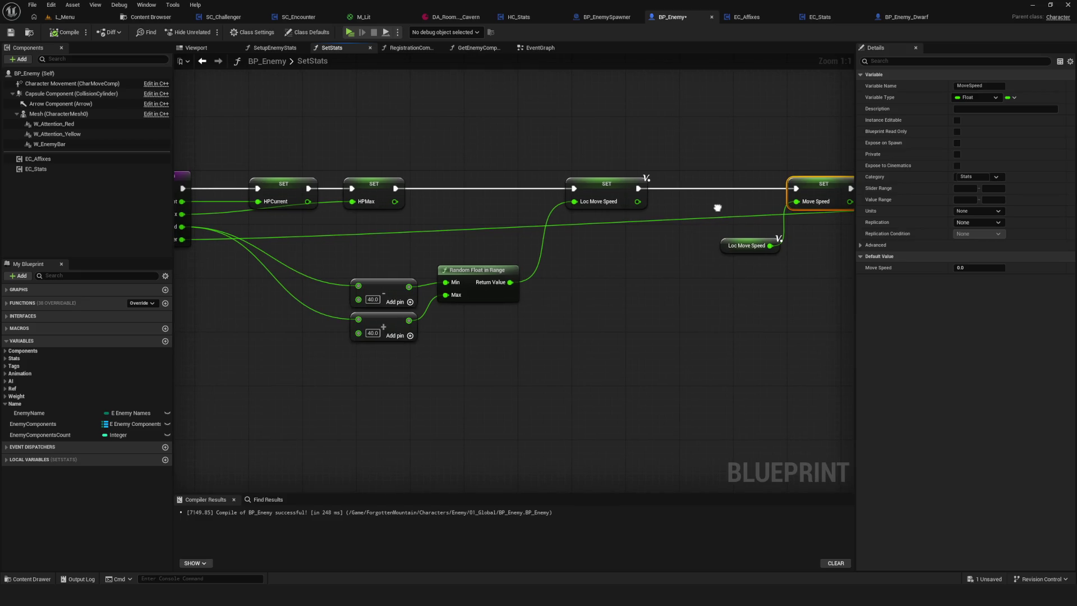
{"action": "left_click", "coordinate": [611, 191]}
{"action": "mouse_move", "coordinate": [681, 241]}
{"action": "left_mouse_down"}
{"action": "mouse_move", "coordinate": [201, 230]}
{"action": "mouse_move", "coordinate": [728, 219]}
{"action": "left_mouse_up"}
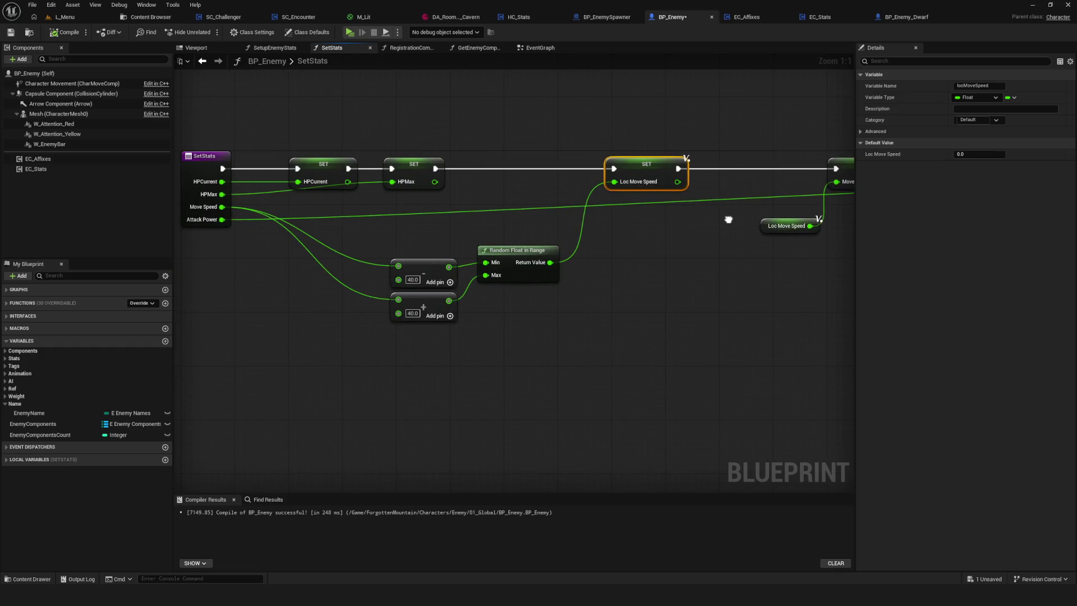
{"action": "mouse_move", "coordinate": [728, 219]}
{"action": "left_mouse_down"}
{"action": "mouse_move", "coordinate": [235, 215]}
{"action": "mouse_move", "coordinate": [752, 228]}
{"action": "left_mouse_up"}
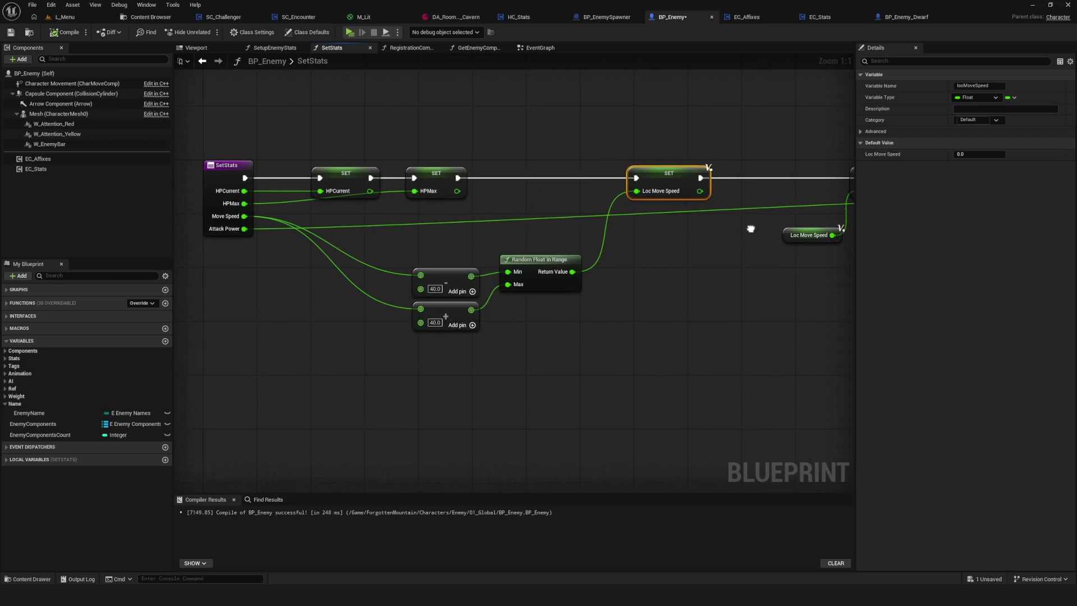
{"action": "left_click", "coordinate": [11, 32]}
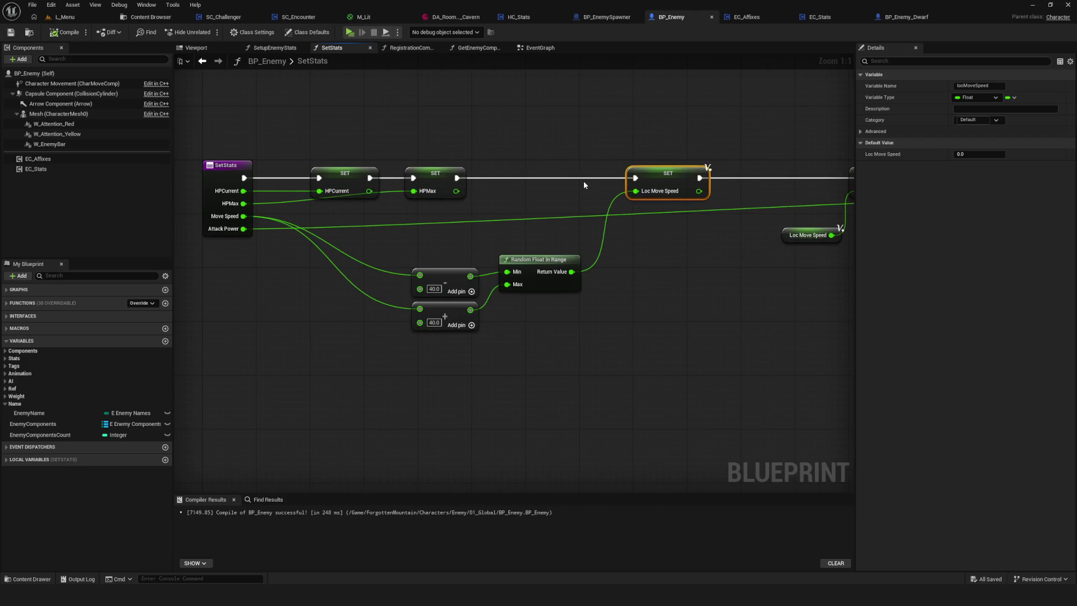
{"action": "left_click", "coordinate": [746, 17]}
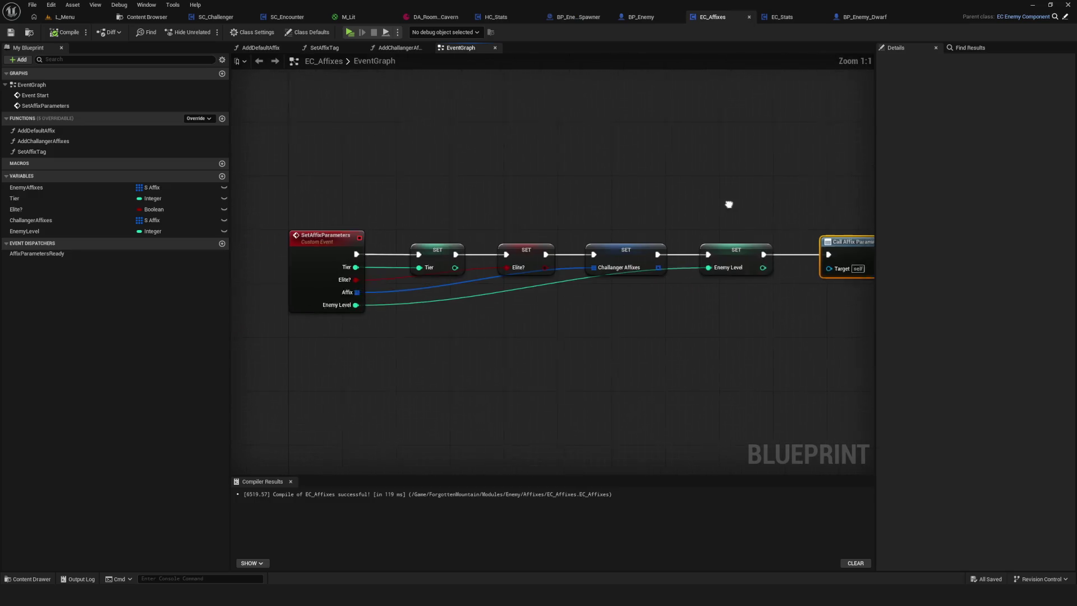
{"action": "left_click", "coordinate": [781, 17]}
Leave the EC_Stats graph and open the Content Browser at the M_Wall materials folder
{"action": "scroll", "coordinate": [478, 286], "scroll_direction": "up", "scroll_amount": 4}
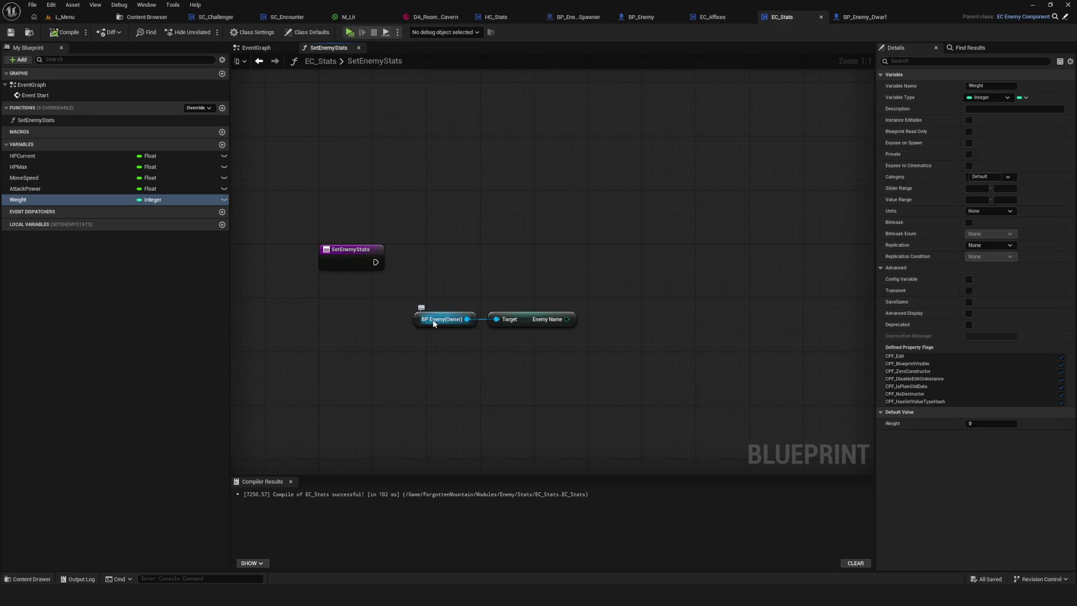
{"action": "mouse_move", "coordinate": [473, 354]}
{"action": "left_mouse_down"}
{"action": "mouse_move", "coordinate": [456, 354]}
{"action": "mouse_move", "coordinate": [531, 358]}
{"action": "mouse_move", "coordinate": [564, 392]}
{"action": "mouse_move", "coordinate": [539, 386]}
{"action": "left_mouse_up"}
{"action": "left_click", "coordinate": [147, 16]}
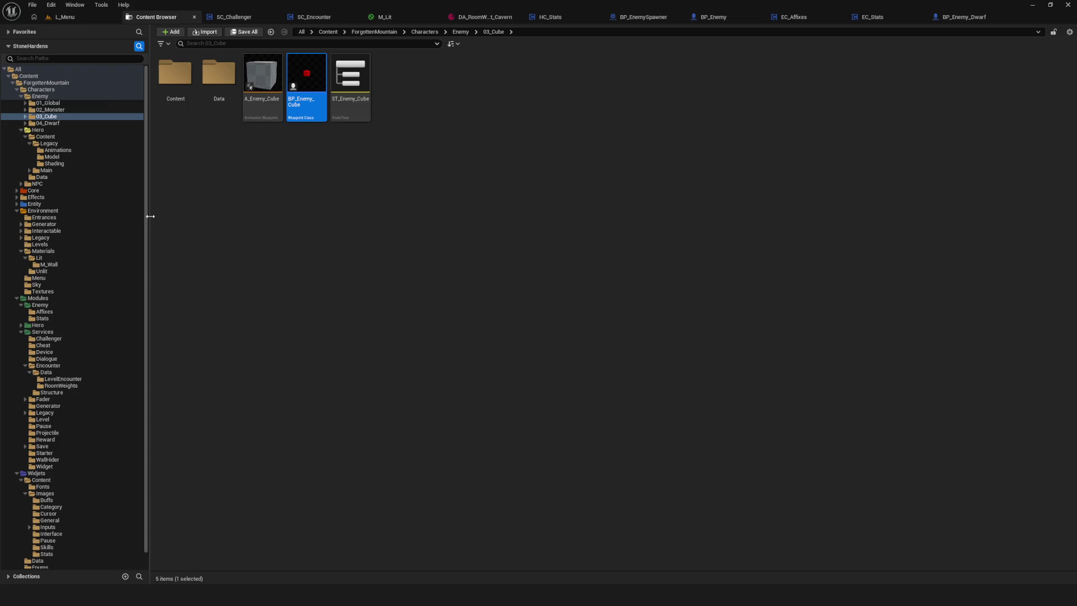
{"action": "left_click", "coordinate": [49, 264]}
Create a folder named NewFolder inside the M_Wall folder
{"action": "right_click", "coordinate": [268, 186]}
{"action": "left_click", "coordinate": [307, 240]}
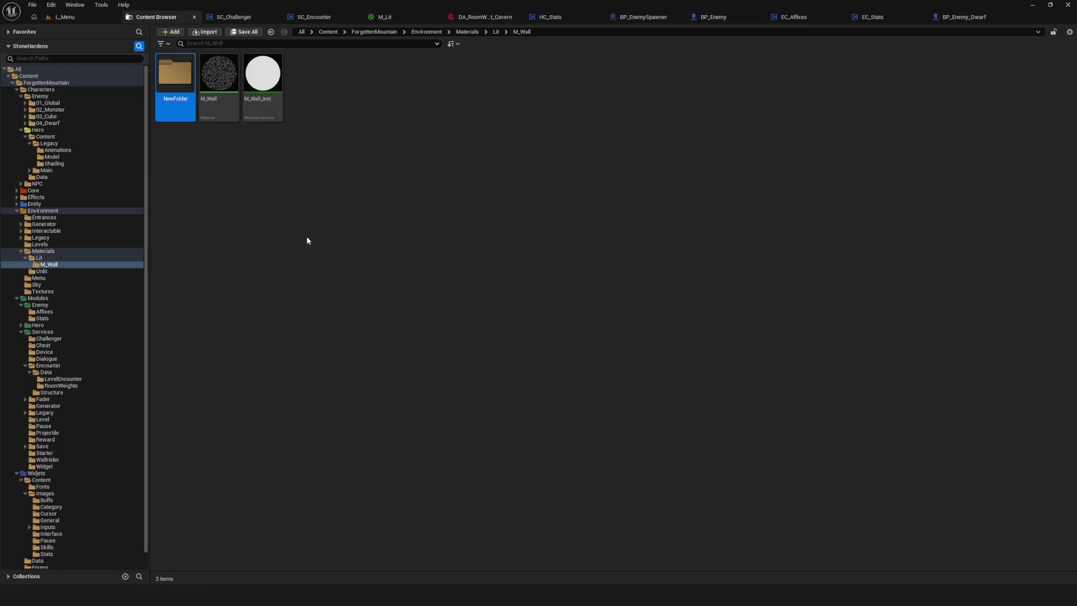
{"action": "key", "text": "Return"}
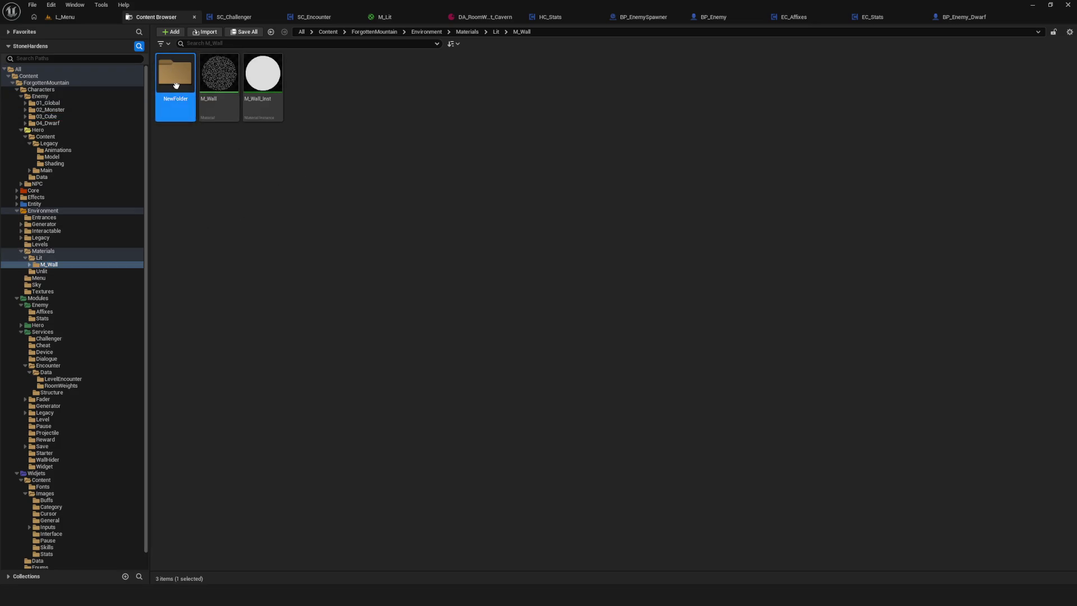
Reselect NewFolder in M_Wall and bring up its context menu
{"action": "right_click", "coordinate": [175, 84]}
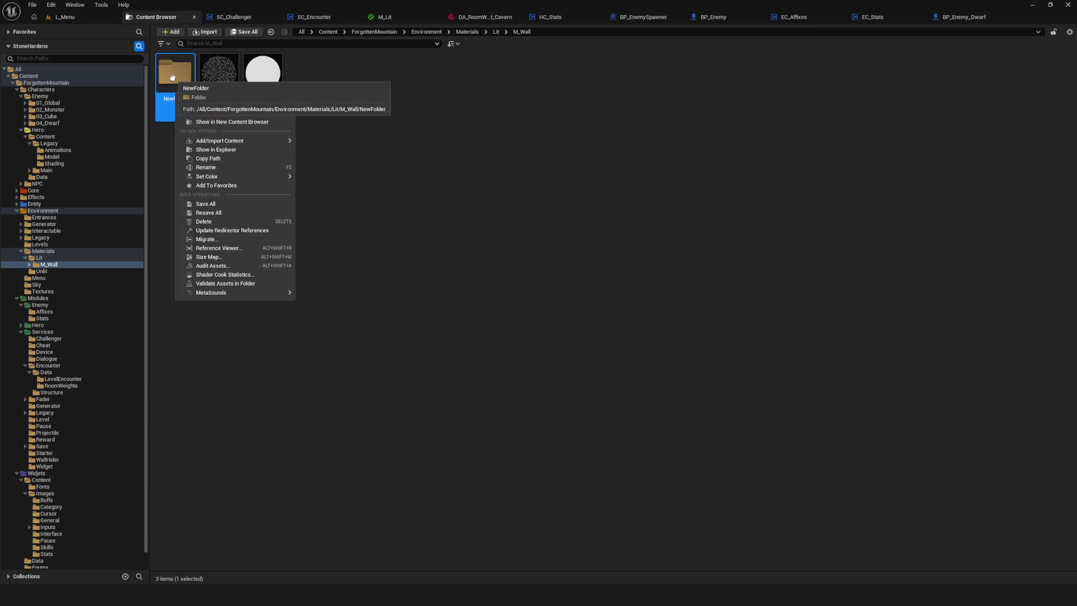
{"action": "left_click", "coordinate": [171, 166]}
{"action": "right_click", "coordinate": [170, 80]}
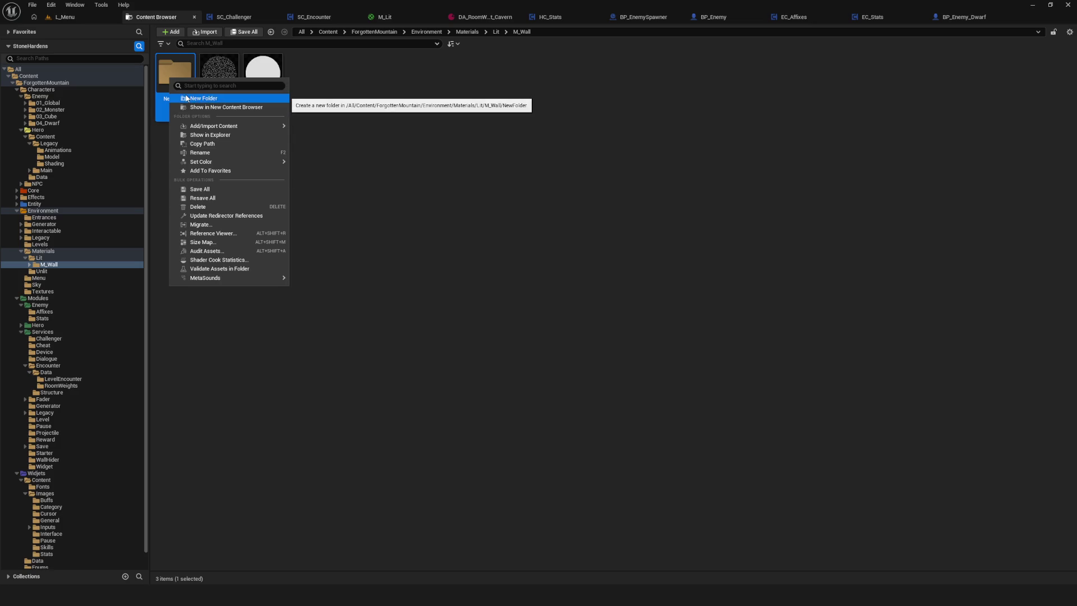
{"action": "left_click", "coordinate": [457, 169]}
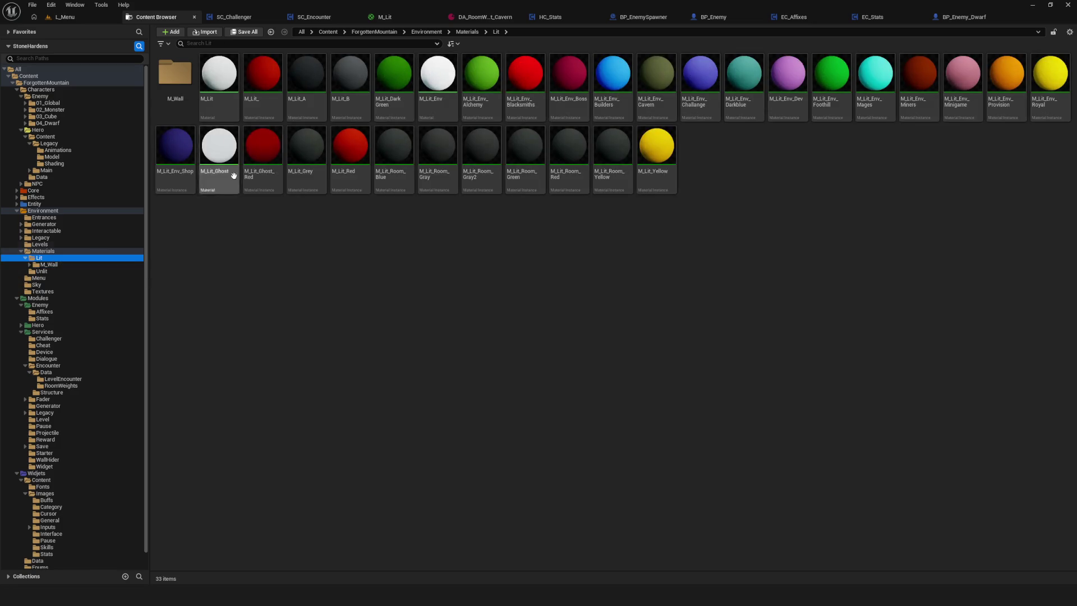
{"action": "right_click", "coordinate": [177, 88]}
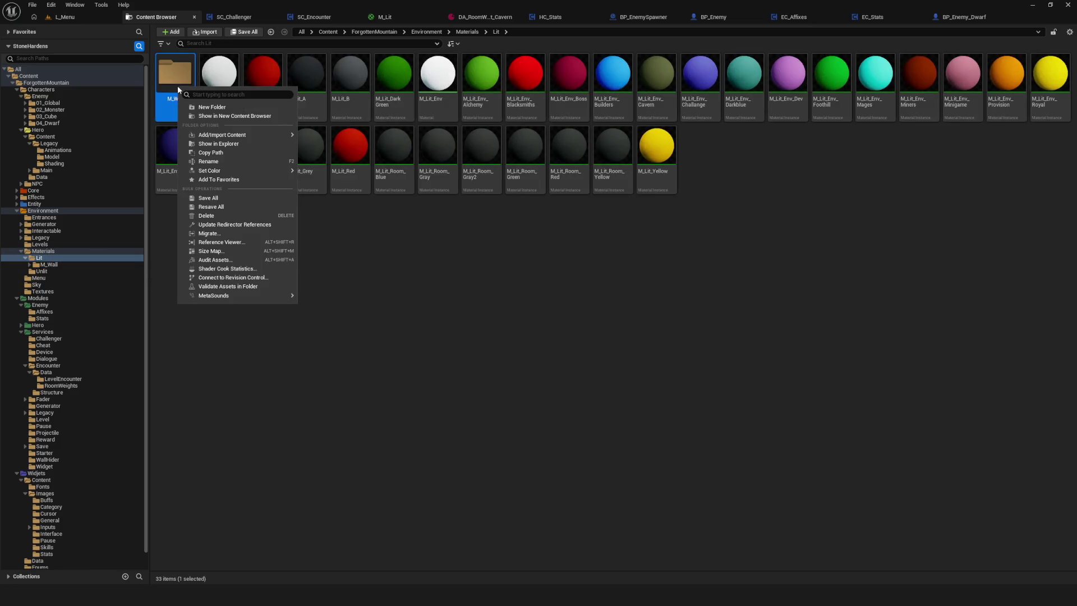
{"action": "left_click", "coordinate": [49, 264]}
{"action": "left_click", "coordinate": [176, 74]}
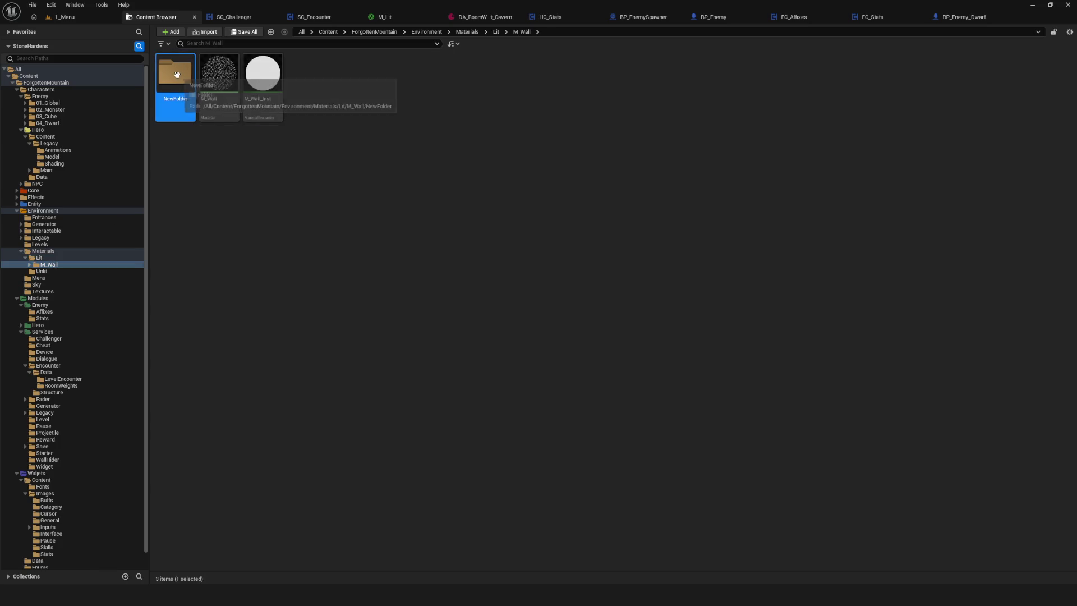
{"action": "right_click", "coordinate": [178, 77]}
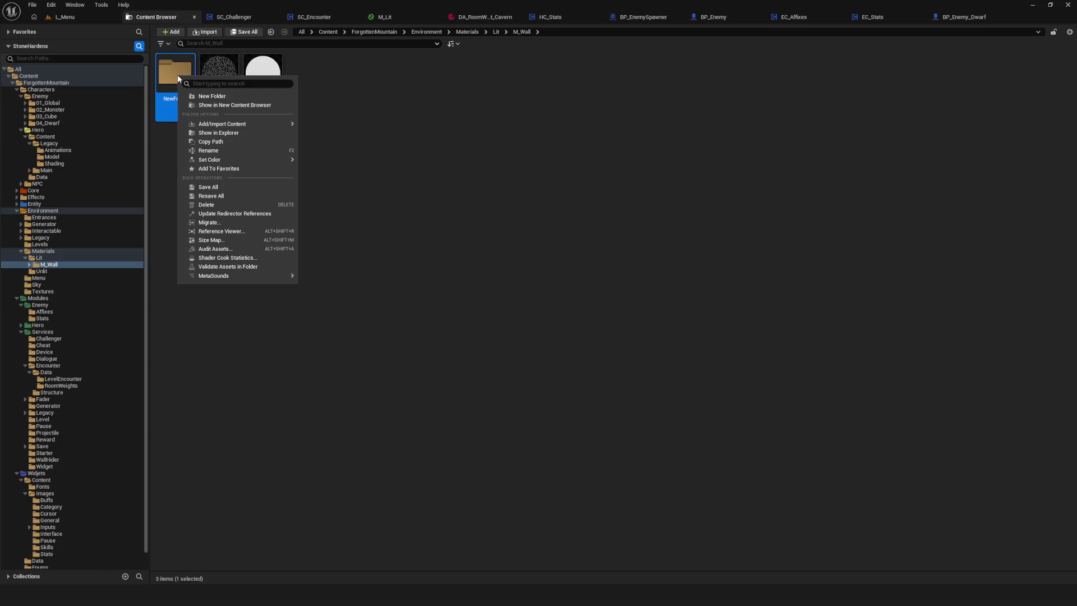
Reveal NewFolder in File Explorer, confirm it is empty, and close the window
{"action": "left_click", "coordinate": [214, 135]}
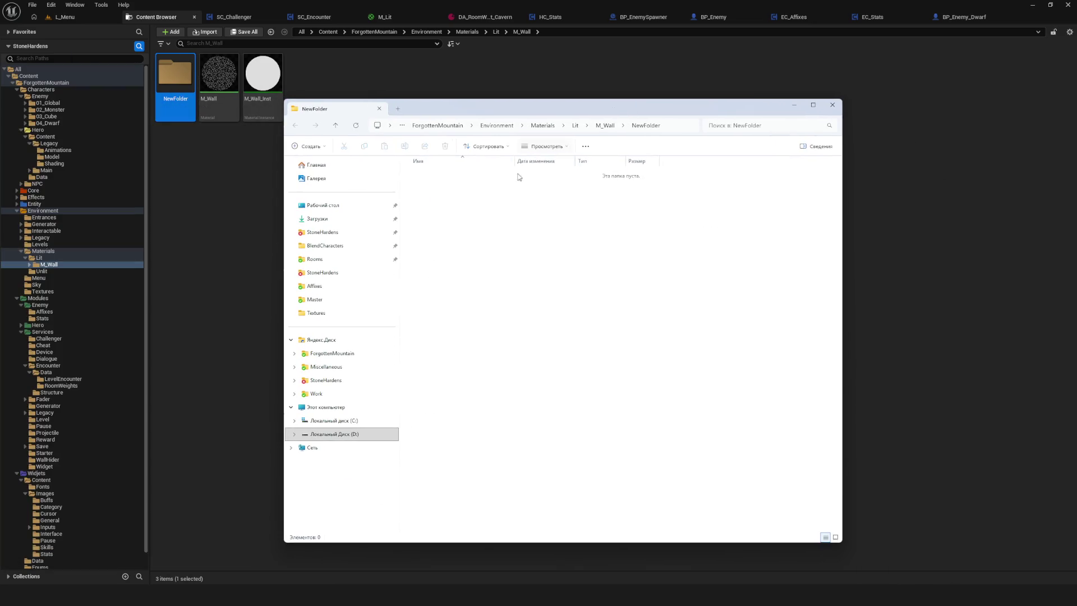
{"action": "mouse_move", "coordinate": [418, 172]}
{"action": "left_mouse_down"}
{"action": "mouse_move", "coordinate": [586, 452]}
{"action": "mouse_move", "coordinate": [531, 447]}
{"action": "mouse_move", "coordinate": [541, 405]}
{"action": "mouse_move", "coordinate": [530, 442]}
{"action": "mouse_move", "coordinate": [600, 444]}
{"action": "mouse_move", "coordinate": [563, 435]}
{"action": "left_mouse_up"}
{"action": "mouse_move", "coordinate": [588, 113]}
{"action": "left_mouse_down"}
{"action": "mouse_move", "coordinate": [308, 136]}
{"action": "mouse_move", "coordinate": [0, 140]}
{"action": "left_mouse_up"}
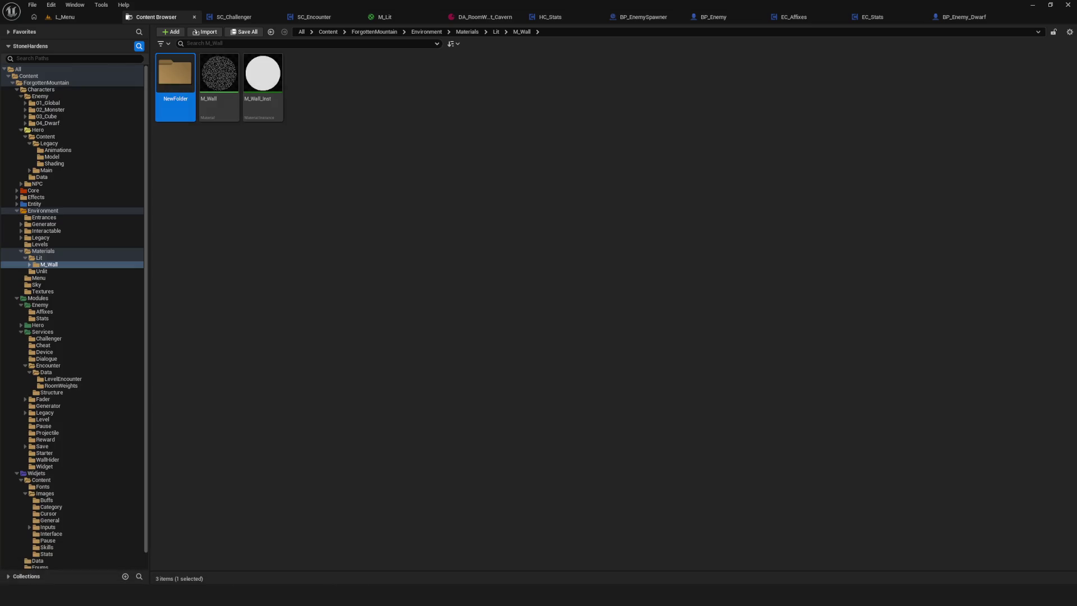
Select NewFolder in M_Wall and delete it, confirming the prompt
{"action": "left_click", "coordinate": [450, 225]}
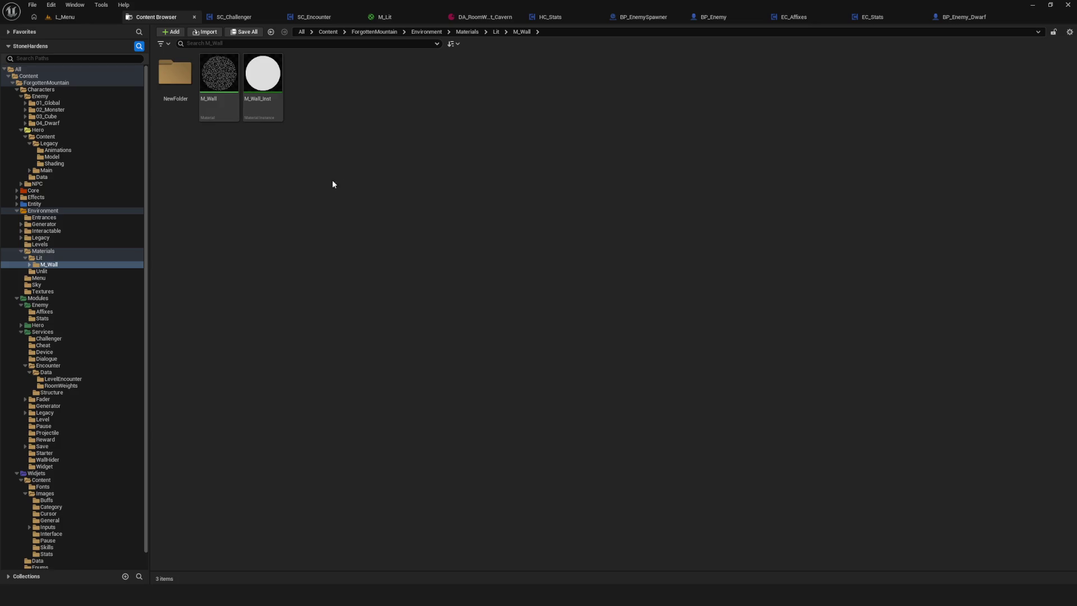
{"action": "key", "text": "Right"}
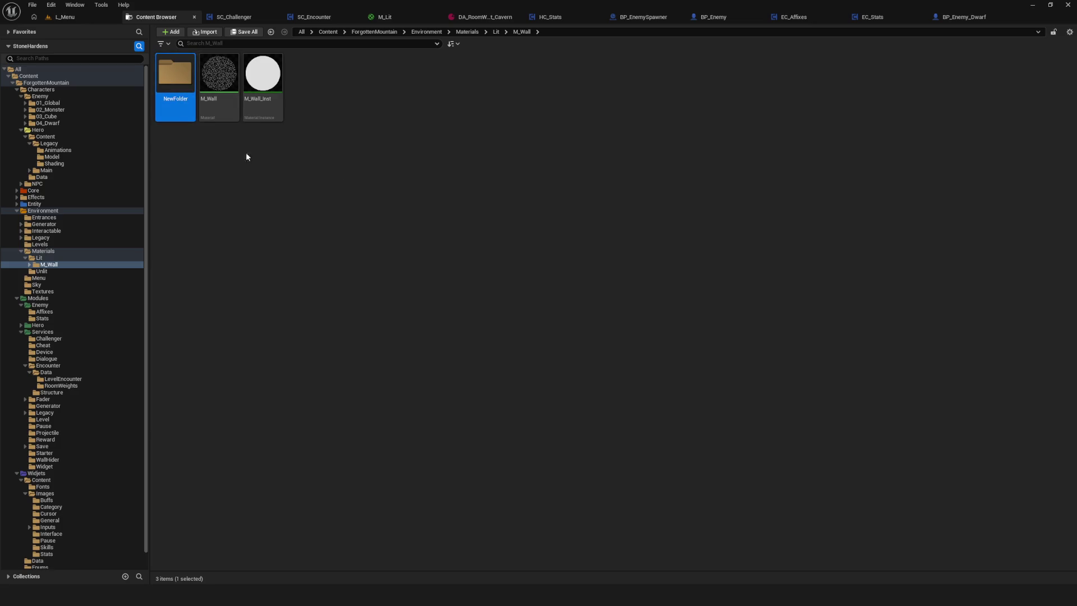
{"action": "left_click", "coordinate": [246, 152]}
{"action": "left_click", "coordinate": [175, 90]}
{"action": "key", "text": "Delete"}
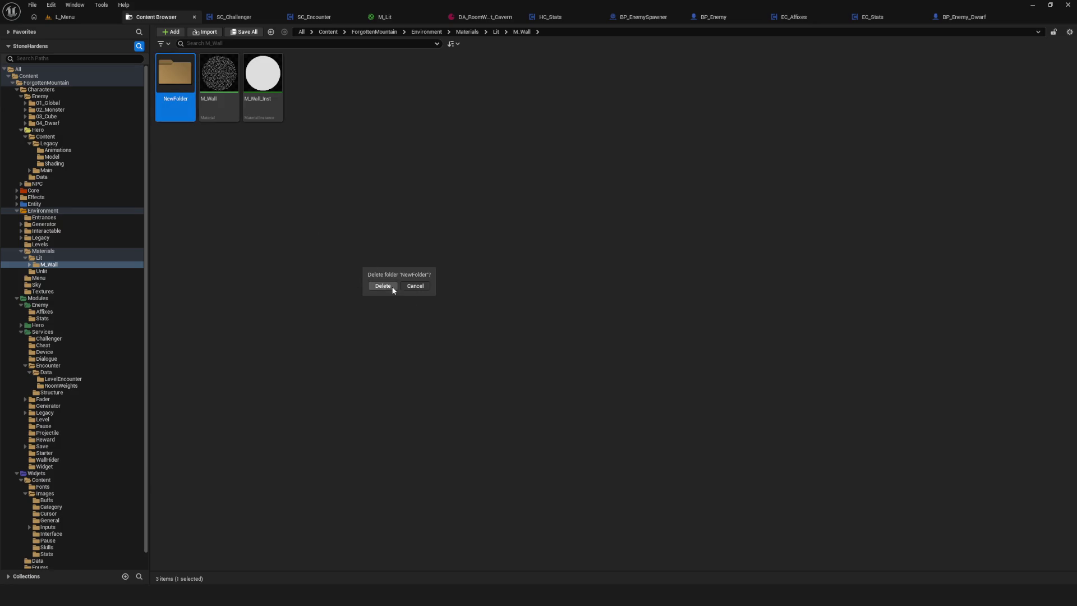
{"action": "left_click", "coordinate": [390, 287]}
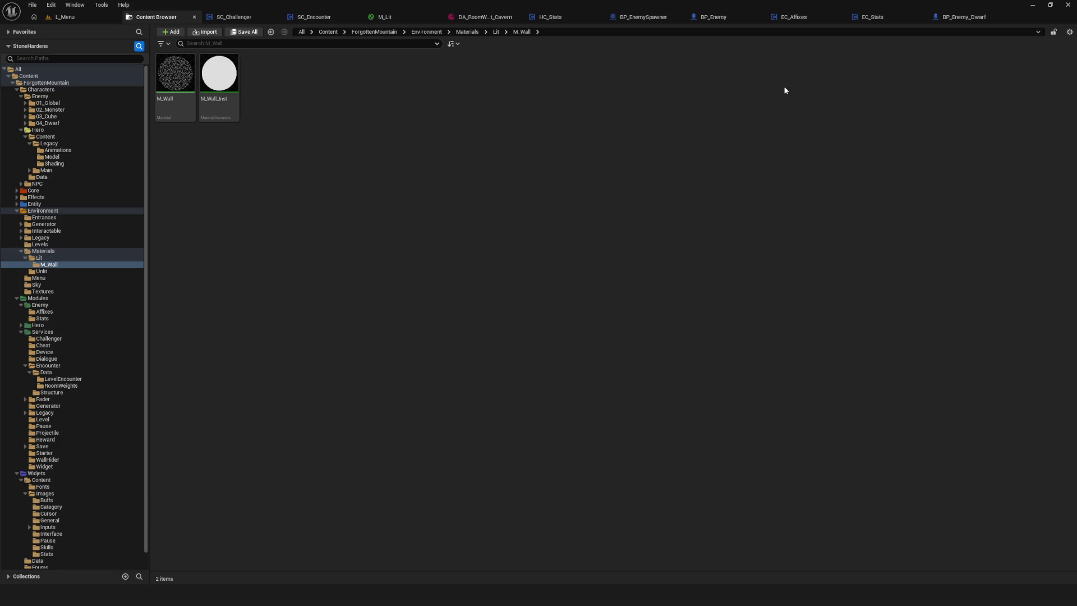
Switch back to the EC_Stats blueprint's SetEnemyStats graph
{"action": "left_click", "coordinate": [784, 19]}
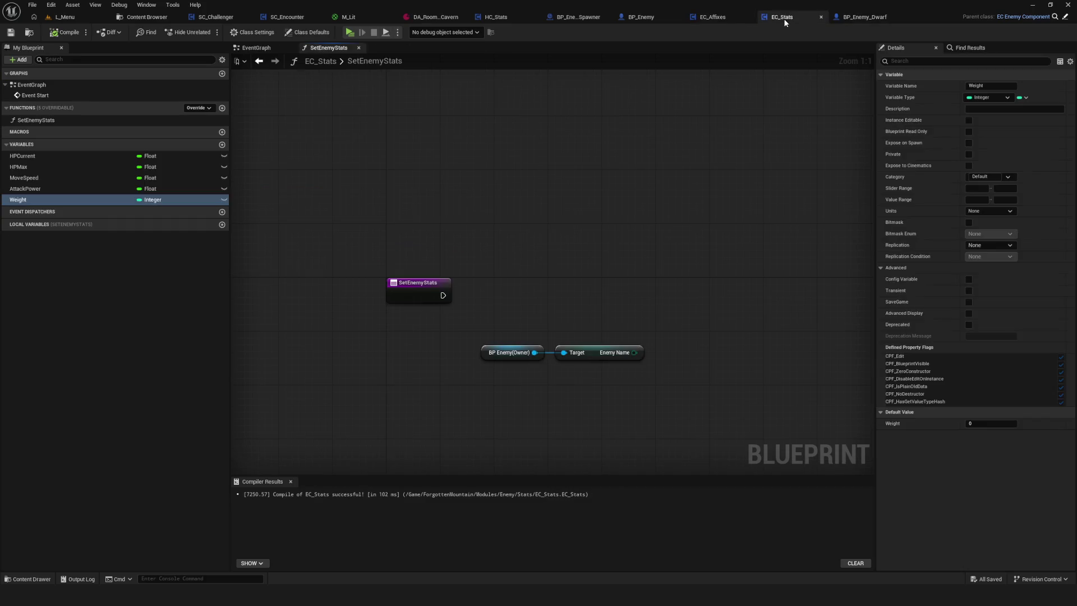
Move the owner and Enemy Name nodes below the SetEnemyStats entry
{"action": "left_click_drag", "start_coordinate": [560, 211], "coordinate": [553, 202]}
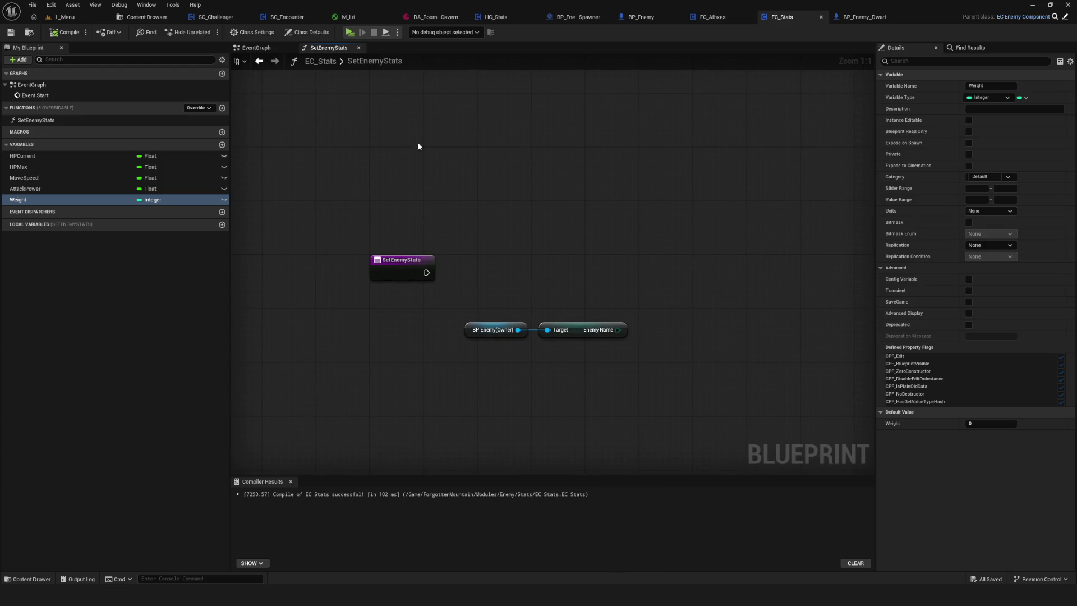
{"action": "left_click_drag", "start_coordinate": [523, 284], "coordinate": [665, 369]}
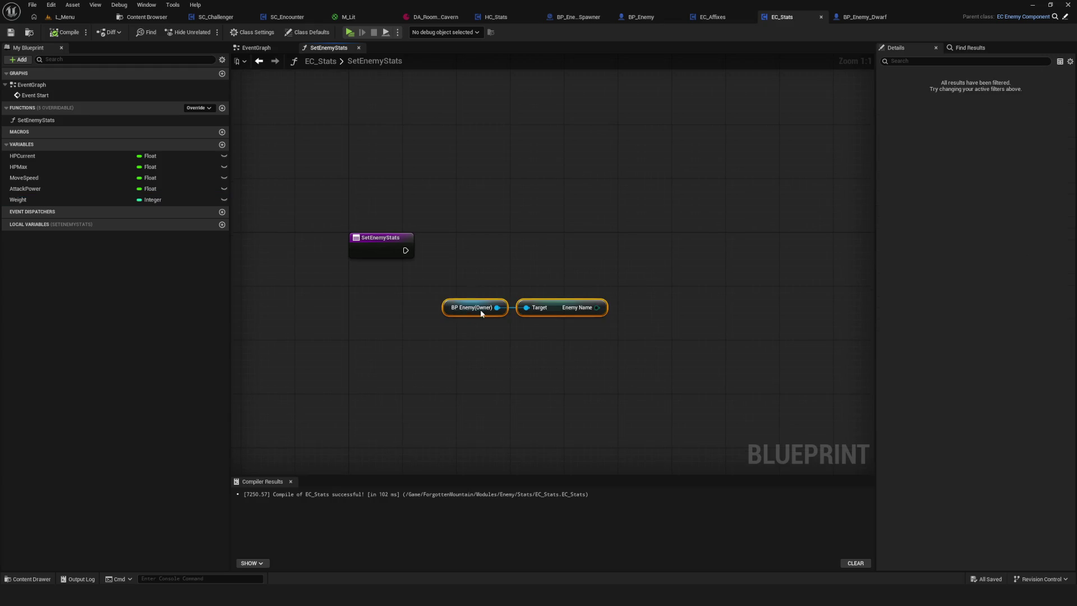
{"action": "left_click_drag", "start_coordinate": [479, 308], "coordinate": [700, 369]}
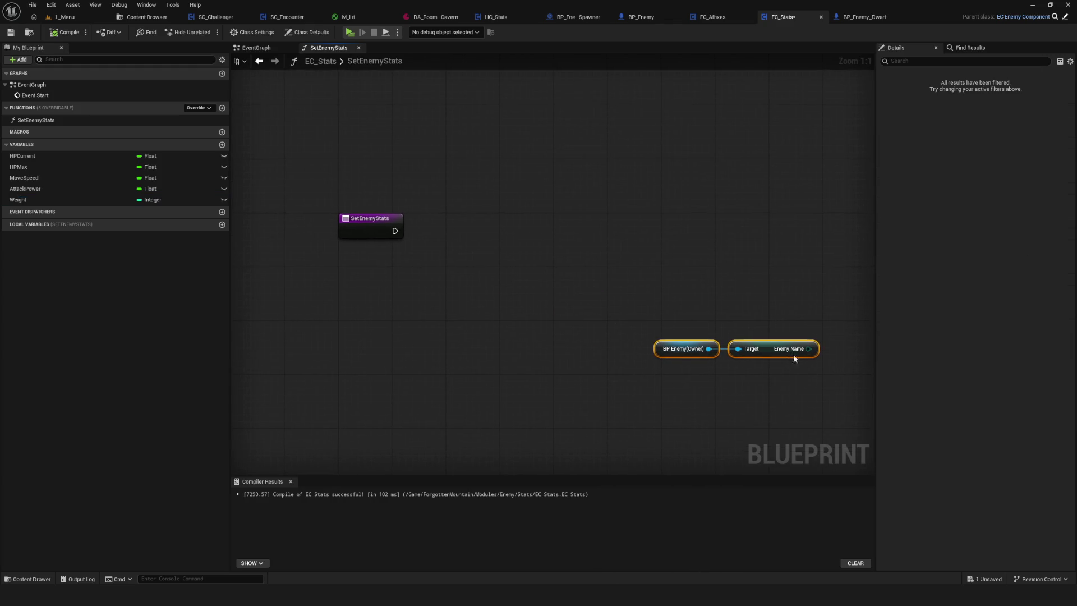
{"action": "left_click_drag", "start_coordinate": [793, 354], "coordinate": [469, 305]}
Paste BP_Enemy's Lib Getter Enemy node into EC_Stats and wire it after SetEnemyStats
{"action": "left_click", "coordinate": [641, 17]}
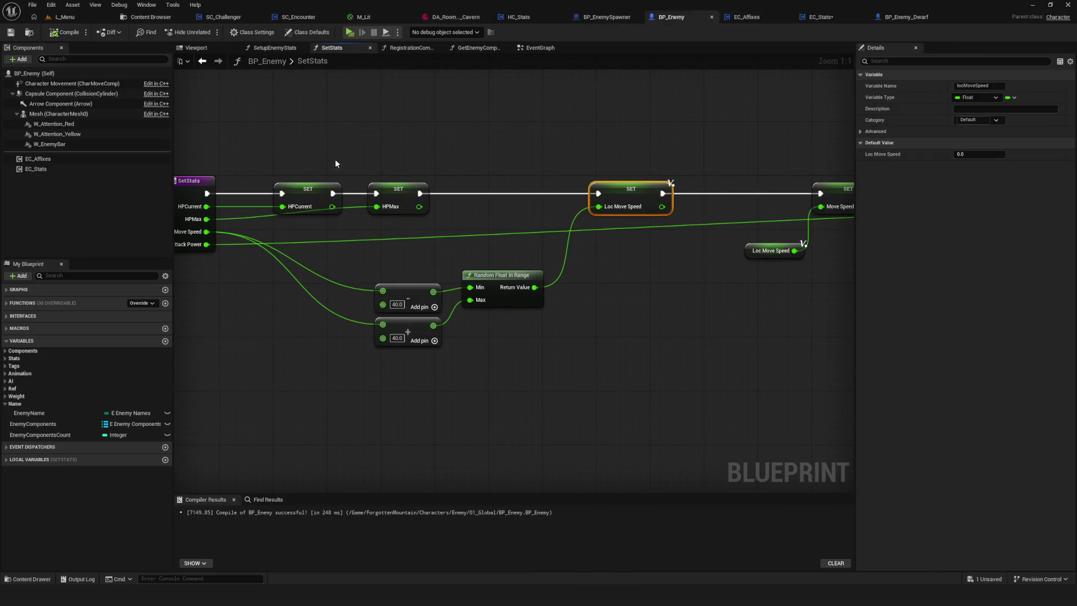
{"action": "left_click", "coordinate": [203, 61]}
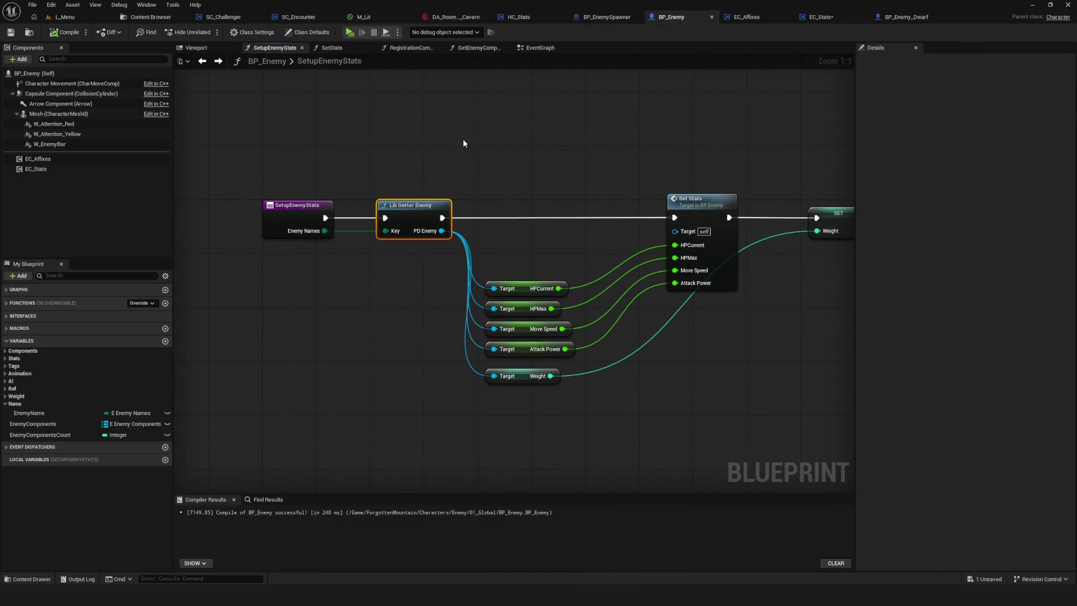
{"action": "left_click", "coordinate": [746, 19]}
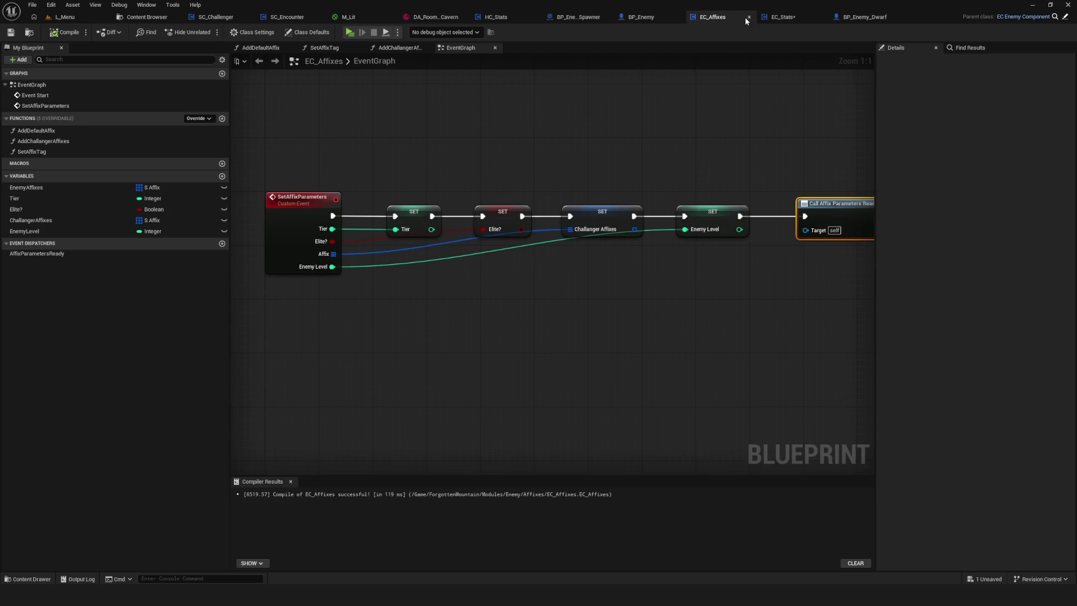
{"action": "left_click", "coordinate": [783, 16]}
{"action": "key", "text": "ctrl+v"}
{"action": "left_click_drag", "start_coordinate": [395, 230], "coordinate": [602, 230]}
Wire SetEnemyStats into Lib Getter Enemy and feed the owner's Enemy Name into its Key pin
{"action": "mouse_move", "coordinate": [345, 290]}
{"action": "left_mouse_down"}
{"action": "mouse_move", "coordinate": [492, 301]}
{"action": "mouse_move", "coordinate": [512, 271]}
{"action": "mouse_move", "coordinate": [493, 304]}
{"action": "left_mouse_up"}
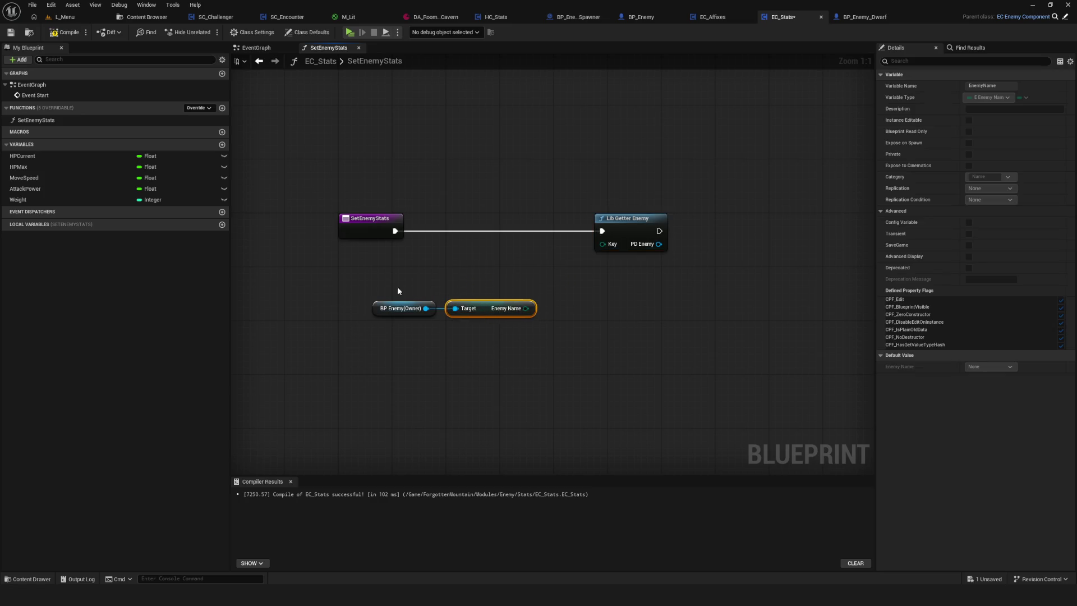
{"action": "mouse_move", "coordinate": [397, 286]}
{"action": "left_mouse_down"}
{"action": "mouse_move", "coordinate": [489, 308]}
{"action": "mouse_move", "coordinate": [543, 261]}
{"action": "mouse_move", "coordinate": [610, 240]}
{"action": "mouse_move", "coordinate": [533, 236]}
{"action": "mouse_move", "coordinate": [532, 275]}
{"action": "mouse_move", "coordinate": [573, 270]}
{"action": "mouse_move", "coordinate": [602, 244]}
{"action": "left_mouse_up"}
{"action": "key", "text": "Escape"}
{"action": "mouse_move", "coordinate": [699, 267]}
{"action": "left_mouse_down"}
{"action": "mouse_move", "coordinate": [584, 274]}
{"action": "mouse_move", "coordinate": [506, 262]}
{"action": "mouse_move", "coordinate": [503, 281]}
{"action": "left_mouse_up"}
{"action": "left_click", "coordinate": [506, 262]}
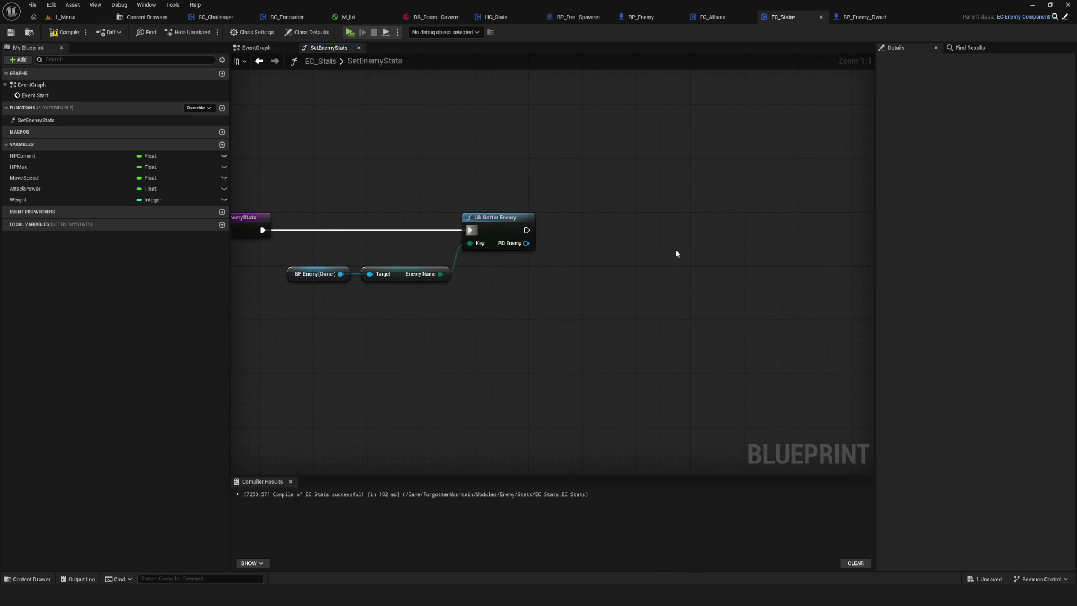
{"action": "mouse_move", "coordinate": [530, 245]}
{"action": "left_mouse_down"}
{"action": "mouse_move", "coordinate": [556, 254]}
{"action": "mouse_move", "coordinate": [541, 247]}
{"action": "mouse_move", "coordinate": [554, 299]}
{"action": "left_mouse_up"}
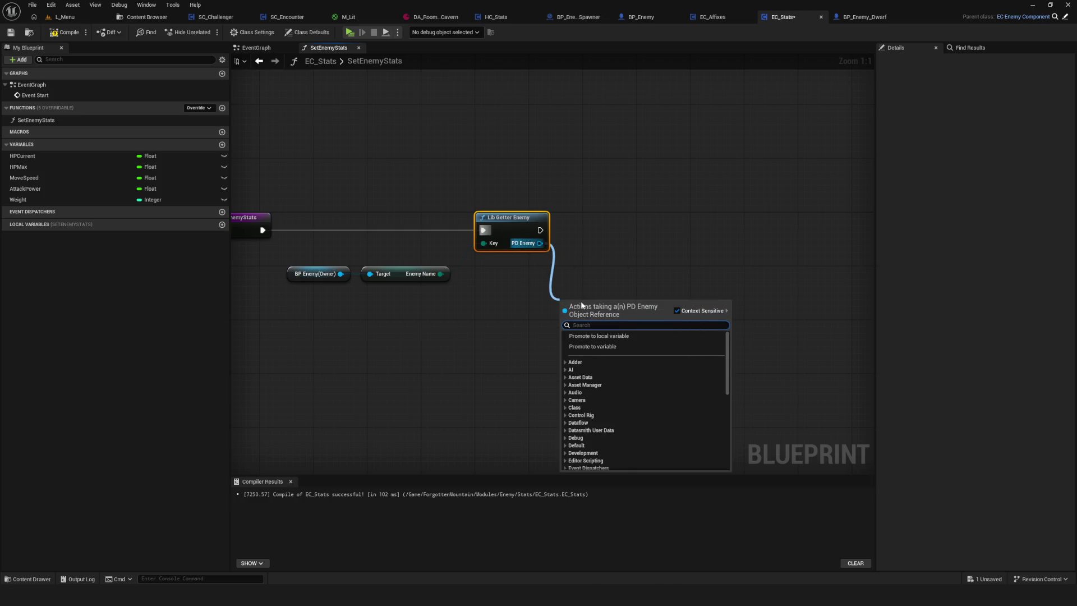
Try adding an HP node from the PD Enemy output, then cancel it
{"action": "scroll", "coordinate": [614, 335], "scroll_direction": "down", "scroll_amount": 3}
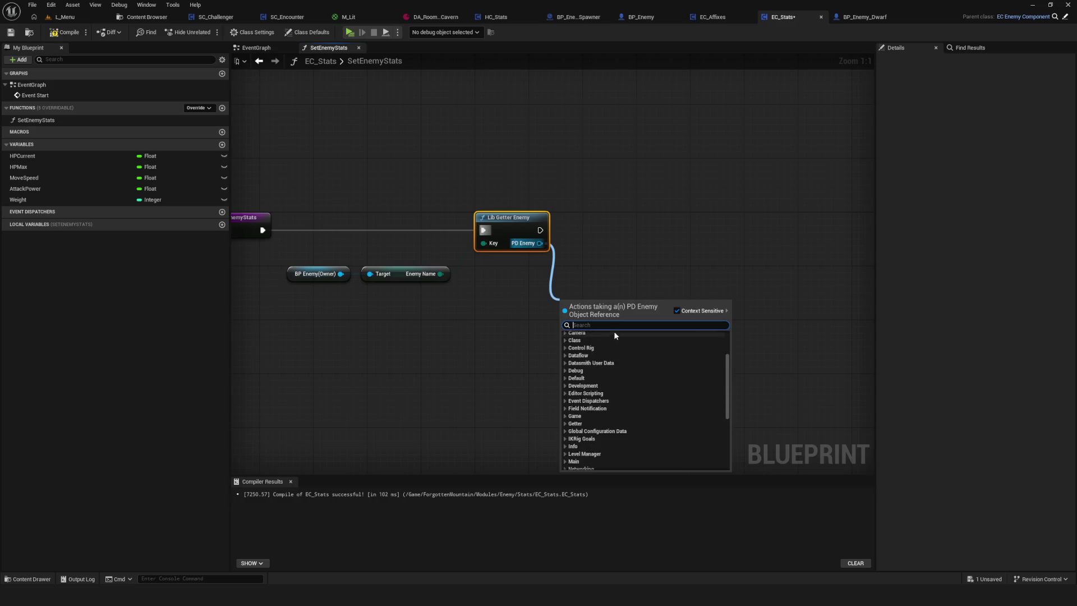
{"action": "scroll", "coordinate": [616, 335], "scroll_direction": "down", "scroll_amount": 5}
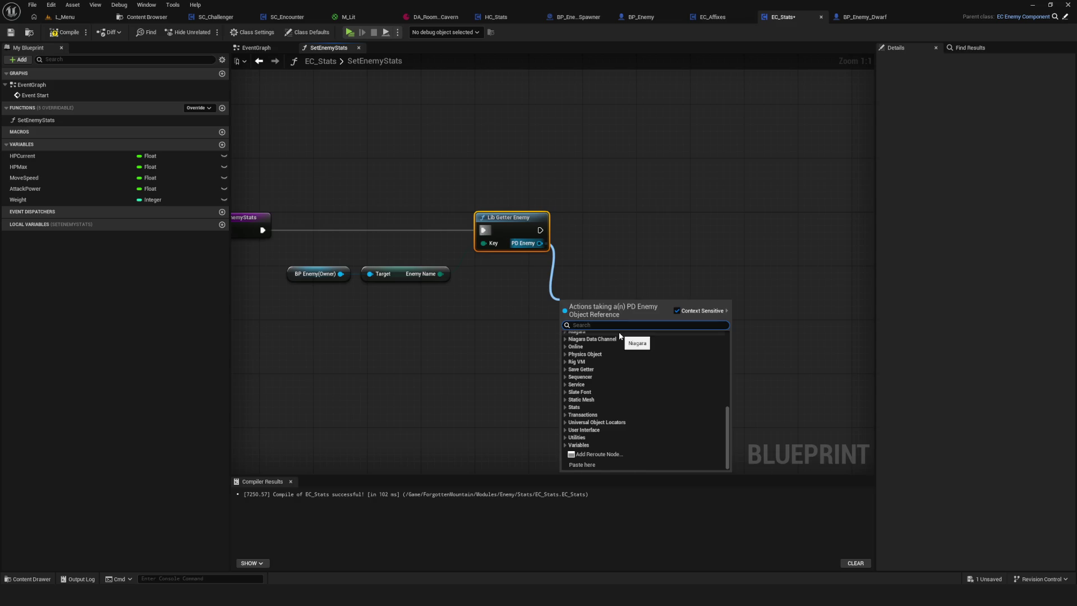
{"action": "scroll", "coordinate": [619, 335], "scroll_direction": "up", "scroll_amount": 3}
{"action": "scroll", "coordinate": [619, 335], "scroll_direction": "down", "scroll_amount": 3}
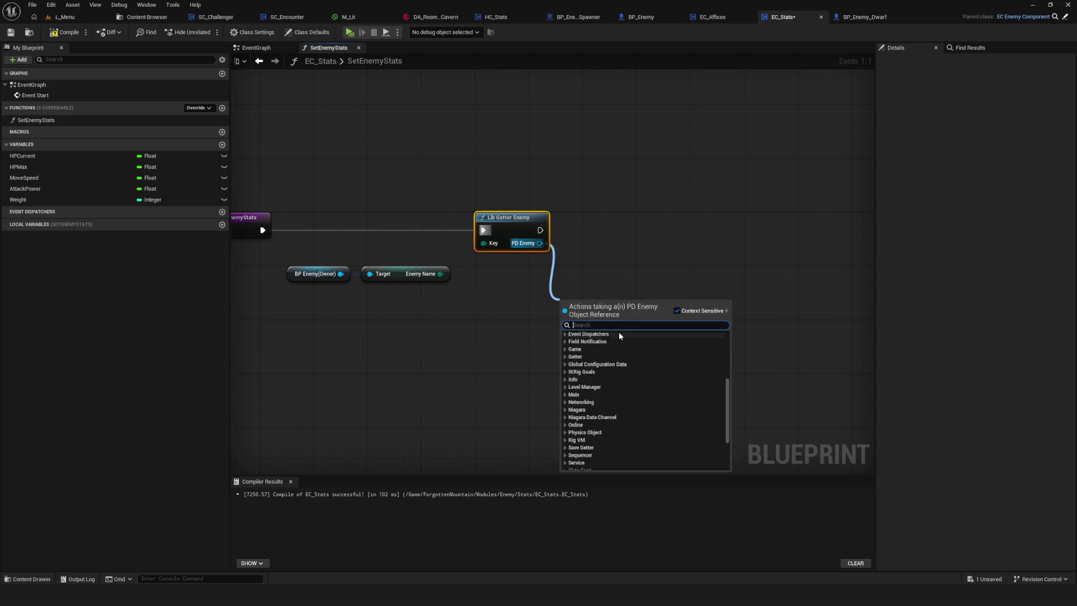
{"action": "left_click", "coordinate": [597, 248]}
{"action": "mouse_move", "coordinate": [539, 243]}
{"action": "left_mouse_down"}
{"action": "mouse_move", "coordinate": [577, 278]}
{"action": "mouse_move", "coordinate": [571, 319]}
{"action": "left_mouse_up"}
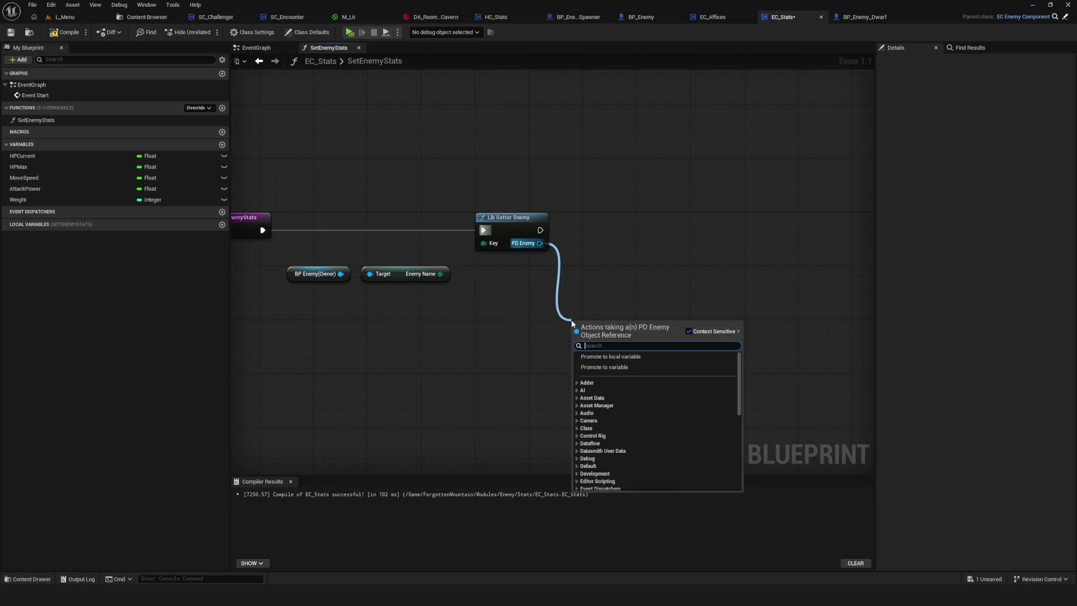
{"action": "type", "text": "HP"}
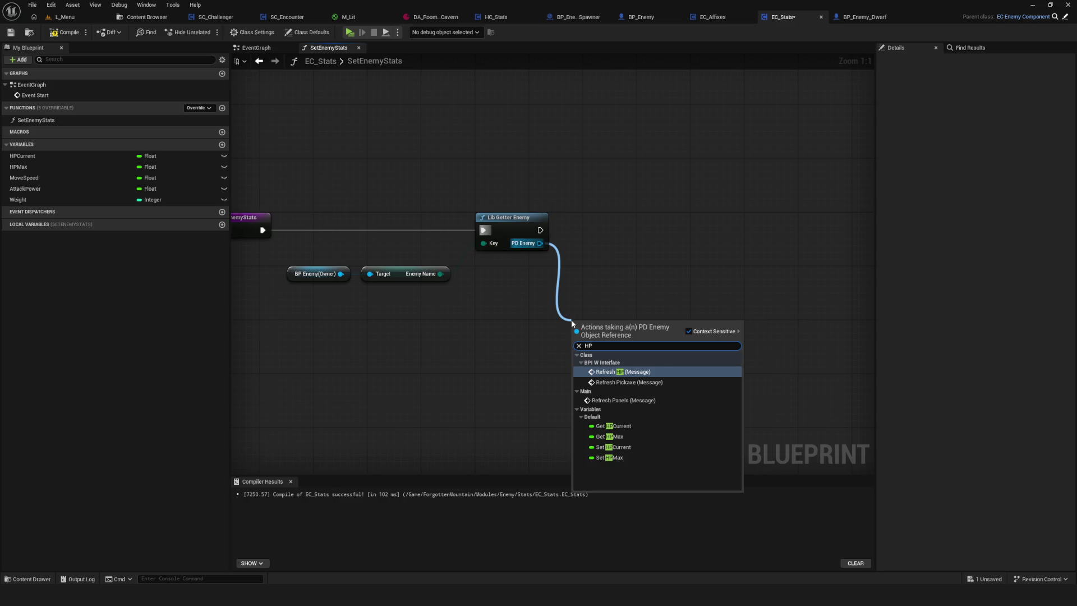
{"action": "left_click", "coordinate": [560, 315]}
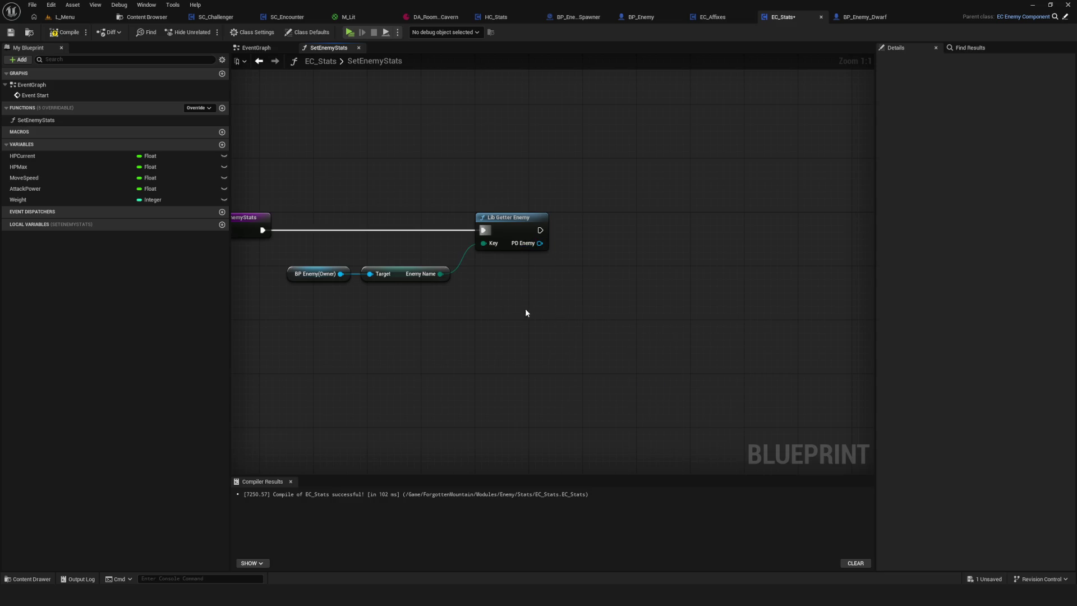
Save EC_Stats and select the owner, Enemy Name and Lib Getter Enemy nodes together
{"action": "left_click_drag", "start_coordinate": [372, 171], "coordinate": [756, 351]}
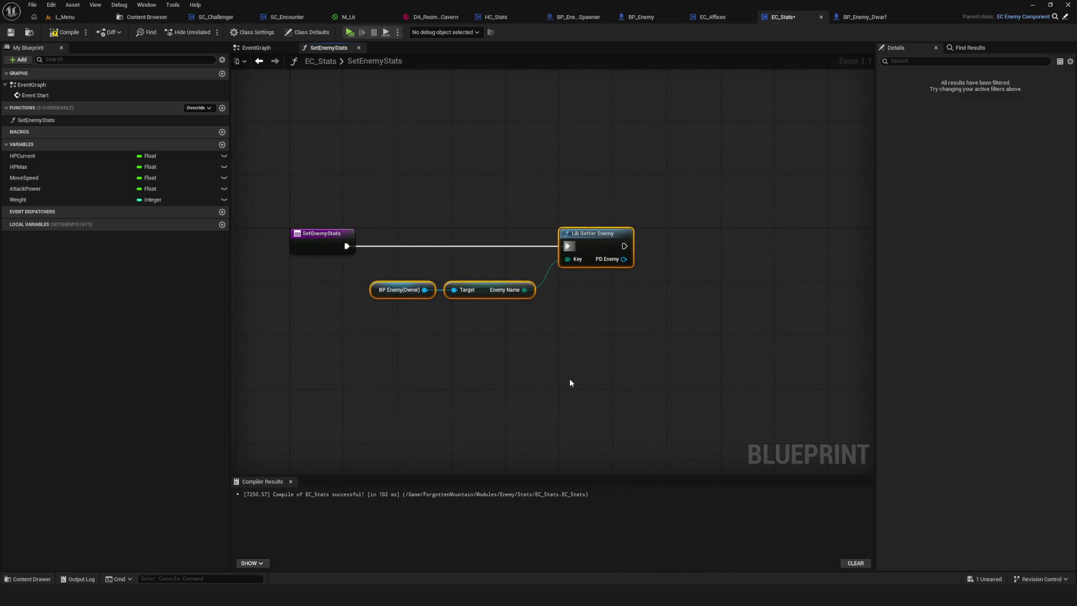
{"action": "key", "text": "ctrl+s"}
{"action": "mouse_move", "coordinate": [417, 280]}
{"action": "left_mouse_down"}
{"action": "mouse_move", "coordinate": [560, 311]}
{"action": "mouse_move", "coordinate": [515, 287]}
{"action": "left_mouse_up"}
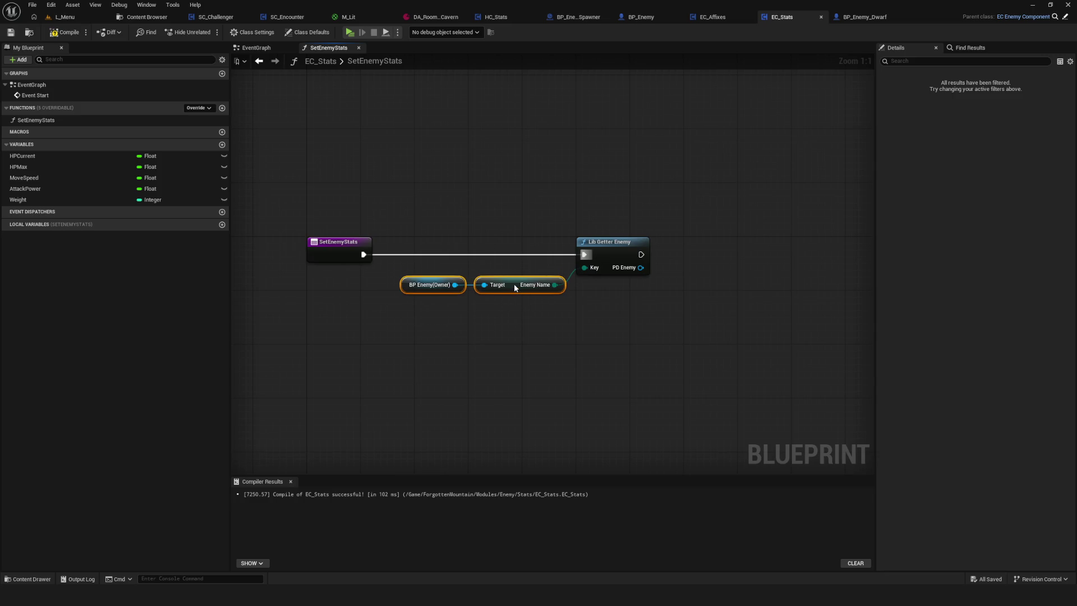
{"action": "mouse_move", "coordinate": [413, 182]}
{"action": "left_mouse_down"}
{"action": "mouse_move", "coordinate": [585, 360]}
{"action": "mouse_move", "coordinate": [769, 391]}
{"action": "left_mouse_up"}
Collapse the selected lookup nodes into a function named SetHP, open its graph and save
{"action": "right_click", "coordinate": [612, 252]}
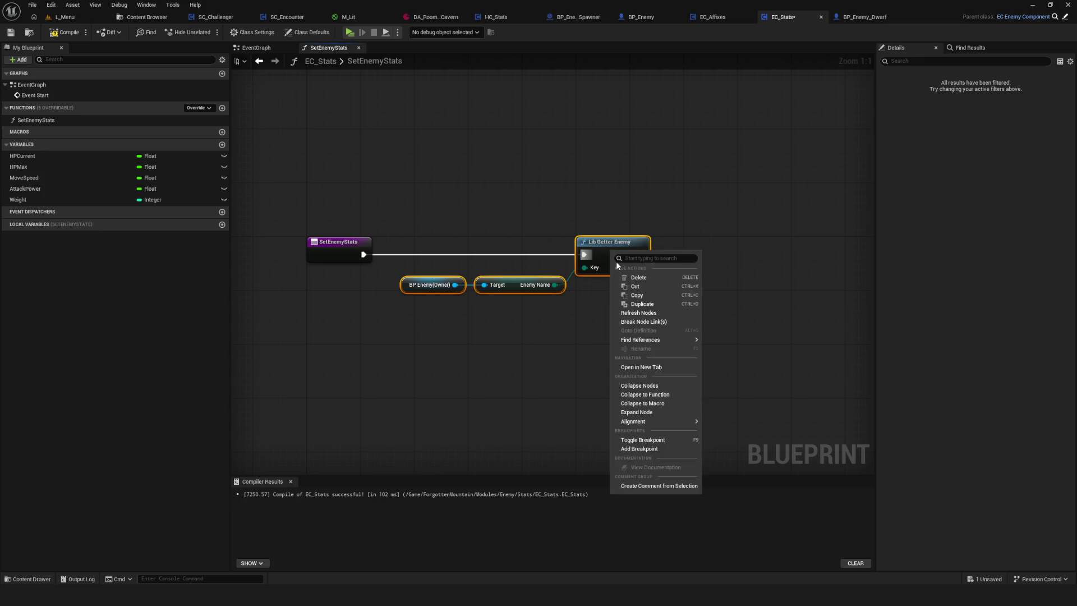
{"action": "left_click", "coordinate": [678, 394]}
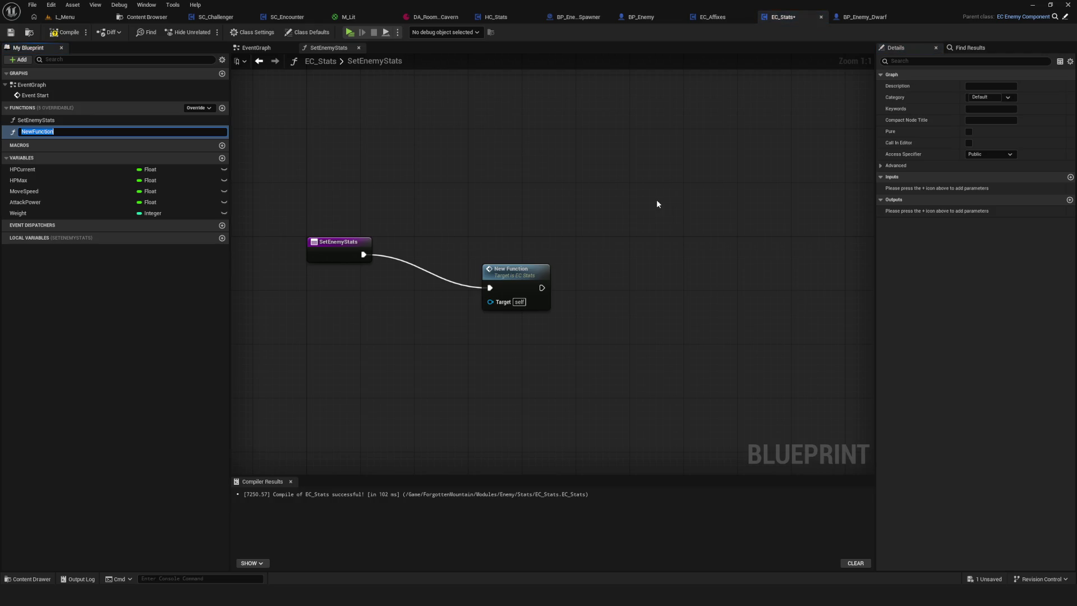
{"action": "type", "text": "Set"}
{"action": "type", "text": "HP"}
{"action": "type", "text": "HP"}
{"action": "key", "text": "Return"}
{"action": "left_click_drag", "start_coordinate": [519, 269], "coordinate": [452, 231]}
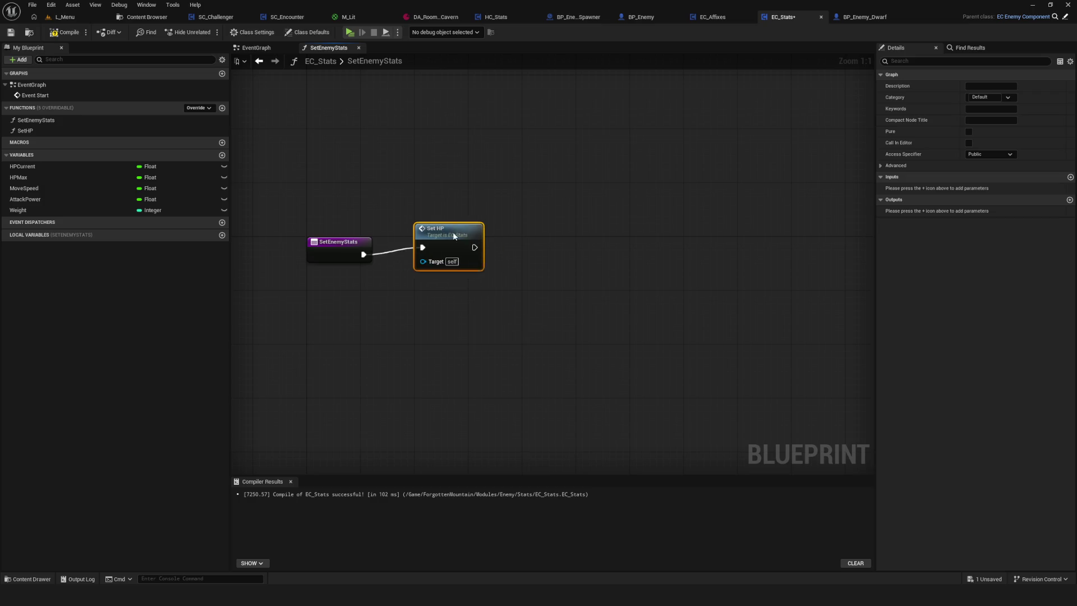
{"action": "double_click", "coordinate": [453, 231]}
{"action": "key", "text": "ctrl+s"}
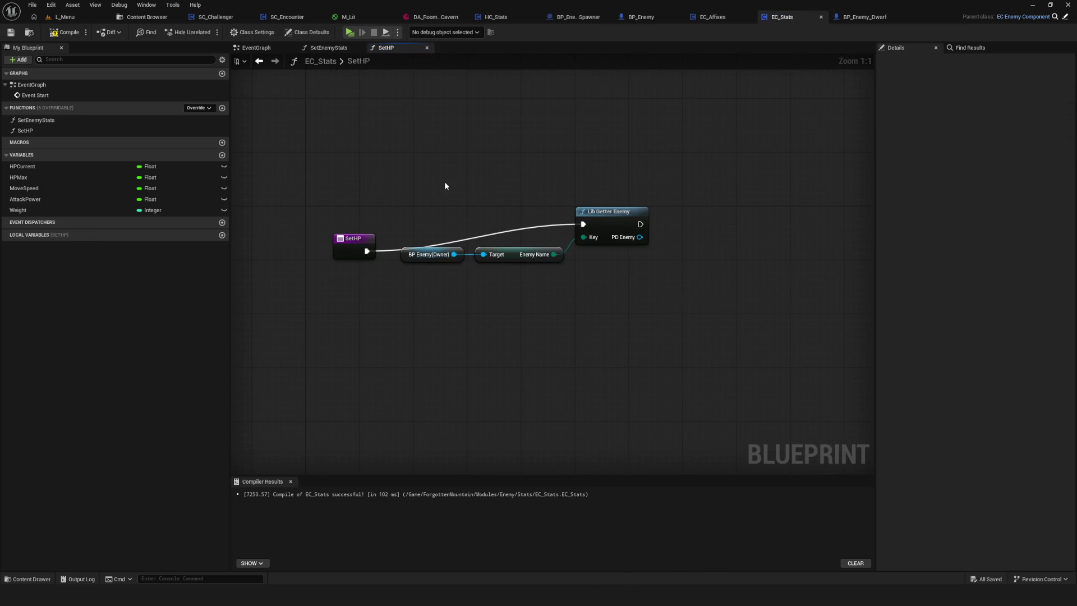
Rearrange the SetHP lookup, owner and Enemy Name nodes, then compile and save the blueprint
{"action": "left_click_drag", "start_coordinate": [445, 185], "coordinate": [656, 269]}
{"action": "left_click_drag", "start_coordinate": [607, 213], "coordinate": [614, 234]}
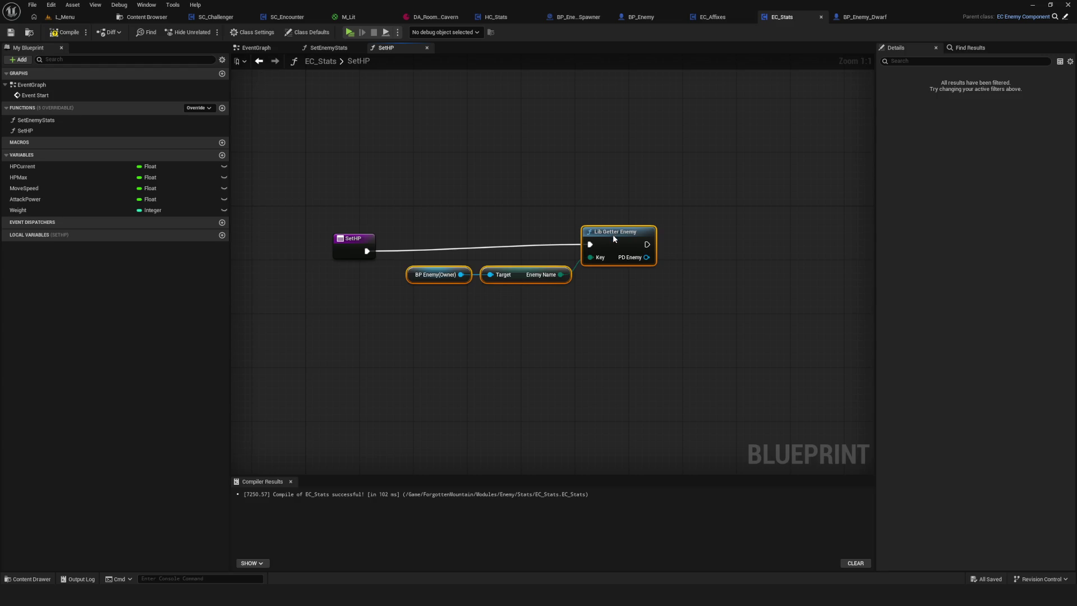
{"action": "left_click_drag", "start_coordinate": [612, 234], "coordinate": [612, 240]}
{"action": "left_click_drag", "start_coordinate": [379, 240], "coordinate": [476, 316]}
{"action": "left_click_drag", "start_coordinate": [392, 272], "coordinate": [386, 265]}
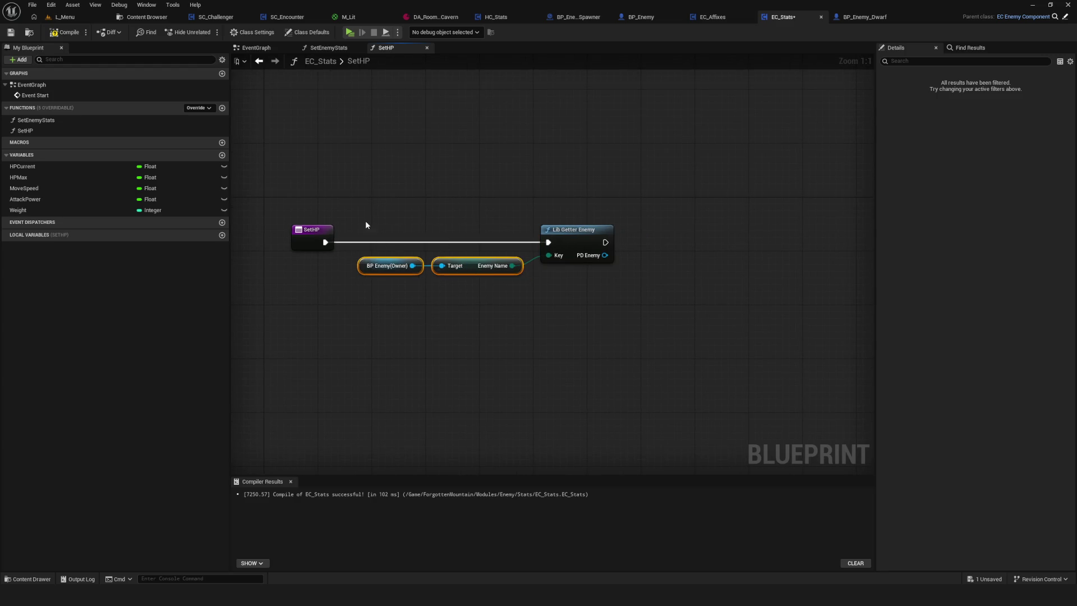
{"action": "left_click", "coordinate": [64, 32]}
{"action": "left_click_drag", "start_coordinate": [634, 222], "coordinate": [597, 271]}
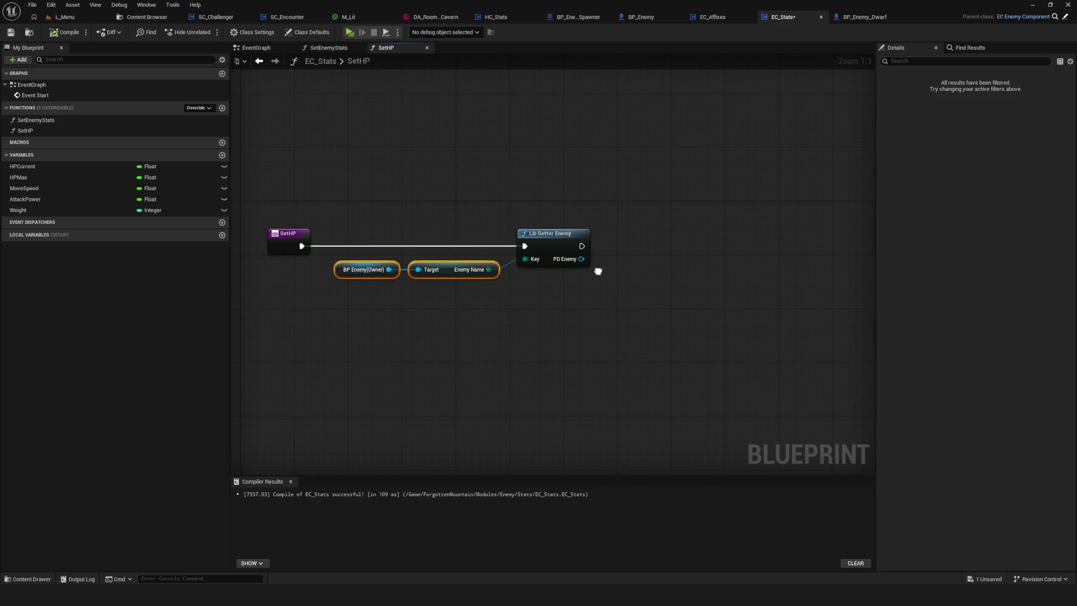
{"action": "key", "text": "ctrl+s"}
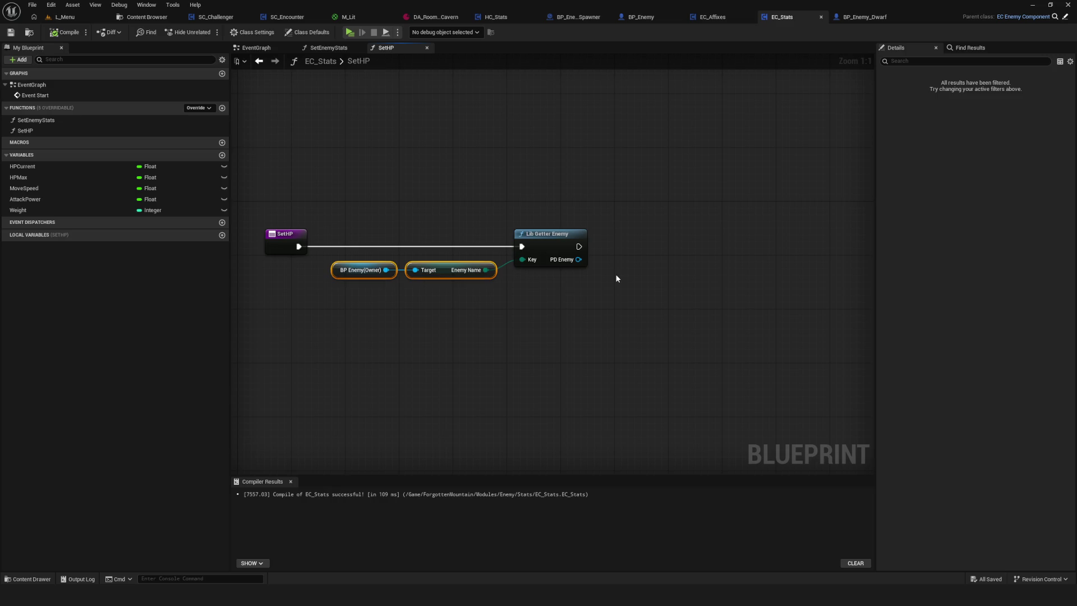
Clear the node selection and go back to the EventGraph
{"action": "left_click_drag", "start_coordinate": [612, 275], "coordinate": [607, 280]}
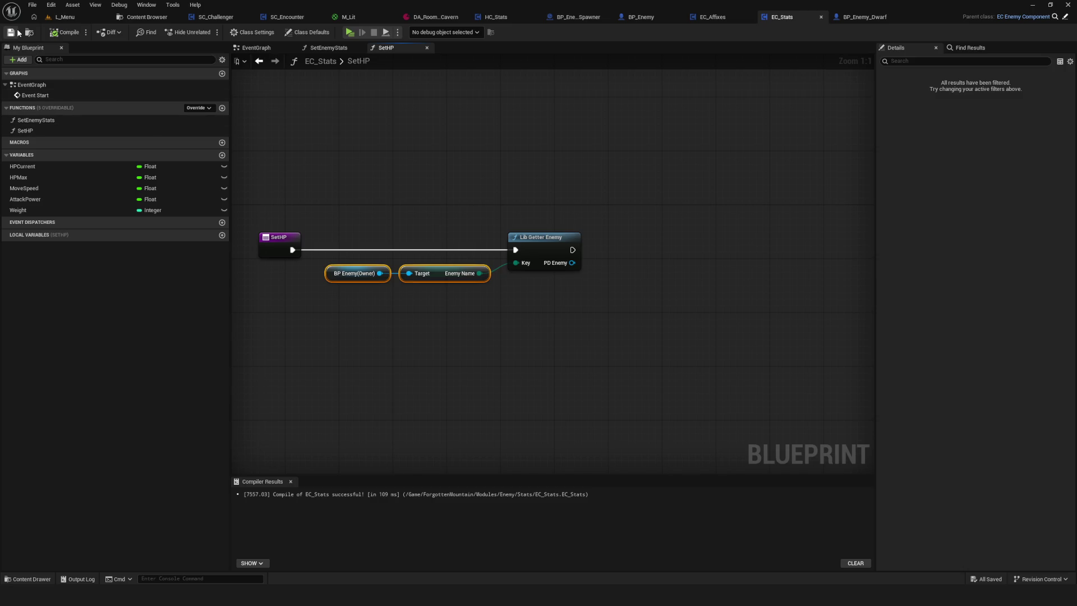
{"action": "left_click_drag", "start_coordinate": [362, 217], "coordinate": [403, 222]}
{"action": "left_click", "coordinate": [509, 253]}
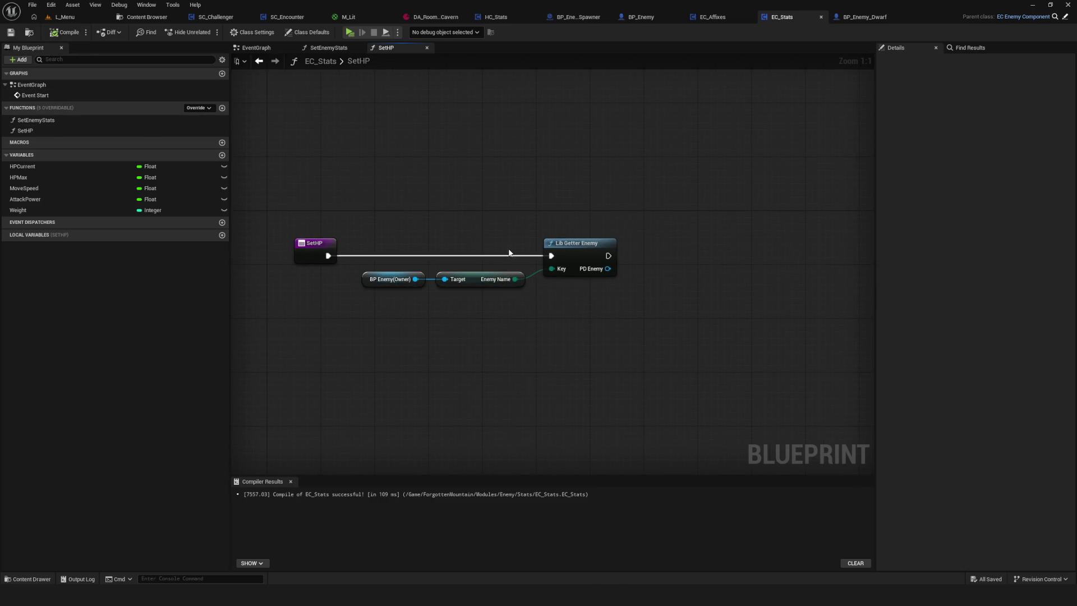
{"action": "left_click_drag", "start_coordinate": [356, 144], "coordinate": [318, 129]}
{"action": "left_click", "coordinate": [257, 48]}
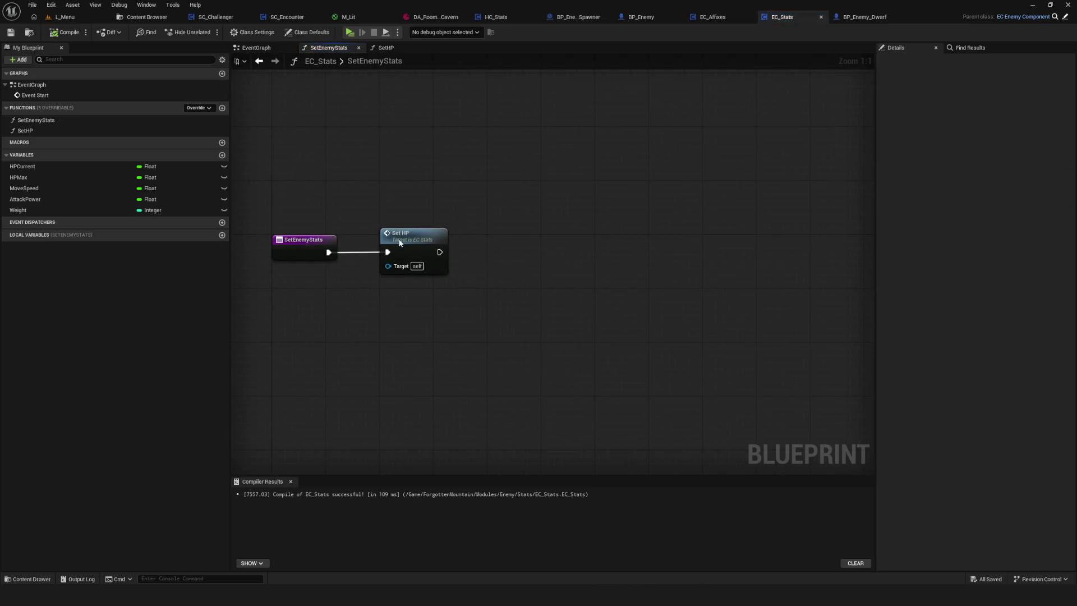
{"action": "left_click", "coordinate": [386, 48]}
{"action": "left_click_drag", "start_coordinate": [443, 170], "coordinate": [736, 335]}
{"action": "left_click", "coordinate": [258, 60]}
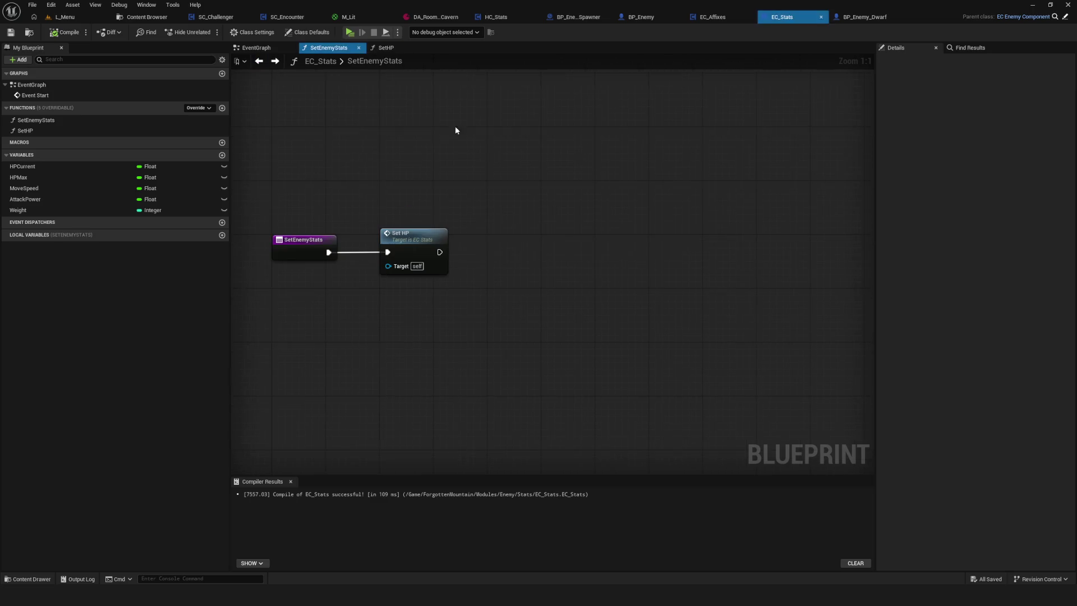
{"action": "left_click", "coordinate": [261, 65]}
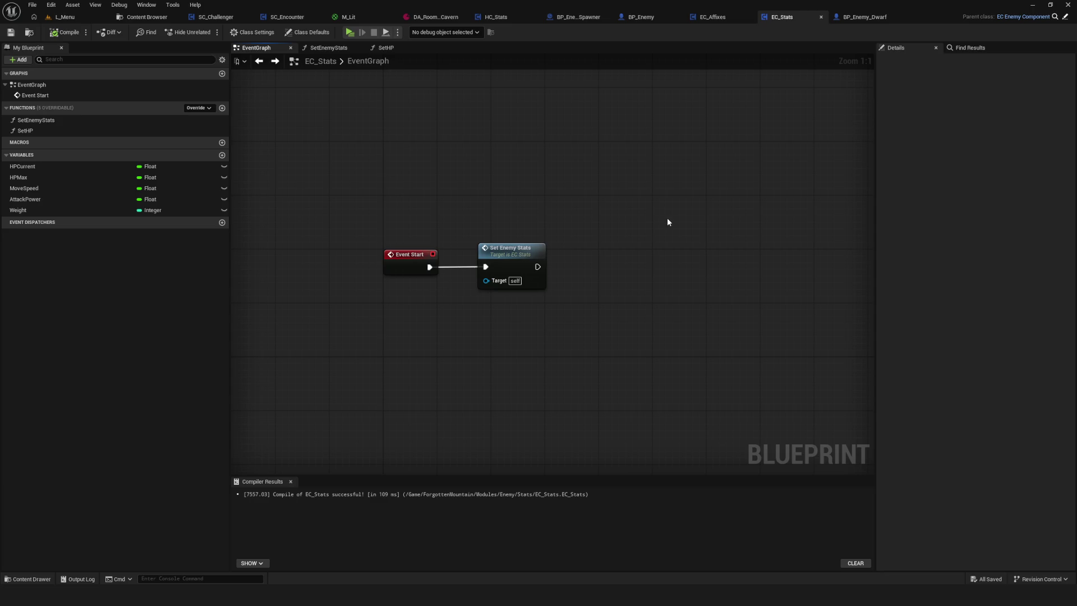
{"action": "left_click_drag", "start_coordinate": [582, 233], "coordinate": [622, 236]}
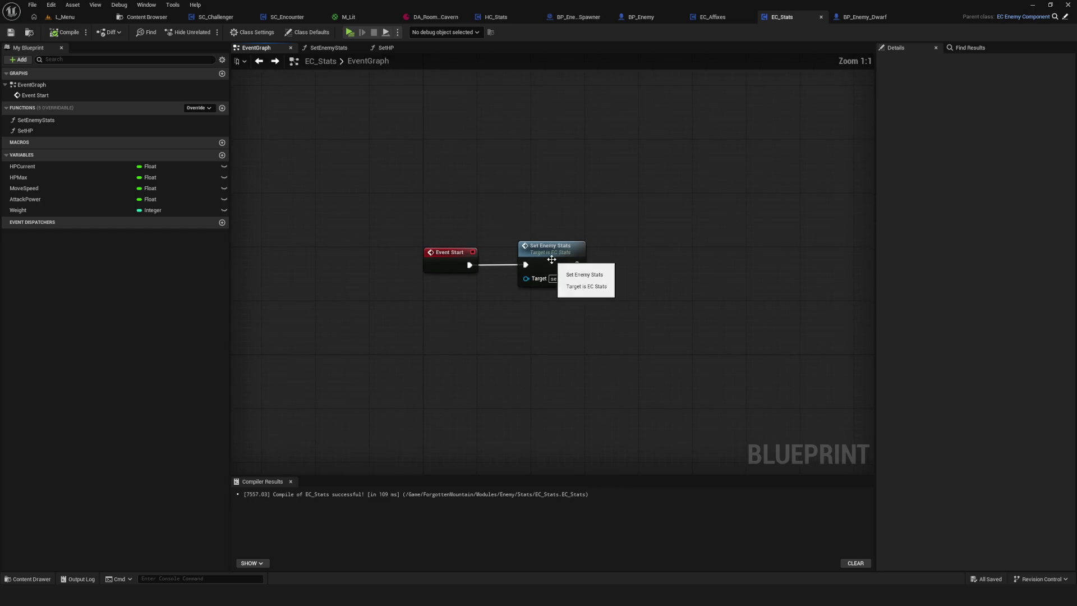
{"action": "left_click_drag", "start_coordinate": [529, 256], "coordinate": [472, 255]}
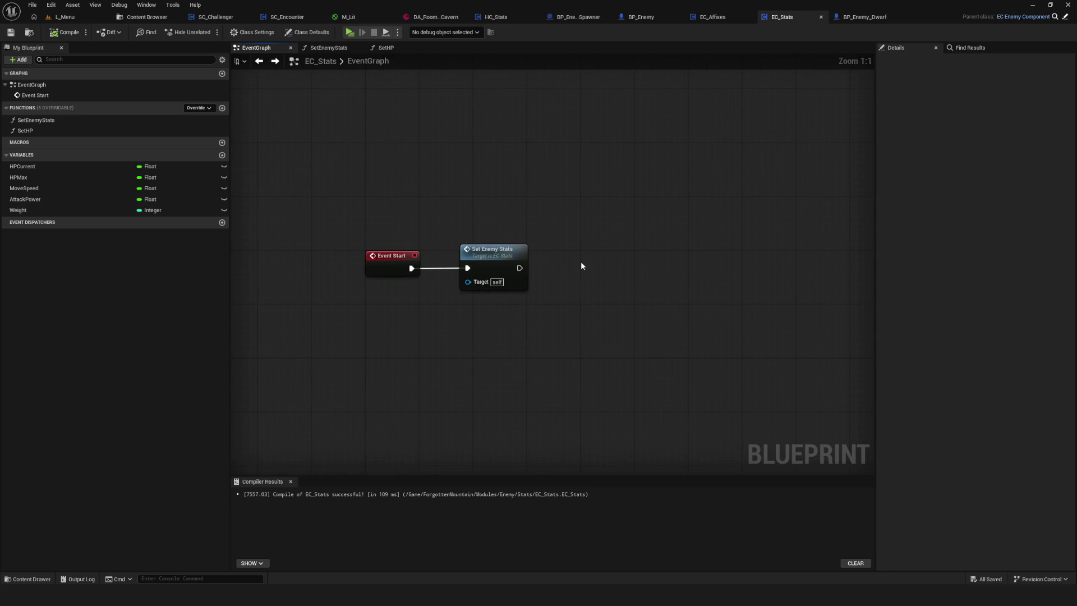
{"action": "right_click", "coordinate": [581, 261]}
{"action": "left_click", "coordinate": [484, 263]}
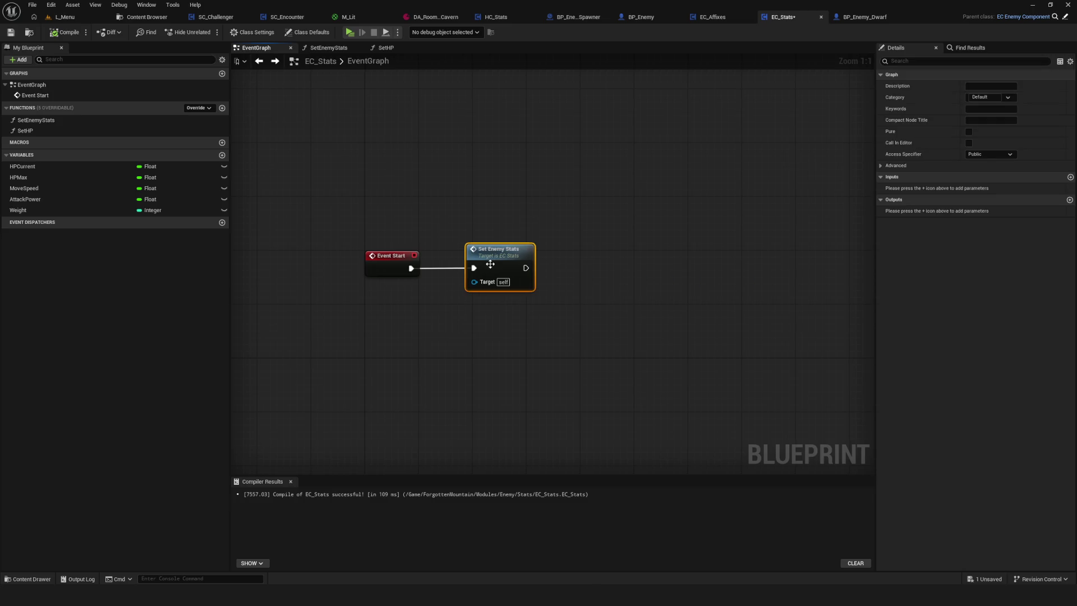
{"action": "double_click", "coordinate": [488, 264]}
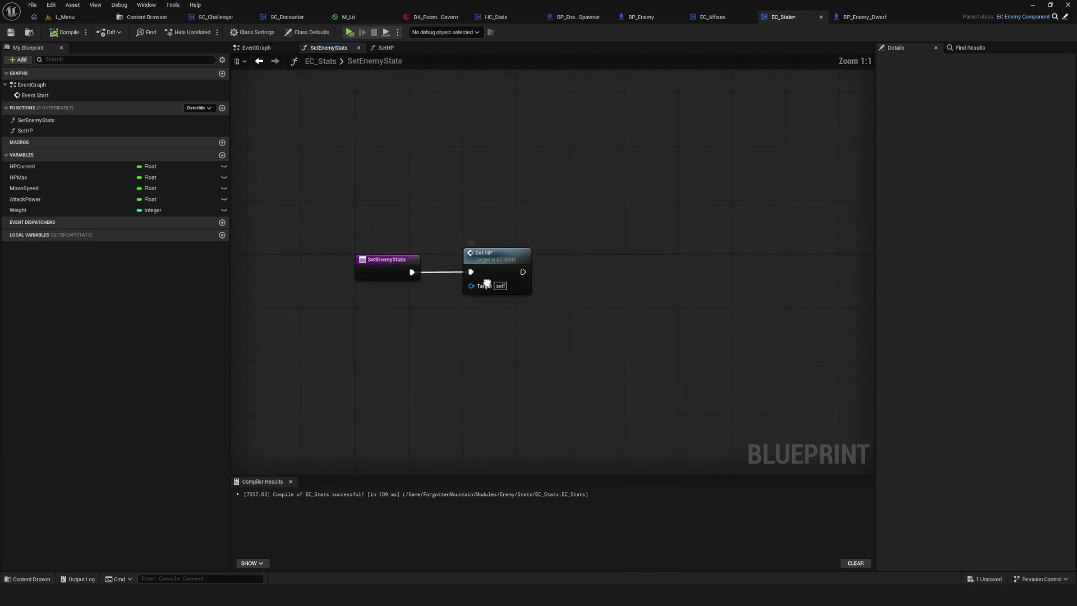
Save EC_Stats from the toolbar and pan across the SetEnemyStats graph
{"action": "left_click", "coordinate": [11, 32]}
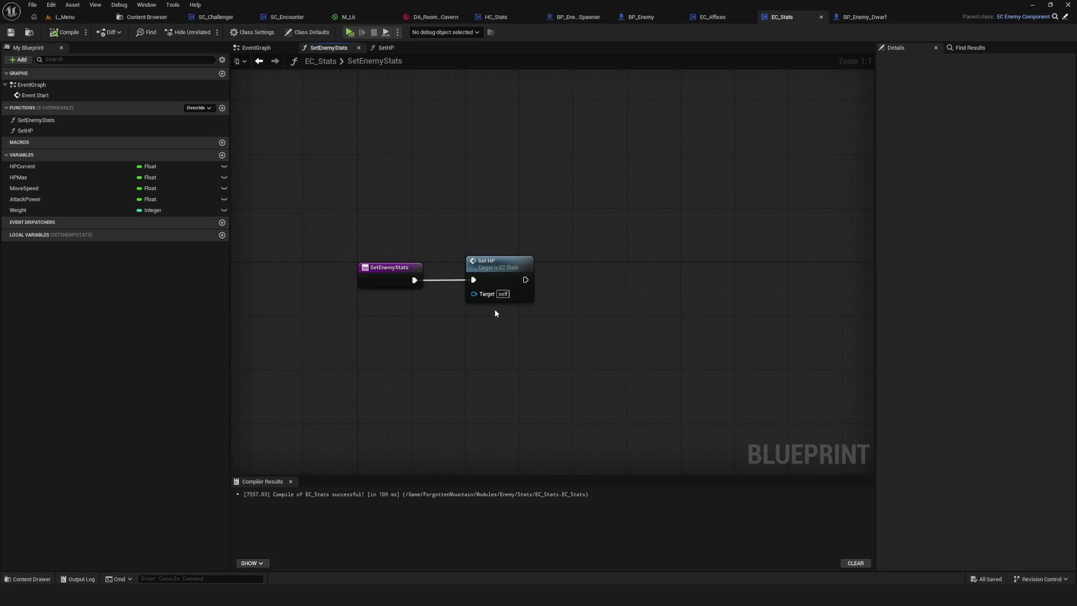
{"action": "mouse_move", "coordinate": [531, 315]}
{"action": "left_mouse_down"}
{"action": "mouse_move", "coordinate": [411, 312]}
{"action": "mouse_move", "coordinate": [476, 305]}
{"action": "left_mouse_up"}
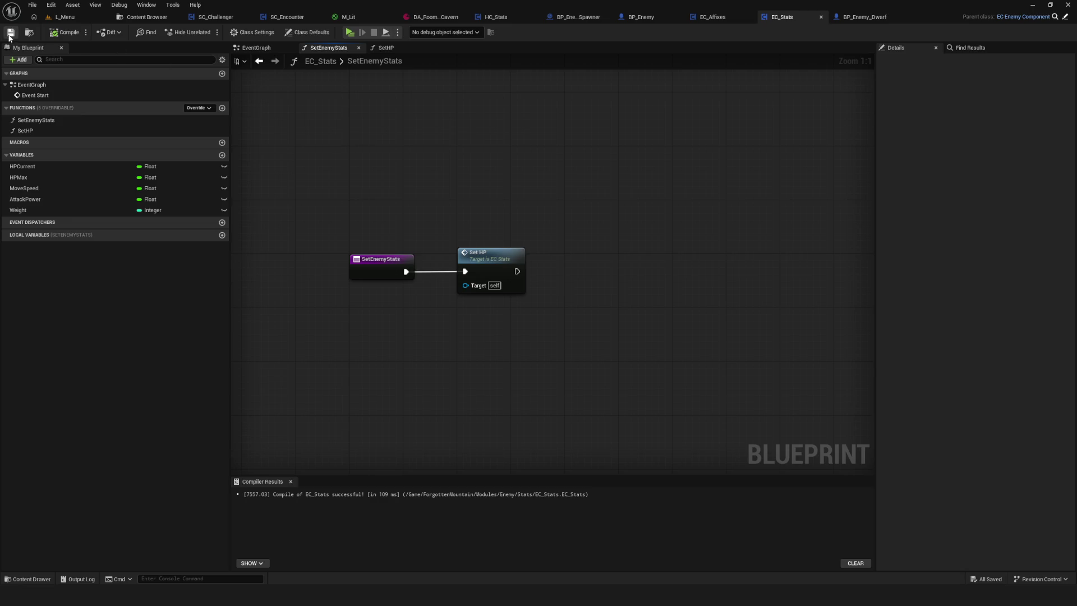
{"action": "mouse_move", "coordinate": [487, 227]}
{"action": "left_mouse_down"}
{"action": "mouse_move", "coordinate": [482, 245]}
{"action": "mouse_move", "coordinate": [578, 232]}
{"action": "left_mouse_up"}
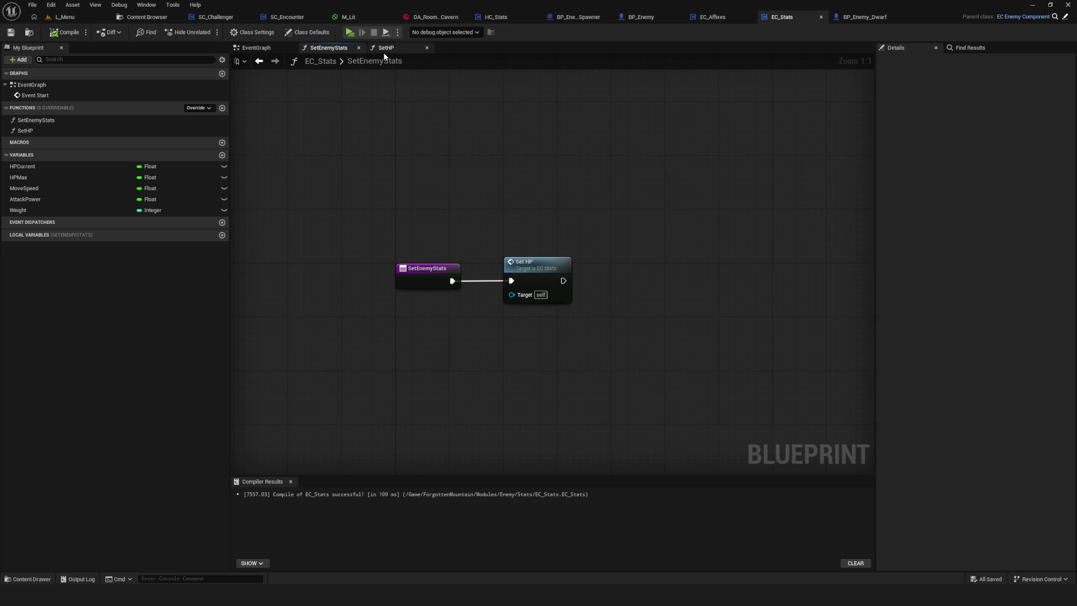
{"action": "left_click_drag", "start_coordinate": [541, 191], "coordinate": [584, 245]}
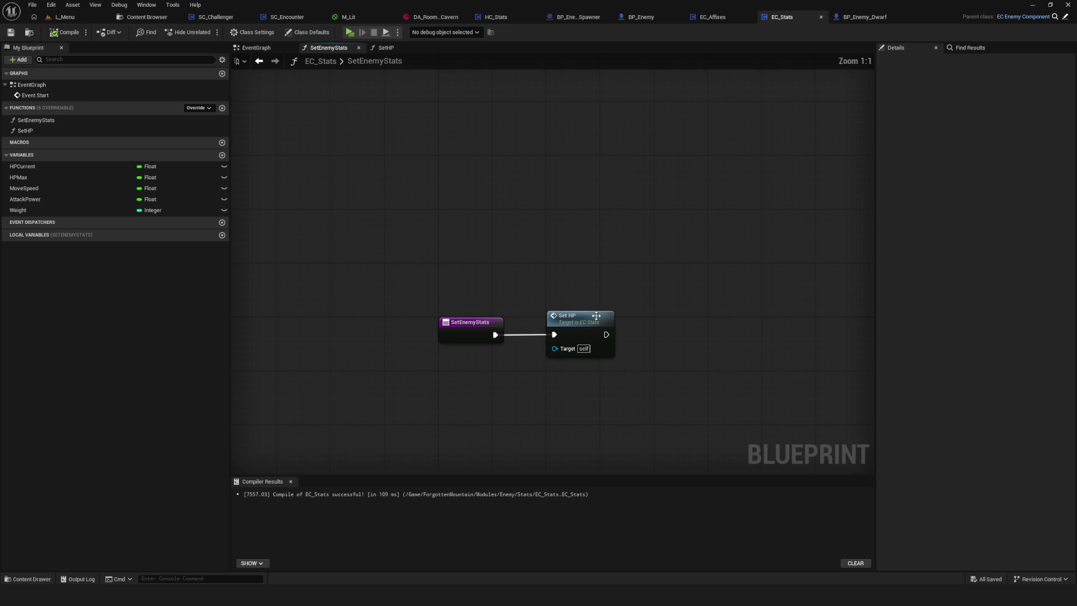
Select and then deselect the Set HP call node in SetEnemyStats
{"action": "mouse_move", "coordinate": [557, 251]}
{"action": "left_mouse_down"}
{"action": "mouse_move", "coordinate": [525, 161]}
{"action": "mouse_move", "coordinate": [737, 384]}
{"action": "mouse_move", "coordinate": [748, 380]}
{"action": "left_mouse_up"}
{"action": "mouse_move", "coordinate": [745, 371]}
{"action": "left_mouse_down"}
{"action": "mouse_move", "coordinate": [701, 365]}
{"action": "mouse_move", "coordinate": [495, 144]}
{"action": "mouse_move", "coordinate": [610, 408]}
{"action": "mouse_move", "coordinate": [506, 375]}
{"action": "mouse_move", "coordinate": [553, 382]}
{"action": "left_mouse_up"}
{"action": "mouse_move", "coordinate": [497, 163]}
{"action": "left_mouse_down"}
{"action": "mouse_move", "coordinate": [554, 381]}
{"action": "mouse_move", "coordinate": [531, 342]}
{"action": "mouse_move", "coordinate": [531, 351]}
{"action": "mouse_move", "coordinate": [486, 166]}
{"action": "mouse_move", "coordinate": [532, 365]}
{"action": "left_mouse_up"}
{"action": "left_click", "coordinate": [532, 365]}
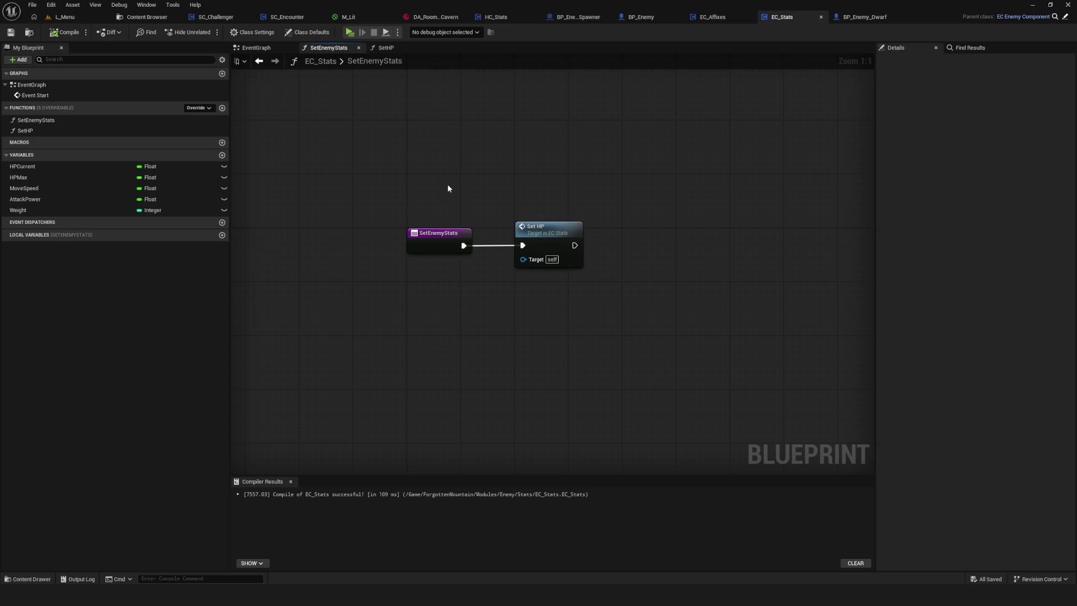
{"action": "left_click_drag", "start_coordinate": [454, 192], "coordinate": [418, 210]}
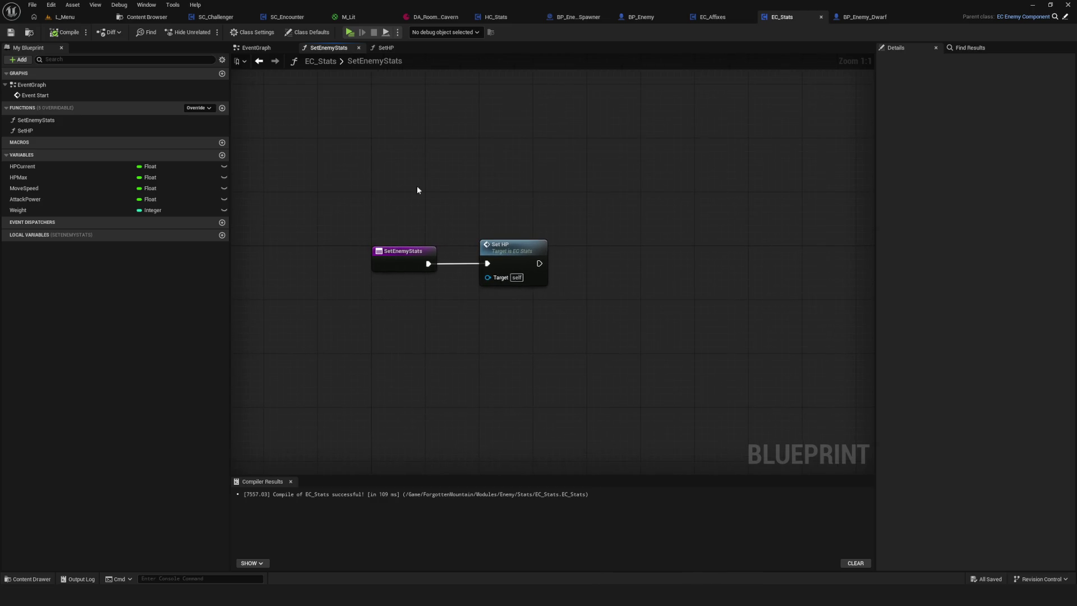
{"action": "mouse_move", "coordinate": [515, 211]}
{"action": "left_mouse_down"}
{"action": "mouse_move", "coordinate": [523, 216]}
{"action": "mouse_move", "coordinate": [512, 215]}
{"action": "left_mouse_up"}
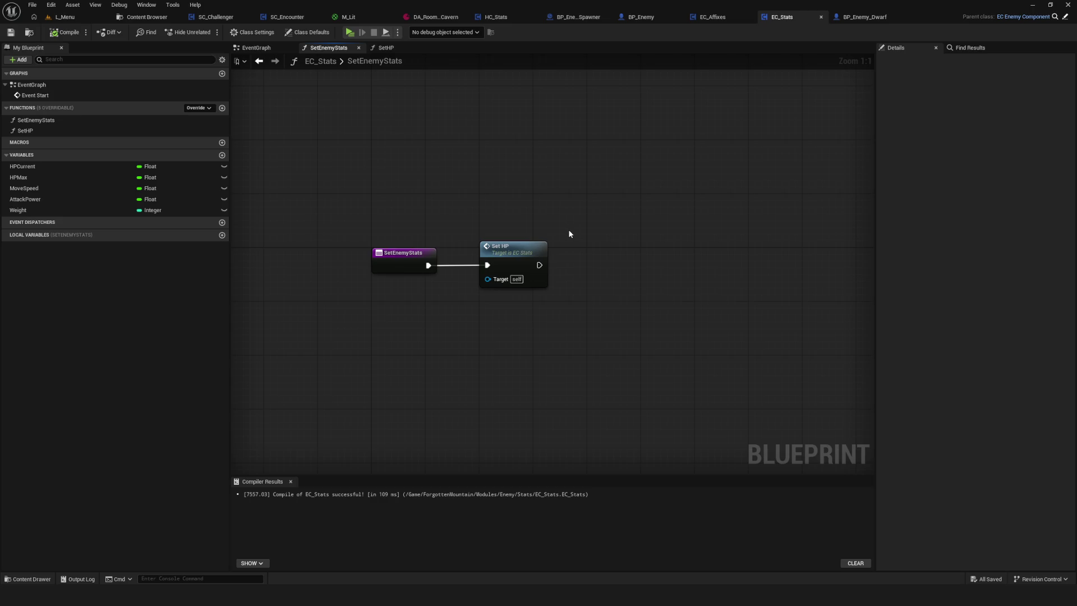
Move the BP Enemy, Enemy Name and Lib Getter Enemy nodes from SetHP into SetEnemyStats
{"action": "mouse_move", "coordinate": [505, 283]}
{"action": "left_mouse_down"}
{"action": "mouse_move", "coordinate": [492, 280]}
{"action": "mouse_move", "coordinate": [492, 253]}
{"action": "left_mouse_up"}
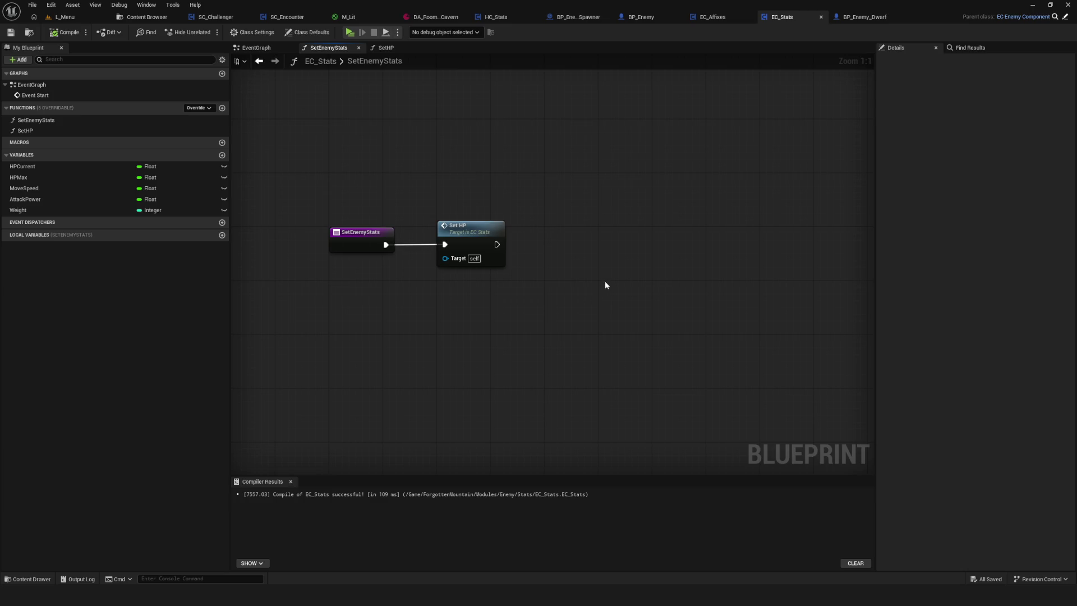
{"action": "double_click", "coordinate": [468, 227]}
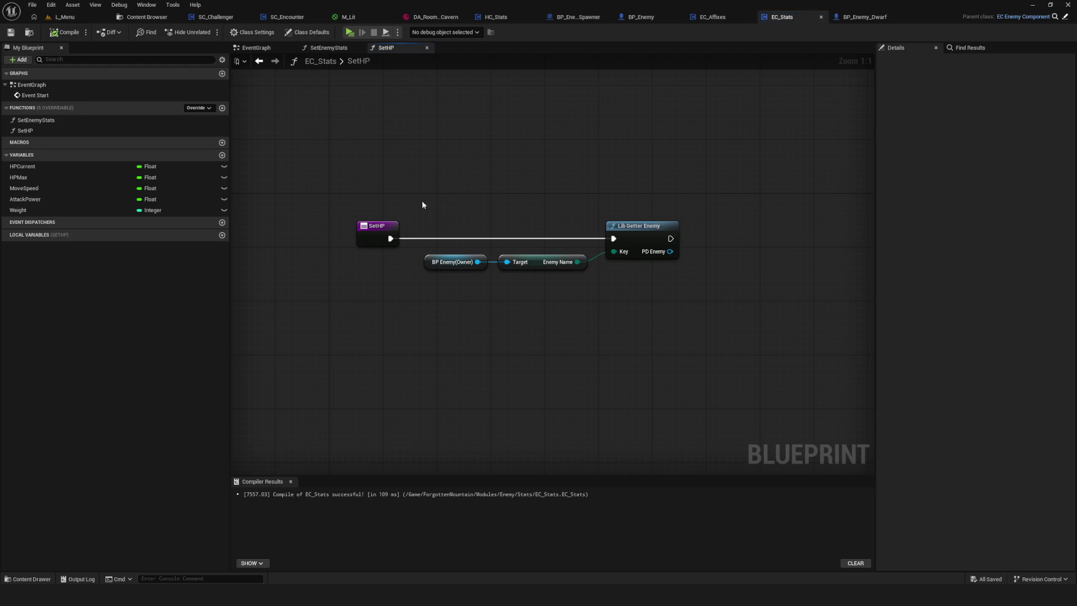
{"action": "left_click_drag", "start_coordinate": [423, 204], "coordinate": [674, 313]}
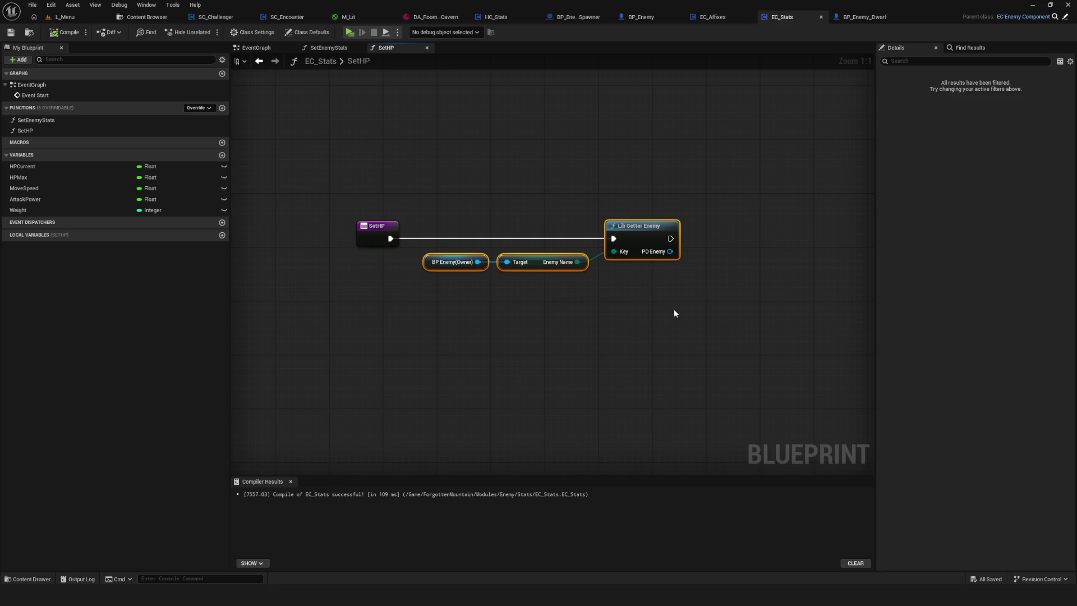
{"action": "left_click_drag", "start_coordinate": [455, 203], "coordinate": [689, 265]}
{"action": "key", "text": "Delete"}
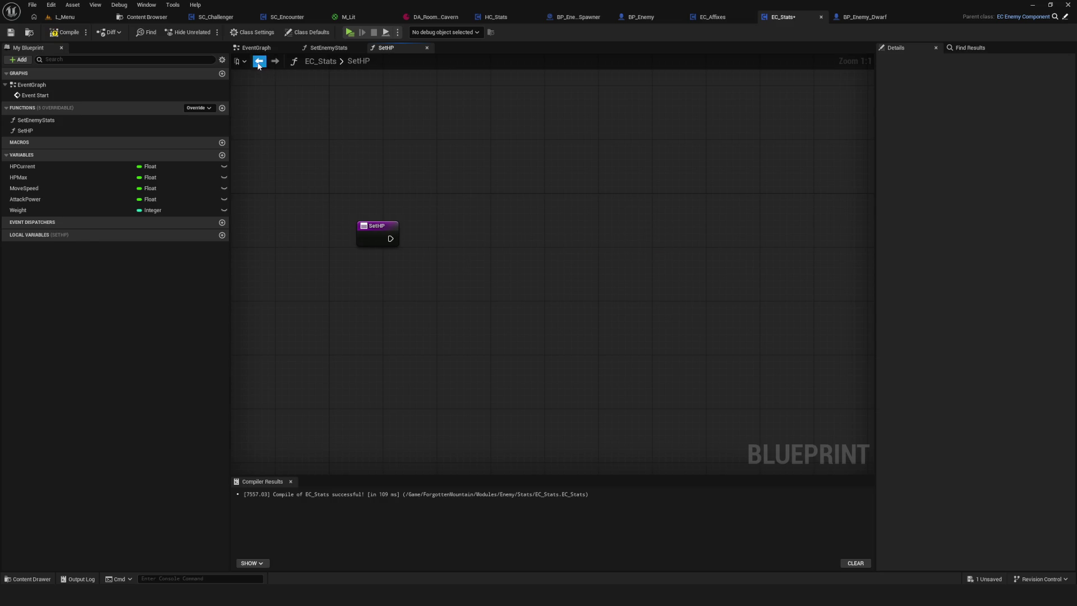
{"action": "key", "text": "ctrl+z"}
{"action": "key", "text": "ctrl+z"}
{"action": "left_click_drag", "start_coordinate": [489, 227], "coordinate": [725, 230]}
{"action": "left_click", "coordinate": [511, 283]}
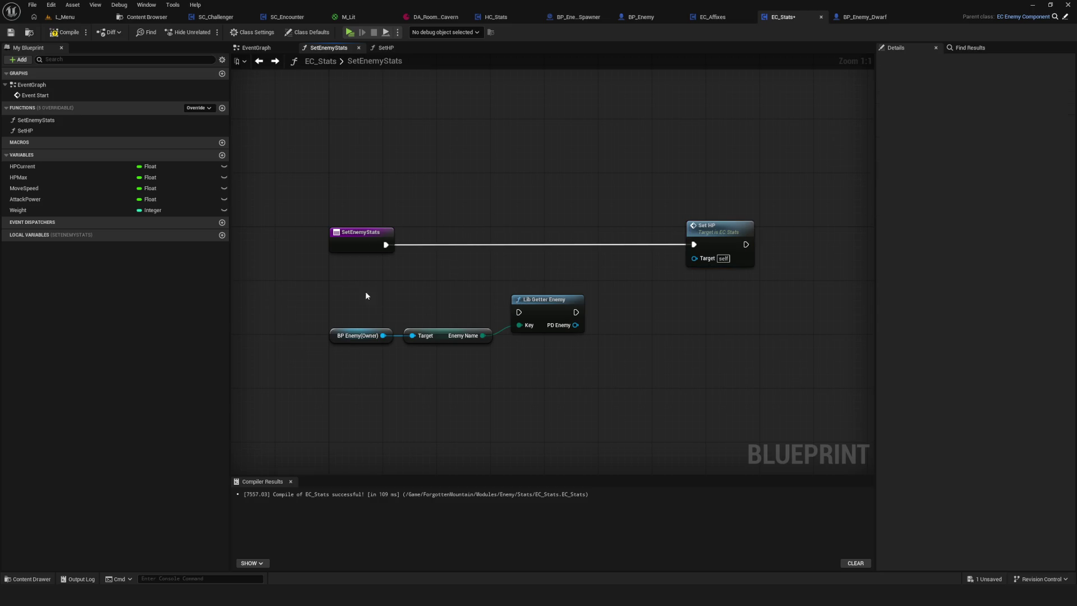
Wire Lib Getter Enemy between the SetEnemyStats entry and the Set HP call
{"action": "left_click_drag", "start_coordinate": [365, 291], "coordinate": [586, 373]}
{"action": "mouse_move", "coordinate": [550, 304]}
{"action": "left_mouse_down"}
{"action": "mouse_move", "coordinate": [596, 277]}
{"action": "mouse_move", "coordinate": [587, 234]}
{"action": "left_mouse_up"}
{"action": "left_click", "coordinate": [594, 275]}
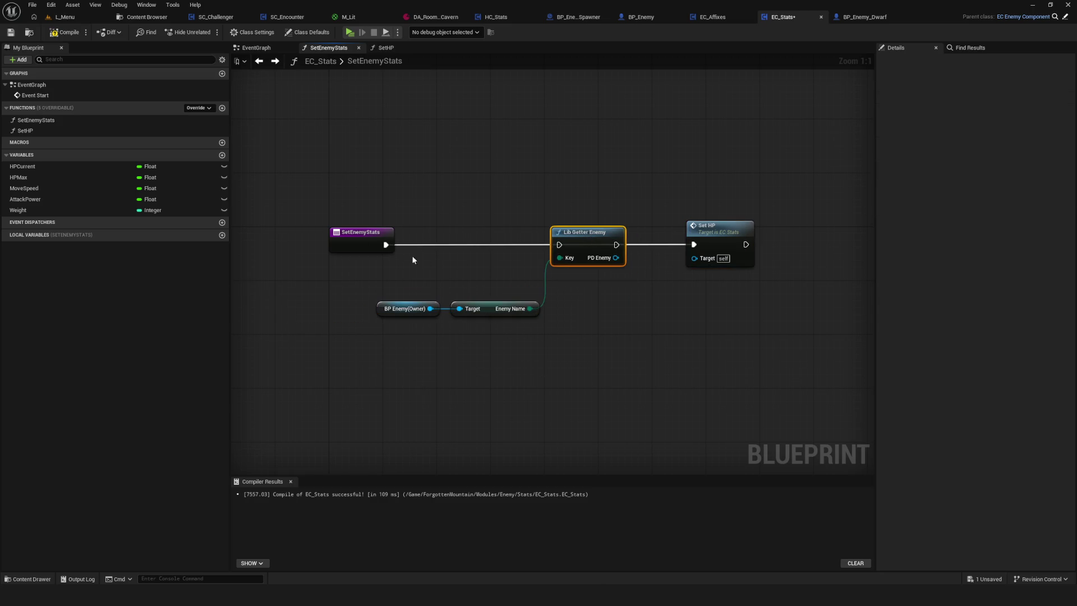
{"action": "mouse_move", "coordinate": [385, 245]}
{"action": "left_mouse_down"}
{"action": "mouse_move", "coordinate": [388, 254]}
{"action": "mouse_move", "coordinate": [559, 244]}
{"action": "left_mouse_up"}
{"action": "left_click_drag", "start_coordinate": [617, 244], "coordinate": [693, 244]}
{"action": "left_click", "coordinate": [588, 269]}
{"action": "left_click", "coordinate": [466, 308]}
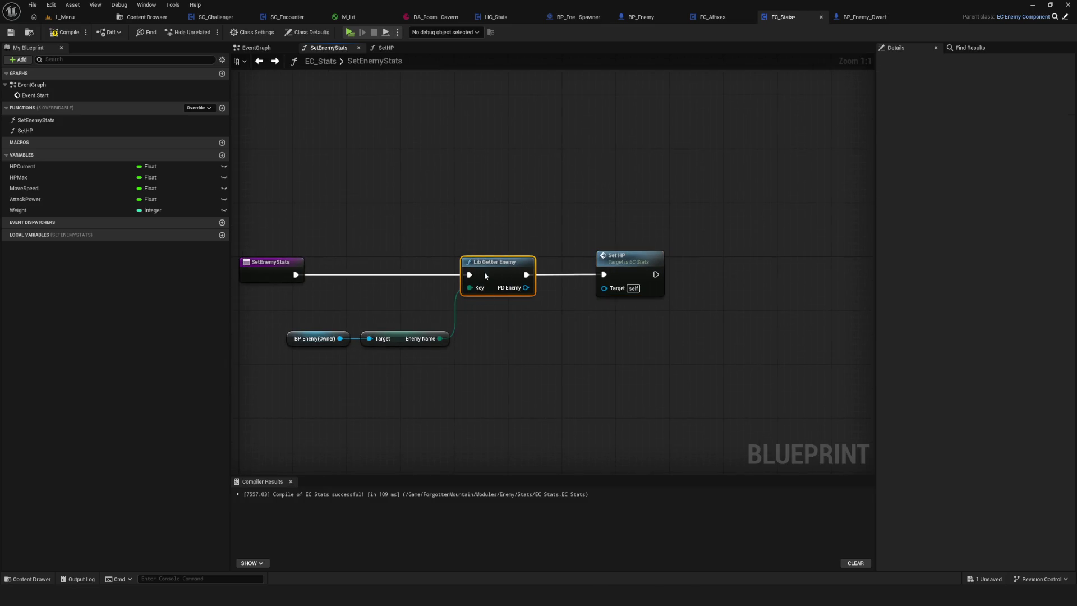
{"action": "left_click", "coordinate": [600, 262]}
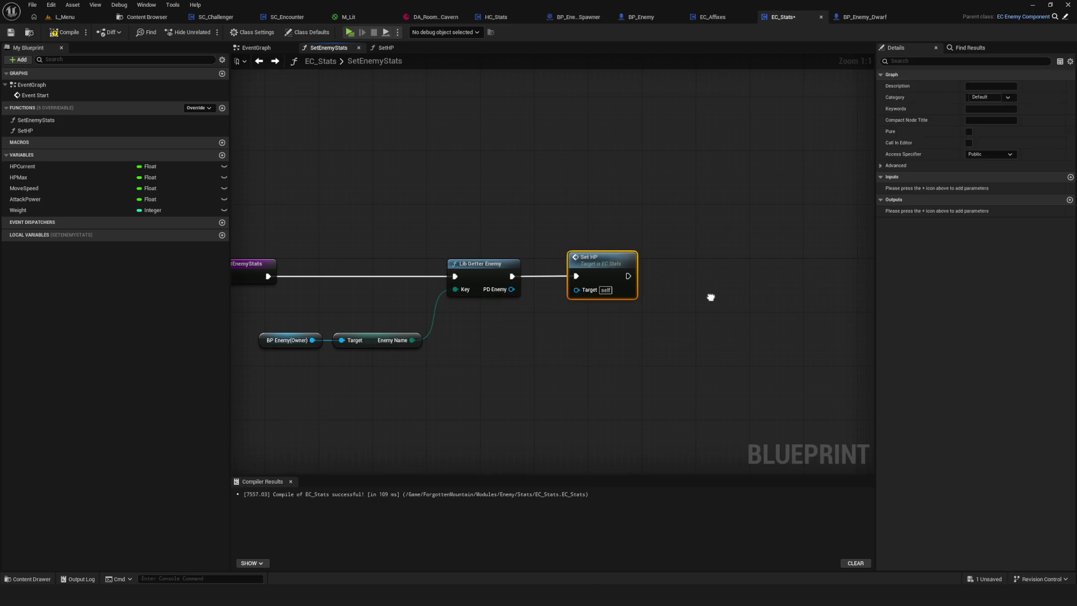
Add HPCurrent and HPMax Float input parameters to SetHP in the Details panel
{"action": "left_click_drag", "start_coordinate": [711, 297], "coordinate": [659, 287]}
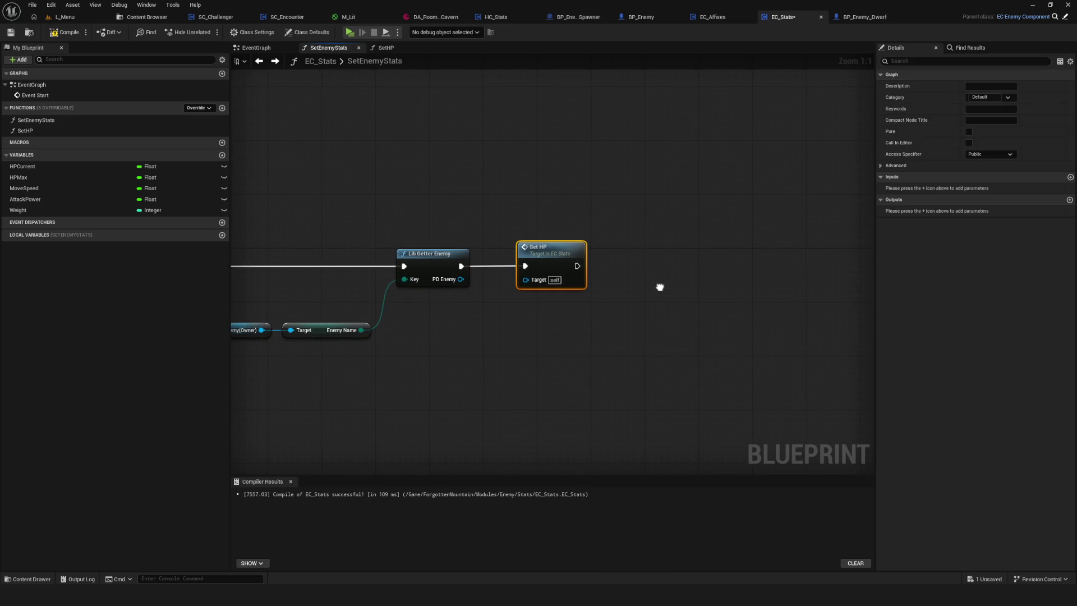
{"action": "left_click", "coordinate": [1069, 177]}
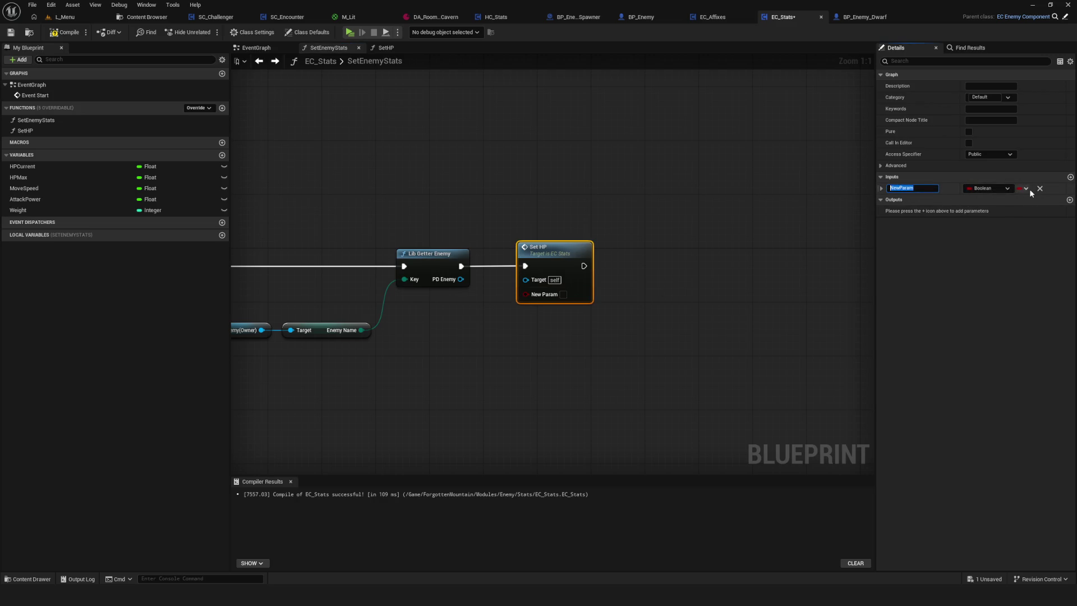
{"action": "left_click", "coordinate": [990, 188]}
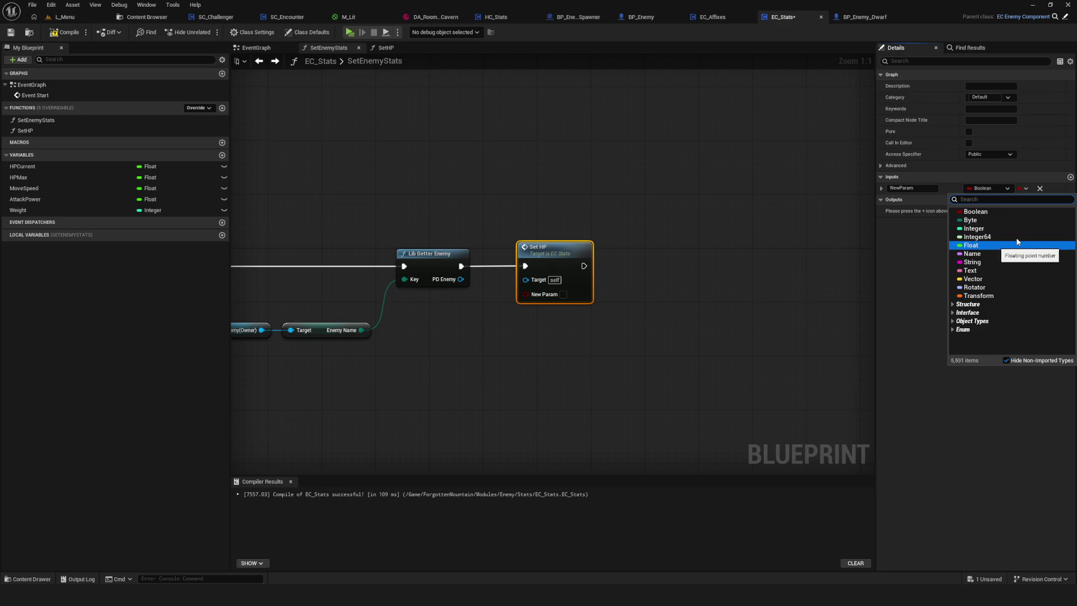
{"action": "left_click", "coordinate": [975, 245]}
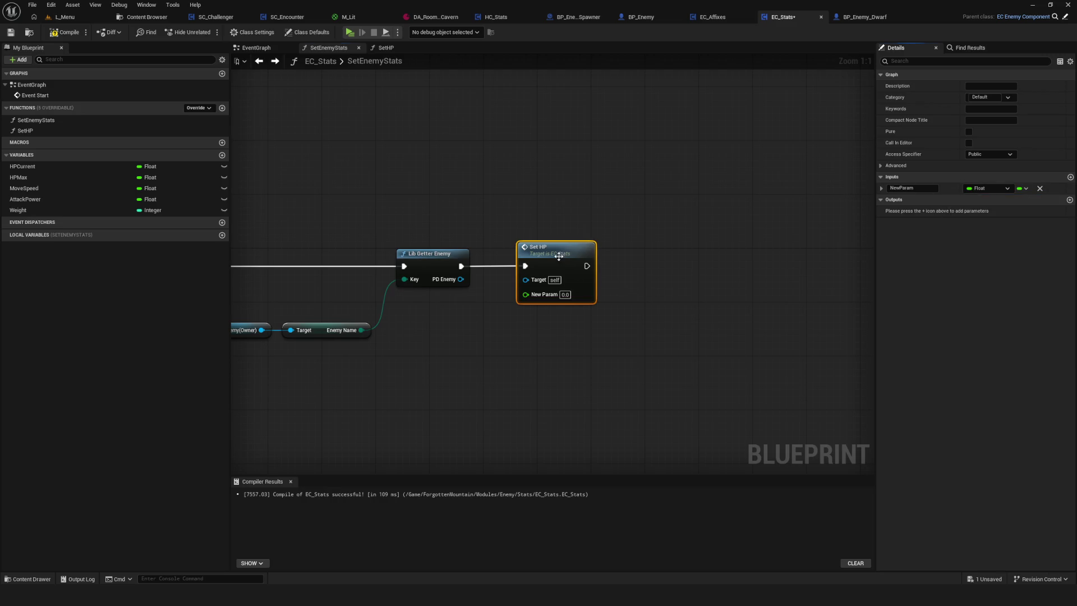
{"action": "left_click", "coordinate": [1069, 177]}
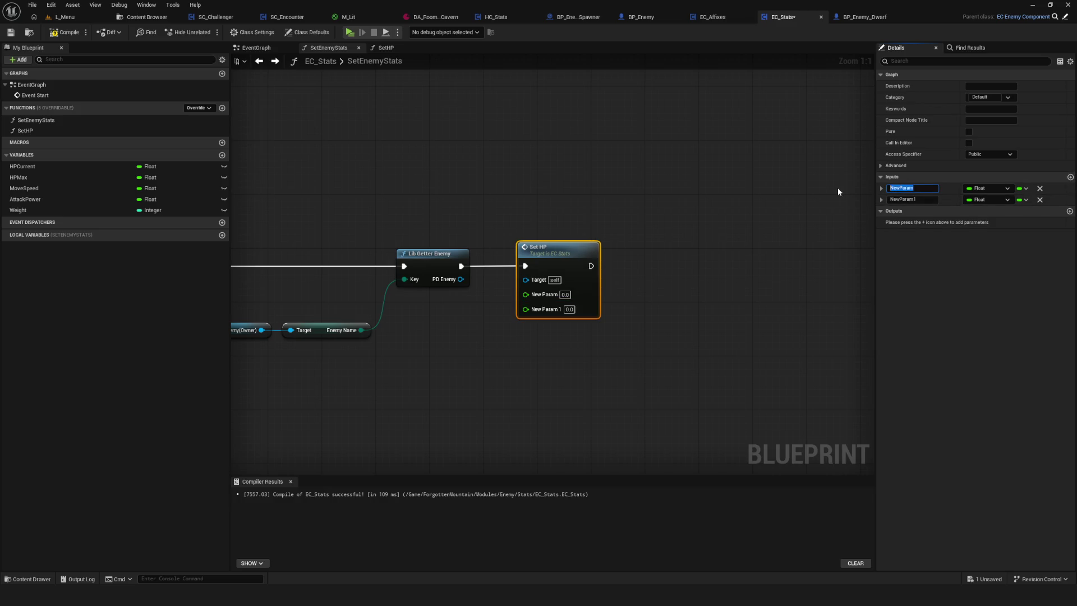
{"action": "type", "text": "HPCu"}
{"action": "type", "text": "rrent"}
{"action": "key", "text": "Return"}
{"action": "key", "text": "Tab"}
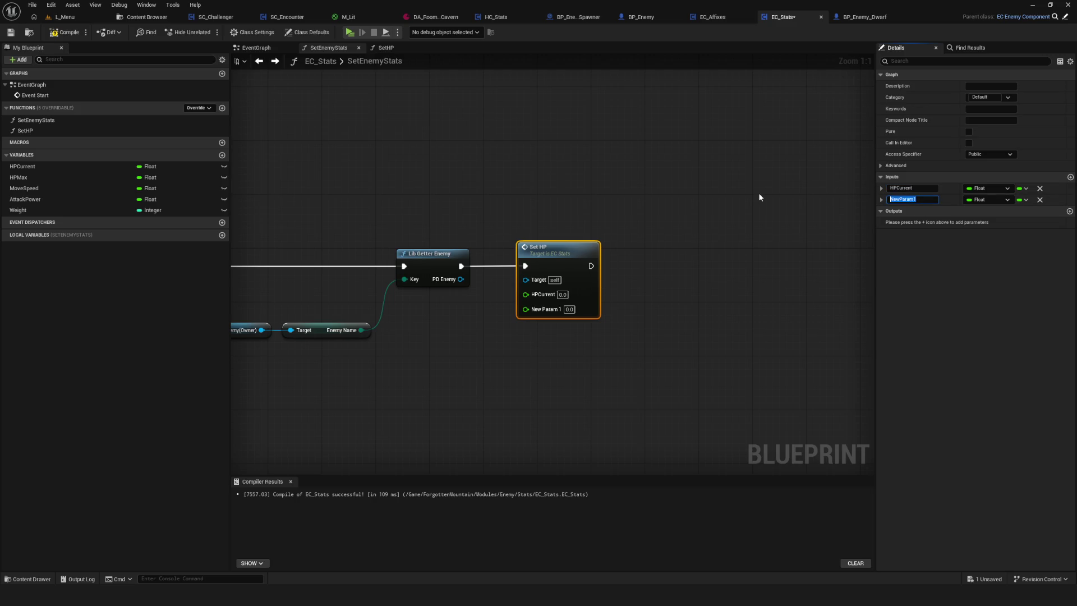
{"action": "type", "text": "HPMax"}
{"action": "key", "text": "Return"}
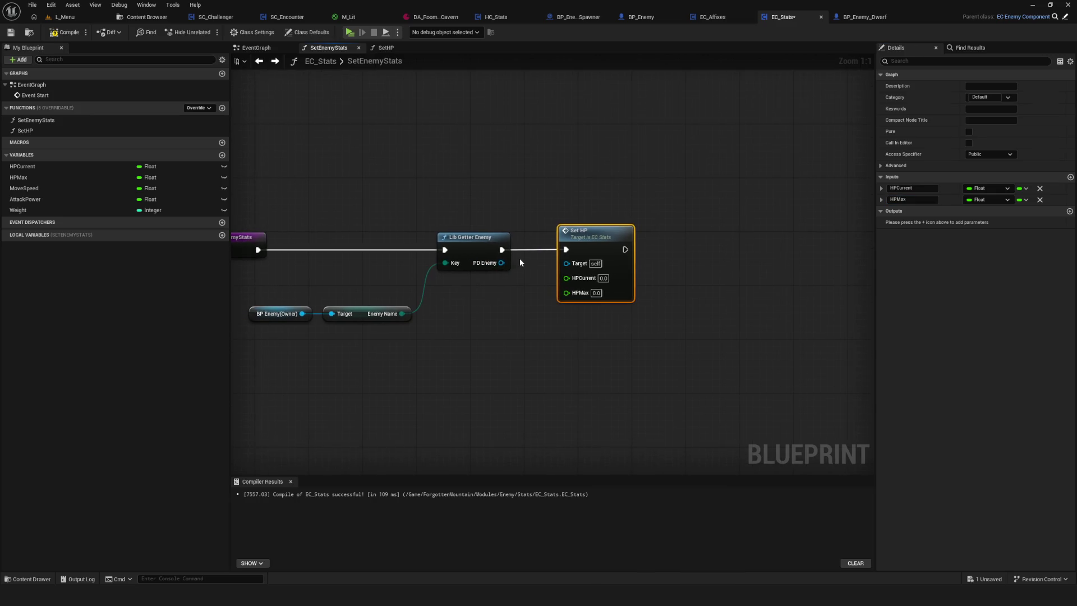
Promote Lib Getter Enemy's PD Enemy output to a local variable named locPDEnmy
{"action": "left_click_drag", "start_coordinate": [501, 262], "coordinate": [517, 310]}
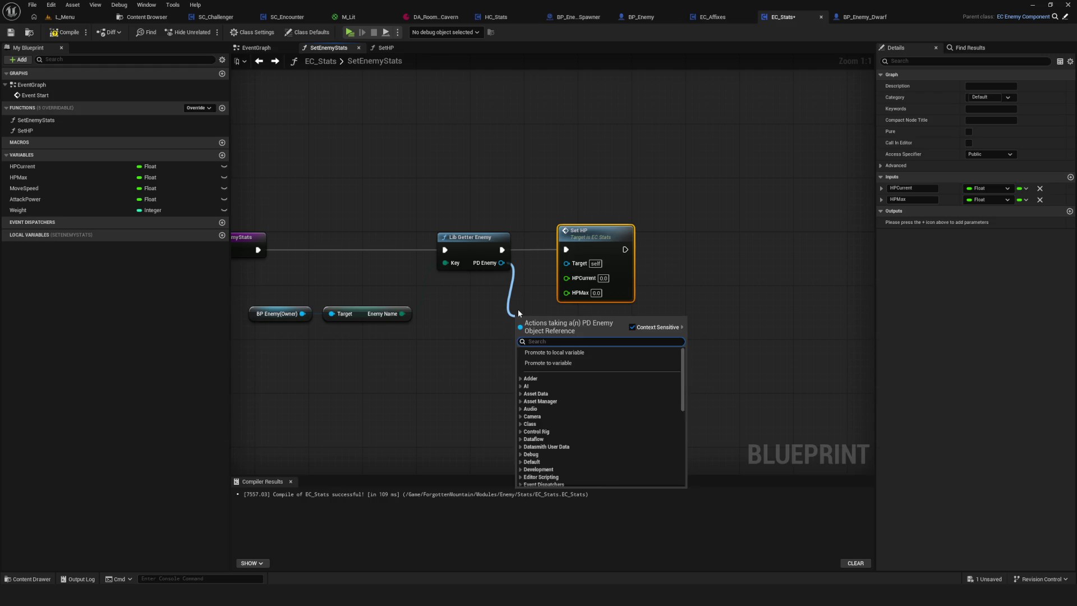
{"action": "key", "text": "Escape"}
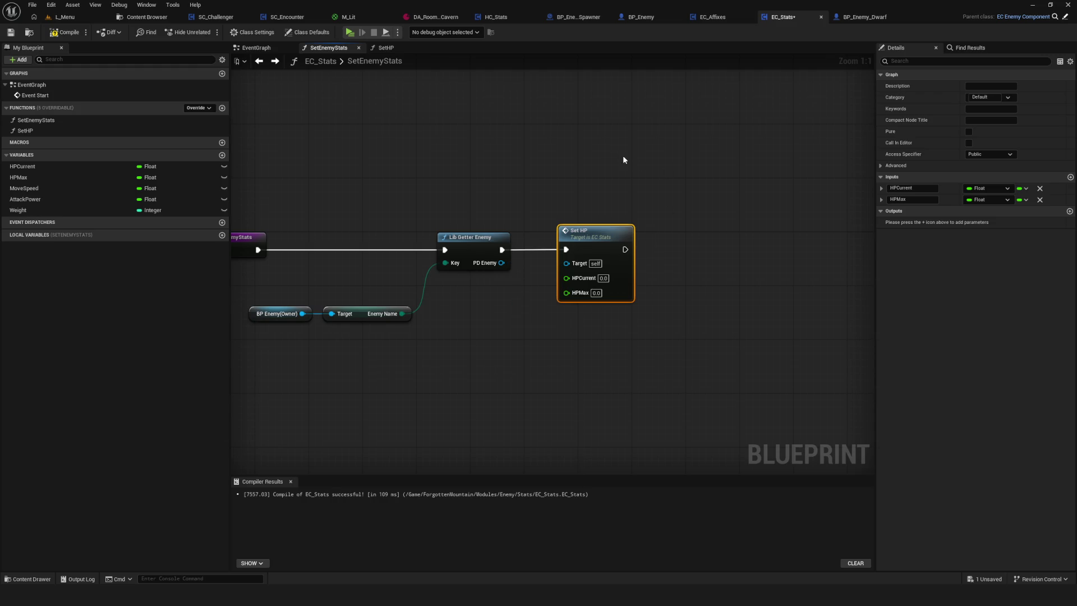
{"action": "mouse_move", "coordinate": [594, 237]}
{"action": "left_mouse_down"}
{"action": "mouse_move", "coordinate": [789, 237]}
{"action": "mouse_move", "coordinate": [756, 236]}
{"action": "left_mouse_up"}
{"action": "scroll", "coordinate": [587, 240], "scroll_direction": "down", "scroll_amount": 6}
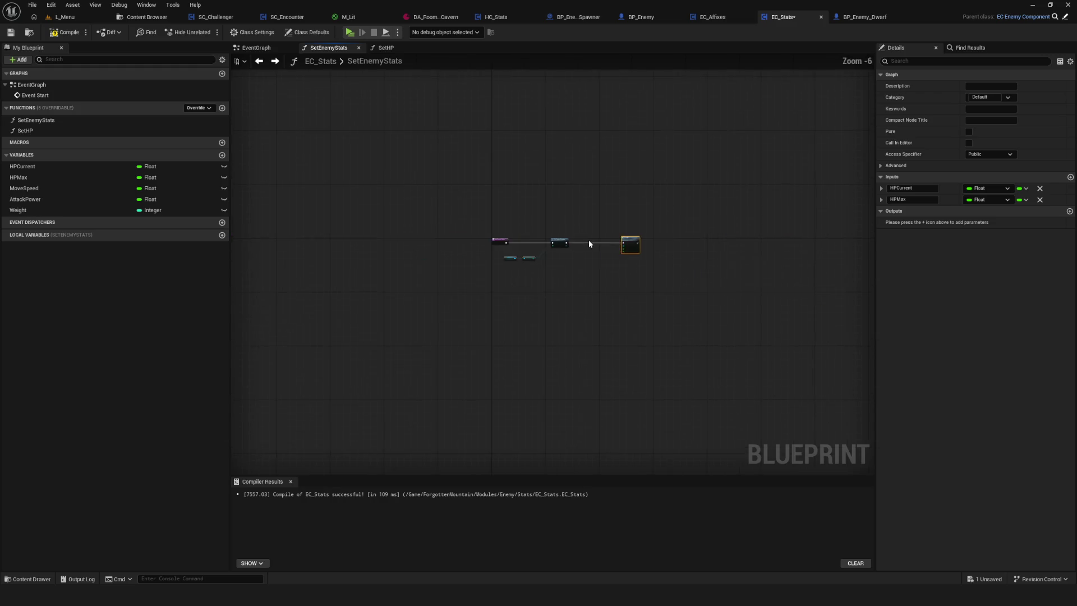
{"action": "scroll", "coordinate": [572, 241], "scroll_direction": "up", "scroll_amount": 6}
{"action": "left_click_drag", "start_coordinate": [369, 303], "coordinate": [453, 276]}
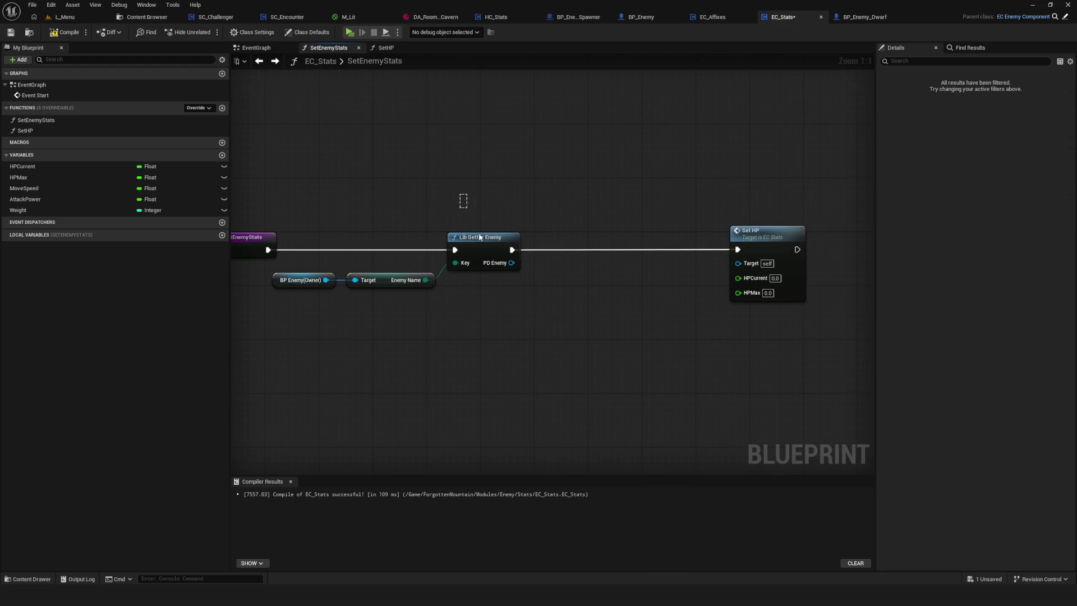
{"action": "left_click", "coordinate": [482, 237]}
{"action": "left_click_drag", "start_coordinate": [511, 263], "coordinate": [549, 262]}
{"action": "left_click", "coordinate": [603, 298]}
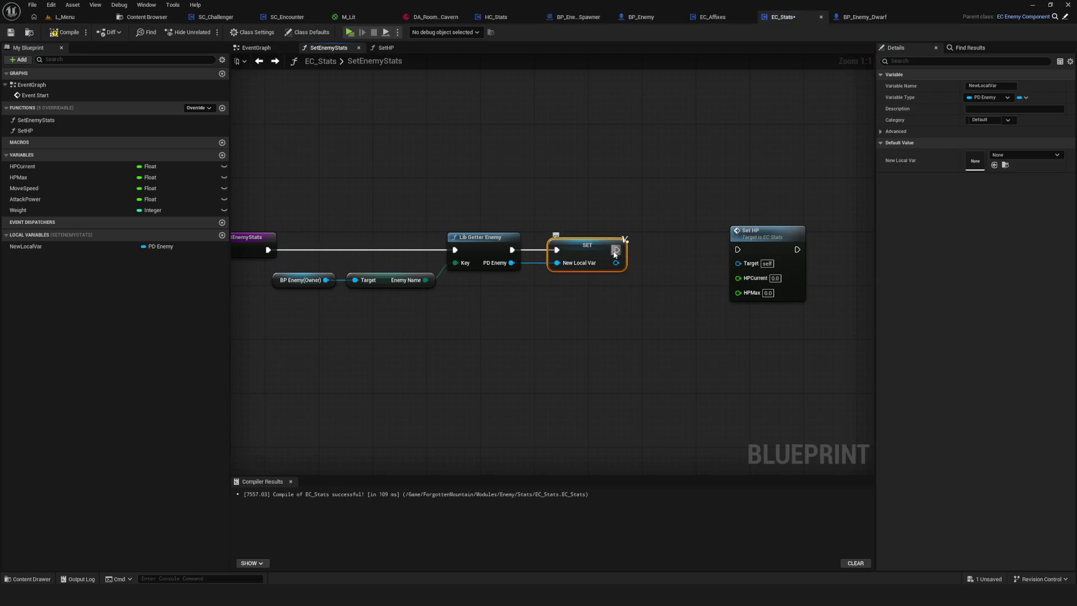
{"action": "double_click", "coordinate": [160, 250]}
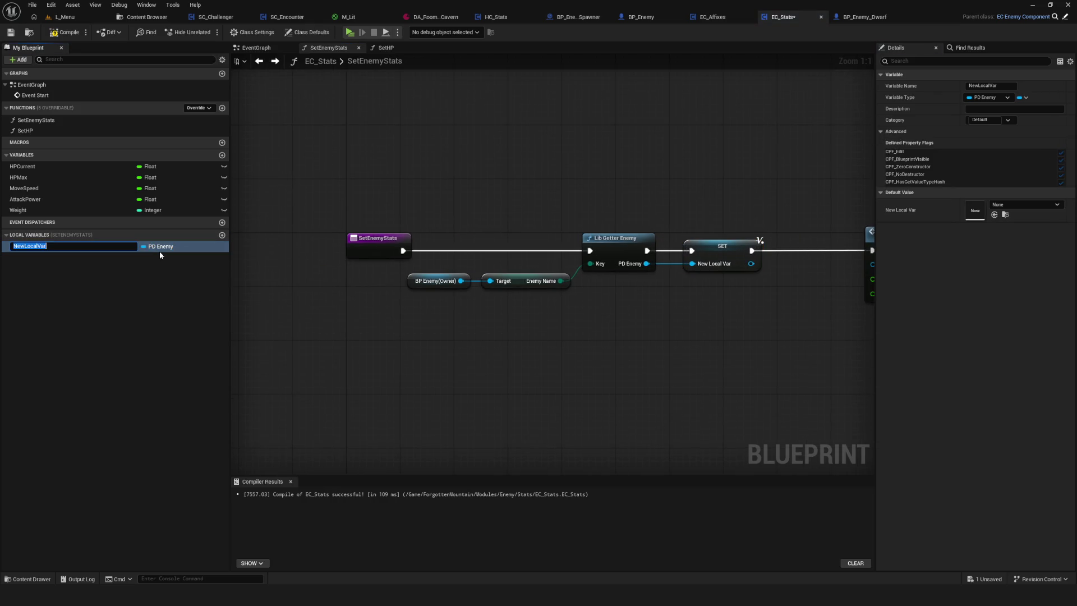
{"action": "type", "text": "loc"}
{"action": "type", "text": "PD"}
{"action": "type", "text": "Enmy"}
{"action": "key", "text": "Return"}
Correct the local variable's name to locPDEnemy and save EC_Stats
{"action": "key", "text": "ctrl+s"}
{"action": "left_click", "coordinate": [43, 246]}
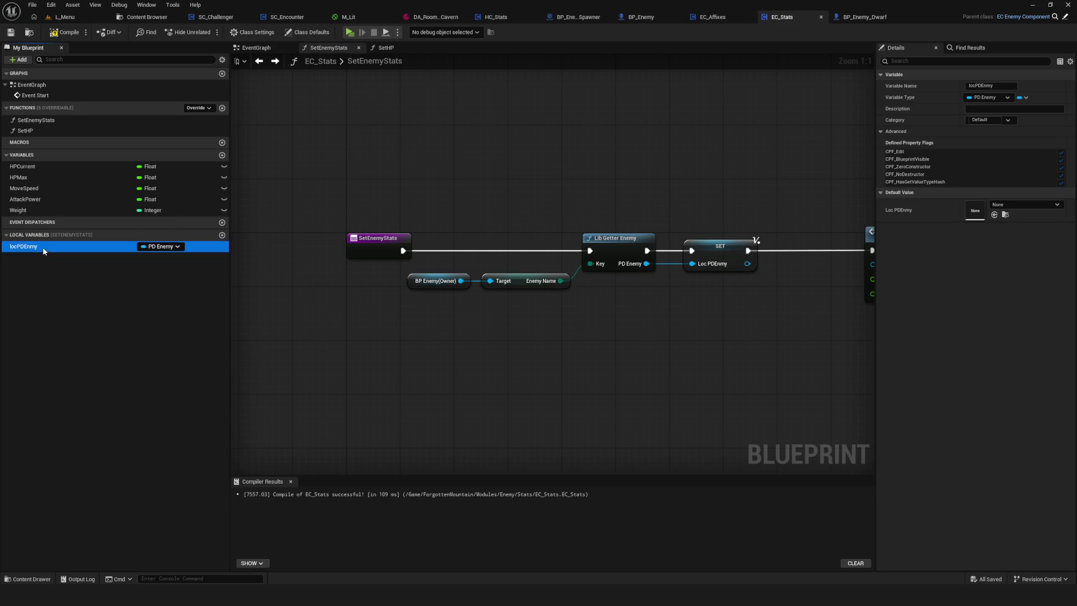
{"action": "type", "text": "locPDEnemy"}
{"action": "key", "text": "Return"}
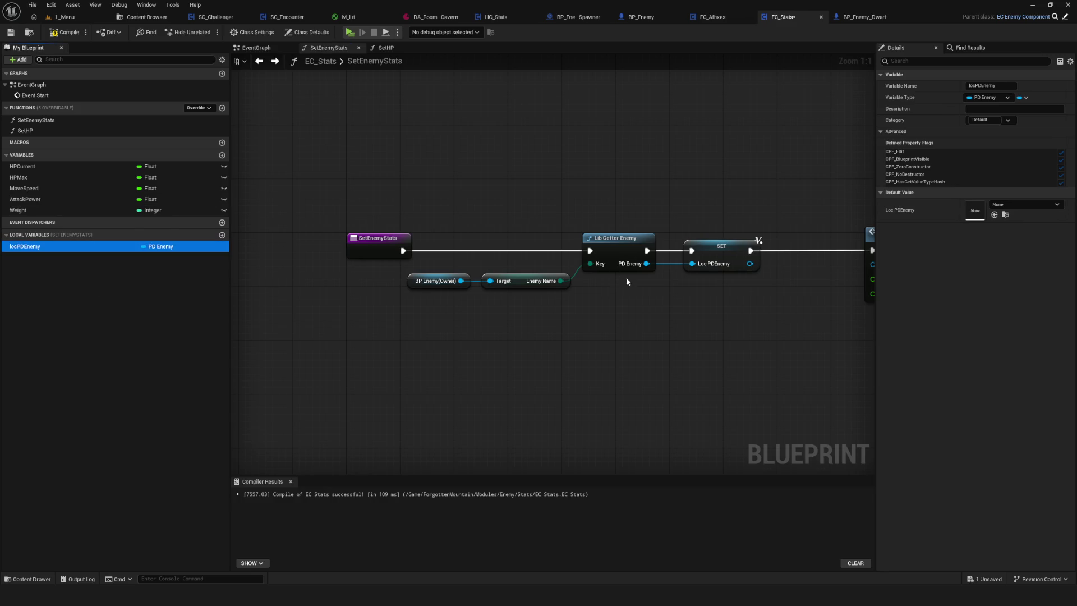
{"action": "scroll", "coordinate": [626, 277], "scroll_direction": "down", "scroll_amount": 1}
{"action": "key", "text": "ctrl+s"}
Feed locPDEnemy's HPCurrent into Set HP's HPCurrent input
{"action": "mouse_move", "coordinate": [626, 277]}
{"action": "left_mouse_down"}
{"action": "mouse_move", "coordinate": [441, 280]}
{"action": "mouse_move", "coordinate": [449, 304]}
{"action": "left_mouse_up"}
{"action": "left_click_drag", "start_coordinate": [530, 245], "coordinate": [655, 245]}
{"action": "left_click_drag", "start_coordinate": [25, 246], "coordinate": [594, 318]}
{"action": "scroll", "coordinate": [551, 314], "scroll_direction": "up", "scroll_amount": 1}
{"action": "type", "text": "HP"}
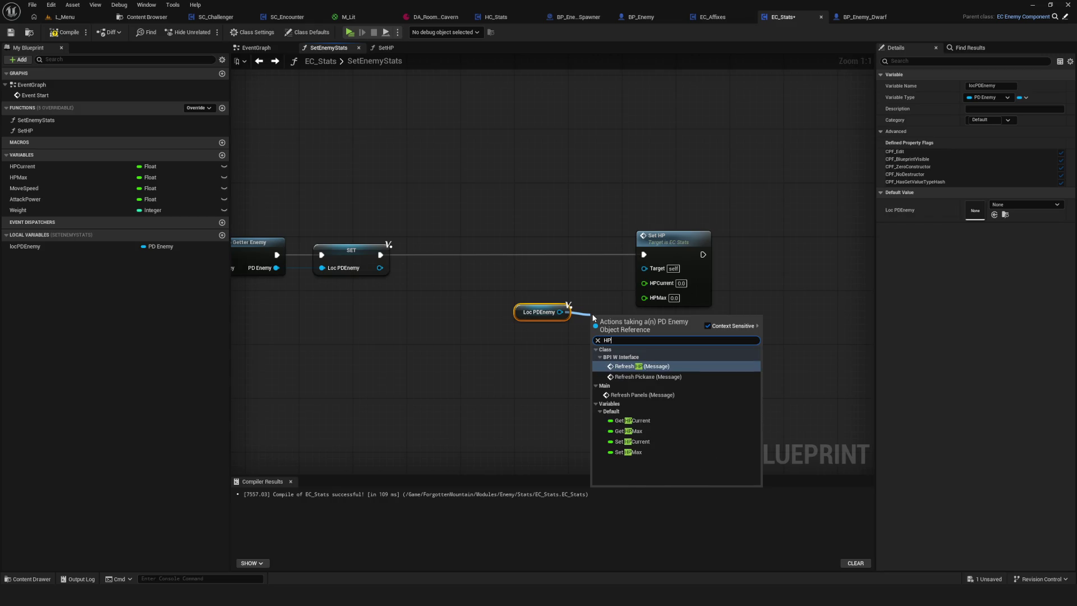
{"action": "left_click", "coordinate": [632, 420]}
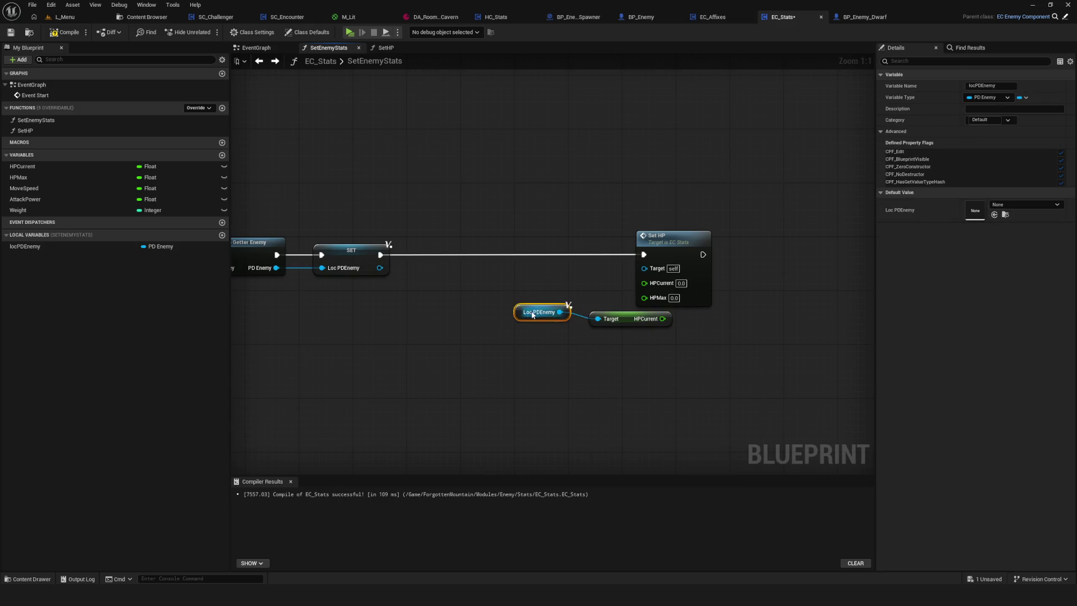
{"action": "left_click_drag", "start_coordinate": [527, 314], "coordinate": [541, 321]}
{"action": "left_click", "coordinate": [630, 318], "text": "ctrl"}
{"action": "left_click_drag", "start_coordinate": [631, 318], "coordinate": [578, 291]}
{"action": "left_click_drag", "start_coordinate": [644, 282], "coordinate": [609, 291]}
Wire locPDEnemy's HPMax into Set HP's HPMax input and save the blueprint
{"action": "left_click_drag", "start_coordinate": [516, 292], "coordinate": [553, 328]}
{"action": "type", "text": "HPMax"}
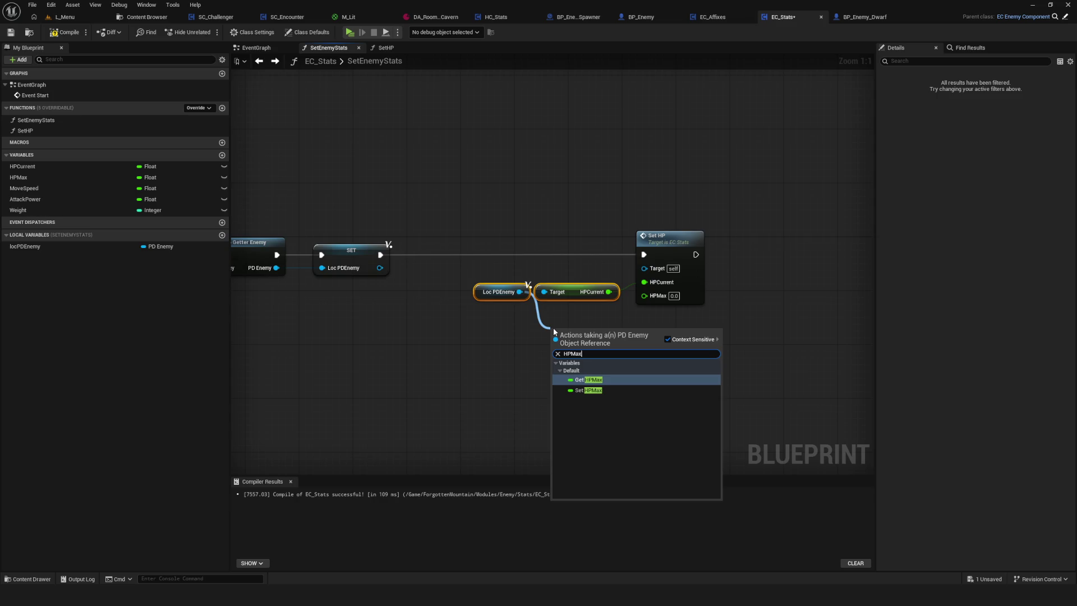
{"action": "left_click", "coordinate": [586, 379]}
{"action": "mouse_move", "coordinate": [610, 337]}
{"action": "left_mouse_down"}
{"action": "mouse_move", "coordinate": [581, 320]}
{"action": "mouse_move", "coordinate": [644, 295]}
{"action": "left_mouse_up"}
{"action": "left_click_drag", "start_coordinate": [475, 269], "coordinate": [498, 309]}
{"action": "scroll", "coordinate": [515, 293], "scroll_direction": "down", "scroll_amount": 8}
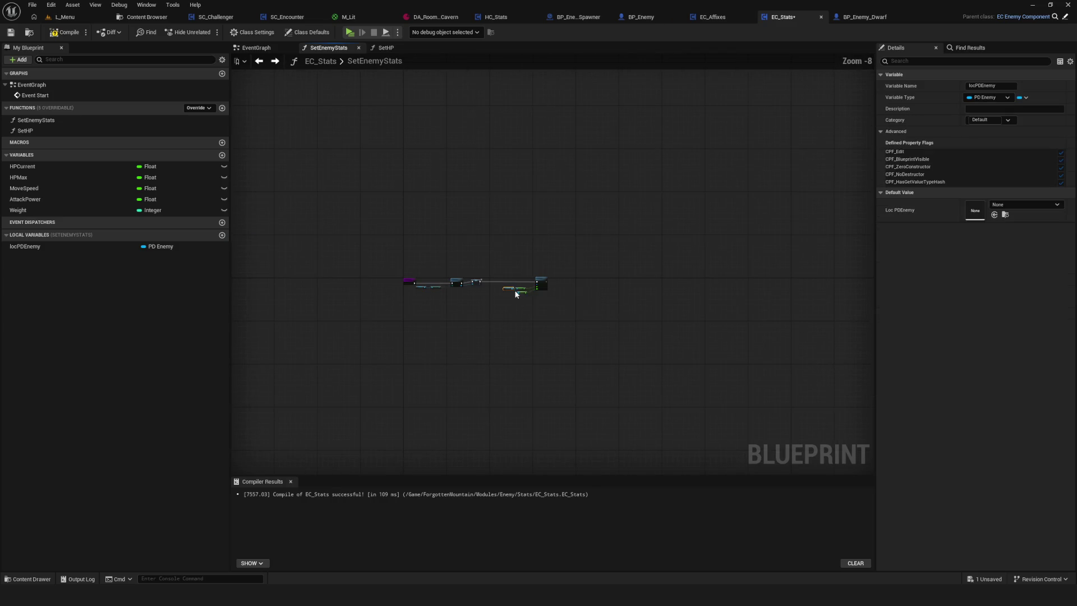
{"action": "scroll", "coordinate": [516, 293], "scroll_direction": "up", "scroll_amount": 8}
{"action": "key", "text": "ctrl+s"}
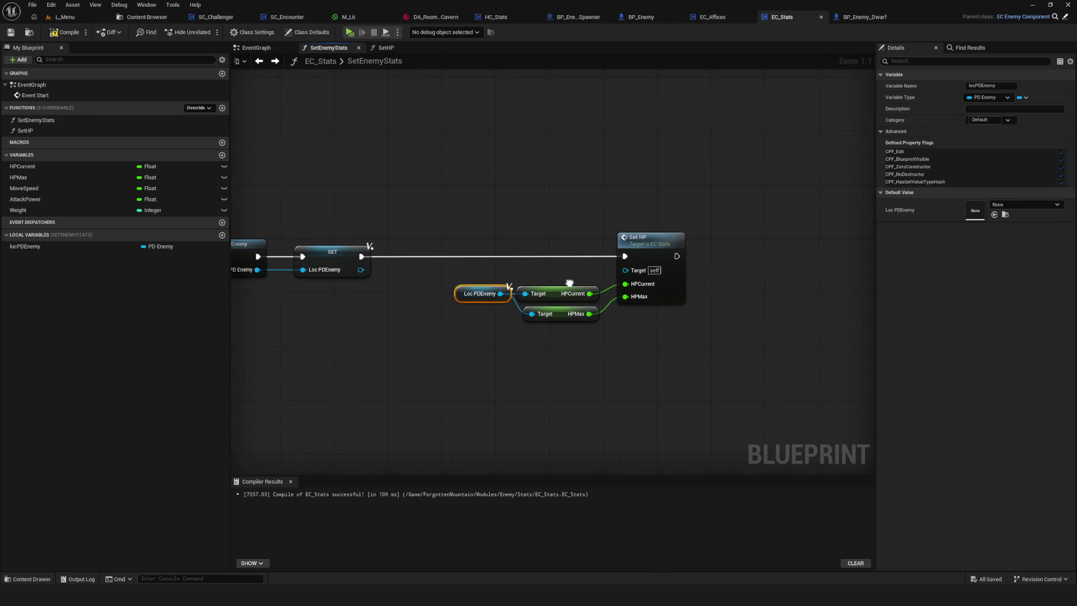
{"action": "mouse_move", "coordinate": [569, 283]}
{"action": "left_mouse_down"}
{"action": "mouse_move", "coordinate": [862, 280]}
{"action": "mouse_move", "coordinate": [418, 294]}
{"action": "left_mouse_up"}
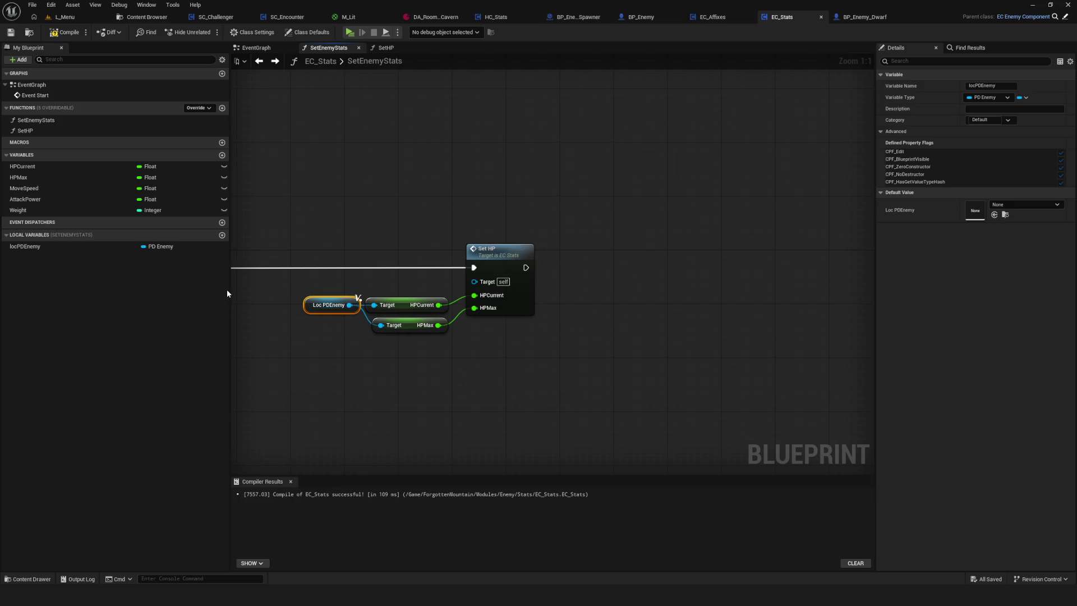
{"action": "left_click", "coordinate": [42, 131]}
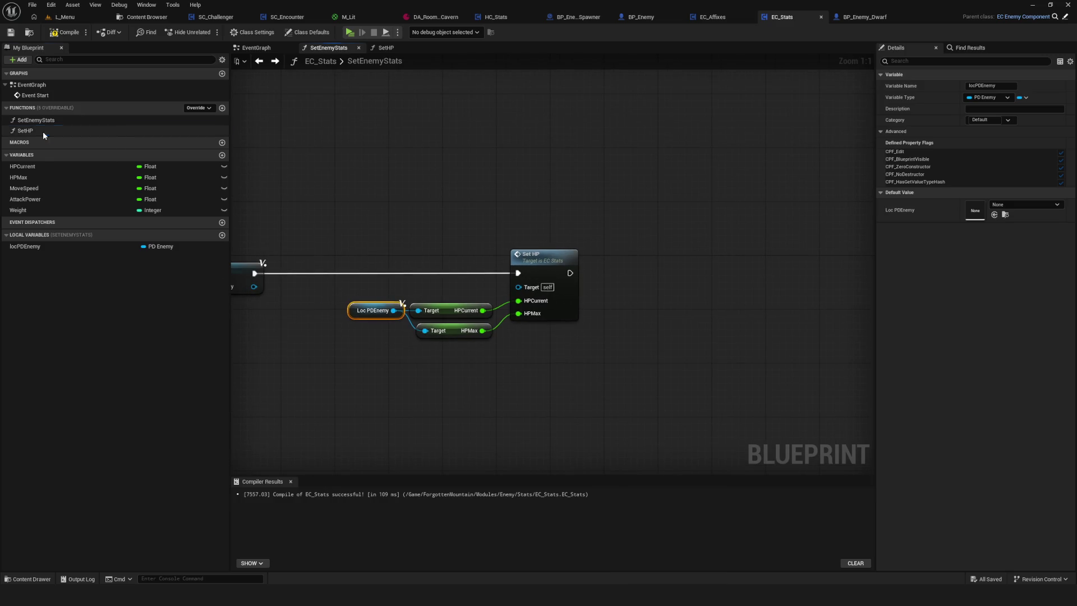
Duplicate SetHP as a new SetAttackPower function and save
{"action": "key", "text": "ctrl+d"}
{"action": "left_click_drag", "start_coordinate": [87, 142], "coordinate": [28, 147]}
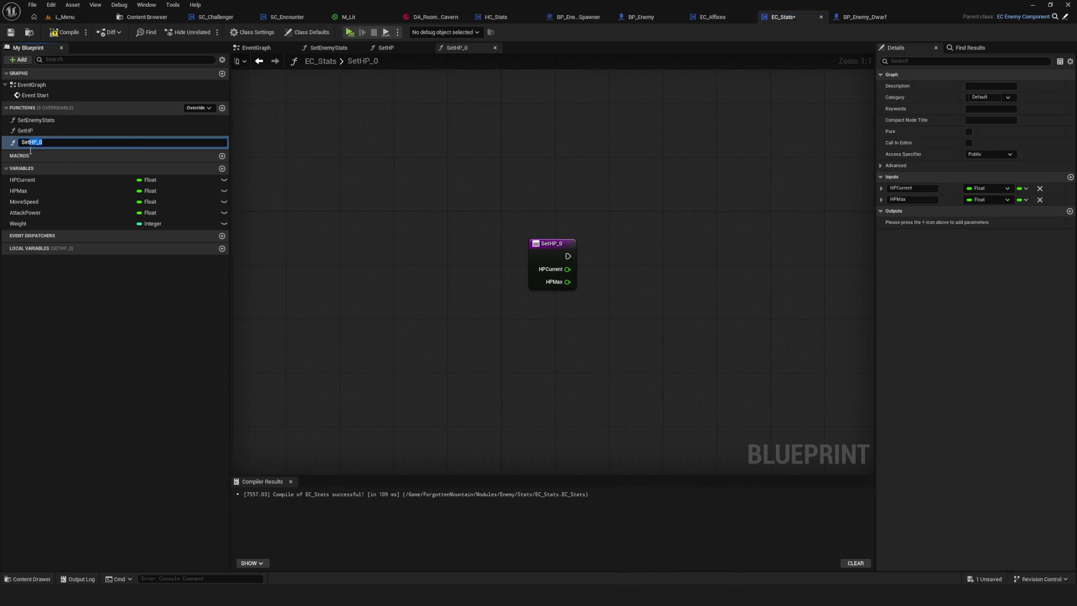
{"action": "type", "text": "AttackPow"}
{"action": "type", "text": "e"}
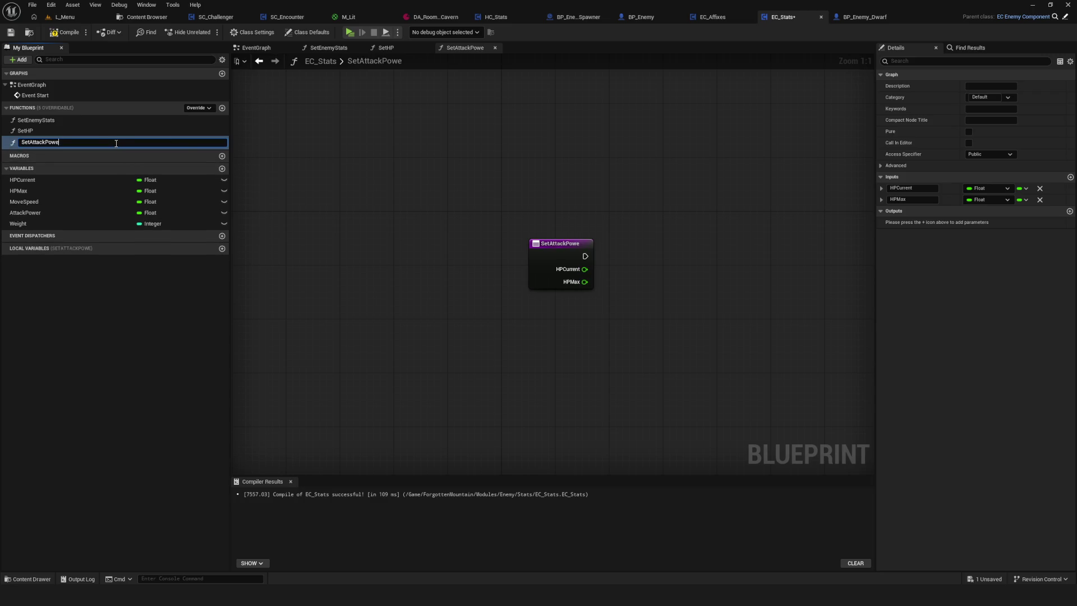
{"action": "type", "text": "r"}
{"action": "key", "text": "Return"}
{"action": "key", "text": "ctrl+s"}
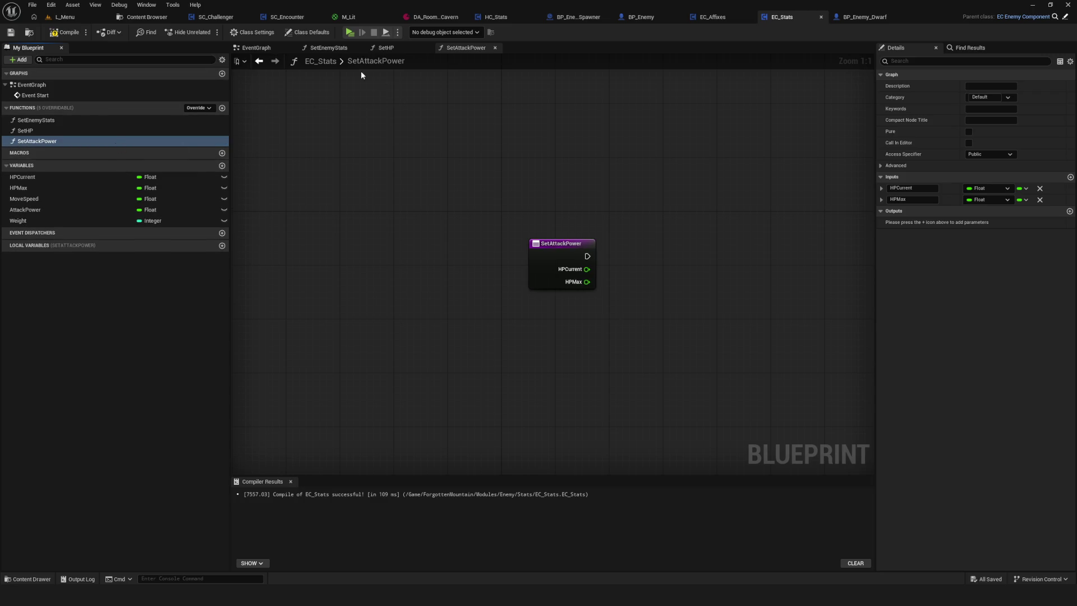
Call Set Attack Power after Set HP in SetEnemyStats, with a single AttackPower input
{"action": "left_click", "coordinate": [256, 48]}
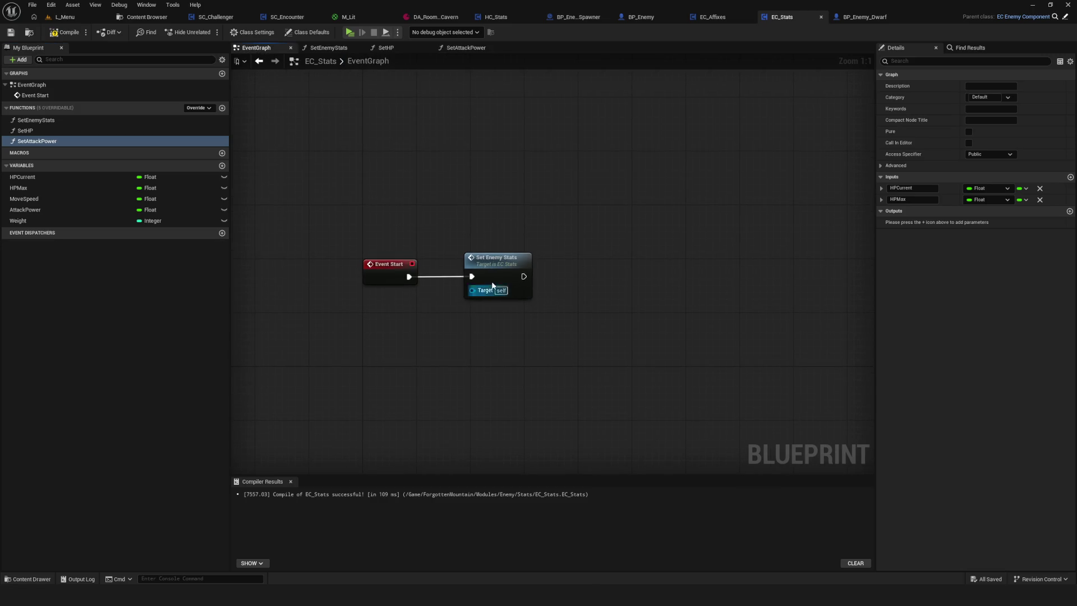
{"action": "scroll", "coordinate": [482, 286], "scroll_direction": "down", "scroll_amount": 7}
{"action": "scroll", "coordinate": [482, 286], "scroll_direction": "up", "scroll_amount": 5}
{"action": "double_click", "coordinate": [499, 252]}
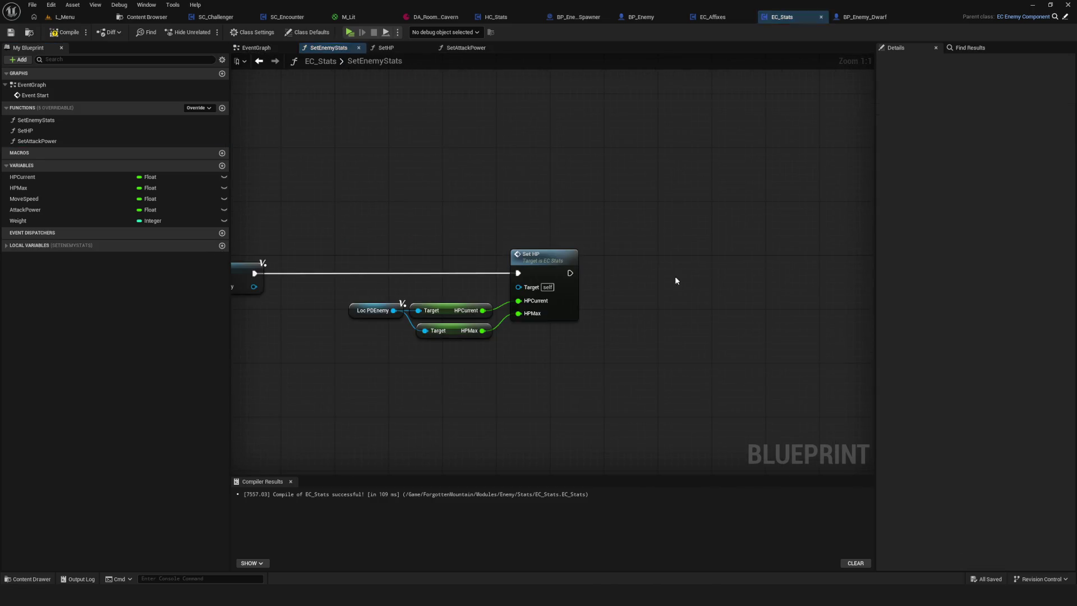
{"action": "left_click_drag", "start_coordinate": [55, 141], "coordinate": [650, 257]}
{"action": "left_click_drag", "start_coordinate": [520, 270], "coordinate": [660, 269]}
{"action": "left_click", "coordinate": [1039, 200]}
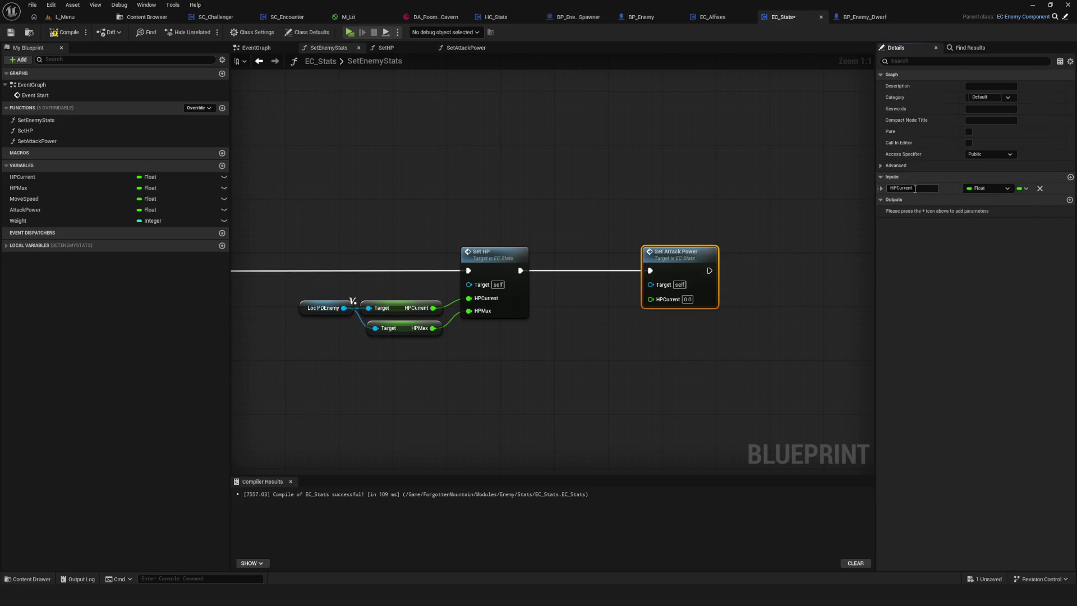
{"action": "left_click", "coordinate": [911, 188]}
{"action": "type", "text": "AttackPower"}
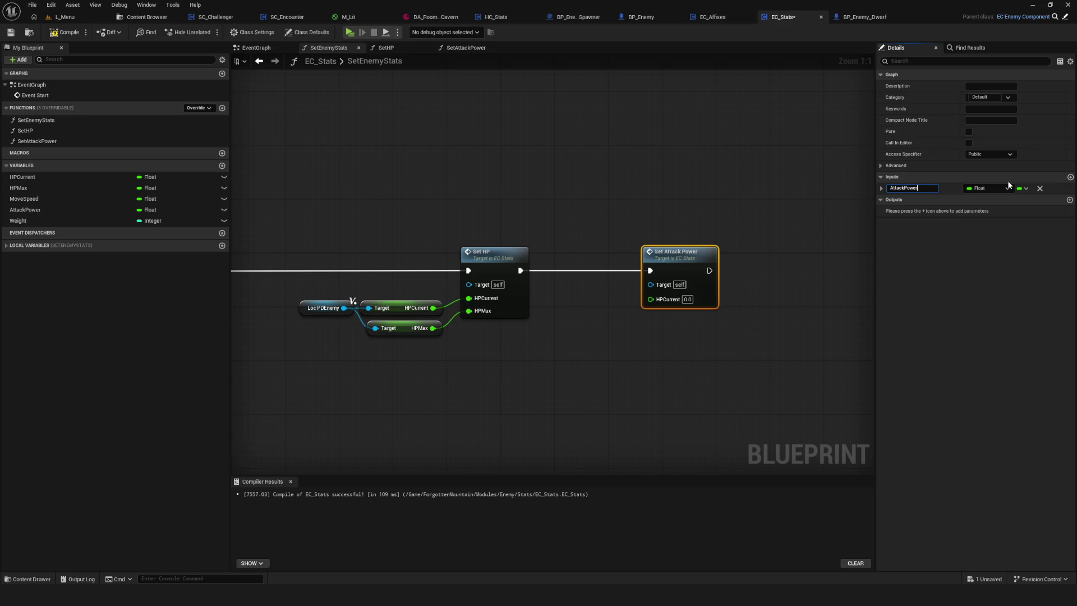
{"action": "key", "text": "Return"}
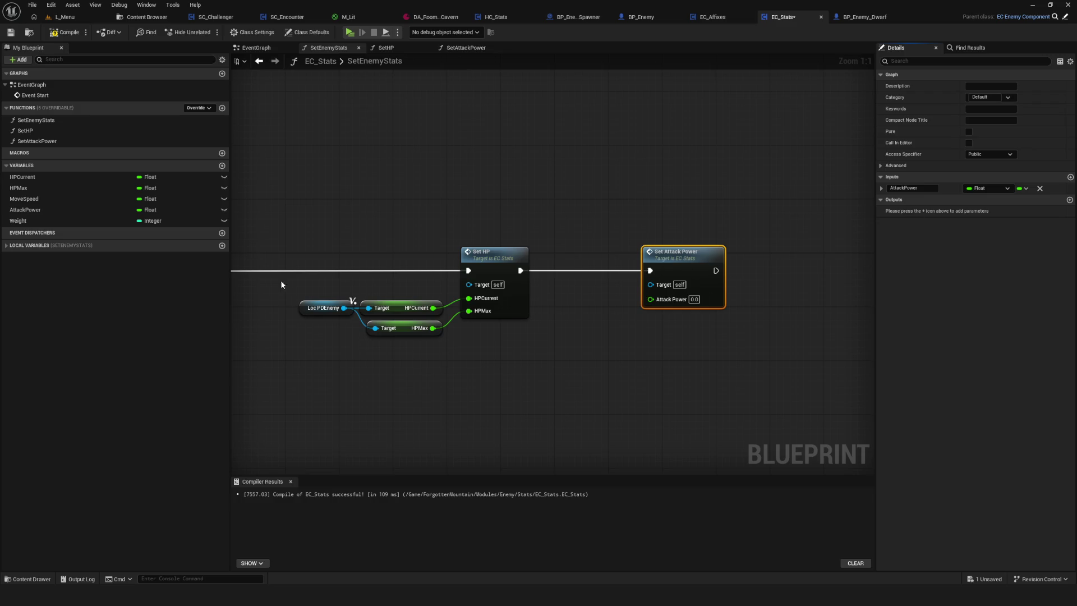
Feed a copied locPDEnemy's Attack Power value into Set Attack Power
{"action": "left_click", "coordinate": [323, 307]}
{"action": "key", "text": "ctrl+c"}
{"action": "key", "text": "ctrl+v"}
{"action": "left_click_drag", "start_coordinate": [551, 362], "coordinate": [661, 332]}
{"action": "type", "text": "Attack"}
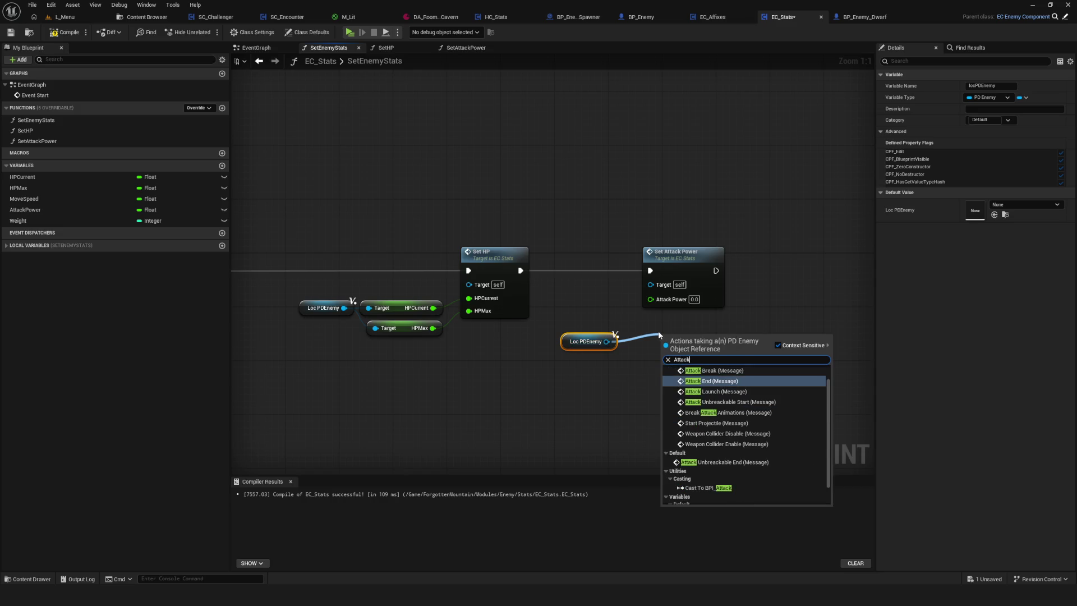
{"action": "type", "text": "Power"}
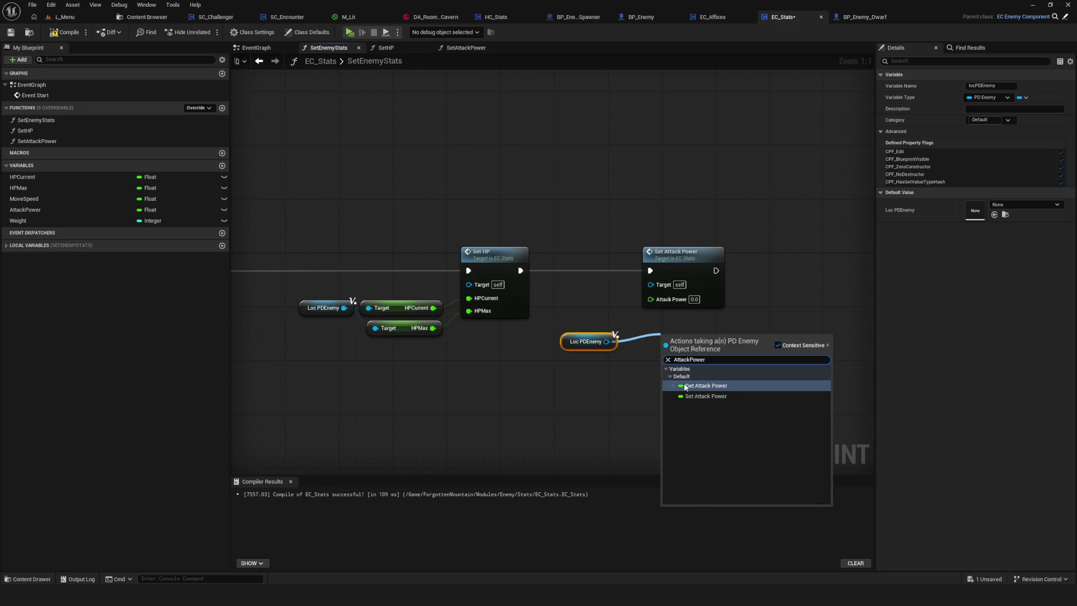
{"action": "key", "text": "Return"}
{"action": "left_click_drag", "start_coordinate": [665, 250], "coordinate": [819, 253]}
{"action": "left_click_drag", "start_coordinate": [798, 298], "coordinate": [736, 341]}
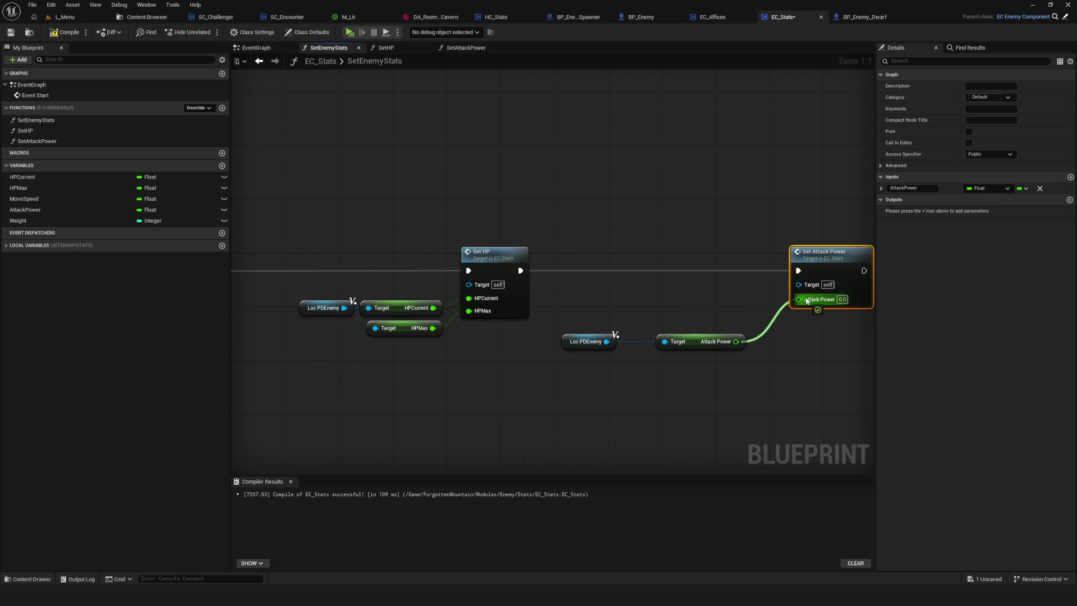
{"action": "left_click_drag", "start_coordinate": [586, 342], "coordinate": [614, 342]}
{"action": "left_click", "coordinate": [703, 345], "text": "ctrl"}
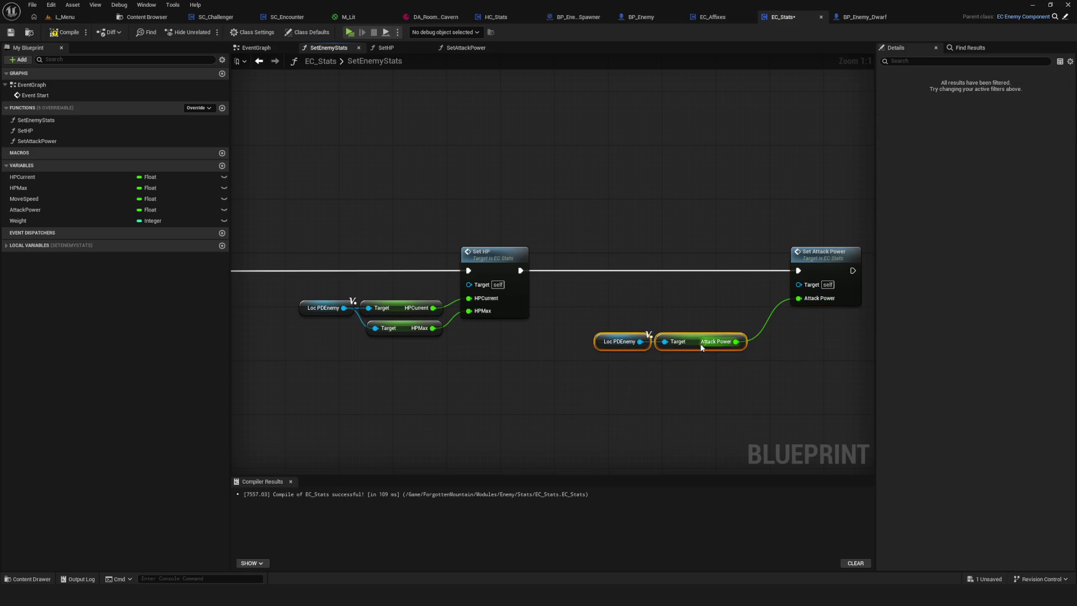
{"action": "mouse_move", "coordinate": [702, 344]}
{"action": "left_mouse_down"}
{"action": "mouse_move", "coordinate": [736, 311]}
{"action": "mouse_move", "coordinate": [496, 300]}
{"action": "left_mouse_up"}
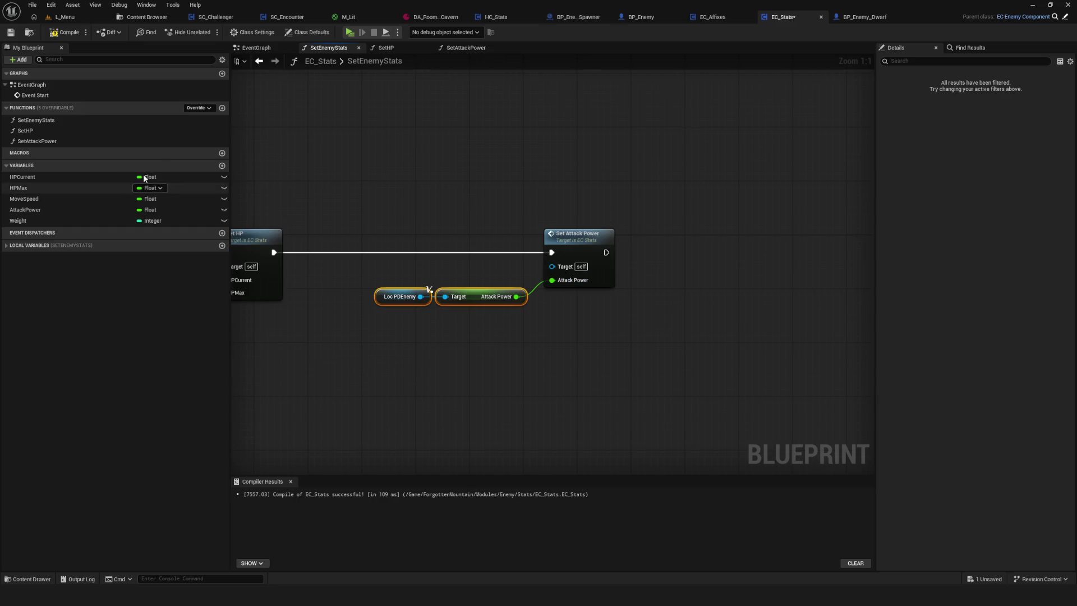
Duplicate the SetAttackPower function for the next stat
{"action": "left_click", "coordinate": [66, 141]}
{"action": "key", "text": "ctrl+w"}
{"action": "left_click_drag", "start_coordinate": [96, 152], "coordinate": [31, 152]}
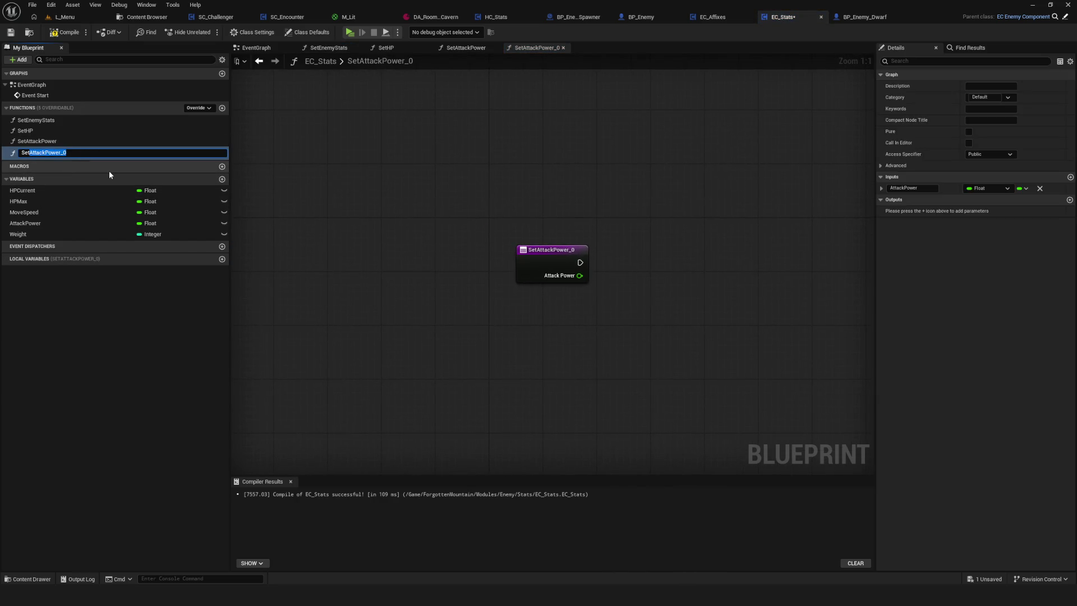
Name the duplicated function SetMoveSpeed with a MoveSpeed input, then compile and save
{"action": "type", "text": "MoveS"}
{"action": "type", "text": "peed"}
{"action": "key", "text": "Return"}
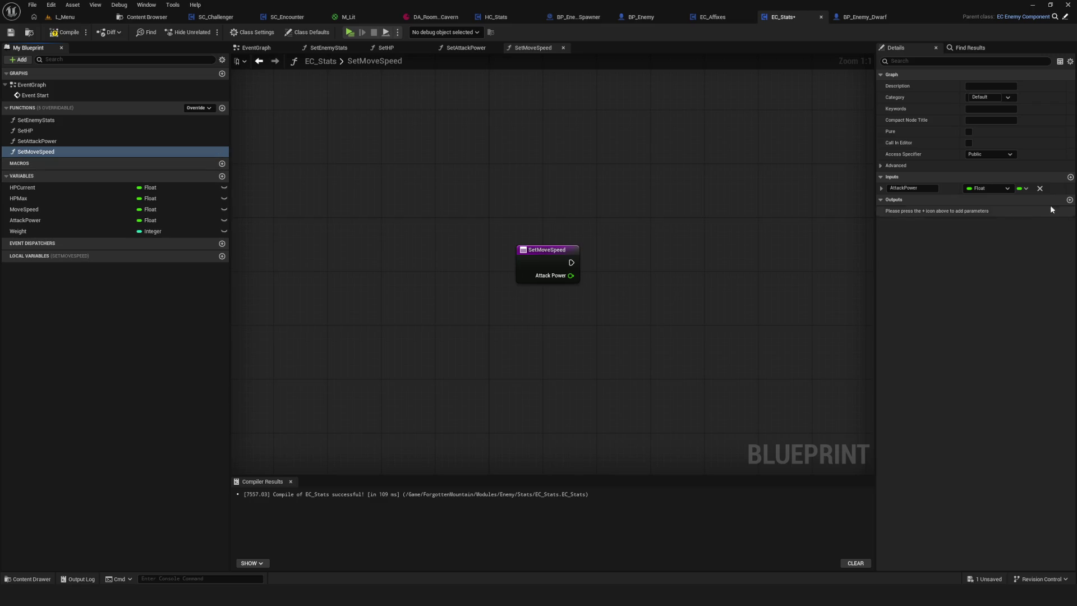
{"action": "left_click", "coordinate": [933, 188]}
{"action": "type", "text": "MoveSpeed"}
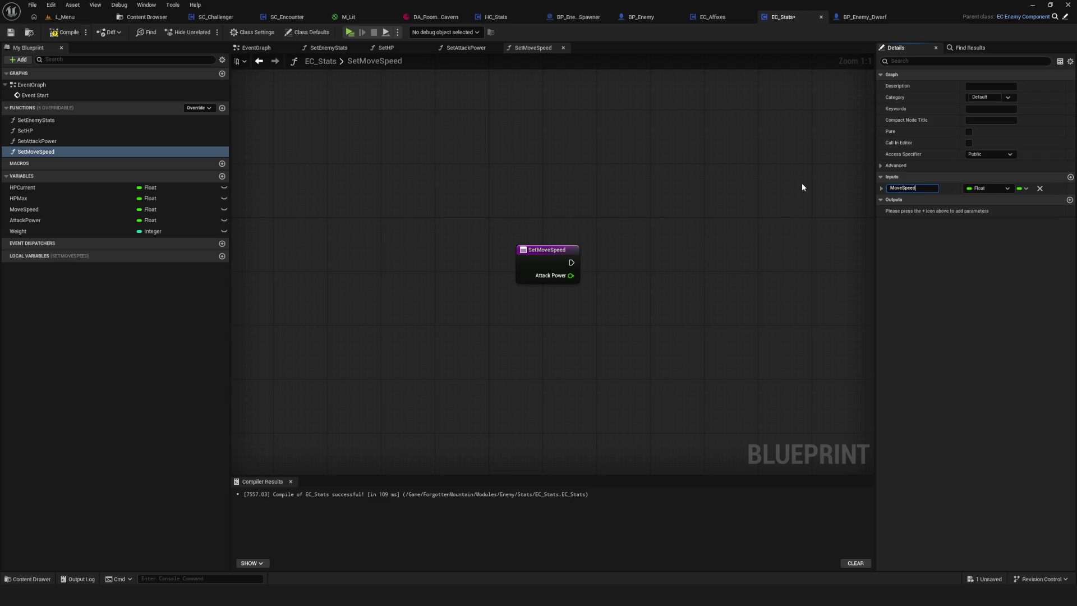
{"action": "key", "text": "Return"}
{"action": "key", "text": "F7"}
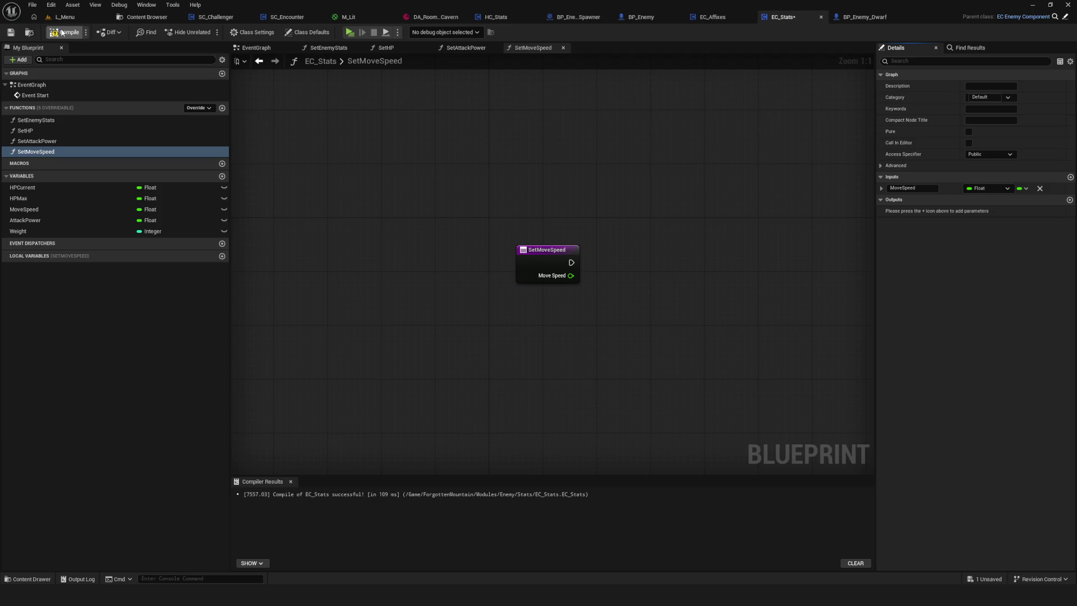
{"action": "left_click", "coordinate": [259, 61]}
{"action": "key", "text": "ctrl+s"}
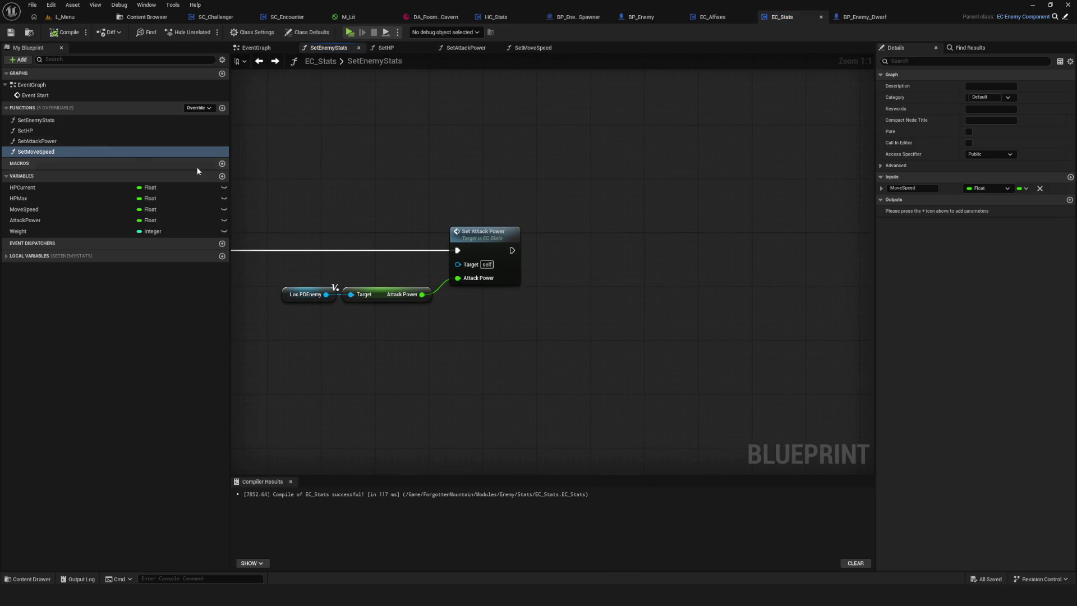
Chain Set Move Speed after Set Attack Power and feed it locPDEnemy's Move Speed
{"action": "left_click_drag", "start_coordinate": [50, 152], "coordinate": [606, 235]}
{"action": "left_click_drag", "start_coordinate": [511, 250], "coordinate": [612, 257]}
{"action": "left_click_drag", "start_coordinate": [667, 239], "coordinate": [729, 241]}
{"action": "left_click_drag", "start_coordinate": [321, 283], "coordinate": [378, 340]}
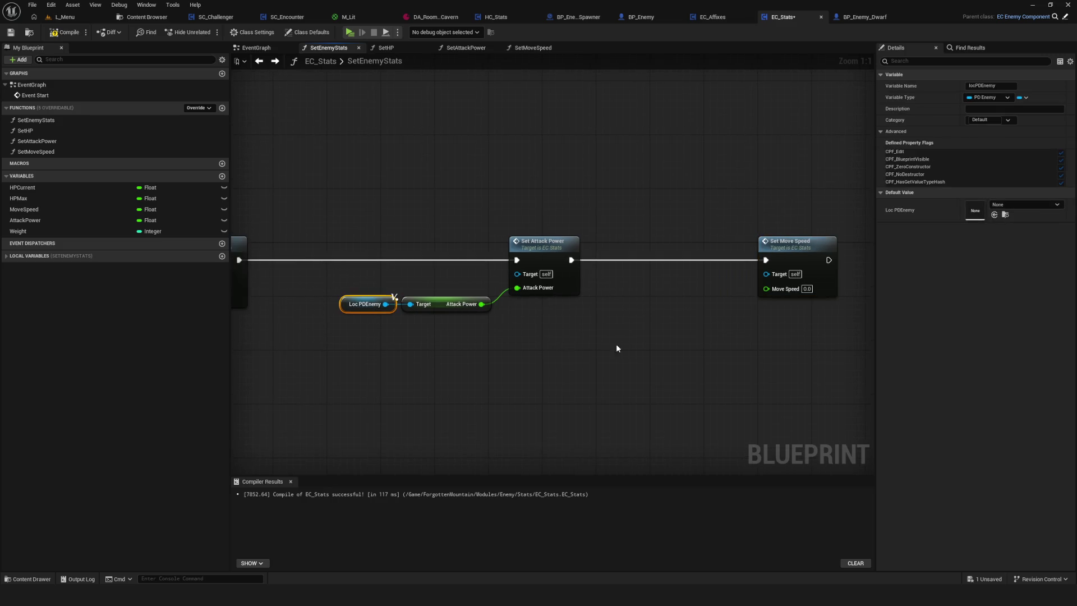
{"action": "key", "text": "ctrl+c"}
{"action": "key", "text": "ctrl+v"}
{"action": "left_click_drag", "start_coordinate": [561, 351], "coordinate": [612, 349]}
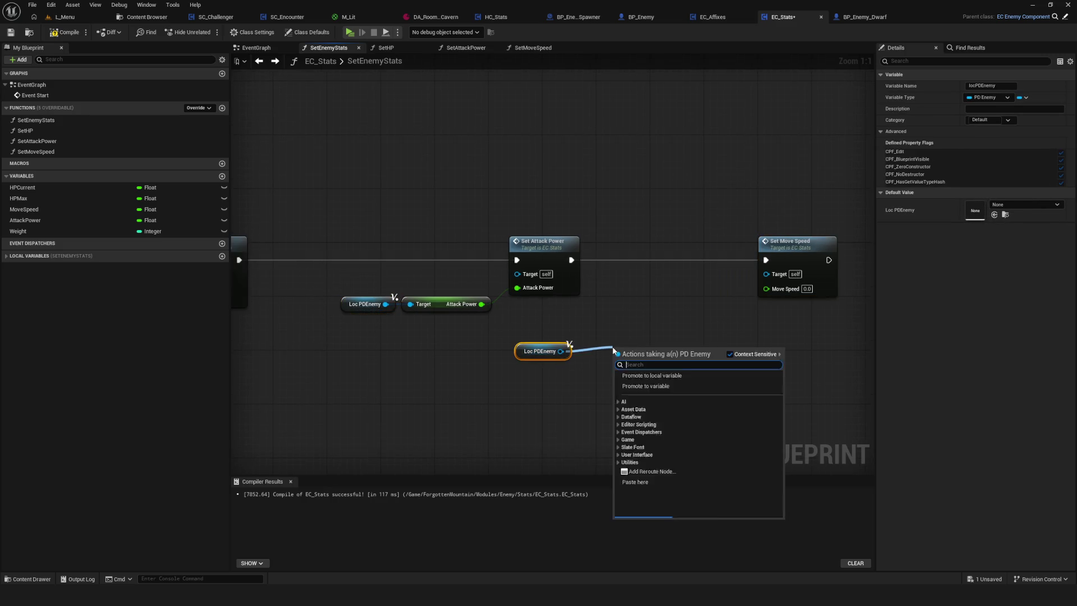
{"action": "type", "text": "Movcev"}
{"action": "key", "text": "BackSpace"}
{"action": "key", "text": "BackSpace"}
{"action": "key", "text": "BackSpace"}
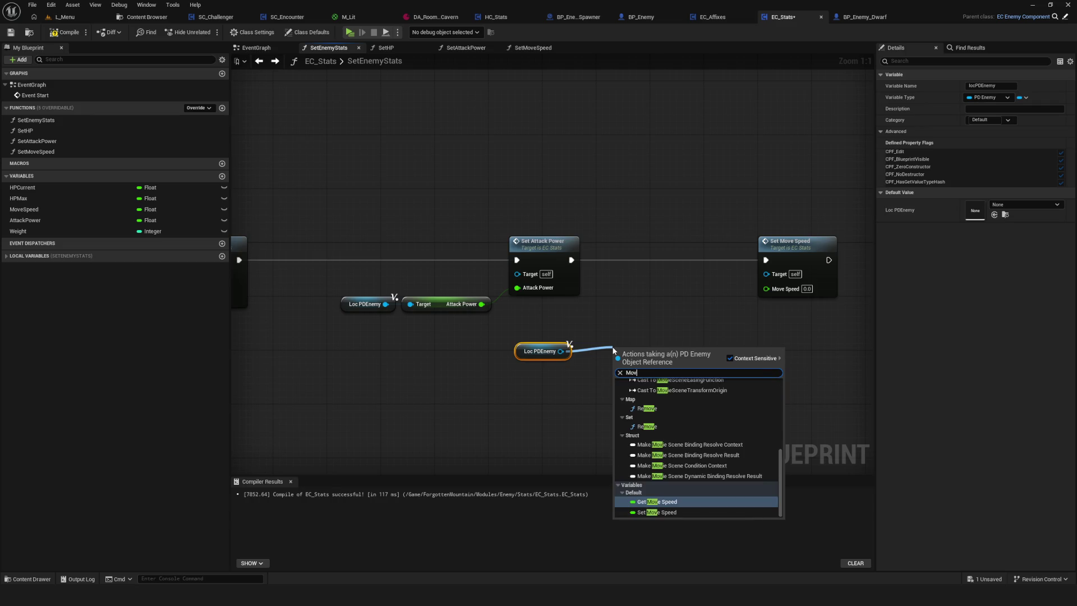
{"action": "type", "text": "eSpeed"}
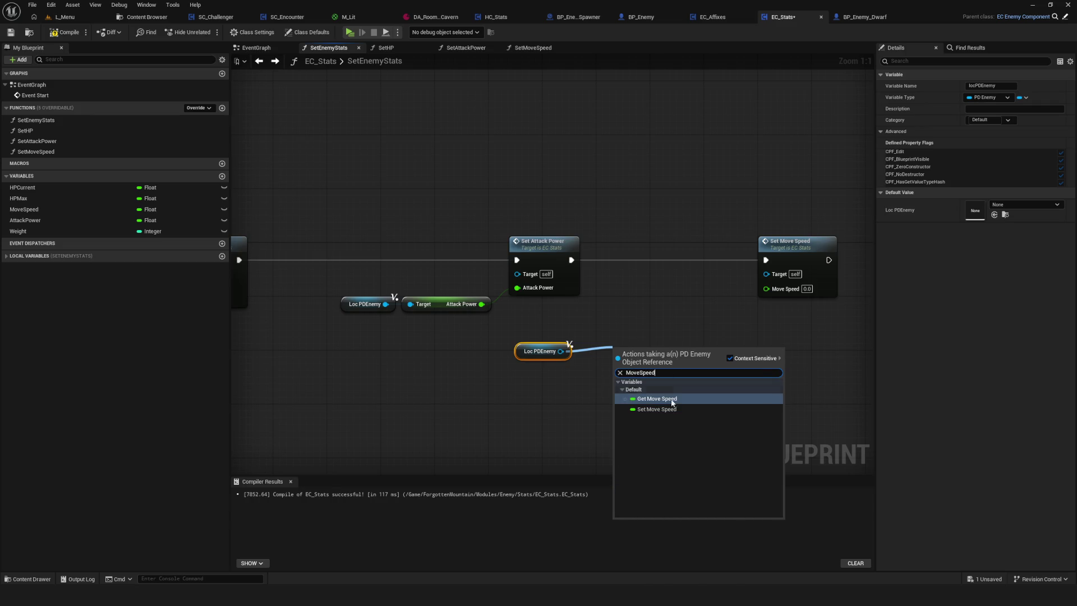
{"action": "left_click", "coordinate": [672, 402]}
{"action": "mouse_move", "coordinate": [687, 351]}
{"action": "left_mouse_down"}
{"action": "mouse_move", "coordinate": [752, 288]}
{"action": "mouse_move", "coordinate": [766, 288]}
{"action": "left_mouse_up"}
Arrange the Move Speed and Attack Power getter groups neatly, then duplicate SetMoveSpeed
{"action": "left_click", "coordinate": [526, 356]}
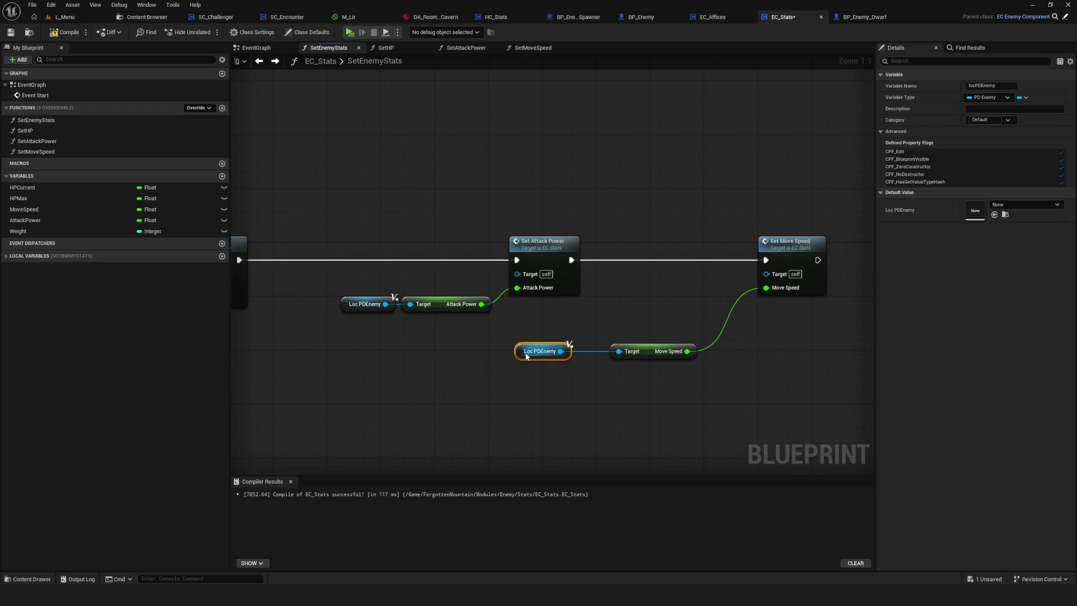
{"action": "left_click_drag", "start_coordinate": [527, 356], "coordinate": [561, 356]}
{"action": "left_click", "coordinate": [650, 351], "text": "ctrl"}
{"action": "left_click_drag", "start_coordinate": [650, 351], "coordinate": [691, 295]}
{"action": "scroll", "coordinate": [698, 292], "scroll_direction": "down", "scroll_amount": 4}
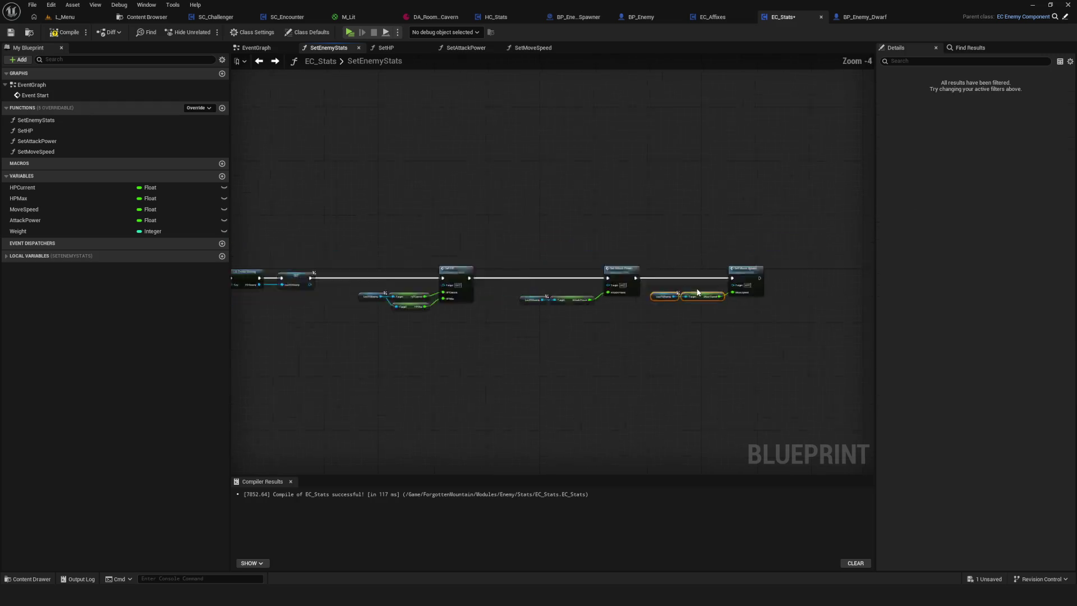
{"action": "scroll", "coordinate": [698, 292], "scroll_direction": "down", "scroll_amount": 1}
{"action": "scroll", "coordinate": [685, 284], "scroll_direction": "up", "scroll_amount": 3}
{"action": "mouse_move", "coordinate": [490, 228]}
{"action": "left_mouse_down"}
{"action": "mouse_move", "coordinate": [630, 368]}
{"action": "mouse_move", "coordinate": [584, 364]}
{"action": "left_mouse_up"}
{"action": "left_click_drag", "start_coordinate": [583, 315], "coordinate": [552, 316]}
{"action": "scroll", "coordinate": [533, 291], "scroll_direction": "up", "scroll_amount": 2}
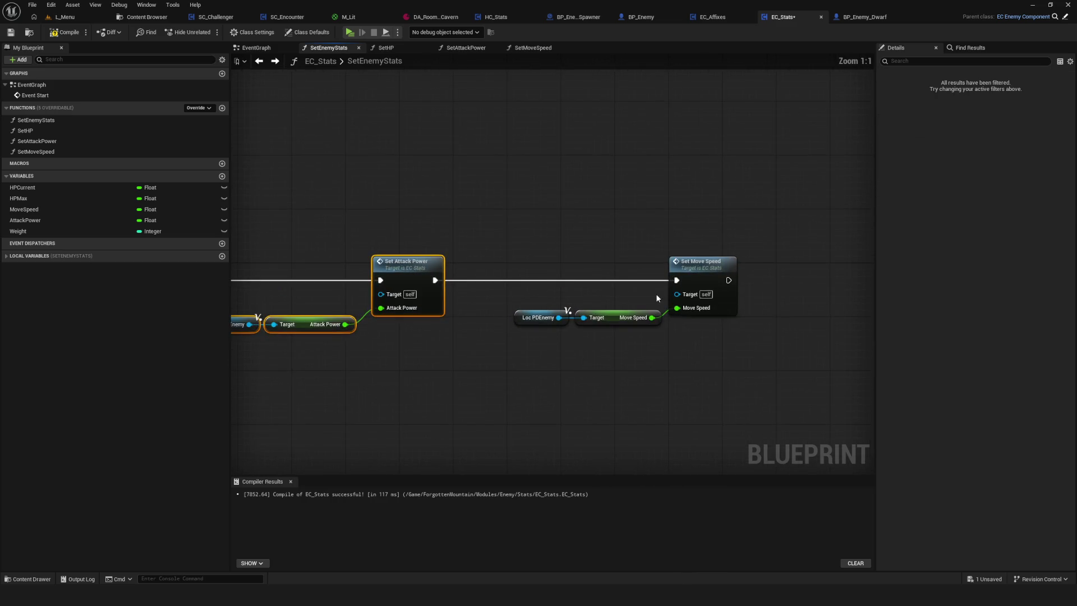
{"action": "left_click_drag", "start_coordinate": [658, 297], "coordinate": [578, 302]}
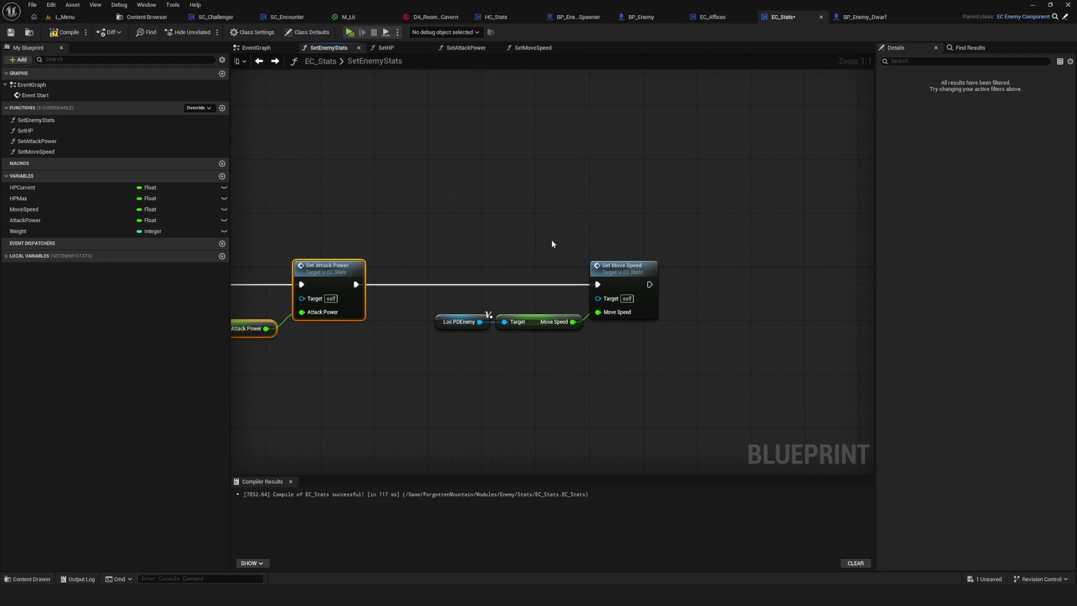
{"action": "left_click", "coordinate": [36, 151]}
{"action": "key", "text": "ctrl+w"}
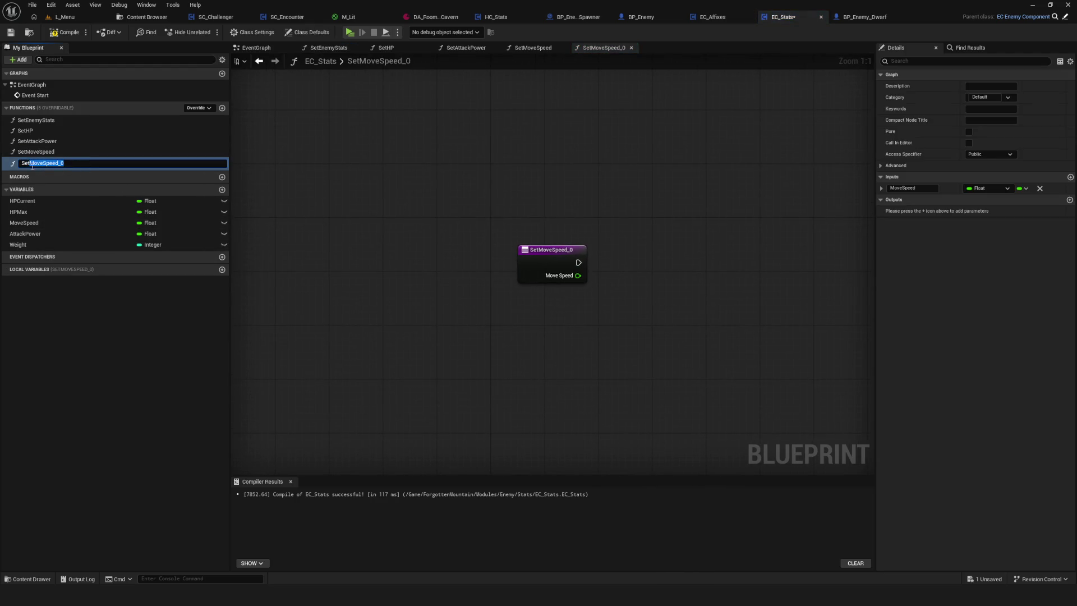
Create a SetWeight function with an Integer input named Weight
{"action": "type", "text": "SetWeight"}
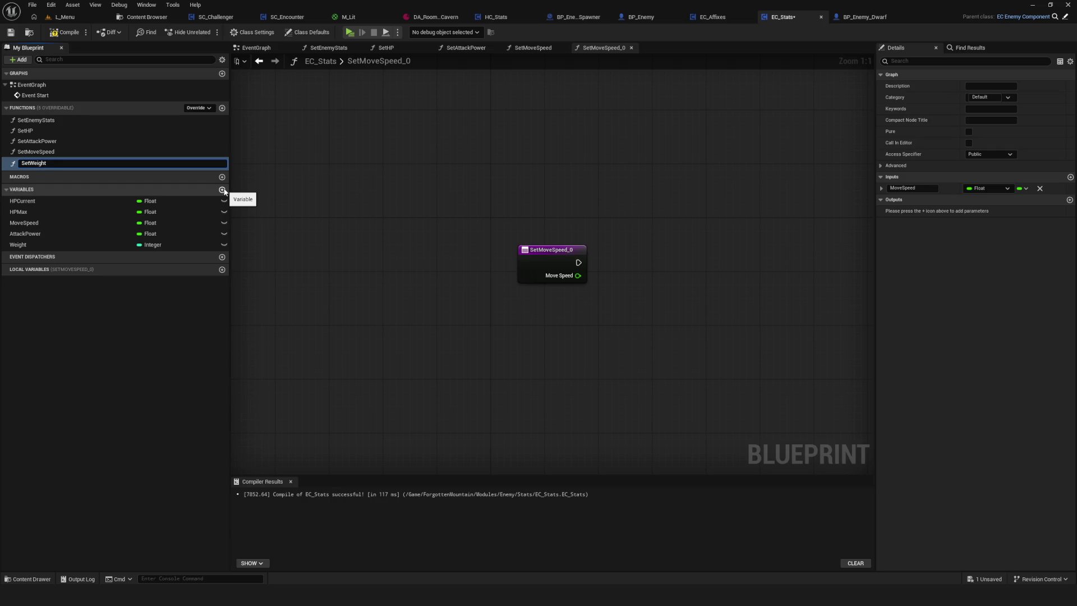
{"action": "key", "text": "Return"}
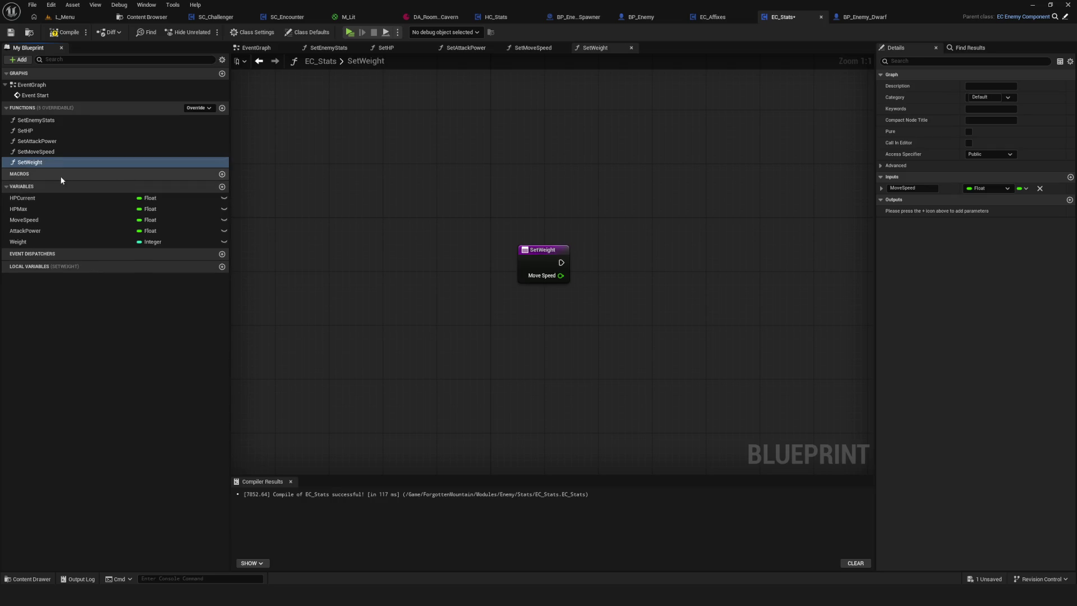
{"action": "left_click", "coordinate": [911, 188]}
{"action": "type", "text": "Weigh"}
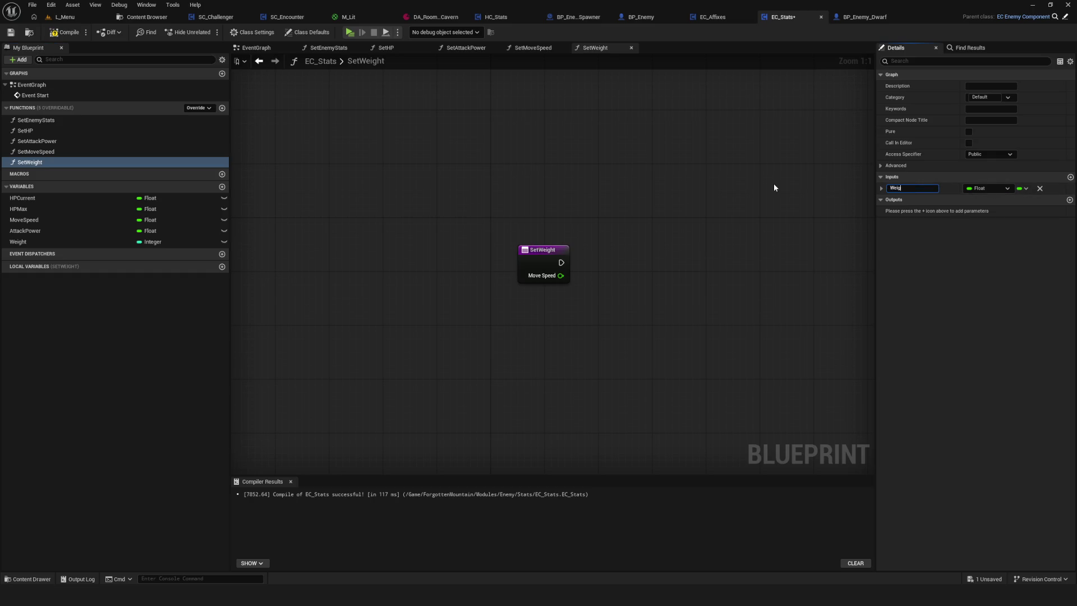
{"action": "type", "text": "t"}
{"action": "key", "text": "Return"}
{"action": "left_click", "coordinate": [988, 189]}
{"action": "left_click", "coordinate": [973, 229]}
In SetEnemyStats, add a Set Weight call chained after Set Move Speed
{"action": "left_click", "coordinate": [258, 49]}
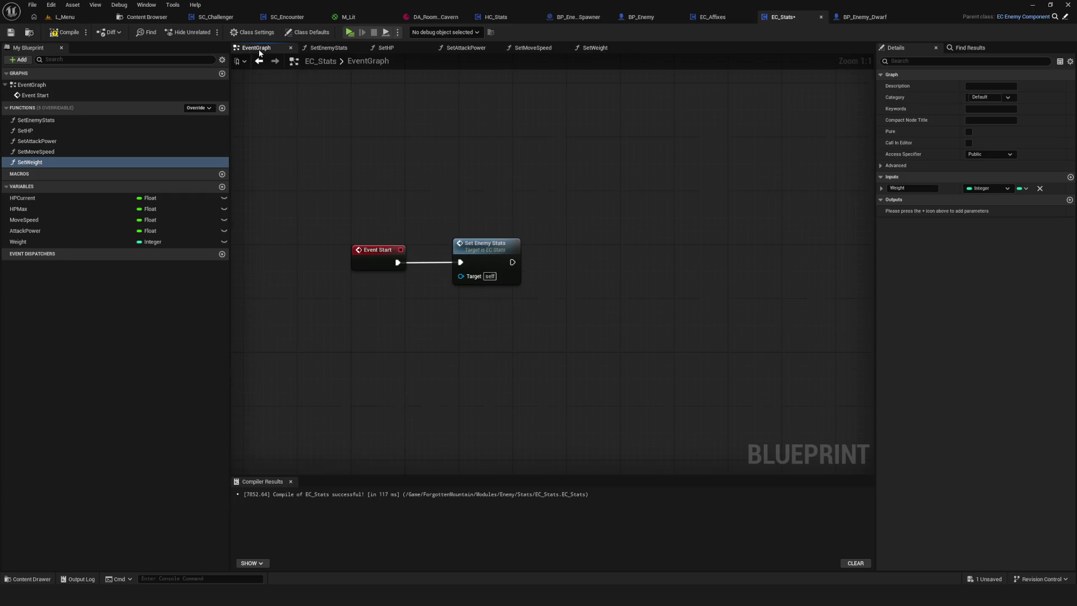
{"action": "double_click", "coordinate": [469, 266]}
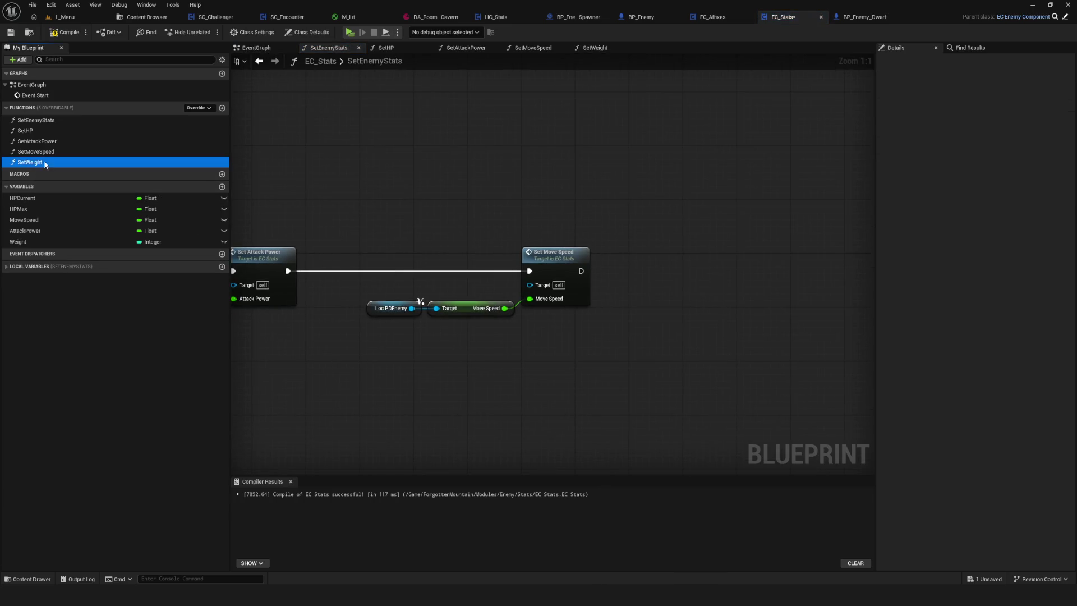
{"action": "left_click_drag", "start_coordinate": [31, 162], "coordinate": [667, 247]}
{"action": "left_click_drag", "start_coordinate": [581, 271], "coordinate": [687, 268]}
{"action": "mouse_move", "coordinate": [581, 271]}
{"action": "left_mouse_down"}
{"action": "mouse_move", "coordinate": [645, 278]}
{"action": "mouse_move", "coordinate": [787, 259]}
{"action": "left_mouse_up"}
Paste a copy of Loc PDEnemy and pull a Get Weight node from it
{"action": "left_click", "coordinate": [391, 308]}
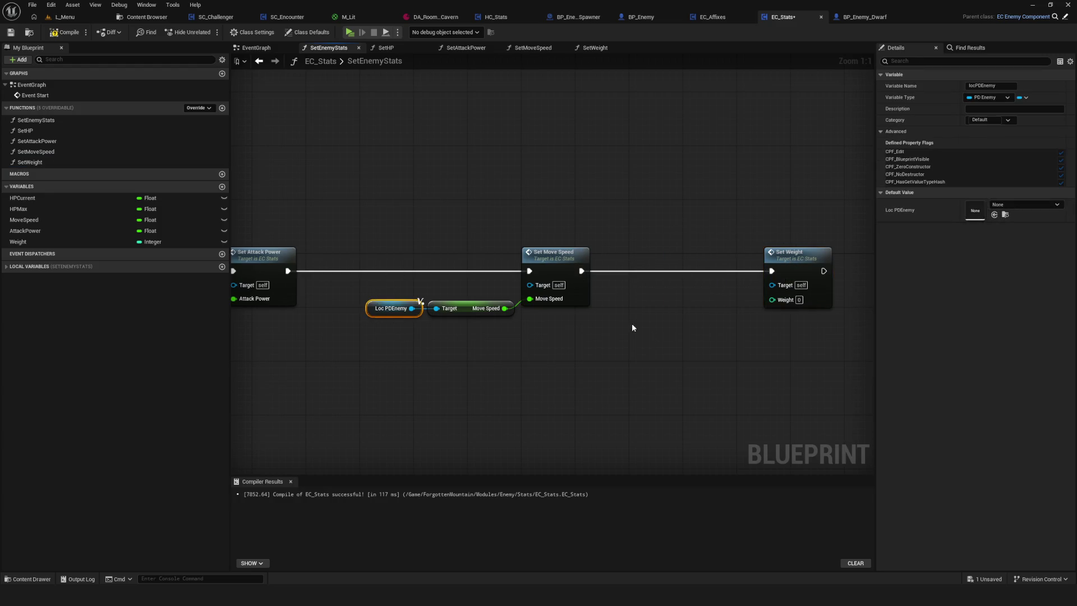
{"action": "key", "text": "ctrl+c"}
{"action": "key", "text": "ctrl+v"}
{"action": "left_click_drag", "start_coordinate": [668, 328], "coordinate": [771, 300]}
{"action": "type", "text": "wei"}
{"action": "left_click", "coordinate": [729, 404]}
{"action": "scroll", "coordinate": [695, 295], "scroll_direction": "down", "scroll_amount": 2}
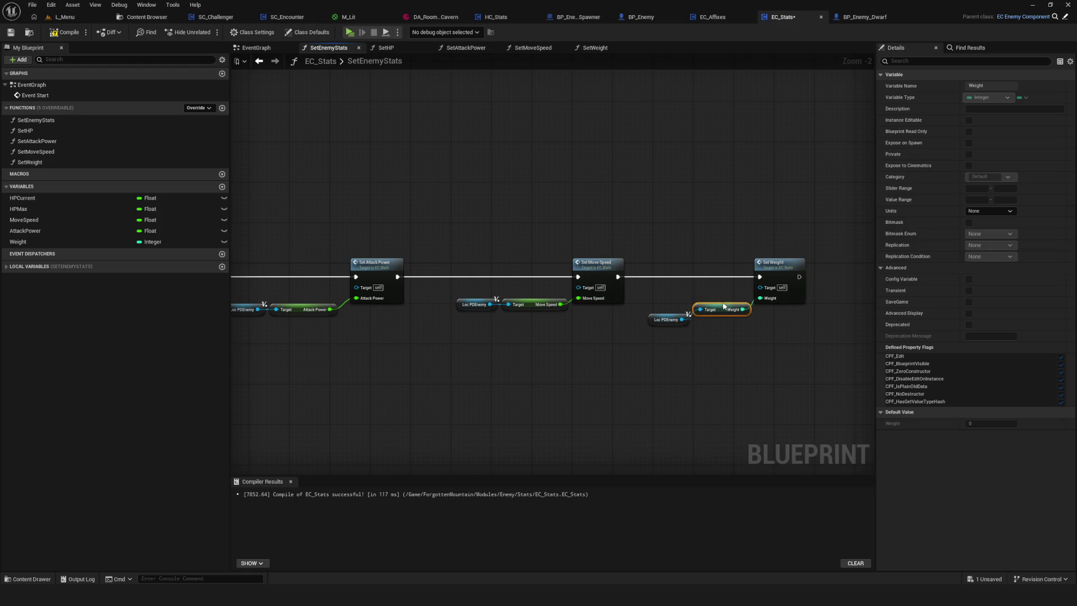
{"action": "left_click_drag", "start_coordinate": [659, 308], "coordinate": [726, 321]}
{"action": "left_click", "coordinate": [385, 48]}
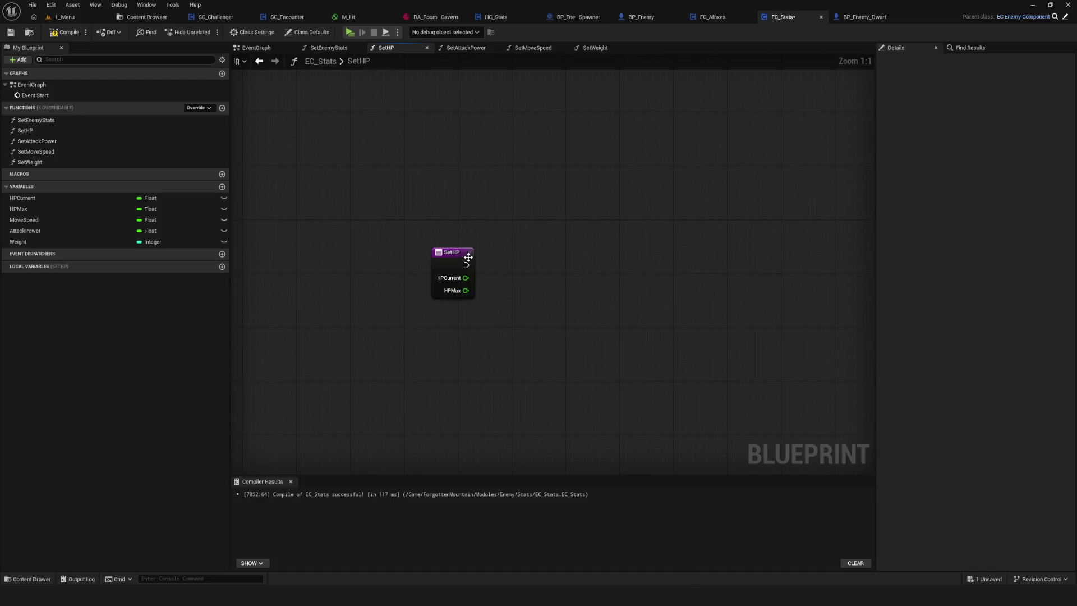
In SetHP, store the HPCurrent and HPMax inputs in their variables, then save
{"action": "left_click_drag", "start_coordinate": [23, 198], "coordinate": [541, 258]}
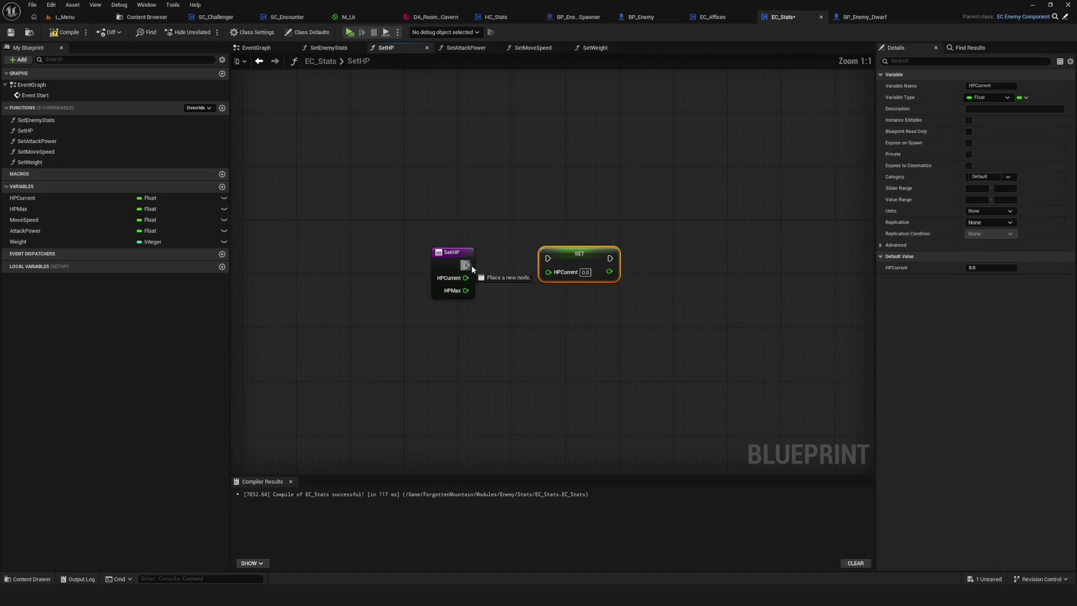
{"action": "mouse_move", "coordinate": [466, 265]}
{"action": "left_mouse_down"}
{"action": "mouse_move", "coordinate": [566, 253]}
{"action": "mouse_move", "coordinate": [553, 260]}
{"action": "left_mouse_up"}
{"action": "left_click_drag", "start_coordinate": [466, 278], "coordinate": [521, 278]}
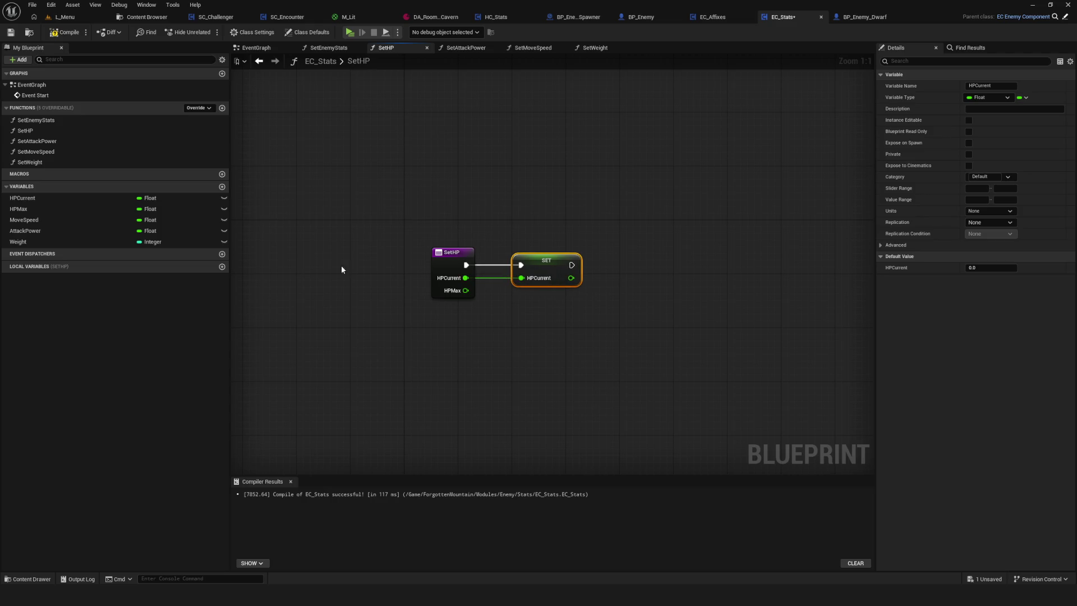
{"action": "left_click_drag", "start_coordinate": [18, 209], "coordinate": [636, 263]}
{"action": "left_click_drag", "start_coordinate": [572, 264], "coordinate": [673, 260]}
{"action": "left_click_drag", "start_coordinate": [465, 289], "coordinate": [628, 277]}
{"action": "key", "text": "ctrl+s"}
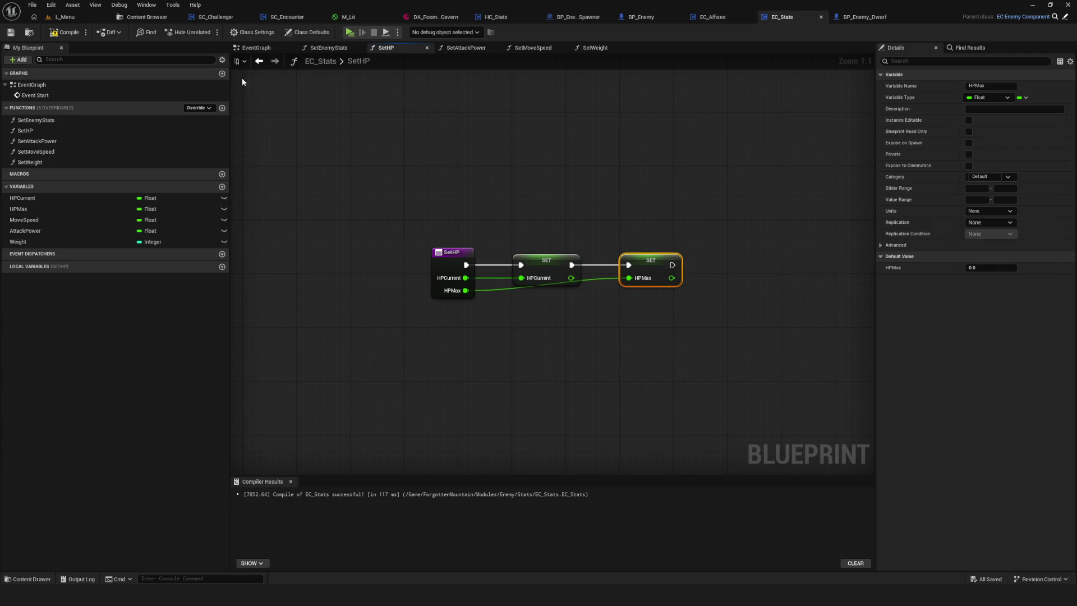
In SetAttackPower, store the Attack Power input in the AttackPower variable and save
{"action": "double_click", "coordinate": [40, 141]}
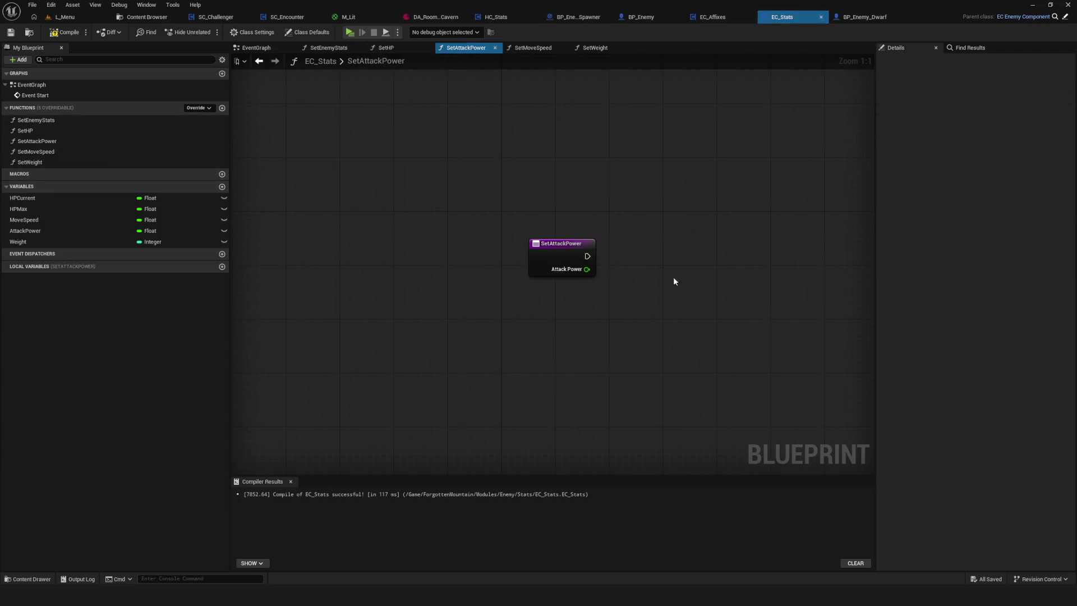
{"action": "mouse_move", "coordinate": [36, 231]}
{"action": "left_mouse_down"}
{"action": "mouse_move", "coordinate": [497, 244]}
{"action": "mouse_move", "coordinate": [520, 261]}
{"action": "left_mouse_up"}
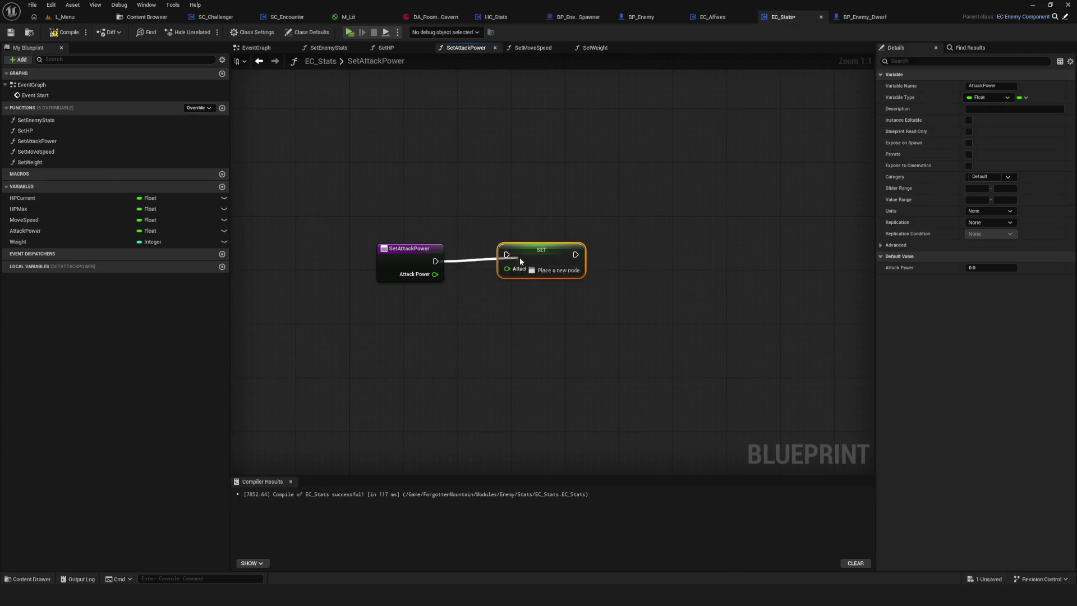
{"action": "left_click_drag", "start_coordinate": [435, 274], "coordinate": [507, 269]}
{"action": "key", "text": "ctrl+s"}
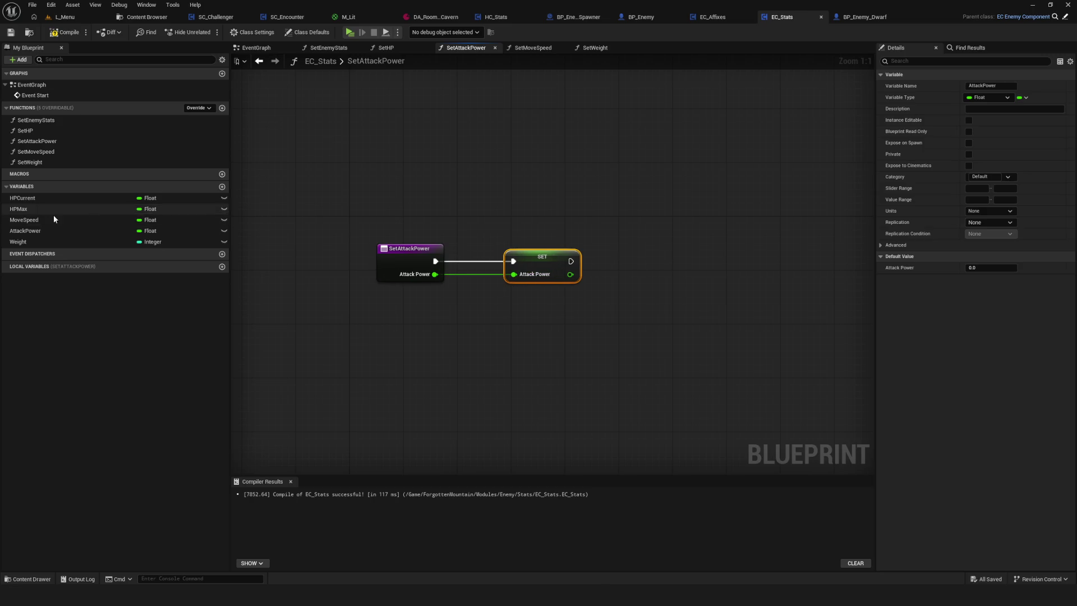
{"action": "left_click", "coordinate": [46, 220]}
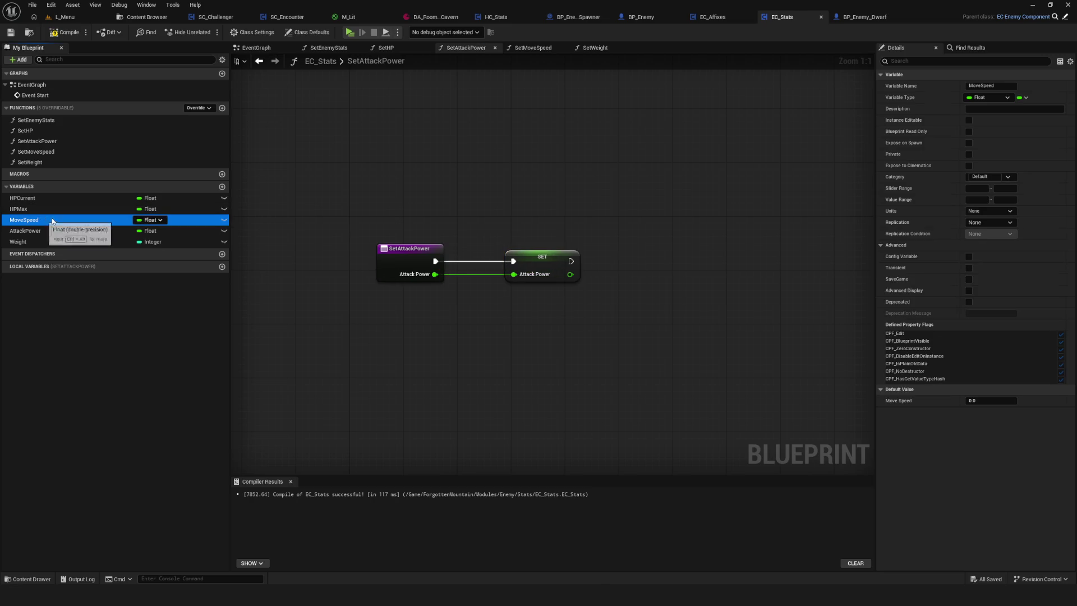
{"action": "double_click", "coordinate": [58, 153]}
{"action": "left_click_drag", "start_coordinate": [612, 291], "coordinate": [455, 291]}
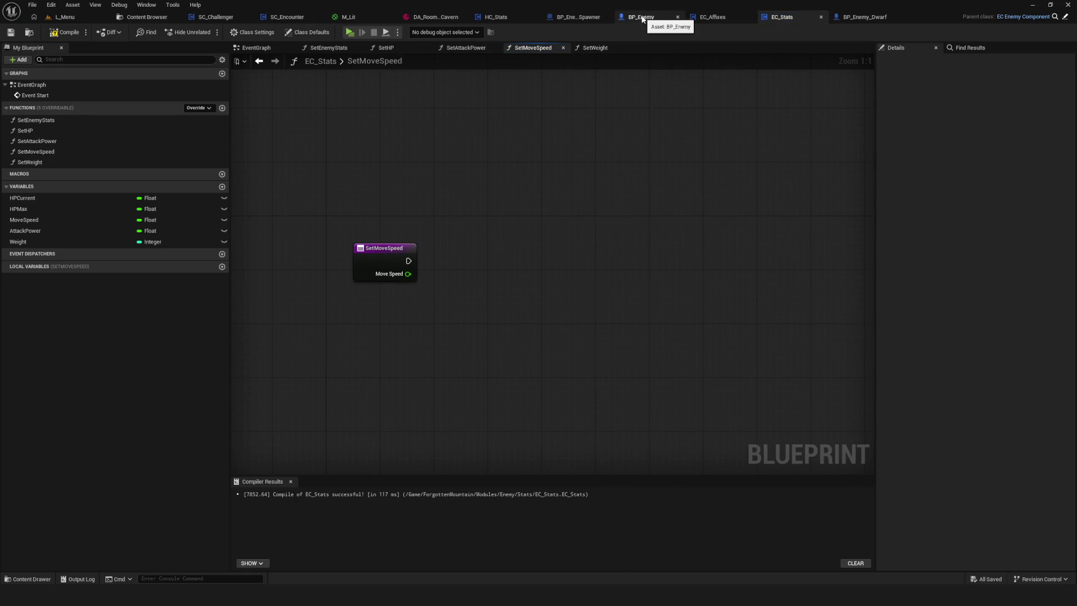
{"action": "left_click", "coordinate": [642, 16]}
{"action": "left_click_drag", "start_coordinate": [560, 292], "coordinate": [383, 273]}
{"action": "double_click", "coordinate": [523, 178]}
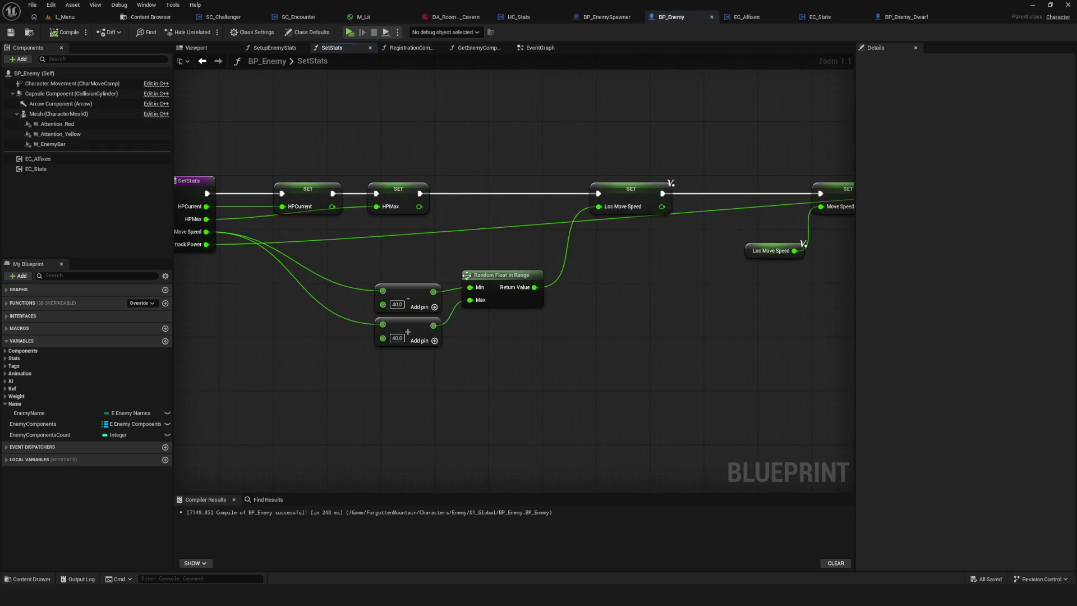
{"action": "mouse_move", "coordinate": [452, 273]}
{"action": "left_mouse_down"}
{"action": "mouse_move", "coordinate": [535, 280]}
{"action": "mouse_move", "coordinate": [637, 385]}
{"action": "mouse_move", "coordinate": [645, 377]}
{"action": "left_mouse_up"}
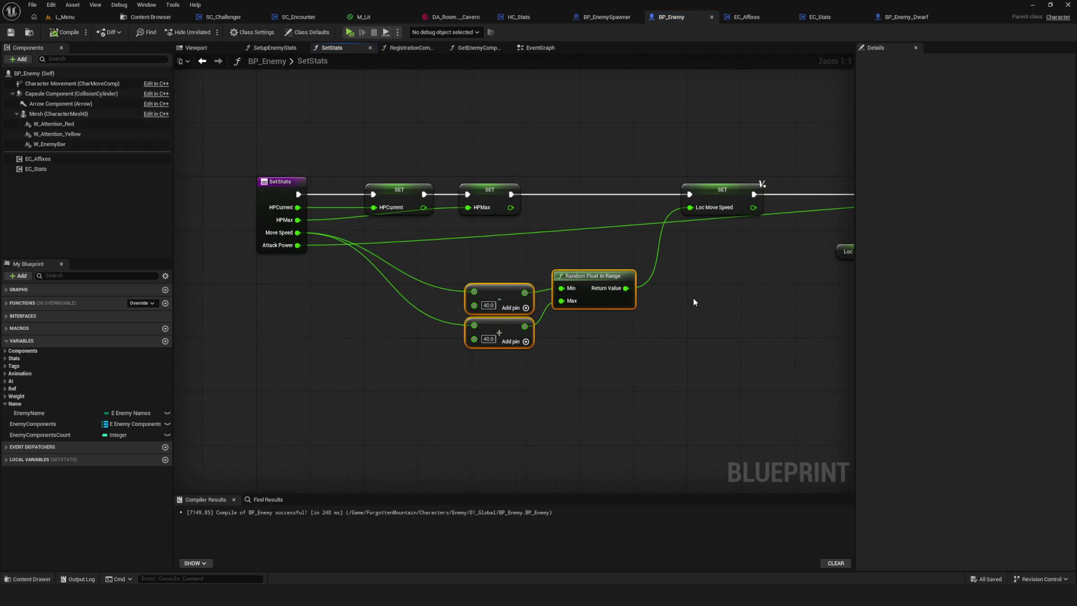
{"action": "mouse_move", "coordinate": [694, 303]}
{"action": "left_mouse_down"}
{"action": "mouse_move", "coordinate": [550, 308]}
{"action": "mouse_move", "coordinate": [489, 281]}
{"action": "mouse_move", "coordinate": [381, 284]}
{"action": "left_mouse_up"}
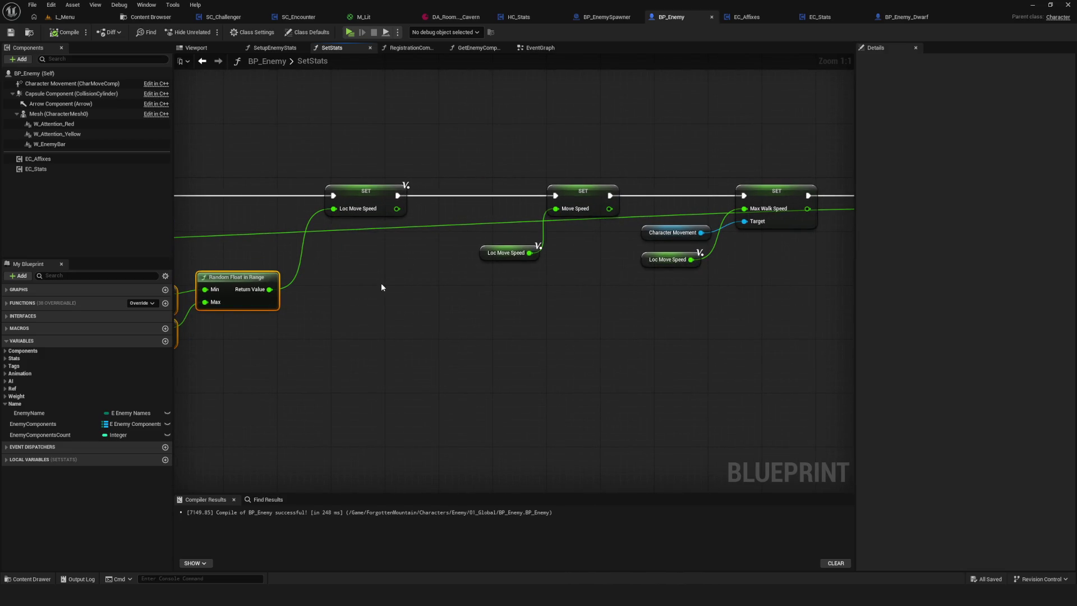
{"action": "mouse_move", "coordinate": [382, 287]}
{"action": "left_mouse_down"}
{"action": "mouse_move", "coordinate": [442, 310]}
{"action": "mouse_move", "coordinate": [427, 311]}
{"action": "left_mouse_up"}
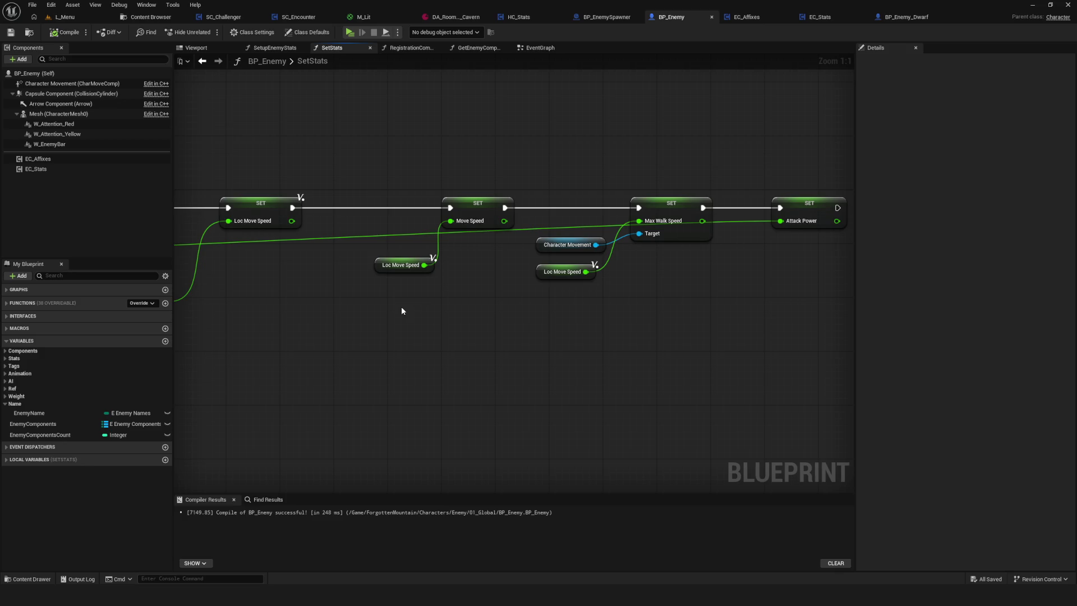
{"action": "mouse_move", "coordinate": [385, 308]}
{"action": "left_mouse_down"}
{"action": "mouse_move", "coordinate": [404, 295]}
{"action": "mouse_move", "coordinate": [532, 293]}
{"action": "left_mouse_up"}
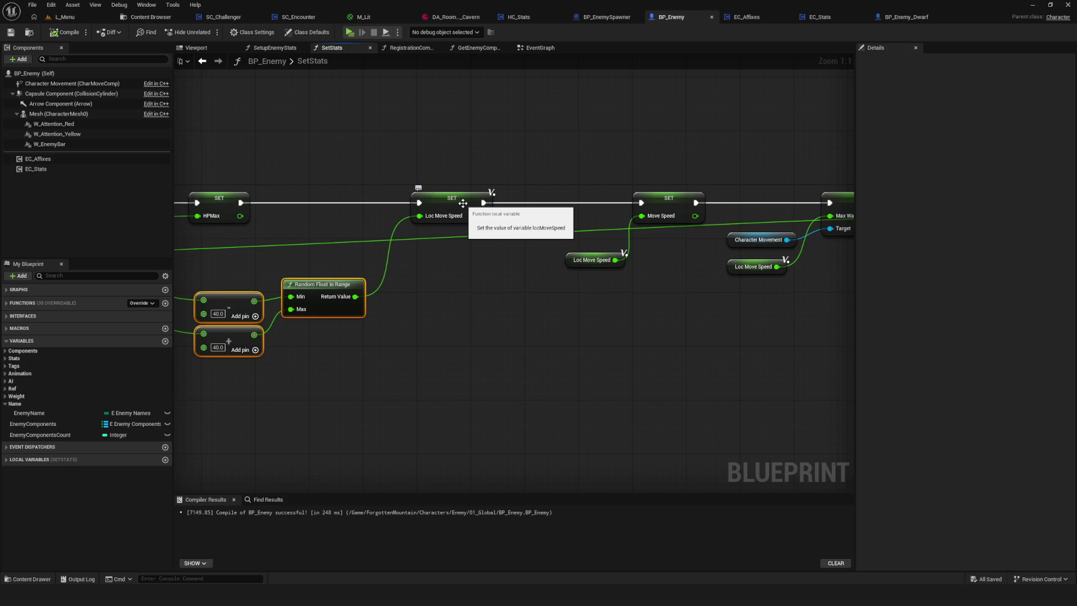
{"action": "mouse_move", "coordinate": [463, 203]}
{"action": "left_mouse_down"}
{"action": "mouse_move", "coordinate": [469, 224]}
{"action": "mouse_move", "coordinate": [410, 230]}
{"action": "mouse_move", "coordinate": [690, 208]}
{"action": "left_mouse_up"}
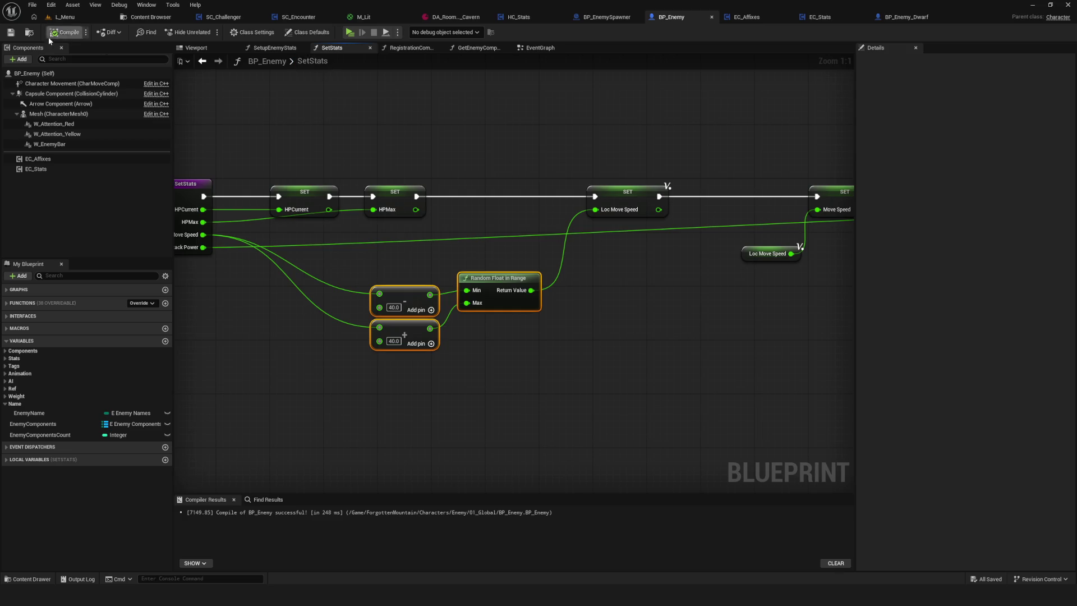
{"action": "left_click", "coordinate": [10, 32]}
{"action": "left_click_drag", "start_coordinate": [579, 145], "coordinate": [529, 155]}
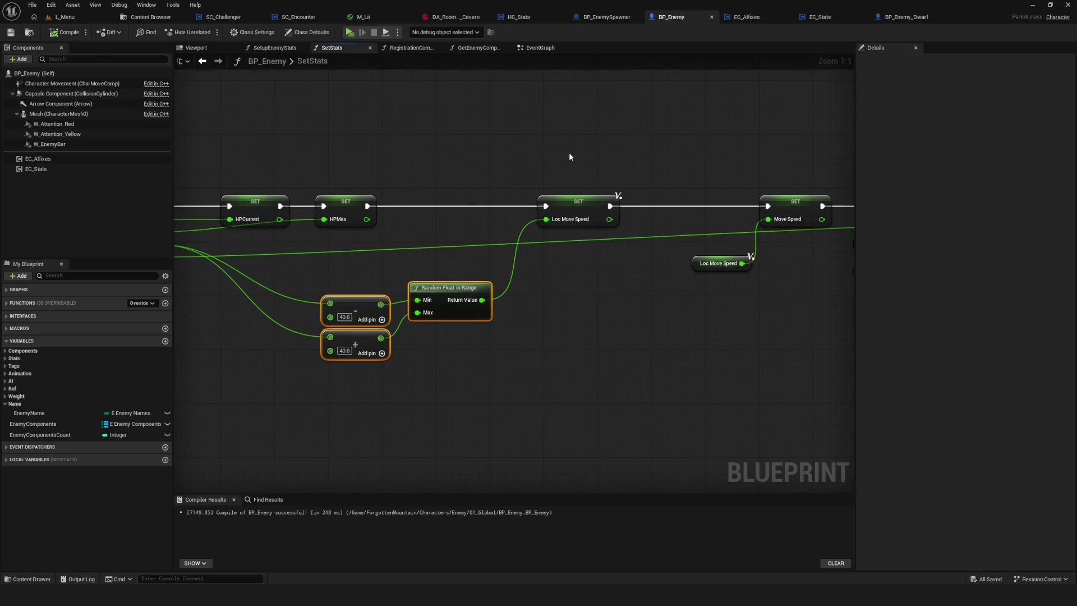
{"action": "left_click", "coordinate": [824, 16]}
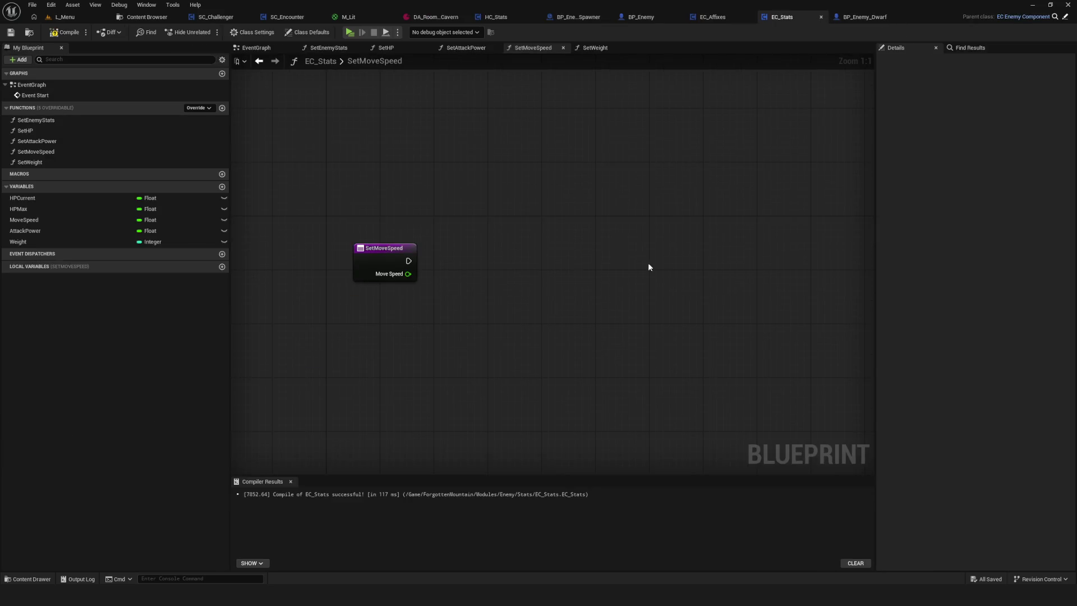
Paste the random-range nodes and feed Move Speed into the subtract and add nodes
{"action": "key", "text": "ctrl+v"}
{"action": "left_click_drag", "start_coordinate": [650, 314], "coordinate": [679, 354]}
{"action": "left_click_drag", "start_coordinate": [594, 298], "coordinate": [466, 245]}
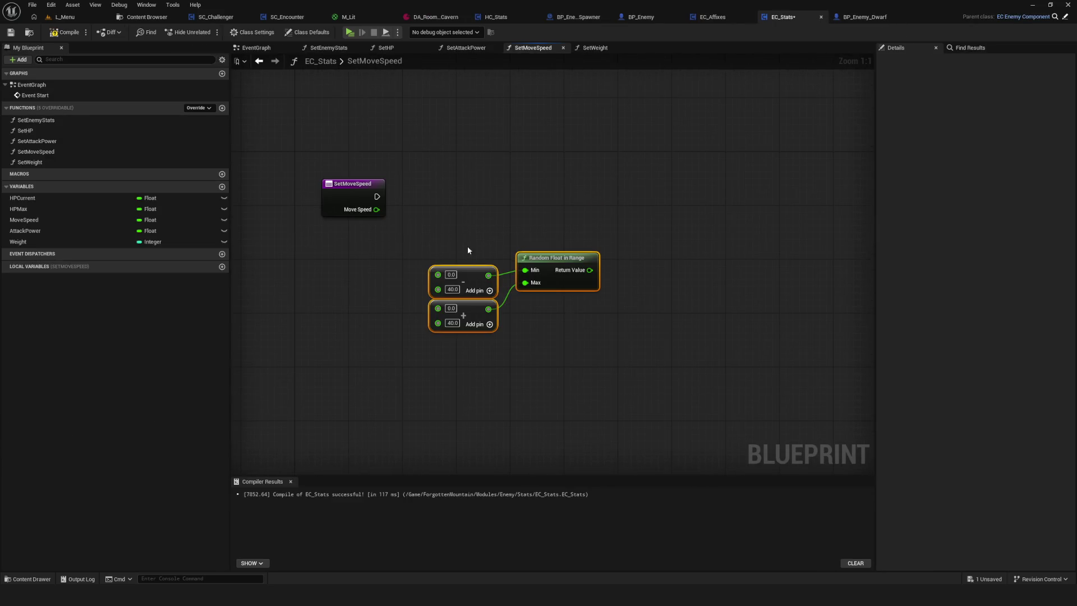
{"action": "left_click_drag", "start_coordinate": [376, 210], "coordinate": [435, 279]}
{"action": "mouse_move", "coordinate": [376, 210]}
{"action": "left_mouse_down"}
{"action": "mouse_move", "coordinate": [409, 313]}
{"action": "mouse_move", "coordinate": [438, 309]}
{"action": "left_mouse_up"}
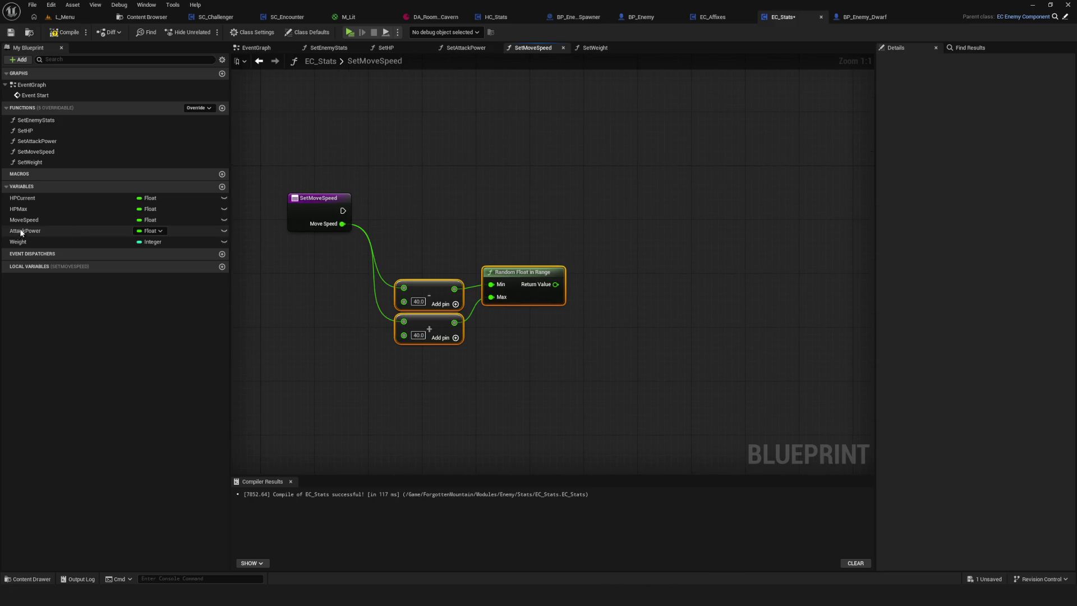
Set MoveSpeed from the random Return Value after the entry node, then compile and save
{"action": "left_click_drag", "start_coordinate": [65, 220], "coordinate": [625, 191]}
{"action": "mouse_move", "coordinate": [343, 210]}
{"action": "left_mouse_down"}
{"action": "mouse_move", "coordinate": [632, 197]}
{"action": "mouse_move", "coordinate": [661, 214]}
{"action": "left_mouse_up"}
{"action": "mouse_move", "coordinate": [554, 284]}
{"action": "left_mouse_down"}
{"action": "mouse_move", "coordinate": [647, 227]}
{"action": "mouse_move", "coordinate": [580, 274]}
{"action": "mouse_move", "coordinate": [600, 224]}
{"action": "left_mouse_up"}
{"action": "left_click", "coordinate": [639, 209]}
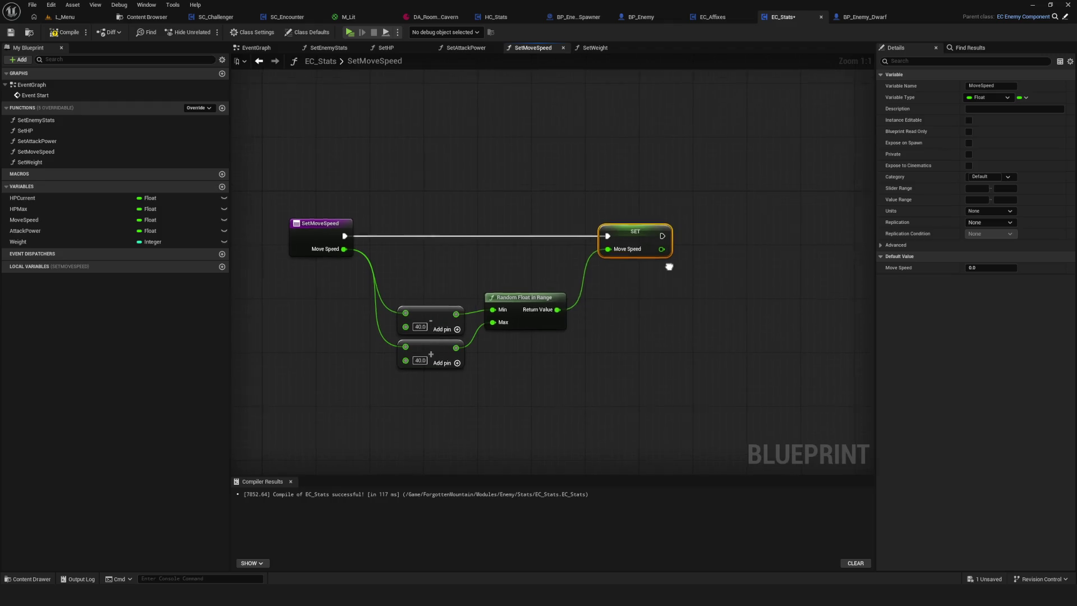
{"action": "key", "text": "F7"}
{"action": "key", "text": "ctrl+s"}
{"action": "scroll", "coordinate": [560, 116], "scroll_direction": "down", "scroll_amount": 4}
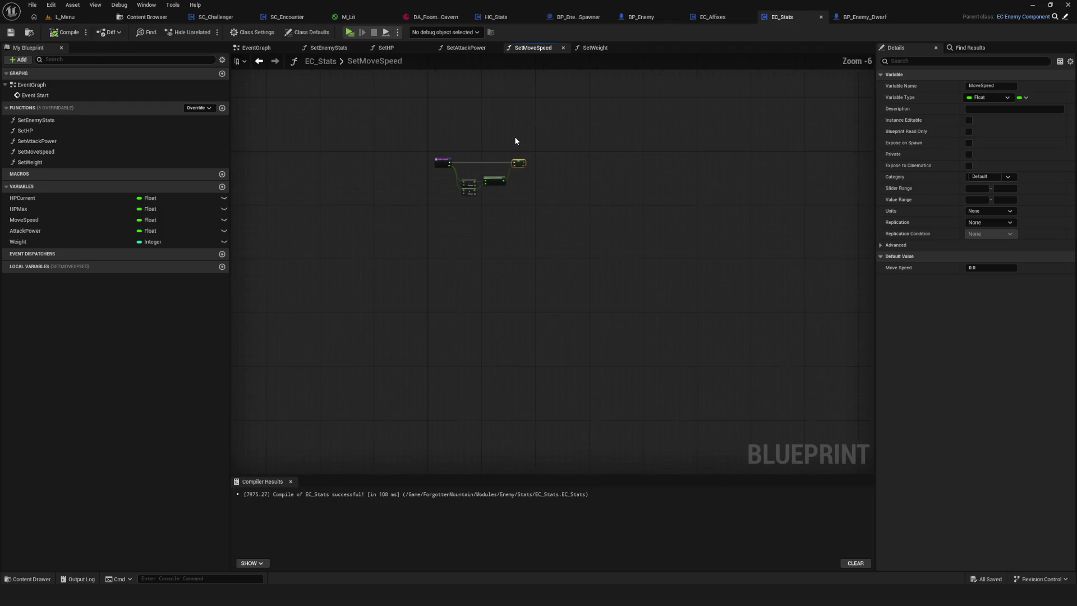
{"action": "scroll", "coordinate": [497, 166], "scroll_direction": "up", "scroll_amount": 3}
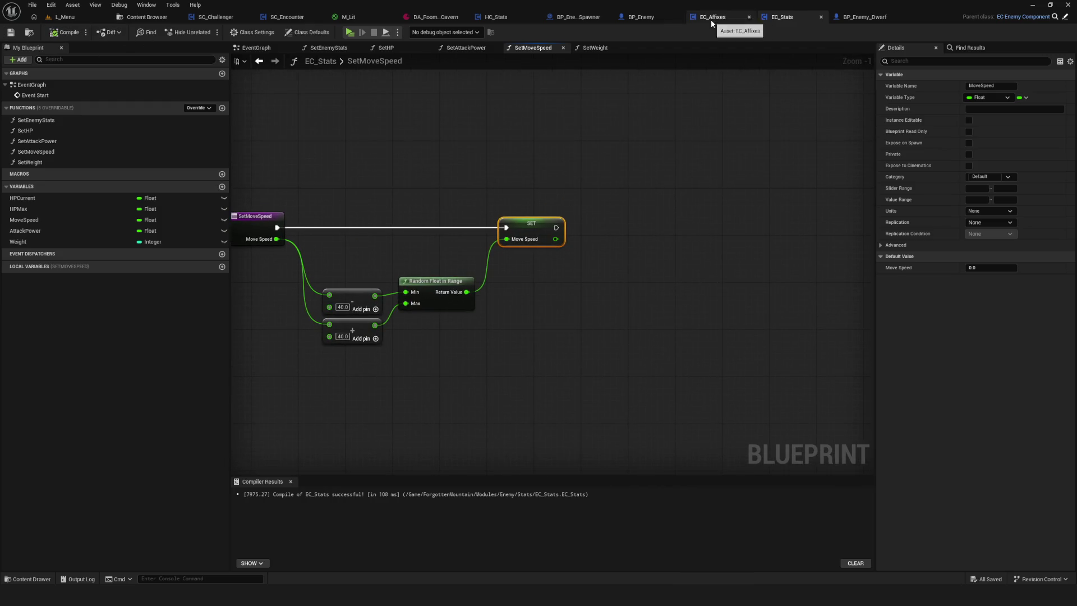
{"action": "left_click", "coordinate": [651, 23]}
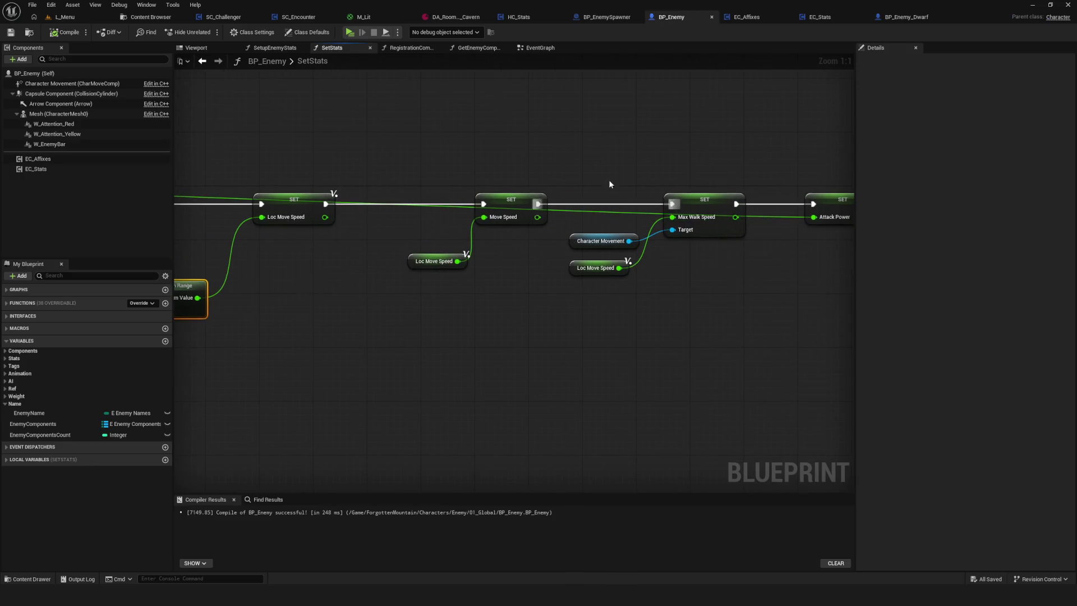
{"action": "left_click_drag", "start_coordinate": [586, 165], "coordinate": [735, 250]}
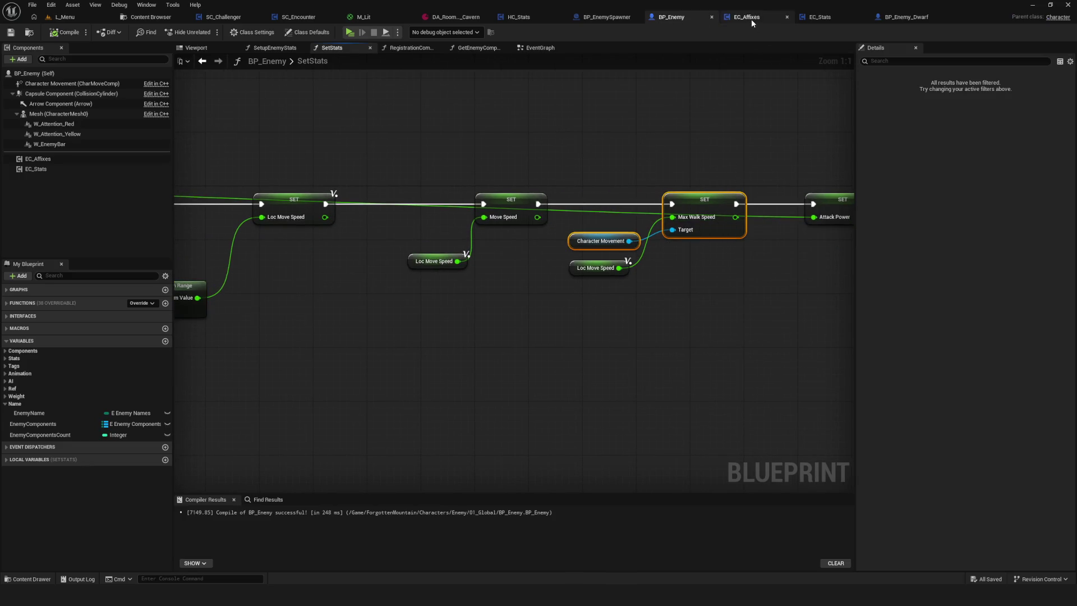
Paste the Max Walk Speed nodes into EC_Stats and add a Get Owner node
{"action": "left_click", "coordinate": [751, 19]}
{"action": "left_click", "coordinate": [821, 16]}
{"action": "key", "text": "ctrl+v"}
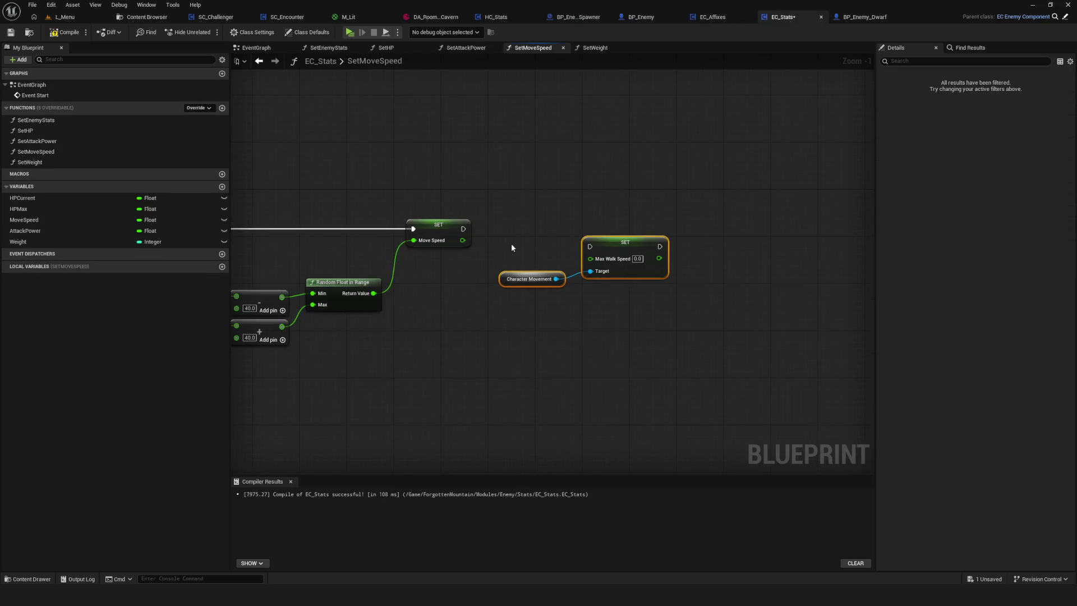
{"action": "left_click", "coordinate": [512, 248]}
{"action": "left_click_drag", "start_coordinate": [512, 279], "coordinate": [512, 332]}
{"action": "right_click", "coordinate": [500, 375]}
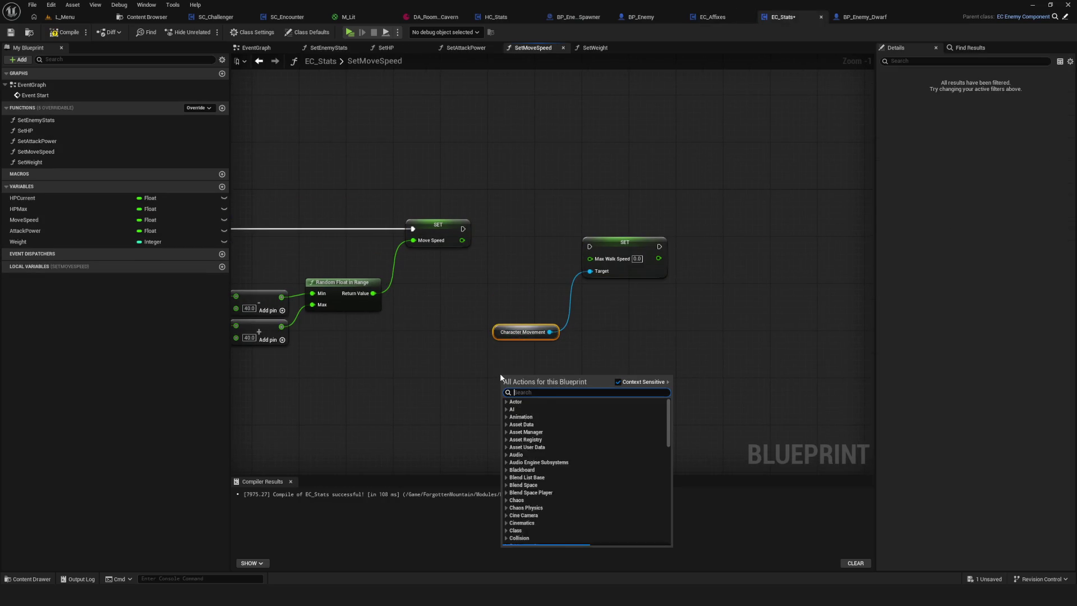
{"action": "type", "text": "owner"}
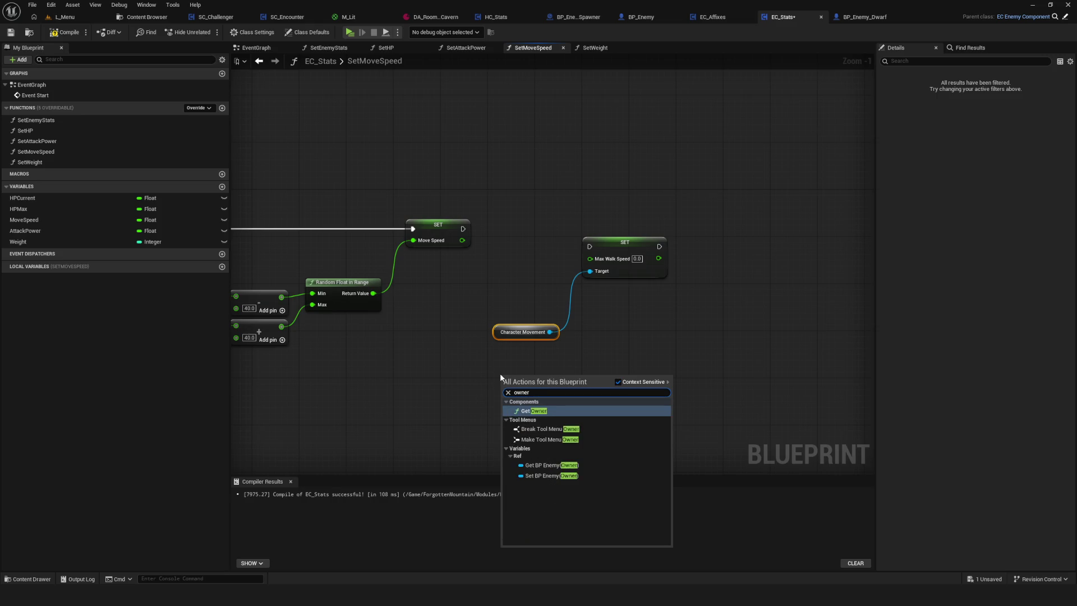
{"action": "left_click", "coordinate": [547, 465]}
Drive the owner's Character Movement Max Walk Speed from MoveSpeed, chained after Set Move Speed
{"action": "left_click_drag", "start_coordinate": [549, 379], "coordinate": [589, 379]}
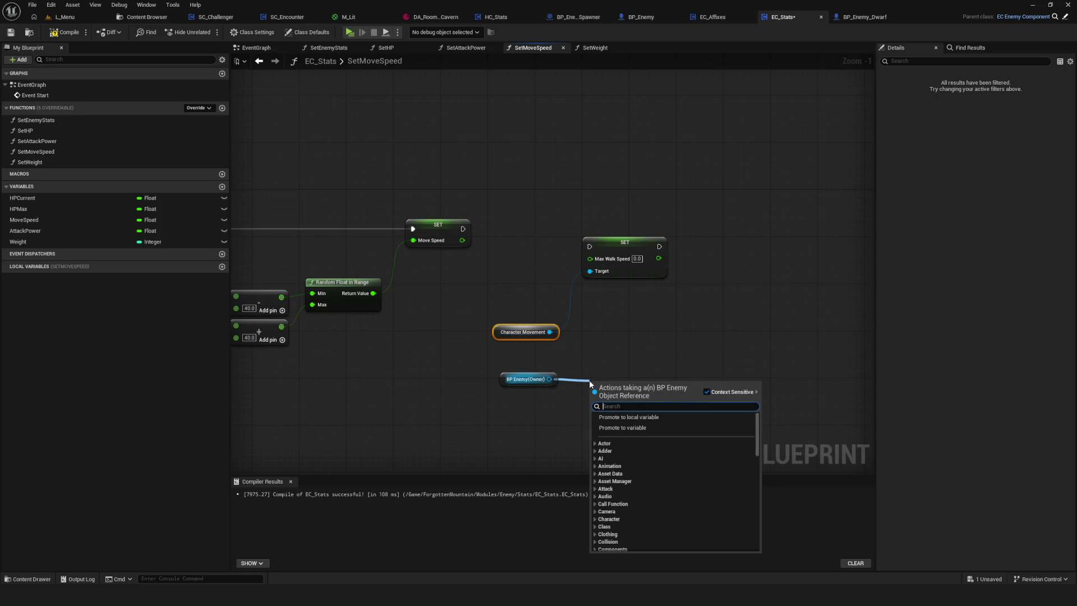
{"action": "type", "text": "charact"}
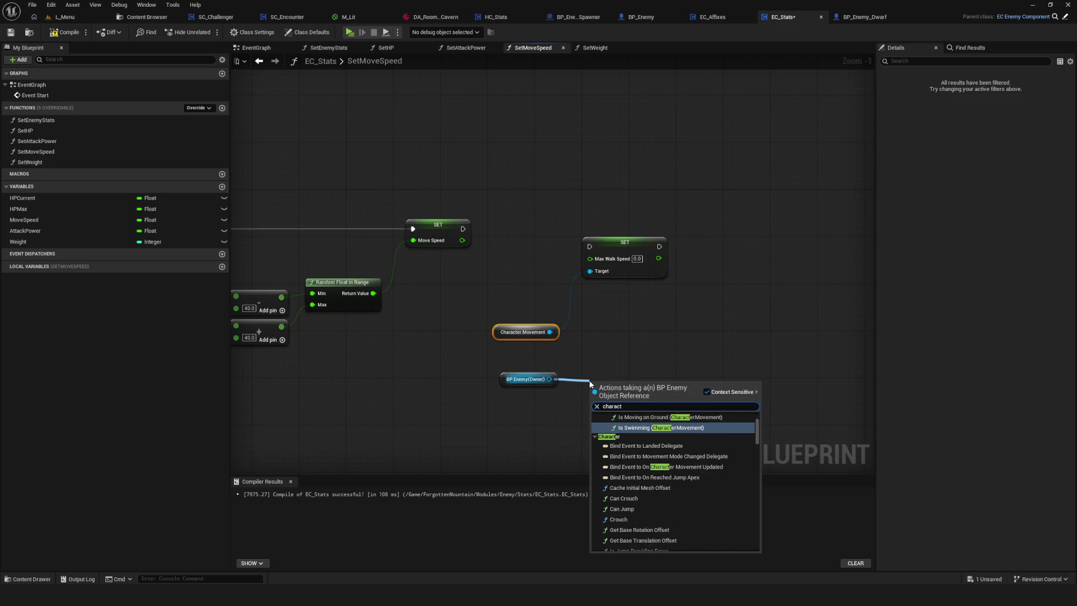
{"action": "type", "text": "er moveme"}
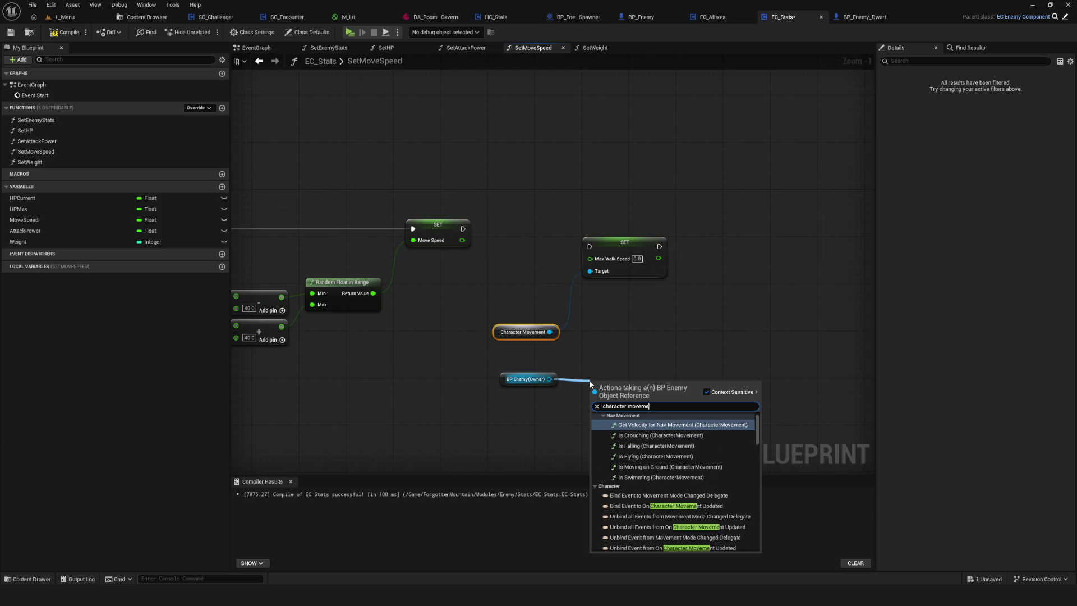
{"action": "scroll", "coordinate": [673, 477], "scroll_direction": "down", "scroll_amount": 10}
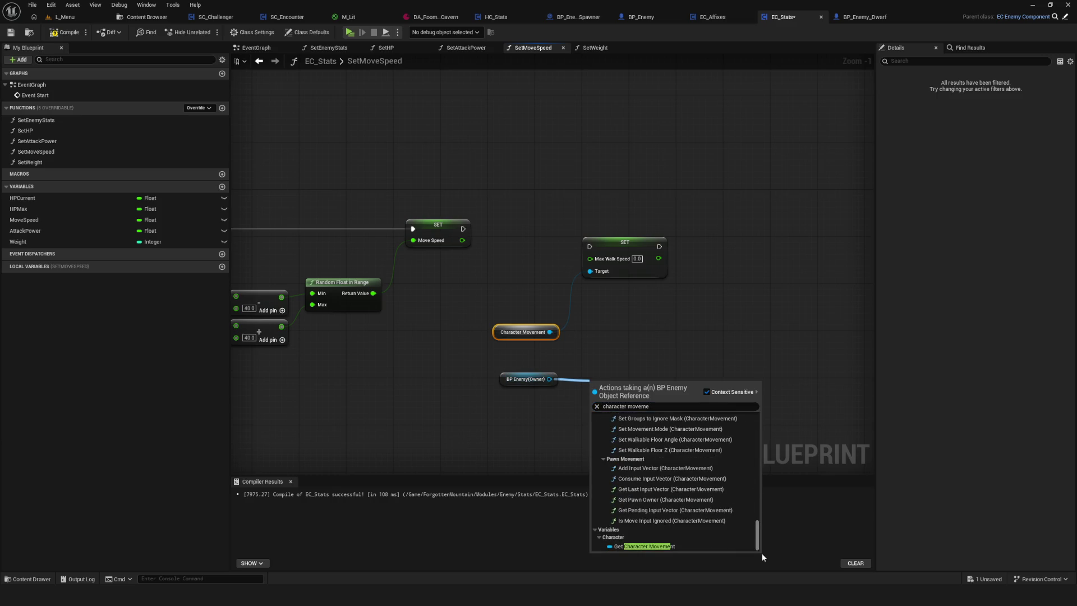
{"action": "left_click", "coordinate": [644, 546]}
{"action": "mouse_move", "coordinate": [677, 384]}
{"action": "left_mouse_down"}
{"action": "mouse_move", "coordinate": [569, 298]}
{"action": "mouse_move", "coordinate": [653, 215]}
{"action": "left_mouse_up"}
{"action": "key", "text": "Delete"}
{"action": "mouse_move", "coordinate": [462, 228]}
{"action": "left_mouse_down"}
{"action": "mouse_move", "coordinate": [482, 238]}
{"action": "mouse_move", "coordinate": [620, 223]}
{"action": "mouse_move", "coordinate": [725, 238]}
{"action": "left_mouse_up"}
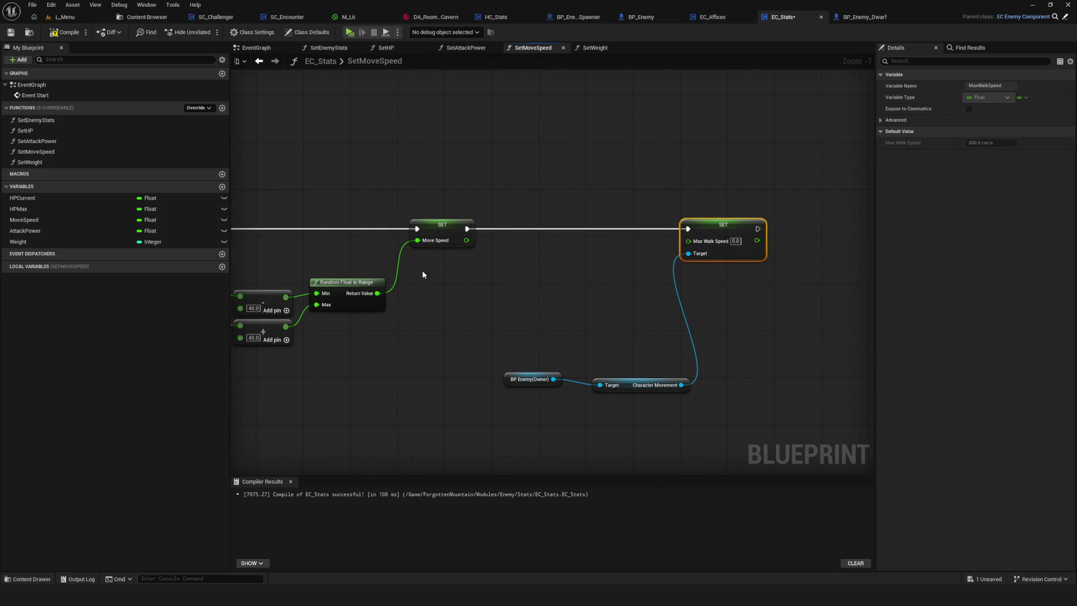
{"action": "mouse_move", "coordinate": [24, 220]}
{"action": "left_mouse_down"}
{"action": "mouse_move", "coordinate": [572, 247]}
{"action": "mouse_move", "coordinate": [688, 240]}
{"action": "left_mouse_up"}
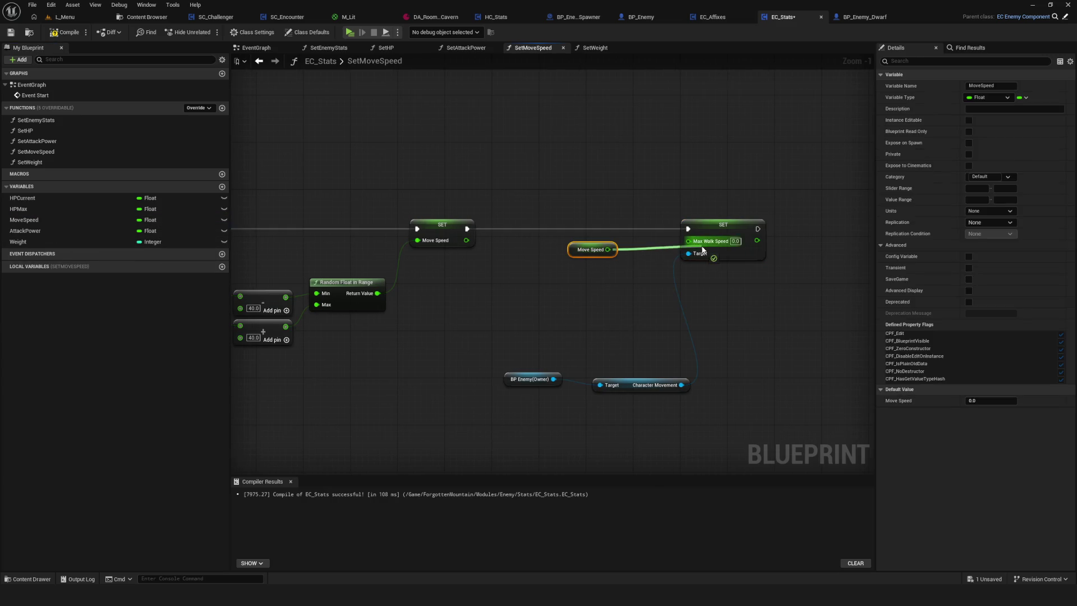
Tidy the owner, Character Movement and Move Speed nodes and save EC_Stats
{"action": "left_click_drag", "start_coordinate": [485, 358], "coordinate": [693, 415]}
{"action": "left_click_drag", "start_coordinate": [639, 385], "coordinate": [611, 285]}
{"action": "left_click_drag", "start_coordinate": [577, 249], "coordinate": [630, 251]}
{"action": "mouse_move", "coordinate": [448, 241]}
{"action": "left_mouse_down"}
{"action": "mouse_move", "coordinate": [472, 284]}
{"action": "mouse_move", "coordinate": [445, 246]}
{"action": "left_mouse_up"}
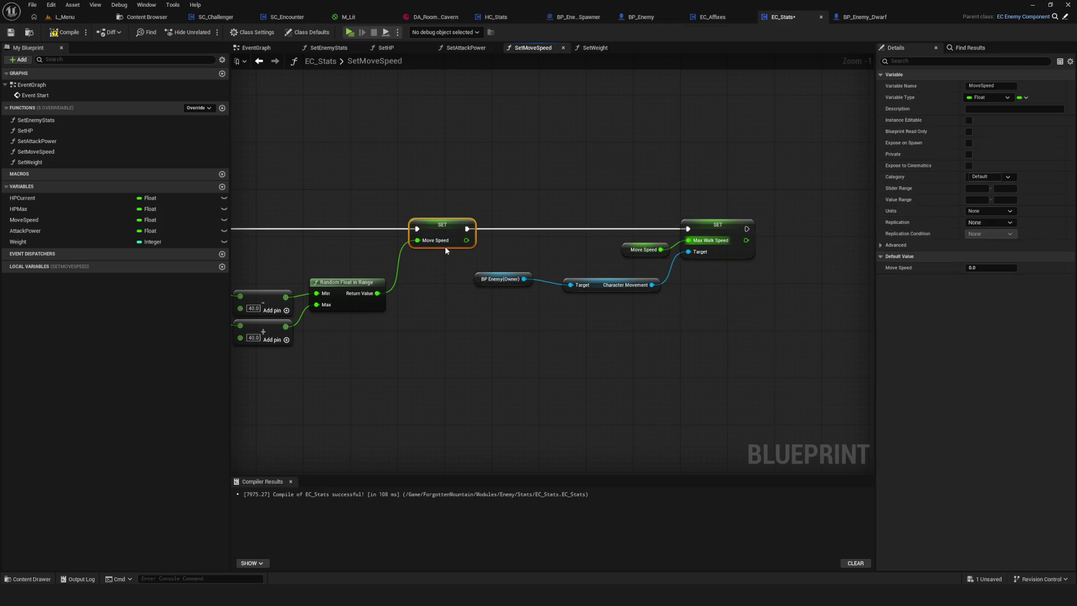
{"action": "mouse_move", "coordinate": [488, 279]}
{"action": "left_mouse_down"}
{"action": "mouse_move", "coordinate": [517, 281]}
{"action": "mouse_move", "coordinate": [506, 286]}
{"action": "left_mouse_up"}
{"action": "key", "text": "ctrl+s"}
{"action": "key", "text": "Home"}
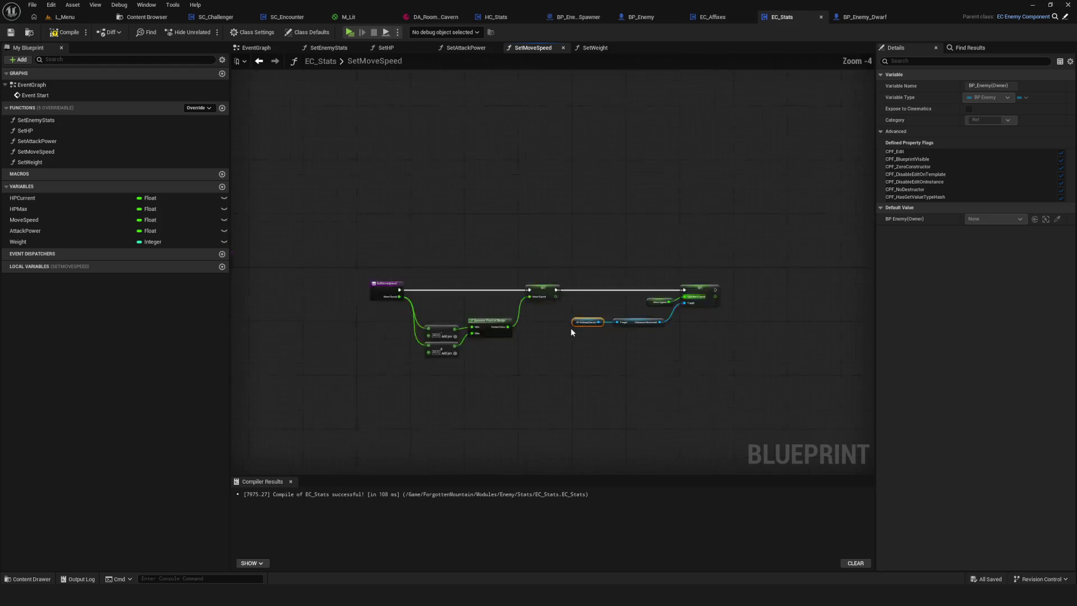
Move the math and Random Float in Range nodes into place, then compile and save
{"action": "scroll", "coordinate": [571, 327], "scroll_direction": "up", "scroll_amount": 1}
{"action": "scroll", "coordinate": [444, 294], "scroll_direction": "up", "scroll_amount": 1}
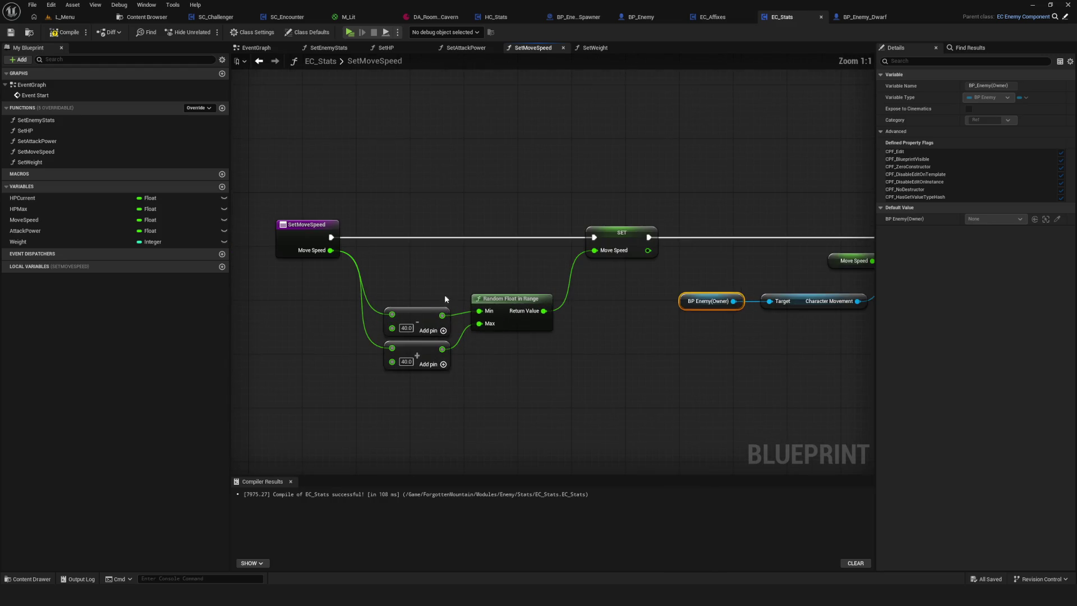
{"action": "left_click_drag", "start_coordinate": [444, 294], "coordinate": [435, 384]}
{"action": "left_click_drag", "start_coordinate": [419, 312], "coordinate": [420, 305]}
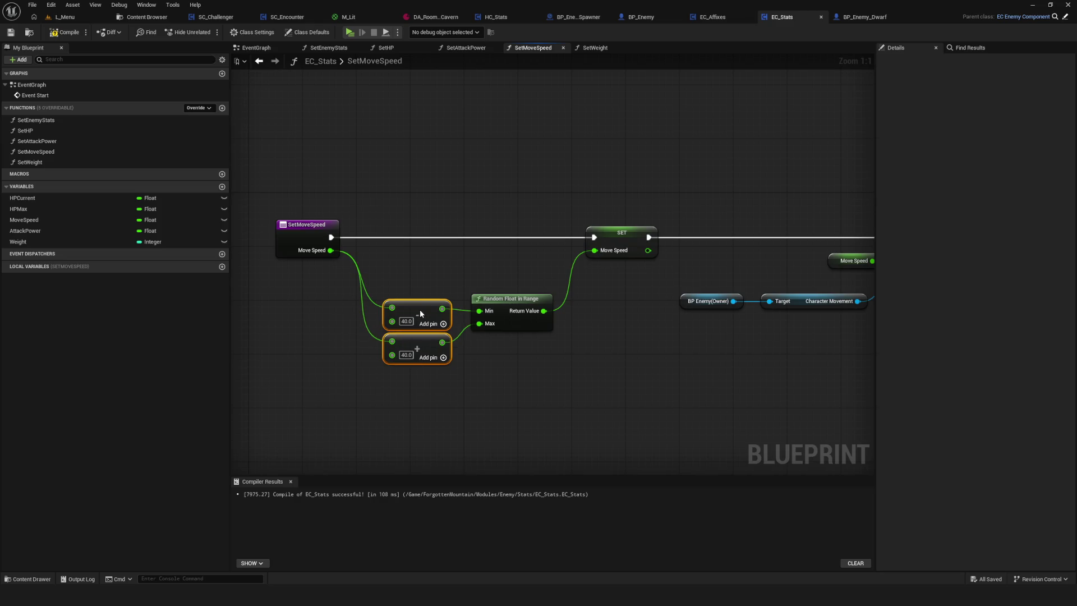
{"action": "left_click", "coordinate": [502, 302], "text": "shift"}
{"action": "left_click_drag", "start_coordinate": [501, 302], "coordinate": [515, 275]}
{"action": "scroll", "coordinate": [556, 269], "scroll_direction": "down", "scroll_amount": 3}
{"action": "scroll", "coordinate": [566, 269], "scroll_direction": "up", "scroll_amount": 3}
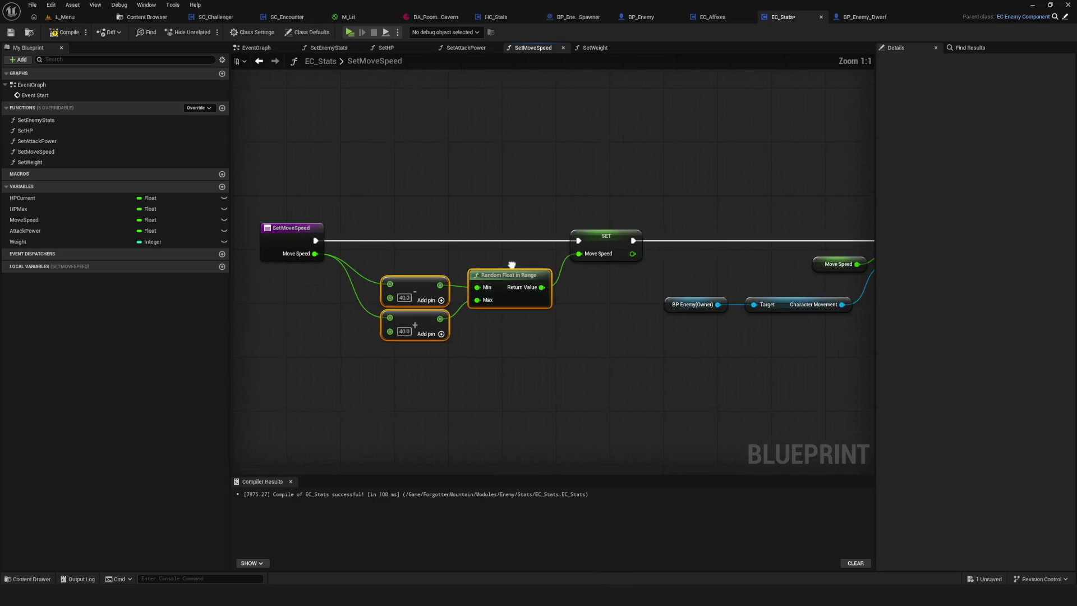
{"action": "left_click", "coordinate": [64, 35]}
{"action": "left_click", "coordinate": [11, 32]}
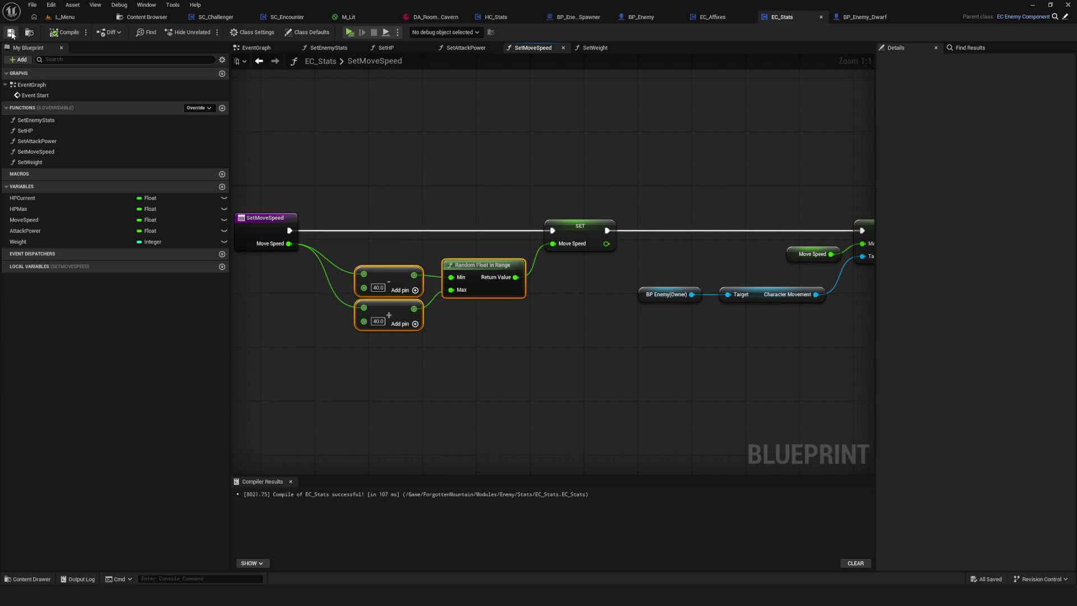
Reposition the owner and Character Movement nodes in SetMoveSpeed and save again
{"action": "scroll", "coordinate": [519, 263], "scroll_direction": "down", "scroll_amount": 7}
{"action": "scroll", "coordinate": [519, 262], "scroll_direction": "up", "scroll_amount": 6}
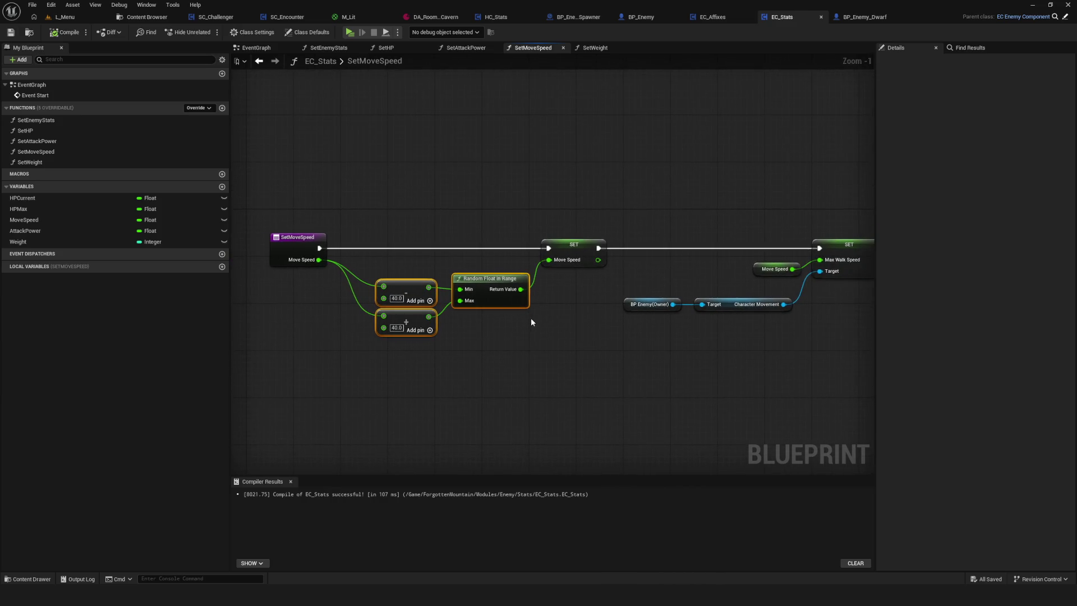
{"action": "mouse_move", "coordinate": [530, 309]}
{"action": "left_mouse_down"}
{"action": "mouse_move", "coordinate": [464, 309]}
{"action": "mouse_move", "coordinate": [610, 345]}
{"action": "mouse_move", "coordinate": [627, 295]}
{"action": "left_mouse_up"}
{"action": "scroll", "coordinate": [464, 309], "scroll_direction": "up", "scroll_amount": 1}
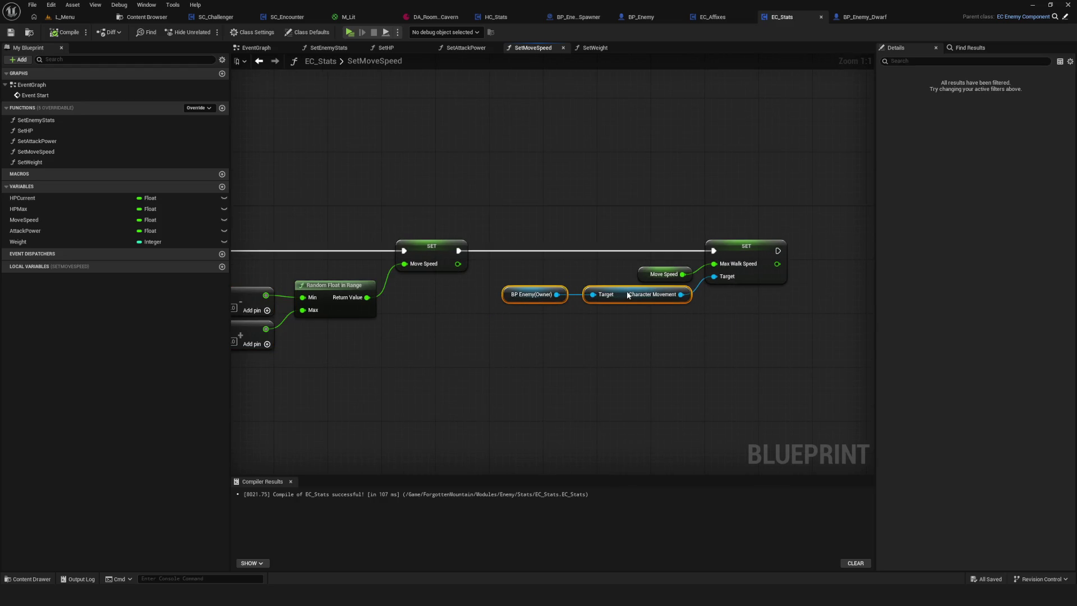
{"action": "left_click_drag", "start_coordinate": [556, 282], "coordinate": [653, 270]}
{"action": "left_click", "coordinate": [10, 31]}
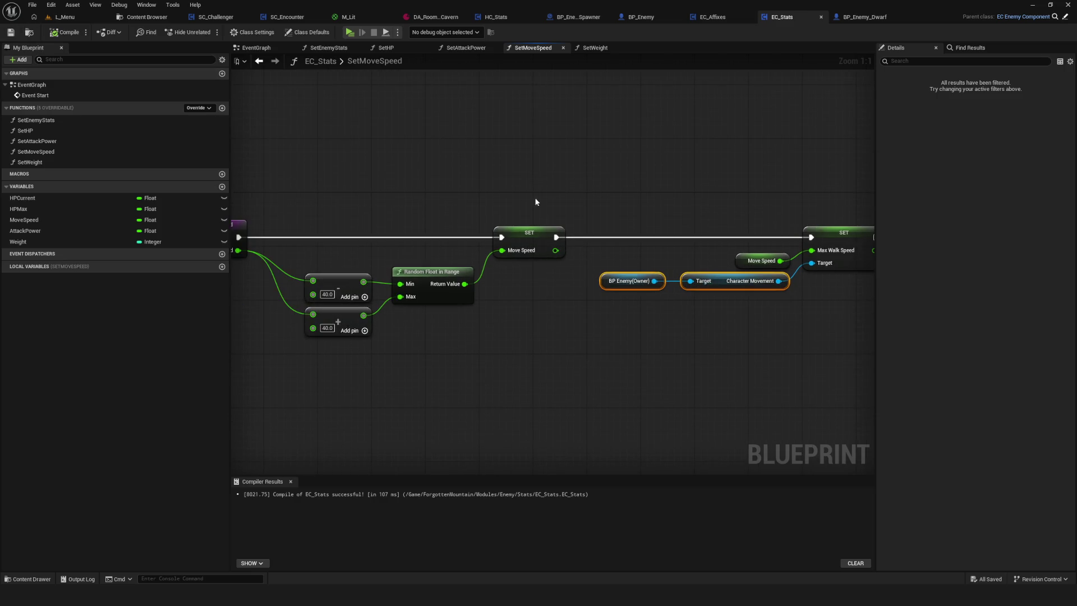
{"action": "left_click_drag", "start_coordinate": [518, 207], "coordinate": [625, 212]}
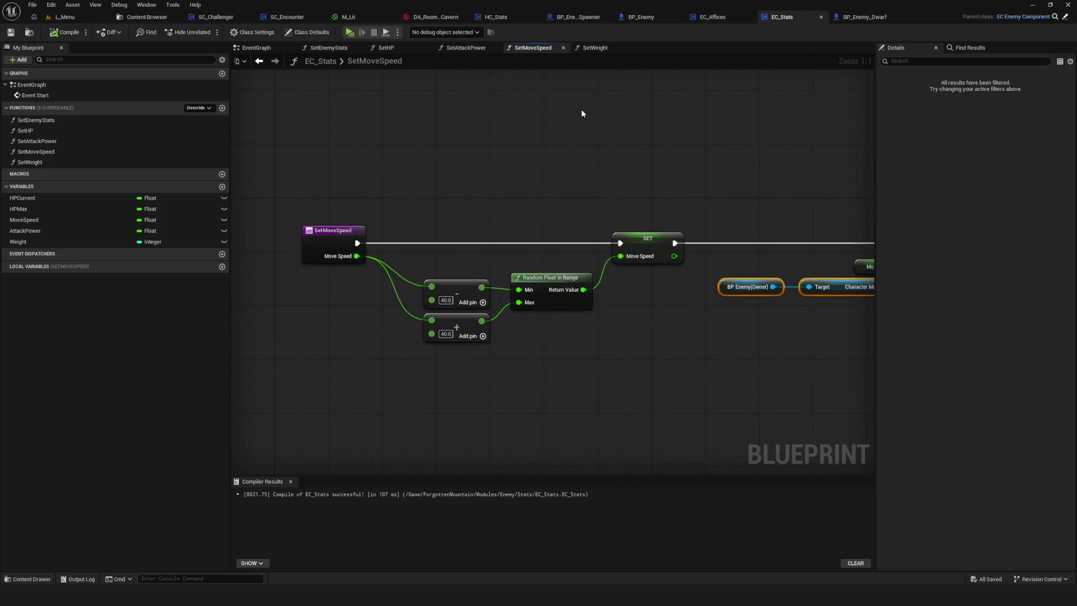
In SetWeight, store the Weight input in the Weight variable, then compile and save
{"action": "left_click", "coordinate": [594, 48]}
{"action": "mouse_move", "coordinate": [45, 242]}
{"action": "left_mouse_down"}
{"action": "mouse_move", "coordinate": [511, 257]}
{"action": "mouse_move", "coordinate": [541, 284]}
{"action": "mouse_move", "coordinate": [521, 266]}
{"action": "mouse_move", "coordinate": [599, 291]}
{"action": "left_mouse_up"}
{"action": "left_click_drag", "start_coordinate": [481, 298], "coordinate": [566, 284]}
{"action": "left_click", "coordinate": [64, 32]}
{"action": "left_click", "coordinate": [10, 32]}
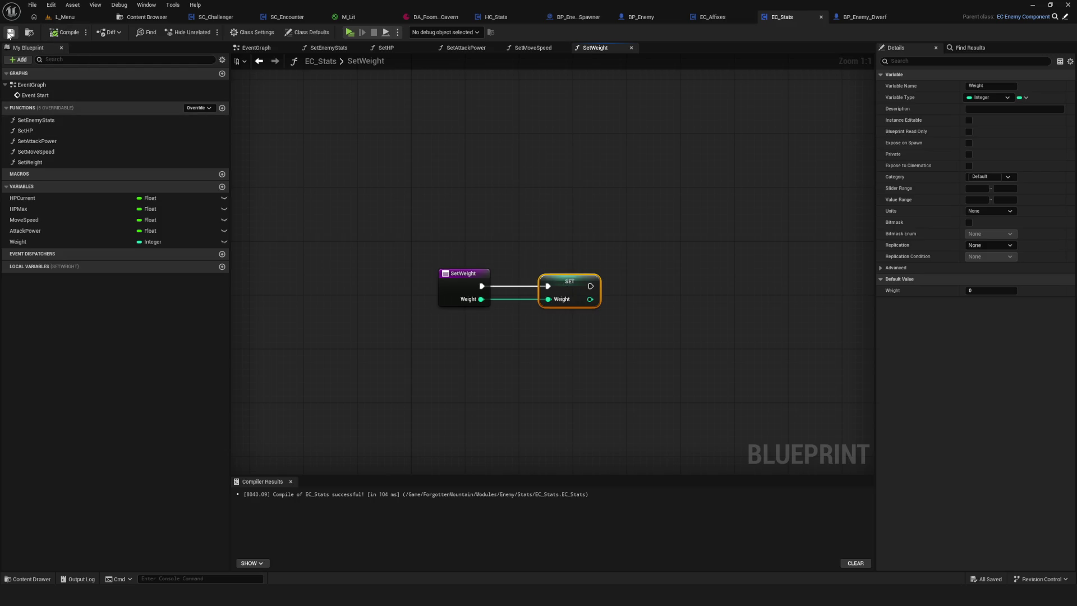
Follow the Set Enemy Stats call from the EventGraph into SetEnemyStats and SetMoveSpeed
{"action": "left_click", "coordinate": [256, 48]}
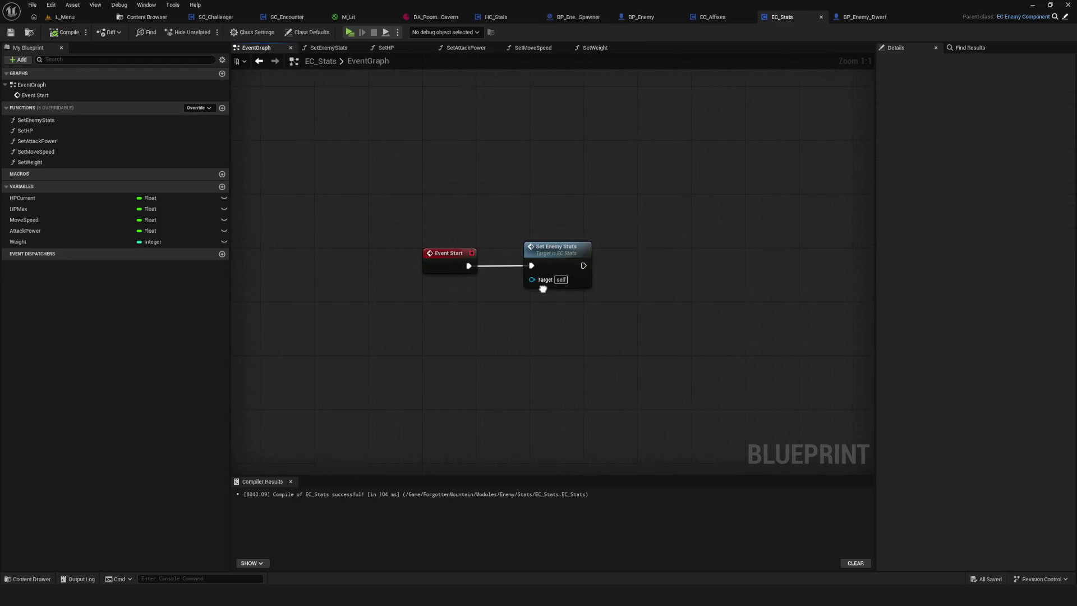
{"action": "left_click", "coordinate": [568, 254]}
{"action": "double_click", "coordinate": [568, 254]}
{"action": "scroll", "coordinate": [711, 264], "scroll_direction": "down", "scroll_amount": 6}
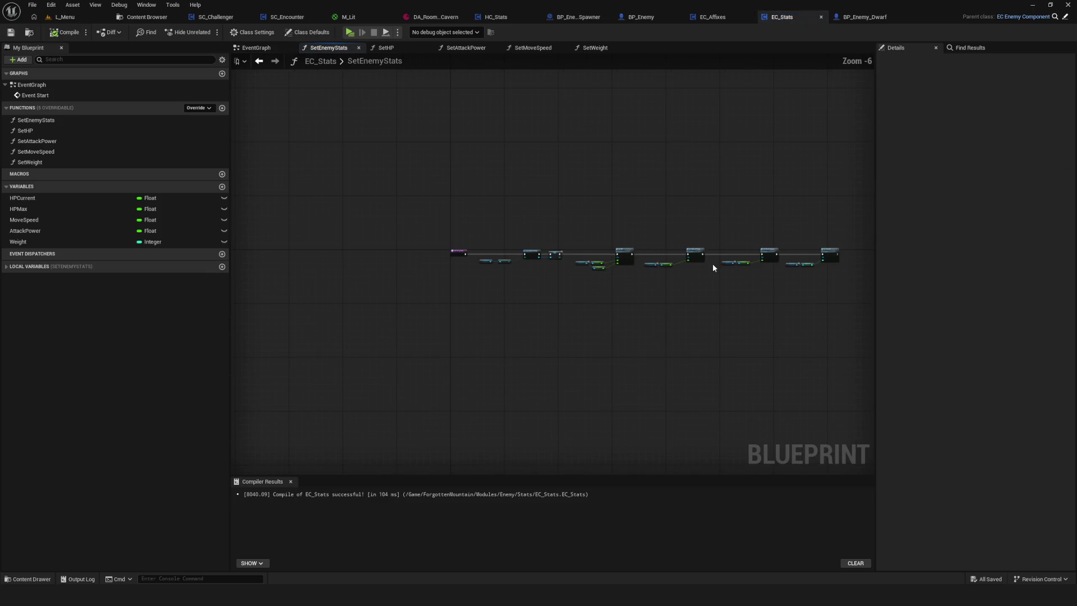
{"action": "scroll", "coordinate": [579, 266], "scroll_direction": "up", "scroll_amount": 4}
{"action": "double_click", "coordinate": [744, 251]}
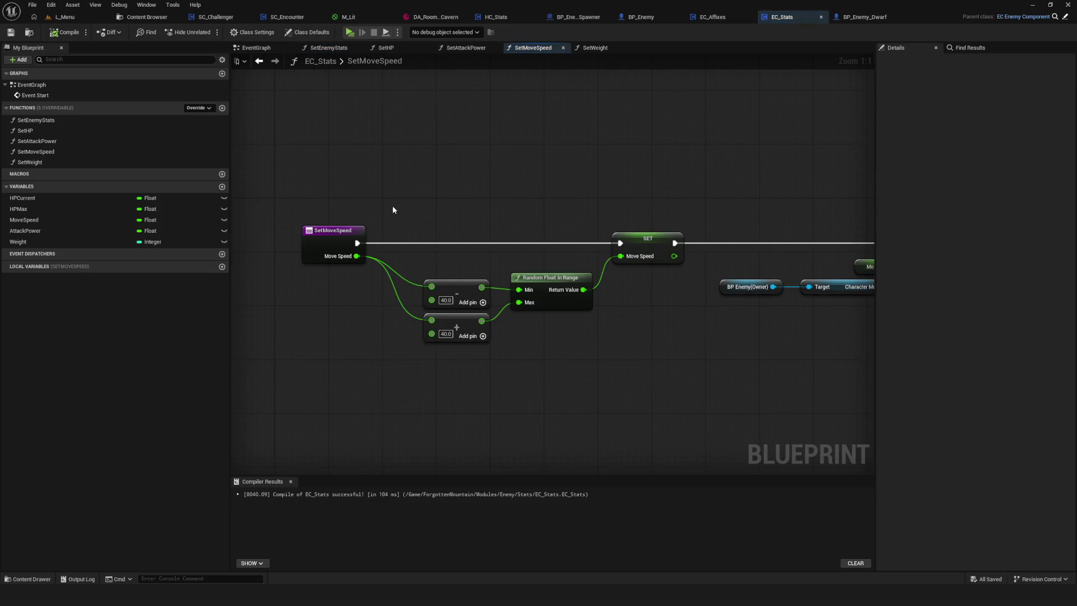
{"action": "left_click", "coordinate": [258, 60]}
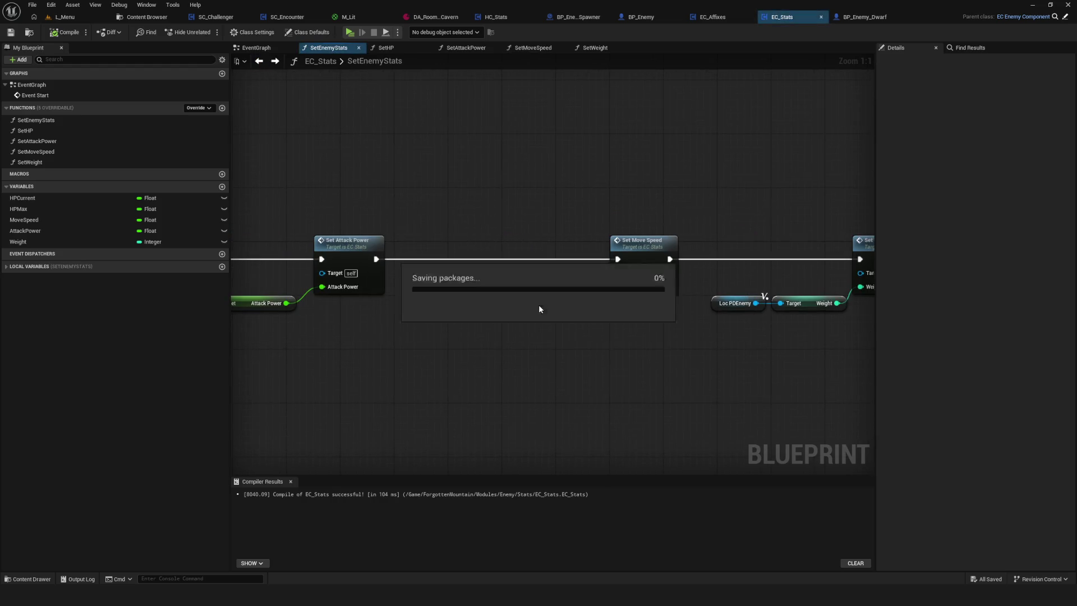
Review the SetEnemyStats entry node and the Event Start chain in the EventGraph
{"action": "scroll", "coordinate": [554, 312], "scroll_direction": "down", "scroll_amount": 2}
{"action": "left_click_drag", "start_coordinate": [308, 295], "coordinate": [765, 308]}
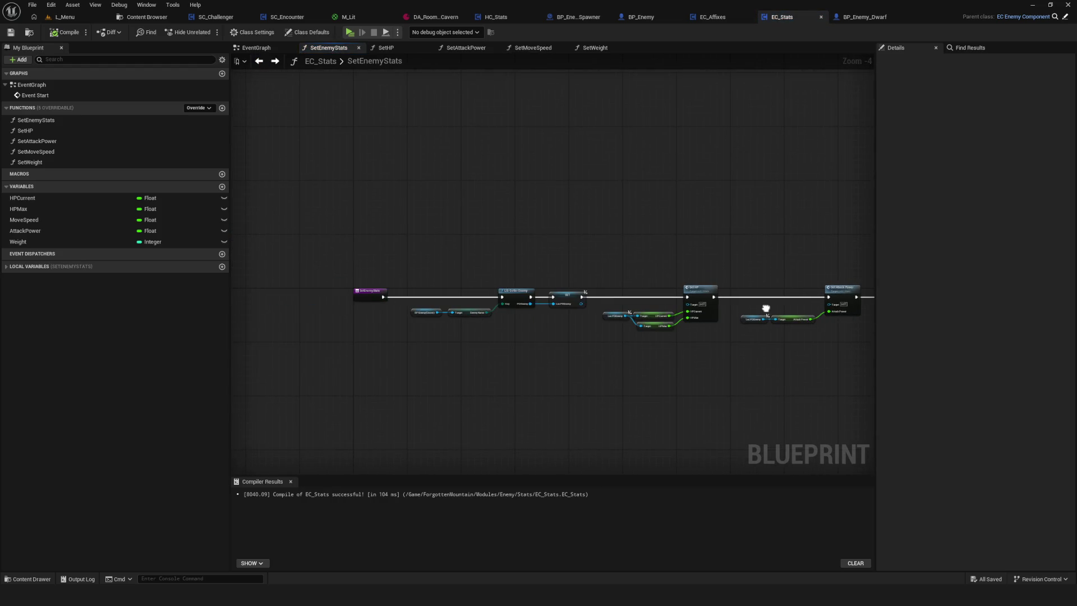
{"action": "scroll", "coordinate": [438, 279], "scroll_direction": "up", "scroll_amount": 5}
{"action": "left_click_drag", "start_coordinate": [426, 209], "coordinate": [458, 375]}
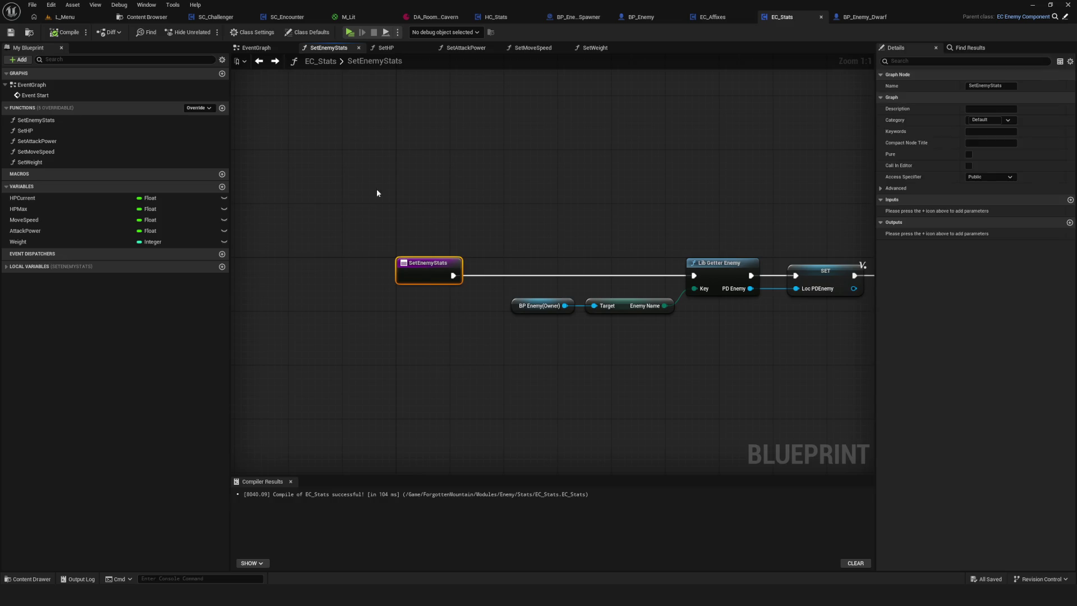
{"action": "left_click", "coordinate": [257, 48]}
{"action": "left_click_drag", "start_coordinate": [429, 168], "coordinate": [480, 263]}
{"action": "left_click_drag", "start_coordinate": [498, 331], "coordinate": [563, 333]}
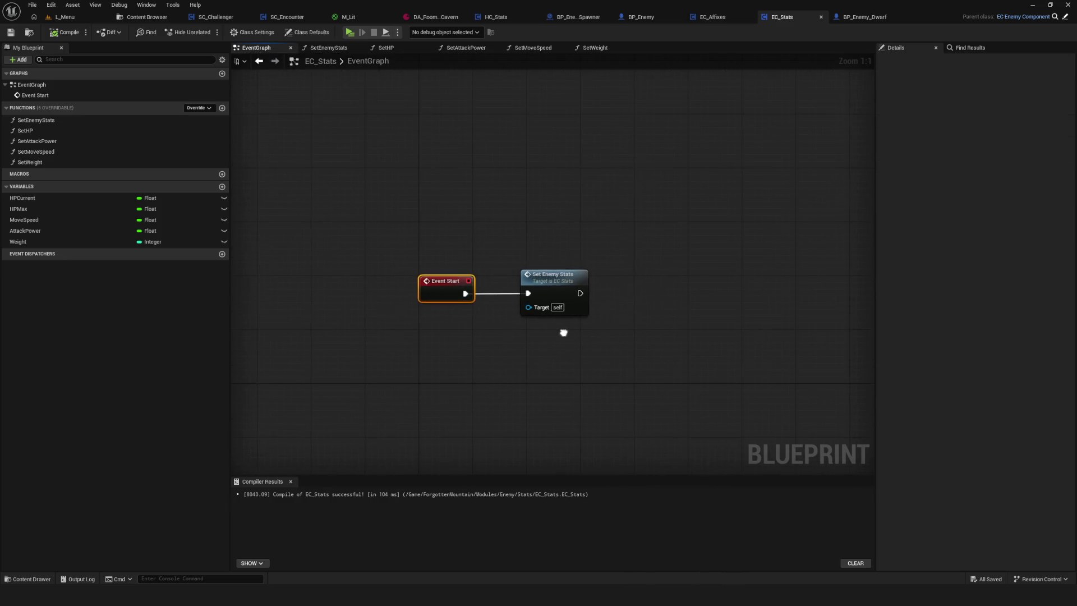
{"action": "left_click_drag", "start_coordinate": [558, 219], "coordinate": [517, 221]}
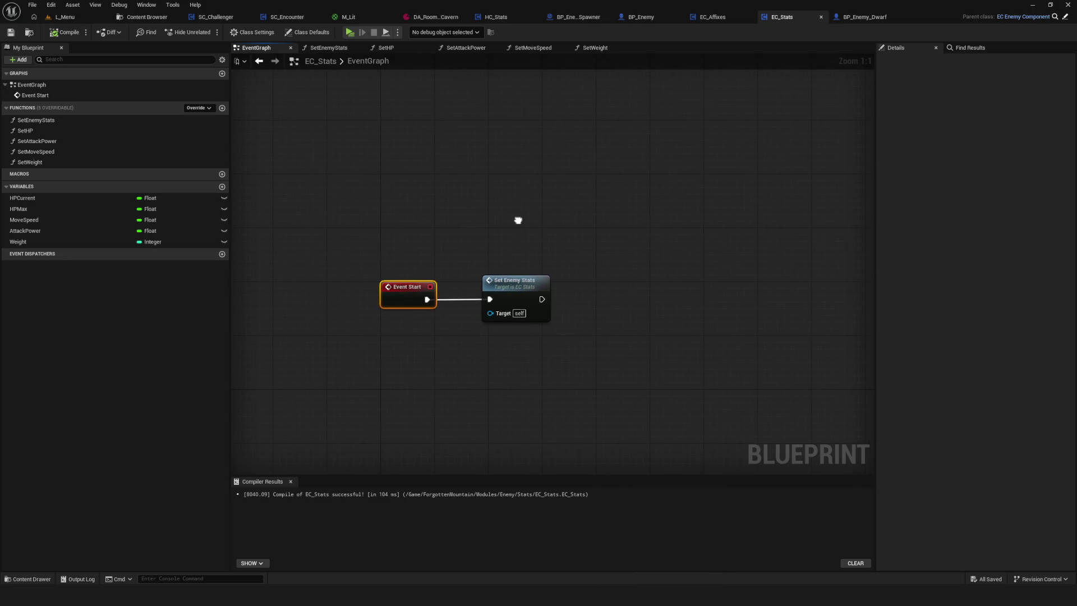
{"action": "left_click", "coordinate": [640, 18]}
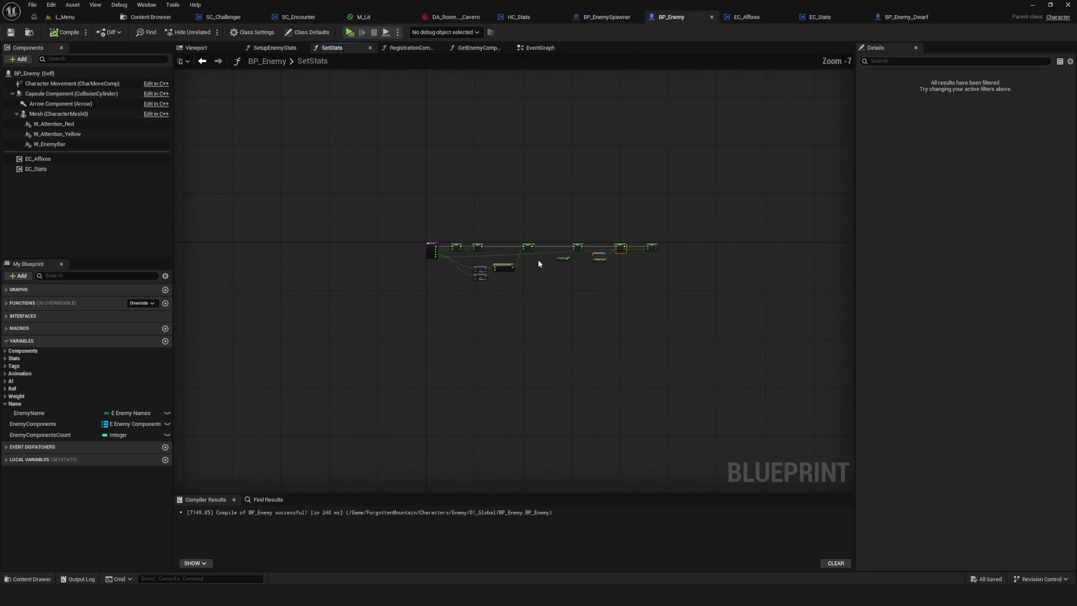
Break the Parent BeginPlay link into Set Enemy Stats in BP_Enemy_Dwarf and save
{"action": "left_click_drag", "start_coordinate": [548, 271], "coordinate": [620, 273]}
{"action": "left_click", "coordinate": [906, 17]}
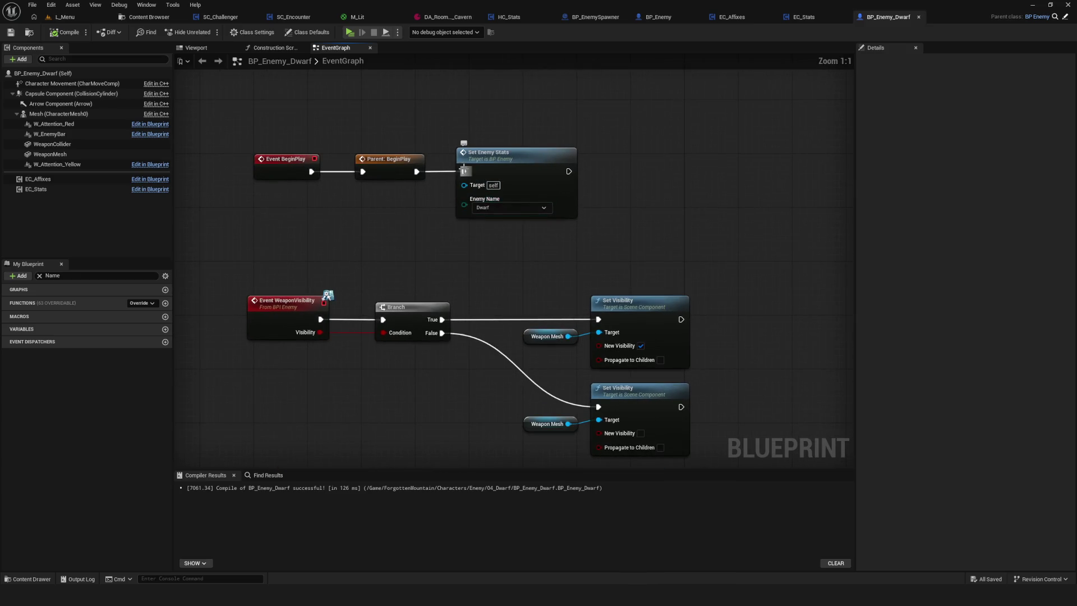
{"action": "left_click_drag", "start_coordinate": [409, 204], "coordinate": [473, 242]}
{"action": "key", "text": "ctrl+s"}
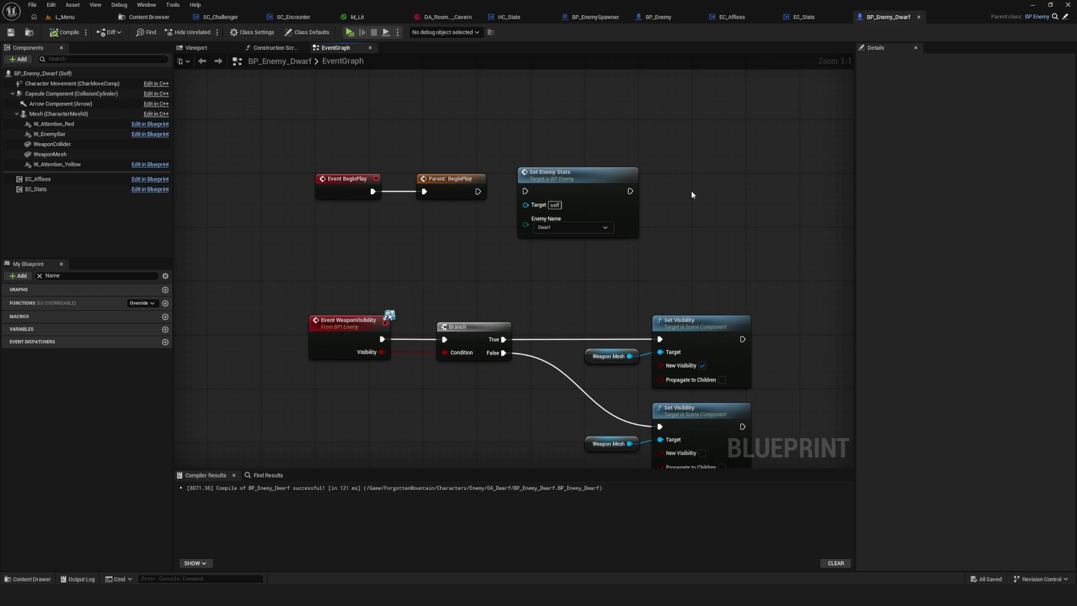
{"action": "mouse_move", "coordinate": [278, 98]}
{"action": "left_mouse_down"}
{"action": "mouse_move", "coordinate": [757, 233]}
{"action": "mouse_move", "coordinate": [755, 222]}
{"action": "left_mouse_up"}
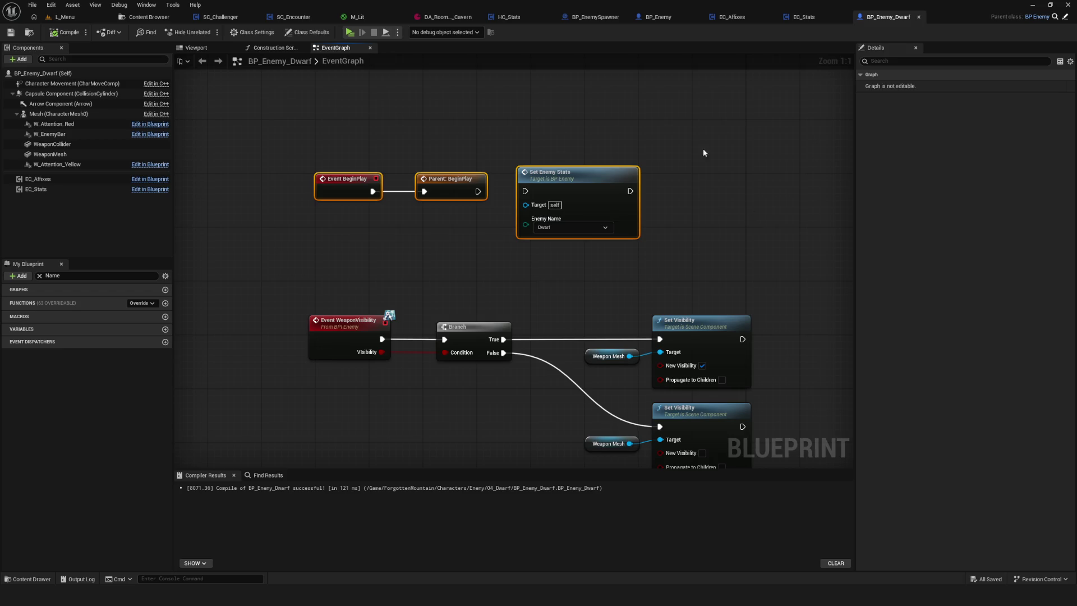
{"action": "left_click", "coordinate": [657, 17]}
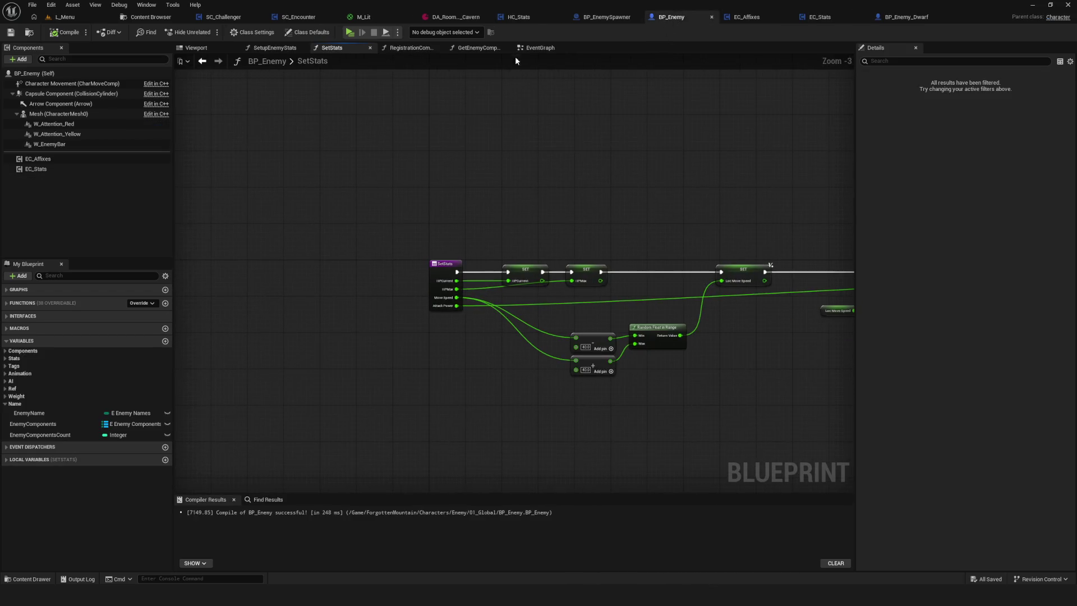
From BP_Enemy's SetEnemyStats event chain, open the RefreshEnemyHPBar function graph
{"action": "left_click", "coordinate": [536, 47]}
{"action": "mouse_move", "coordinate": [253, 208]}
{"action": "left_mouse_down"}
{"action": "mouse_move", "coordinate": [501, 357]}
{"action": "mouse_move", "coordinate": [644, 351]}
{"action": "left_mouse_up"}
{"action": "left_click", "coordinate": [620, 339]}
{"action": "key", "text": "ctrl+z"}
{"action": "key", "text": "ctrl+z"}
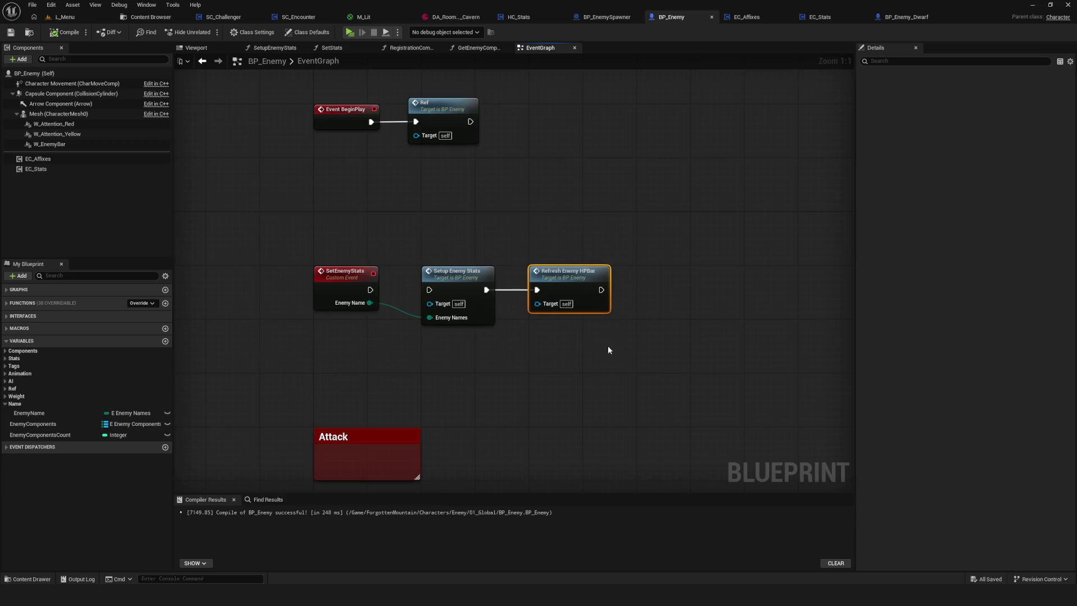
{"action": "double_click", "coordinate": [595, 296]}
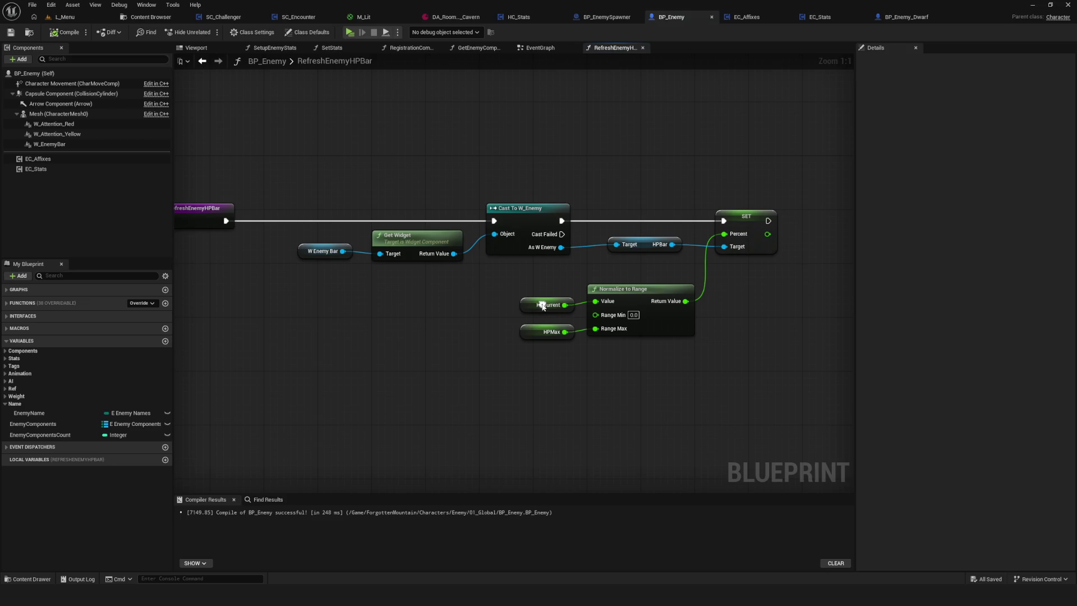
Inspect the W Enemy Bar and Cast To W_Enemy nodes of the HP bar refresh chain
{"action": "left_click", "coordinate": [336, 254]}
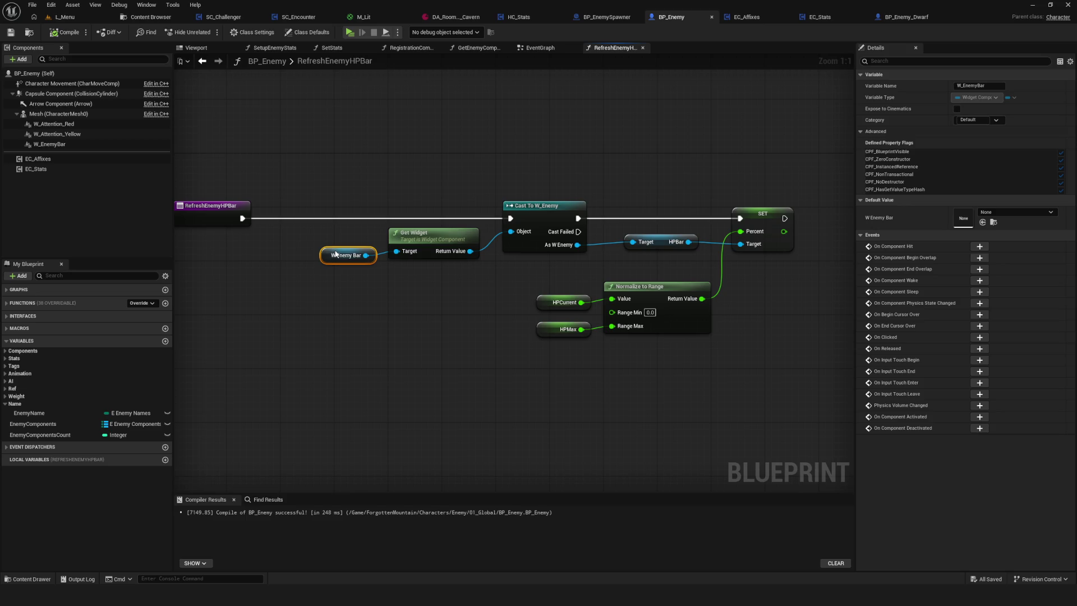
{"action": "left_click_drag", "start_coordinate": [336, 253], "coordinate": [329, 254]}
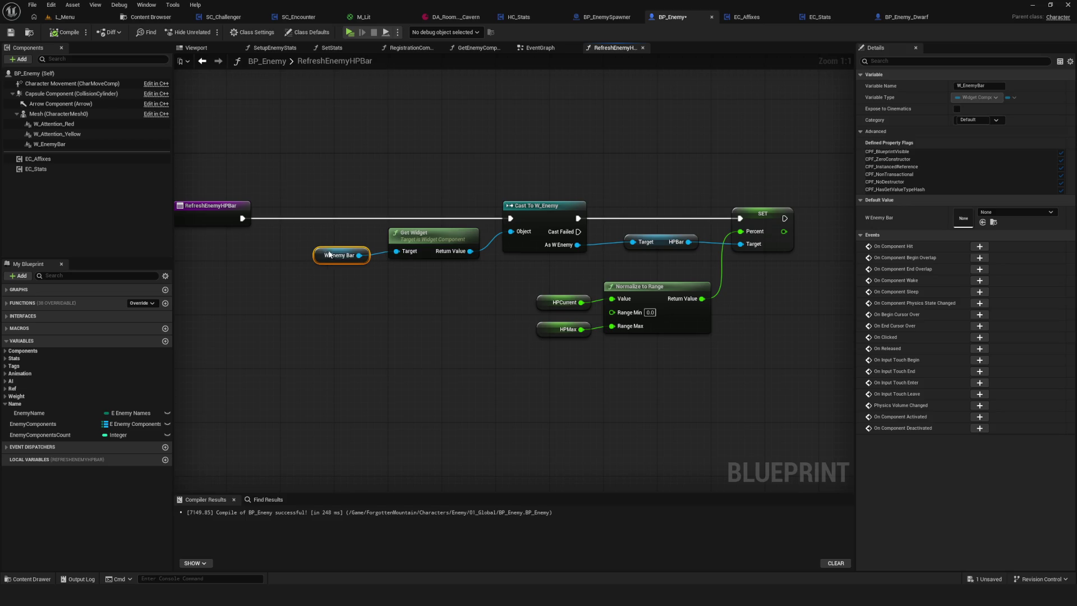
{"action": "mouse_move", "coordinate": [593, 172]}
{"action": "left_mouse_down"}
{"action": "mouse_move", "coordinate": [581, 294]}
{"action": "mouse_move", "coordinate": [520, 324]}
{"action": "left_mouse_up"}
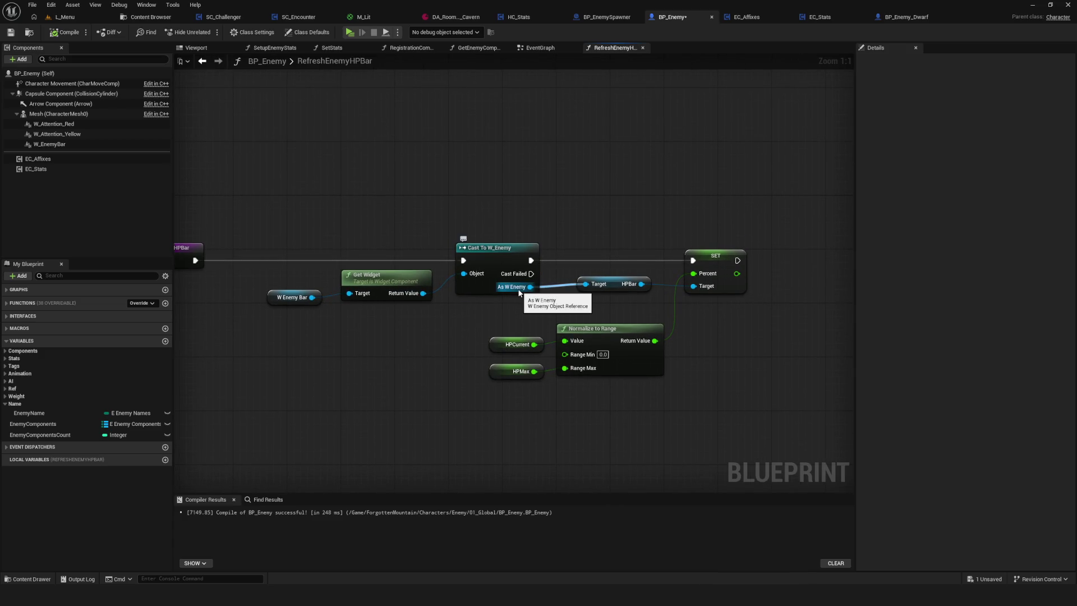
{"action": "left_click_drag", "start_coordinate": [519, 292], "coordinate": [549, 291]}
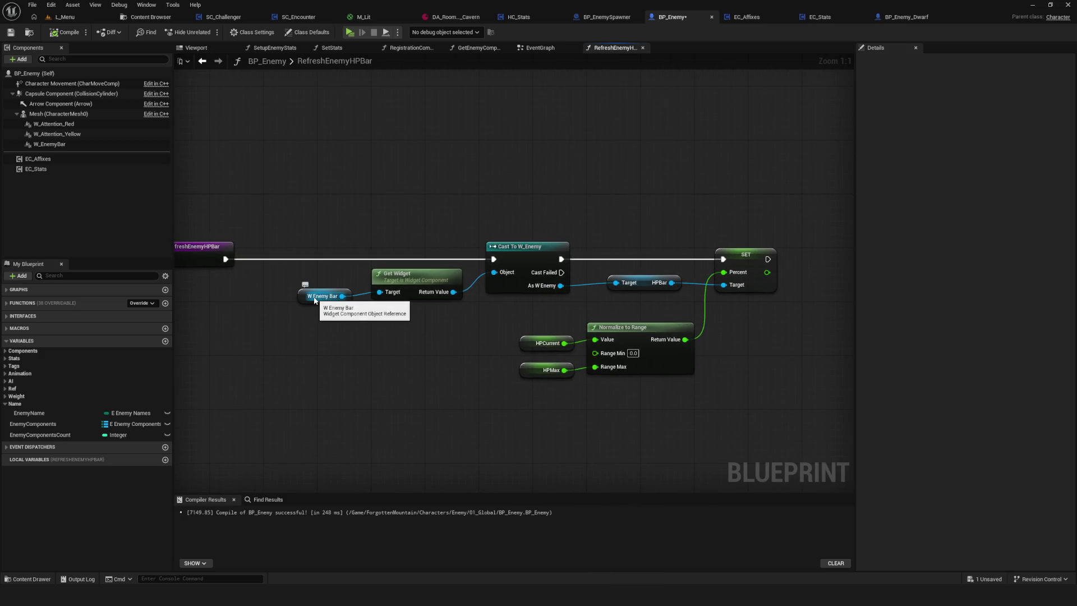
{"action": "left_click", "coordinate": [314, 296]}
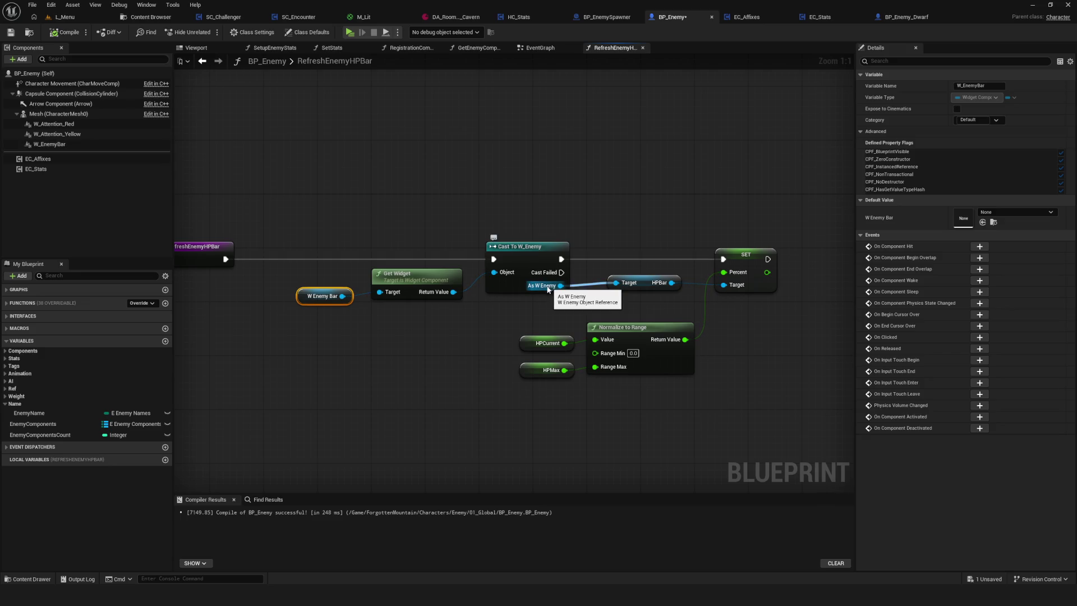
{"action": "left_click_drag", "start_coordinate": [465, 304], "coordinate": [475, 295]}
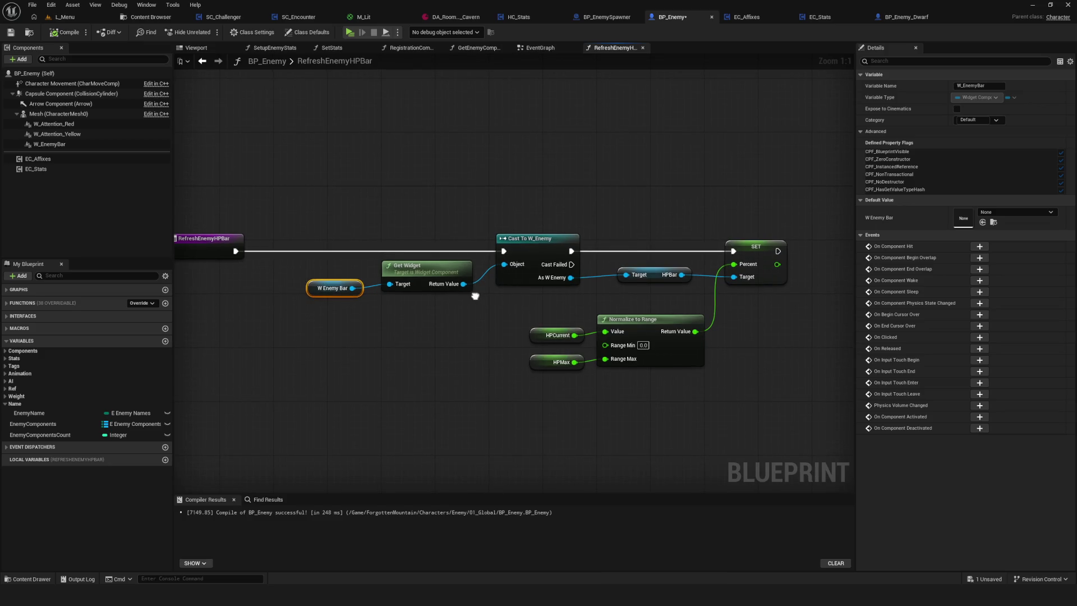
{"action": "mouse_move", "coordinate": [475, 295]}
{"action": "left_mouse_down"}
{"action": "mouse_move", "coordinate": [485, 297]}
{"action": "mouse_move", "coordinate": [571, 157]}
{"action": "mouse_move", "coordinate": [519, 175]}
{"action": "left_mouse_up"}
Switch to the EC_Stats EventGraph and deselect the Set Enemy Stats node
{"action": "scroll", "coordinate": [572, 157], "scroll_direction": "down", "scroll_amount": 1}
{"action": "scroll", "coordinate": [538, 168], "scroll_direction": "up", "scroll_amount": 1}
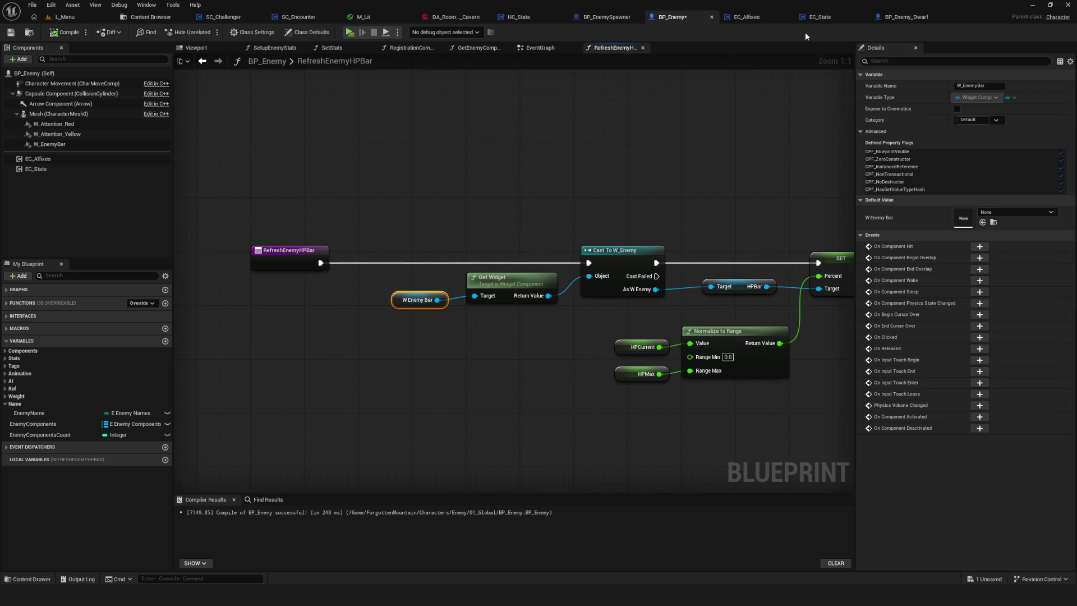
{"action": "left_click", "coordinate": [807, 17]}
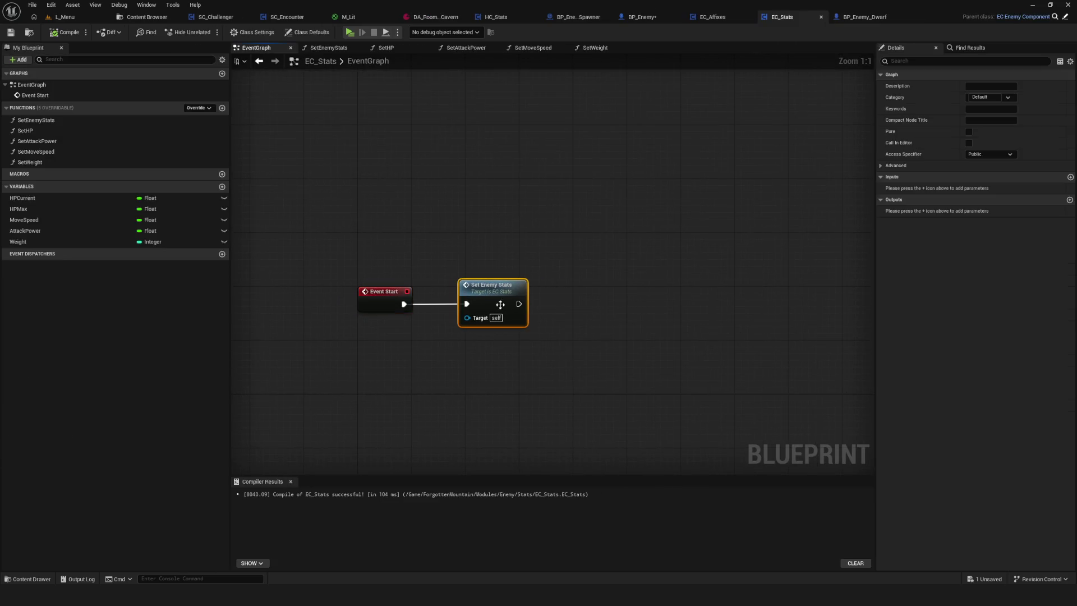
{"action": "left_click", "coordinate": [412, 180]}
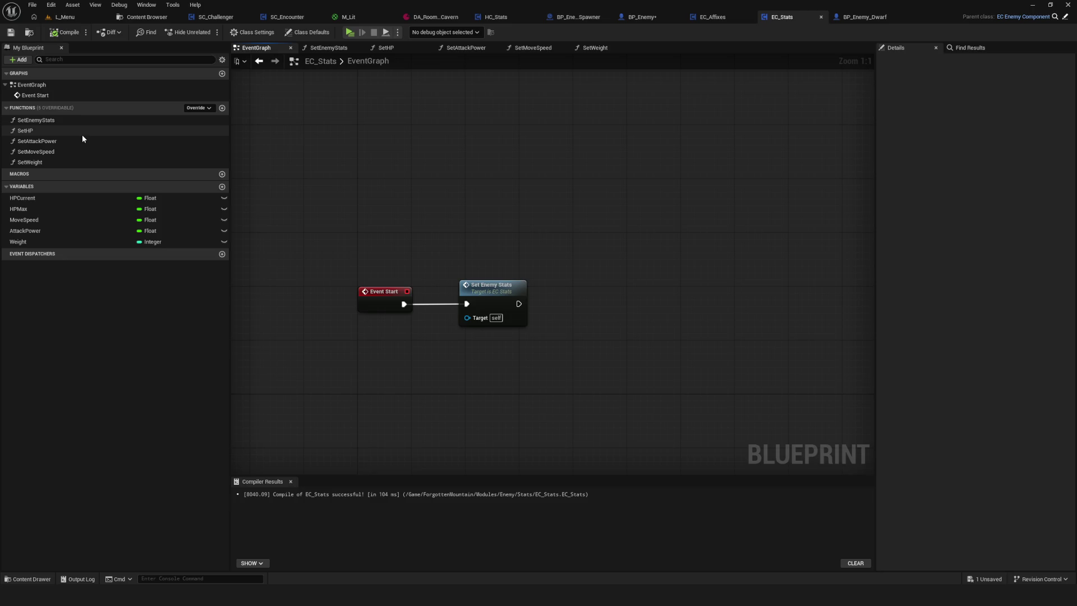
Set the SetEnemyStats function's Category to Actions
{"action": "left_click_drag", "start_coordinate": [471, 228], "coordinate": [514, 347]}
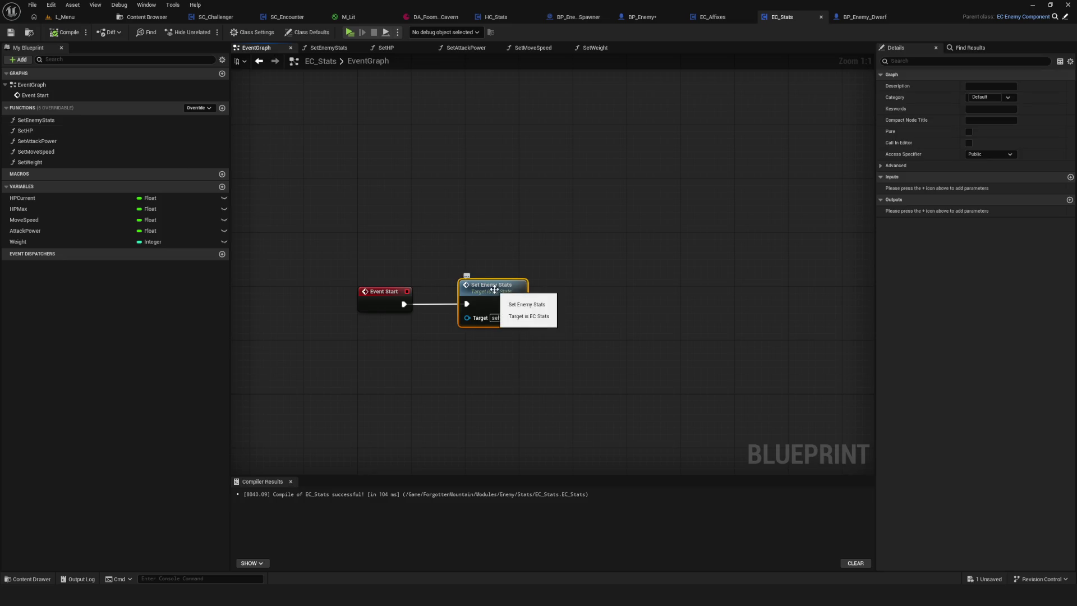
{"action": "left_click", "coordinate": [62, 121]}
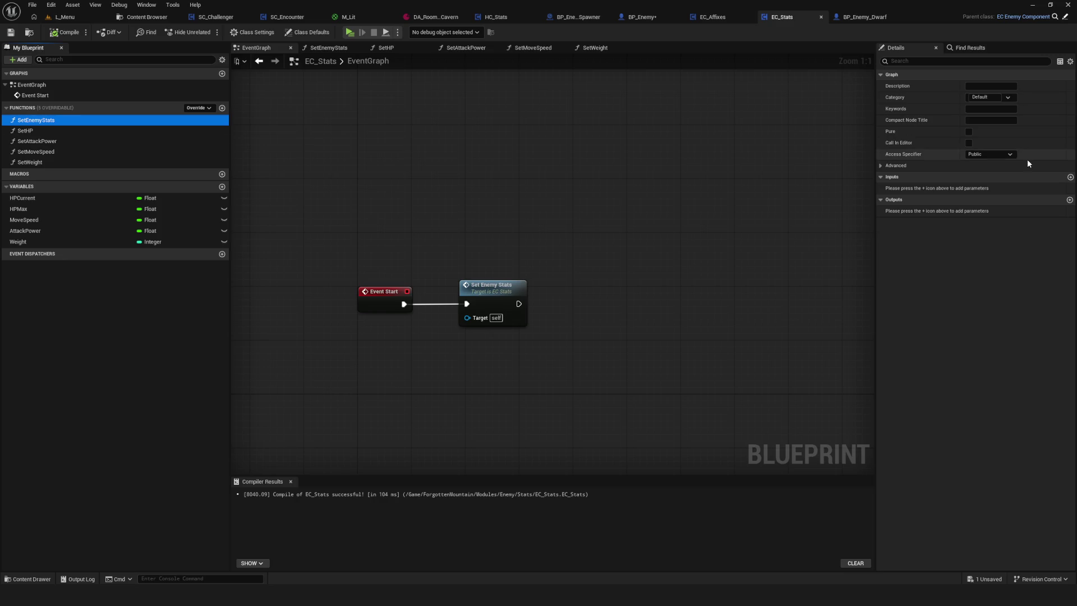
{"action": "left_click", "coordinate": [992, 97]}
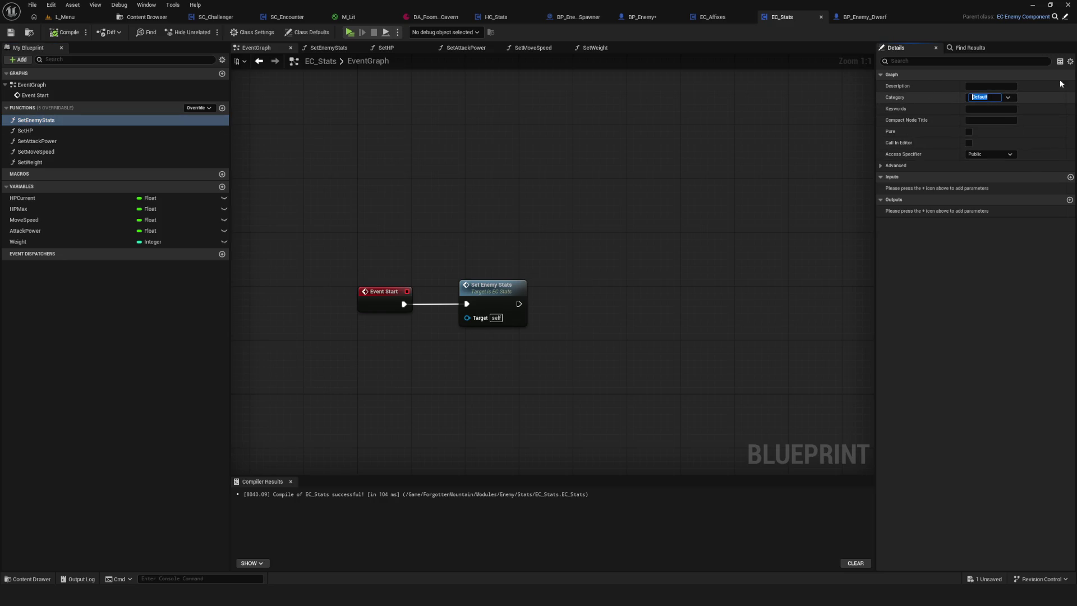
{"action": "type", "text": "Actions"}
{"action": "key", "text": "Return"}
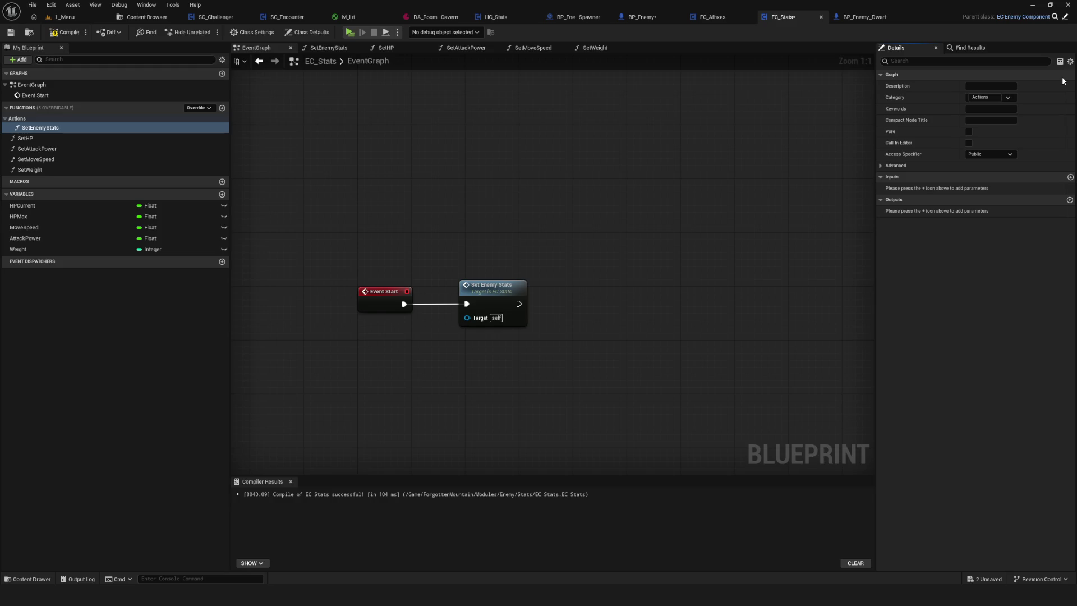
Put SetHP and SetAttackPower under the Set Stats category and save EC_Stats
{"action": "left_click", "coordinate": [100, 138]}
{"action": "left_click", "coordinate": [992, 96]}
{"action": "type", "text": "SetStats"}
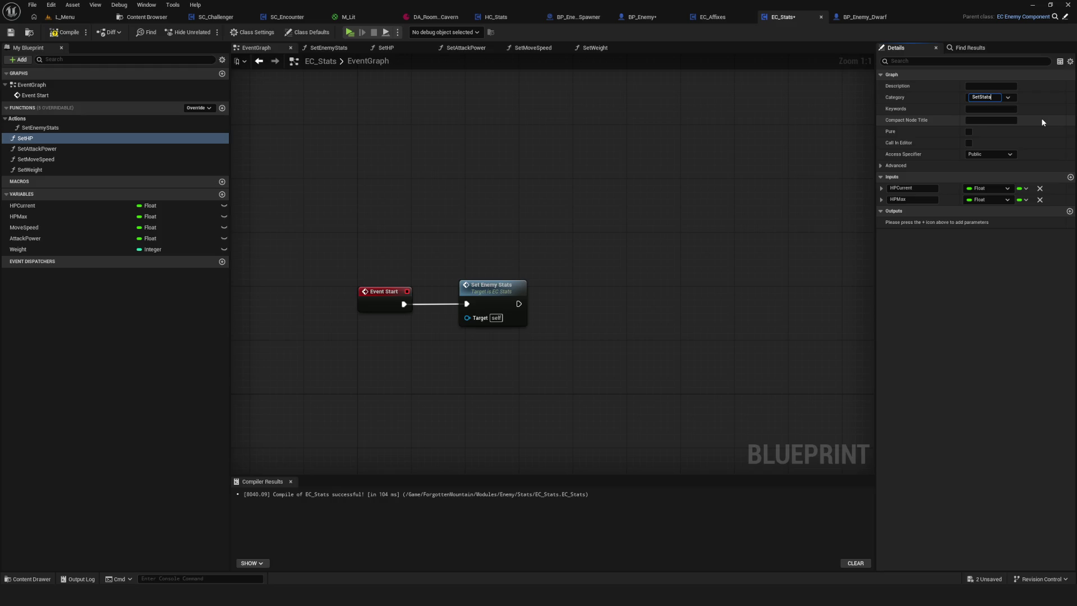
{"action": "key", "text": "Return"}
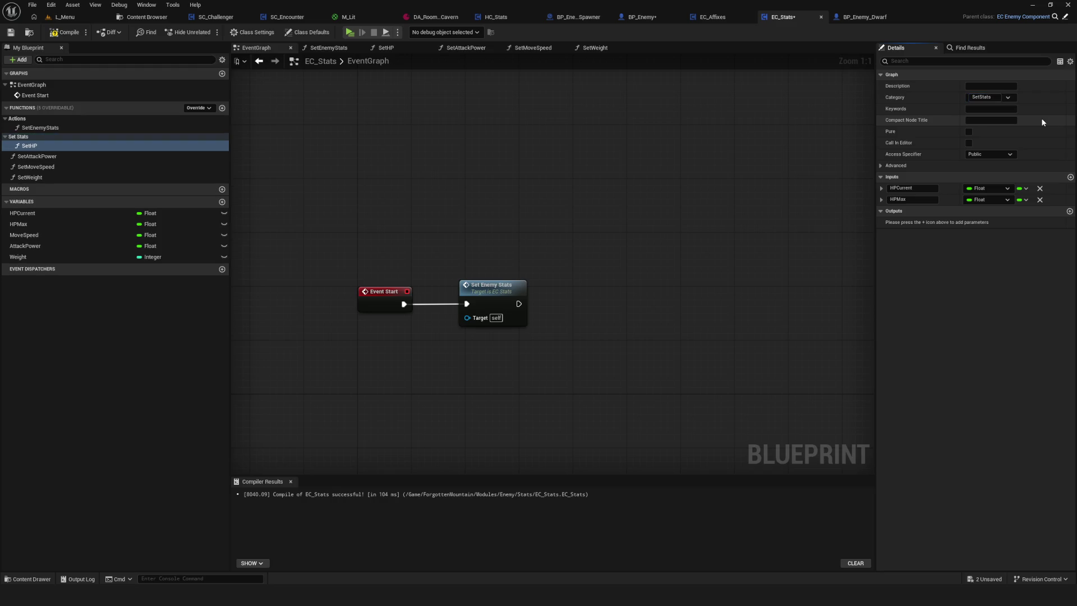
{"action": "left_click_drag", "start_coordinate": [40, 157], "coordinate": [25, 149]}
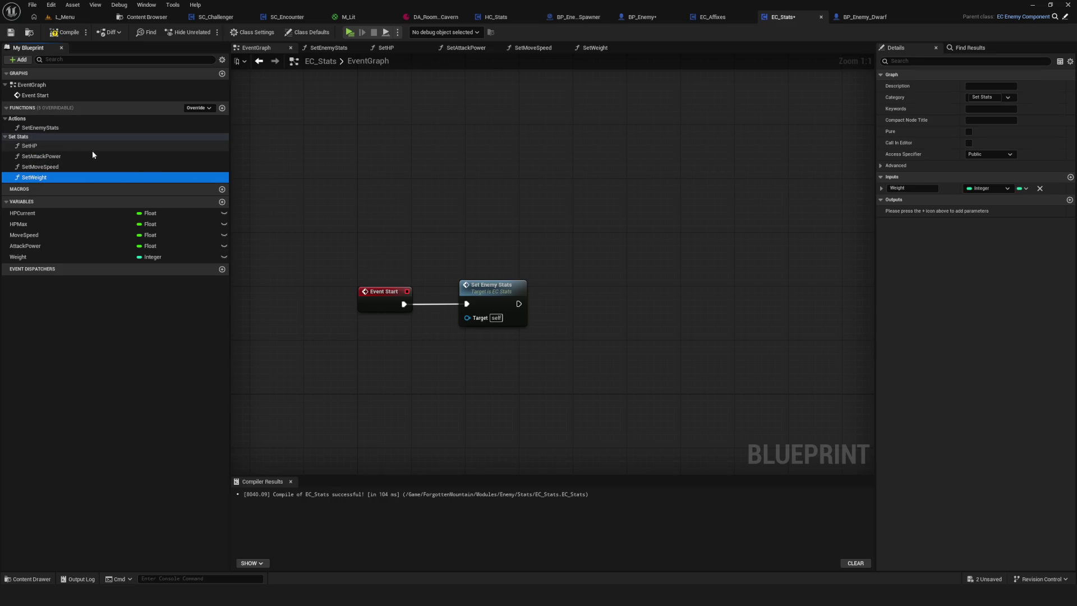
{"action": "key", "text": "ctrl+s"}
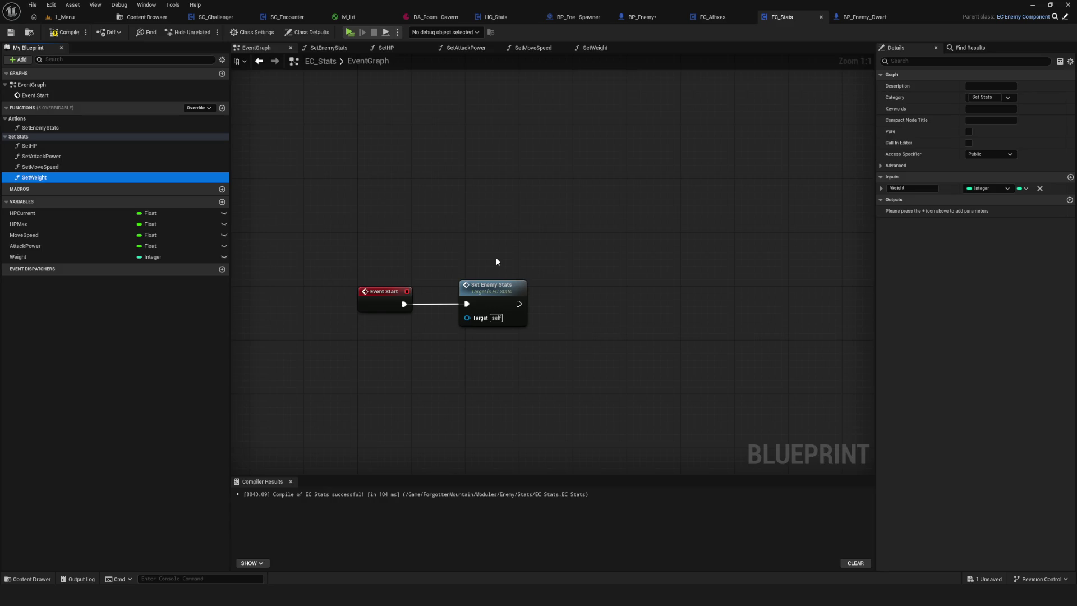
Recentre the Event Start chain and add a new function to EC_Stats
{"action": "left_click_drag", "start_coordinate": [428, 278], "coordinate": [458, 249]}
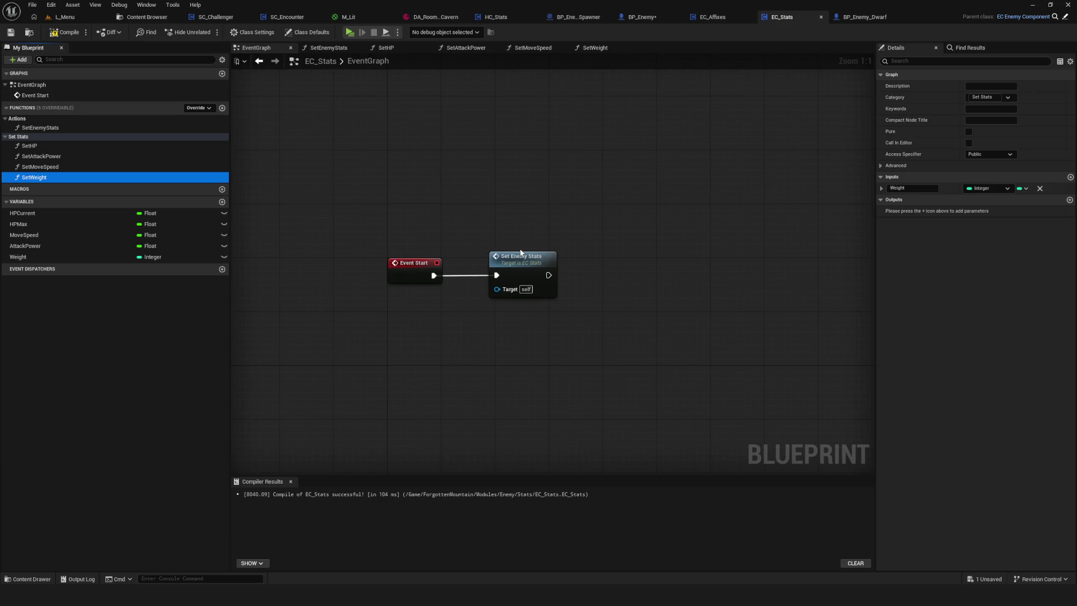
{"action": "left_click_drag", "start_coordinate": [570, 288], "coordinate": [557, 300]}
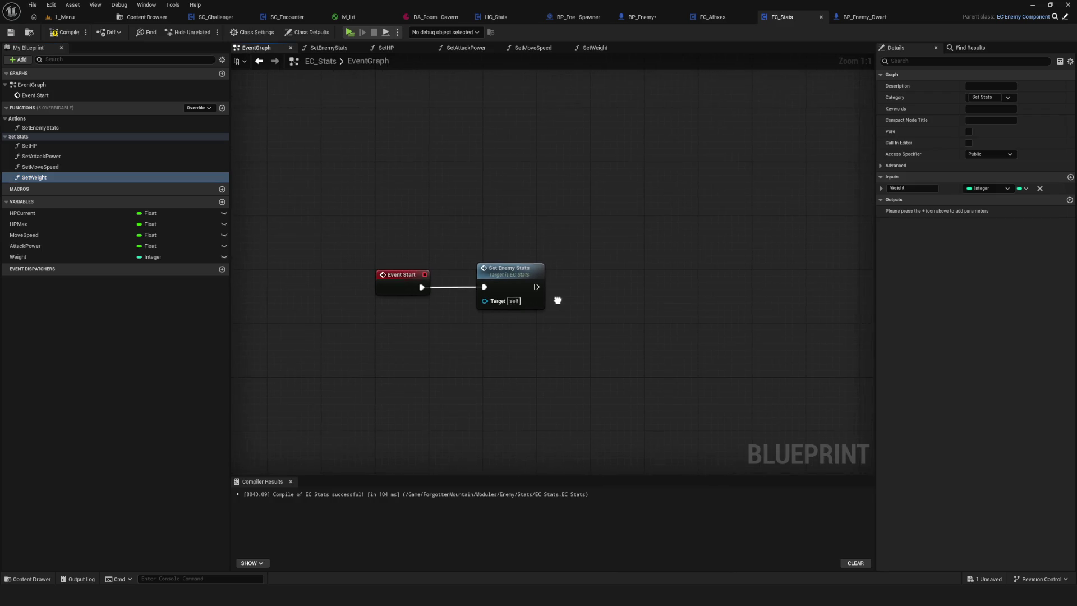
{"action": "left_click", "coordinate": [222, 108]}
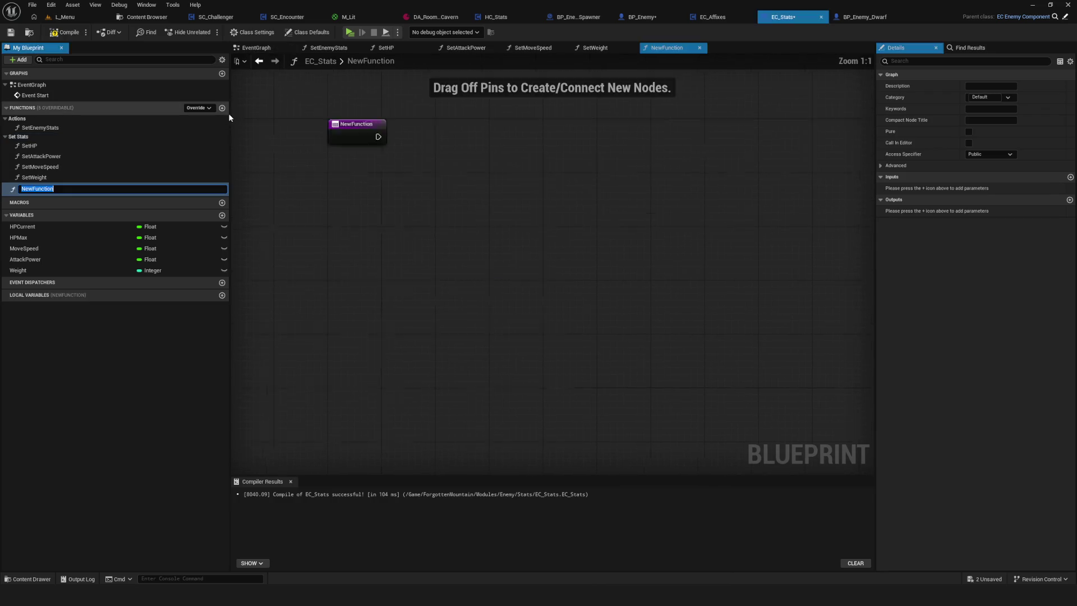
Name the new function SetEnemyBar and move it into the Actions category
{"action": "type", "text": "SetEnemyBar"}
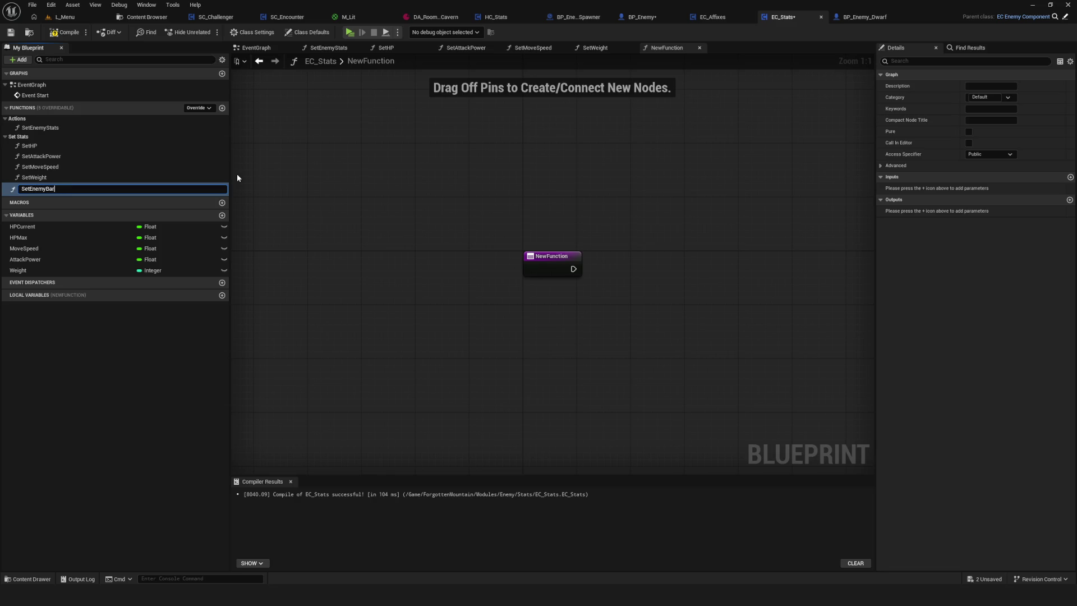
{"action": "key", "text": "Return"}
{"action": "mouse_move", "coordinate": [96, 185]}
{"action": "left_mouse_down"}
{"action": "mouse_move", "coordinate": [122, 147]}
{"action": "mouse_move", "coordinate": [28, 127]}
{"action": "left_mouse_up"}
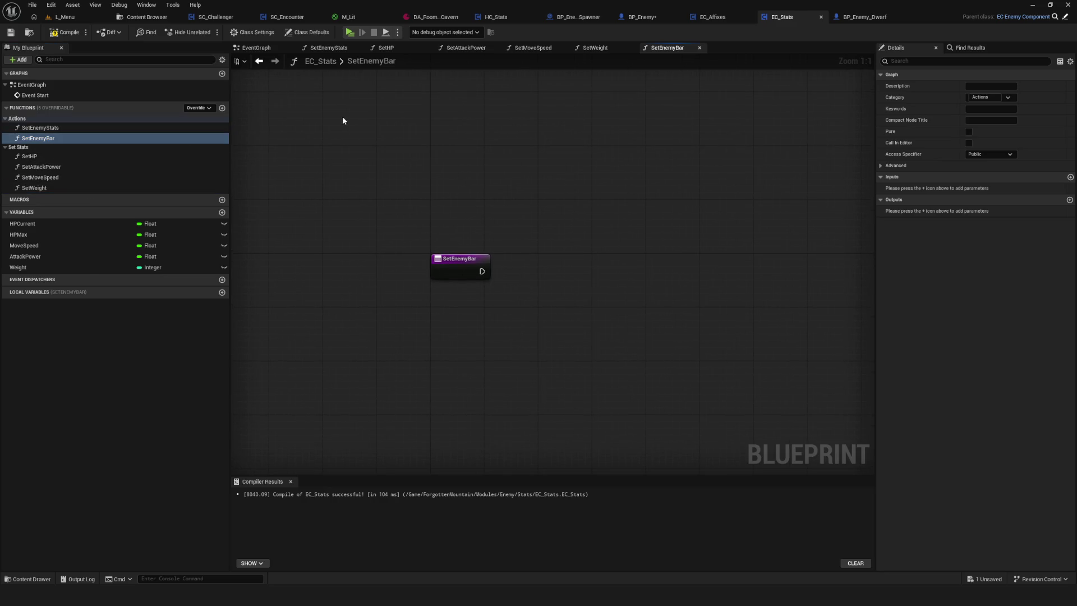
Call Set Enemy Bar right after Set Enemy Stats in the EventGraph and save
{"action": "left_click", "coordinate": [255, 48]}
{"action": "left_click_drag", "start_coordinate": [38, 138], "coordinate": [596, 272]}
{"action": "left_click", "coordinate": [619, 267]}
{"action": "key", "text": "q"}
{"action": "key", "text": "ctrl+s"}
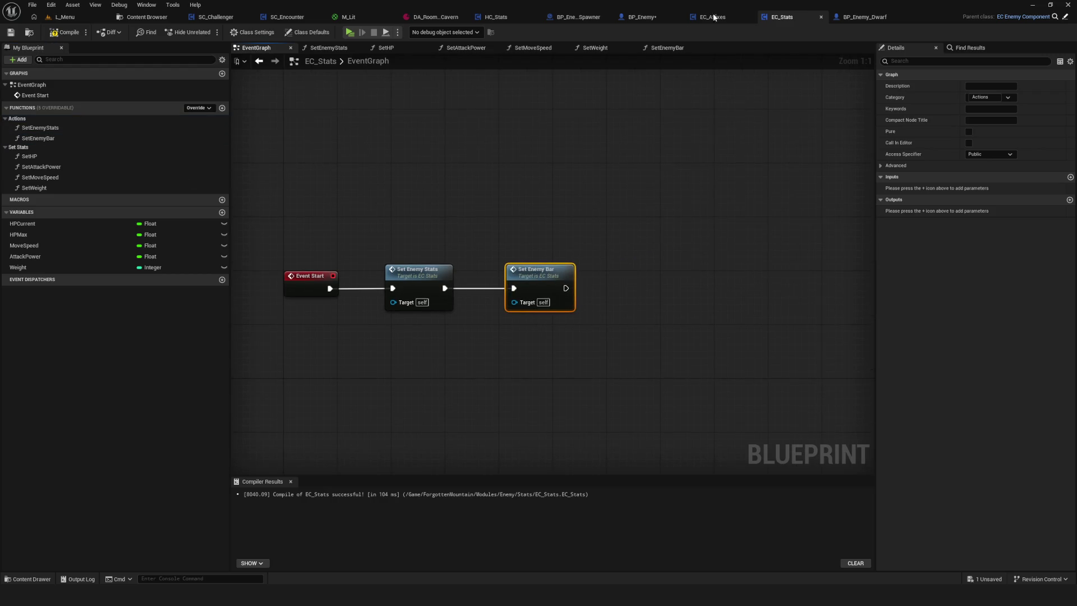
Copy the HP bar refresh nodes from BP_Enemy's graph
{"action": "left_click", "coordinate": [640, 18]}
{"action": "mouse_move", "coordinate": [242, 183]}
{"action": "left_mouse_down"}
{"action": "mouse_move", "coordinate": [280, 222]}
{"action": "mouse_move", "coordinate": [826, 438]}
{"action": "left_mouse_up"}
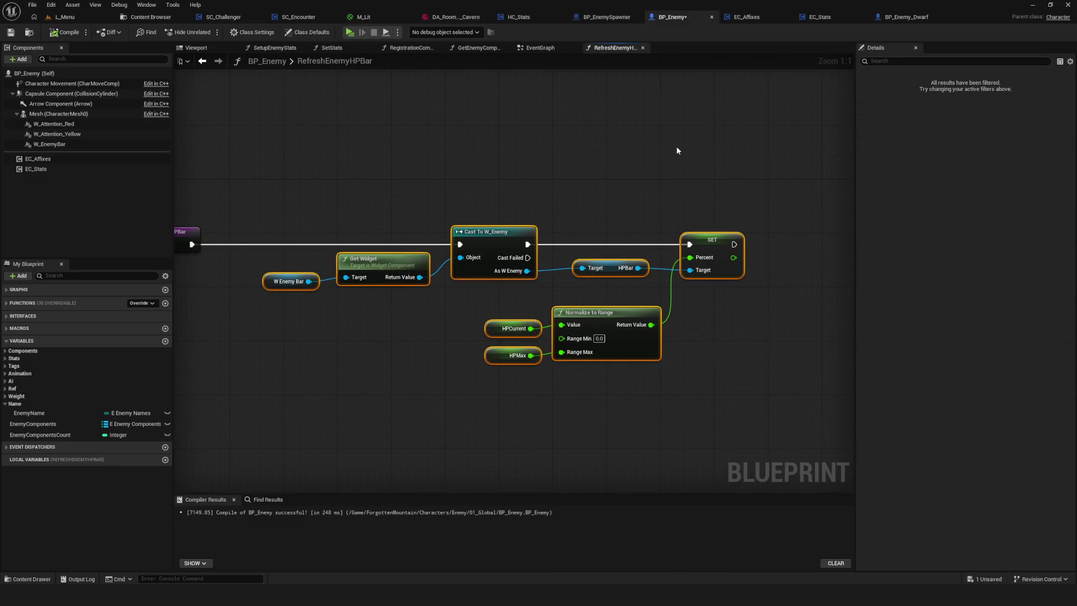
{"action": "left_click", "coordinate": [813, 17]}
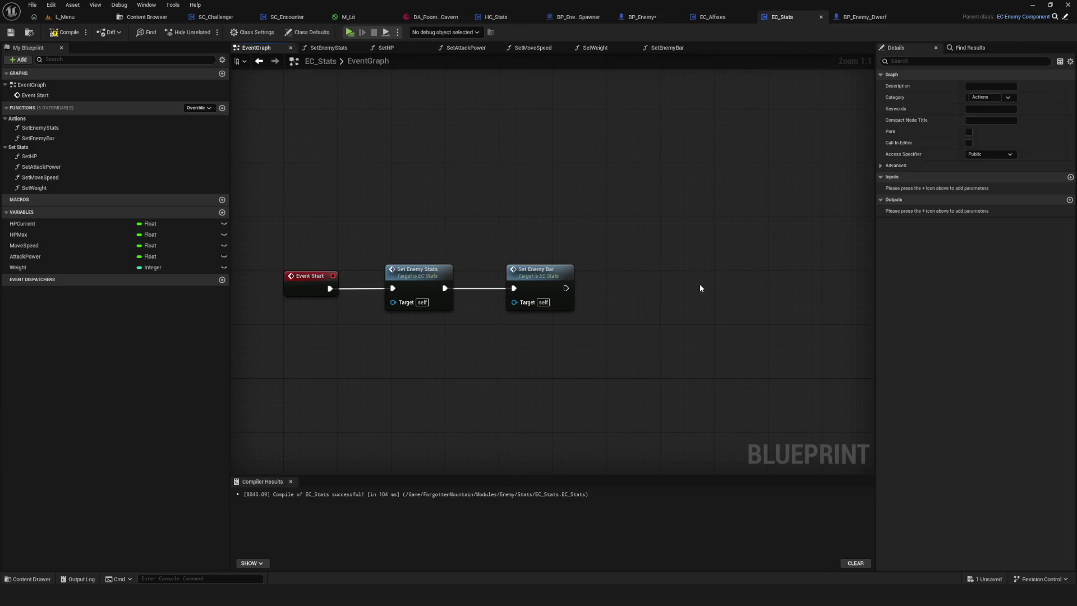
Paste the copied HP bar nodes into the SetEnemyBar function graph, beside the entry
{"action": "key", "text": "ctrl+v"}
{"action": "key", "text": "ctrl+z"}
{"action": "left_click", "coordinate": [667, 48]}
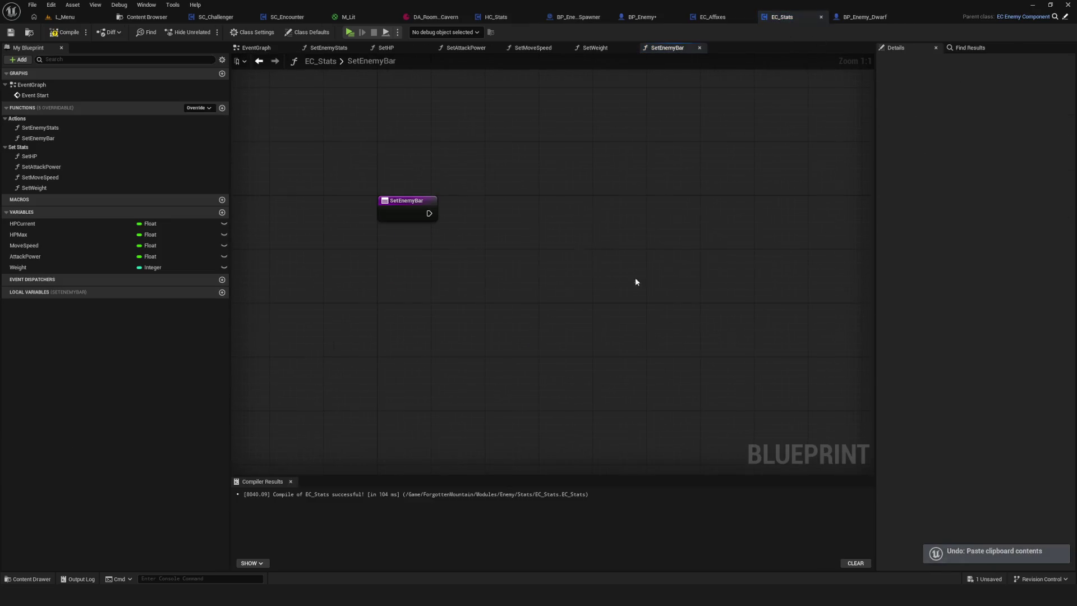
{"action": "key", "text": "ctrl+v"}
{"action": "left_click_drag", "start_coordinate": [686, 270], "coordinate": [874, 277]}
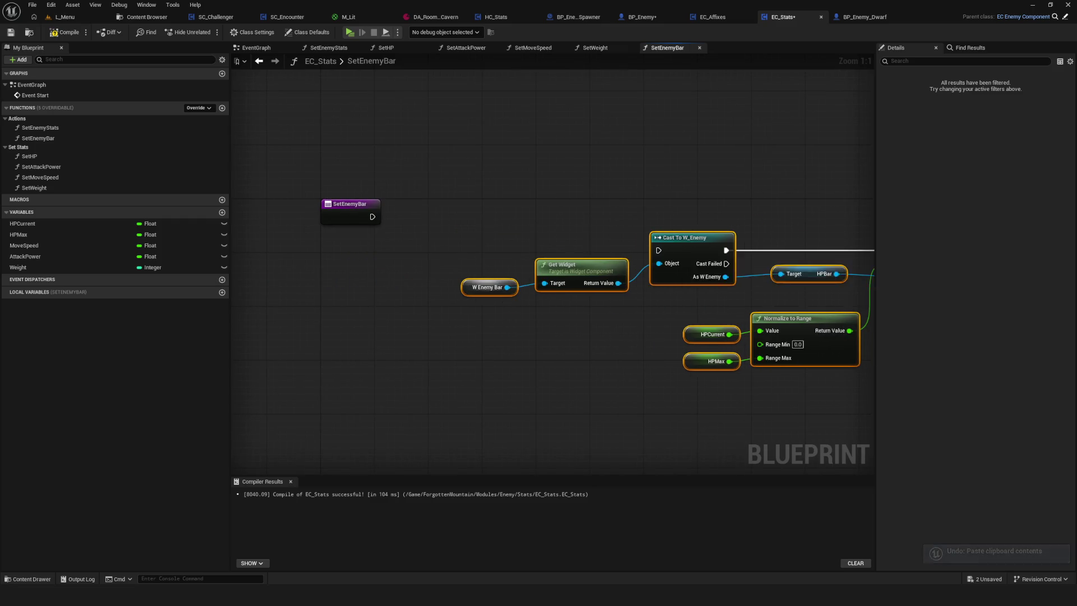
{"action": "left_click_drag", "start_coordinate": [556, 264], "coordinate": [515, 268]}
{"action": "mouse_move", "coordinate": [565, 297]}
{"action": "left_mouse_down"}
{"action": "mouse_move", "coordinate": [322, 265]}
{"action": "mouse_move", "coordinate": [430, 270]}
{"action": "left_mouse_up"}
Add a node getting the owning BP Enemy in SetEnemyBar
{"action": "left_click", "coordinate": [465, 279]}
{"action": "right_click", "coordinate": [439, 340]}
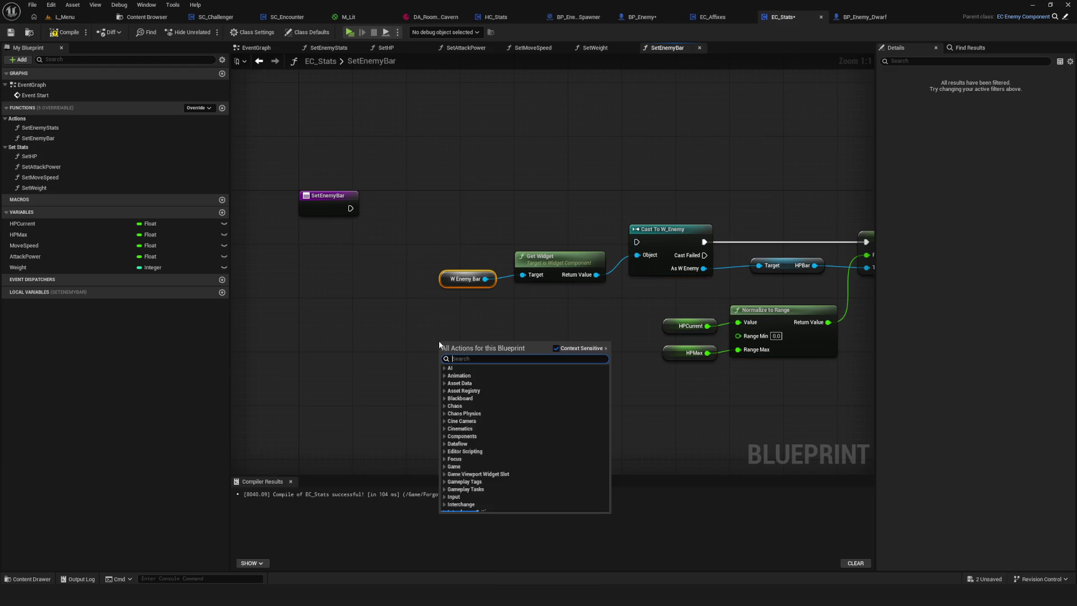
{"action": "left_click", "coordinate": [374, 333]}
{"action": "right_click", "coordinate": [389, 341]}
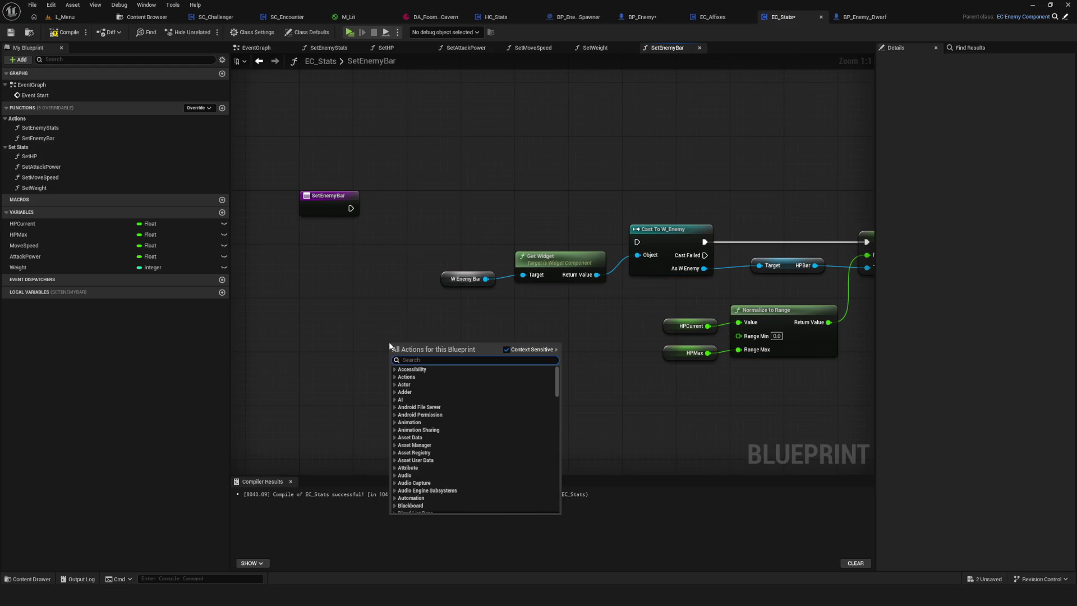
{"action": "type", "text": "ow"}
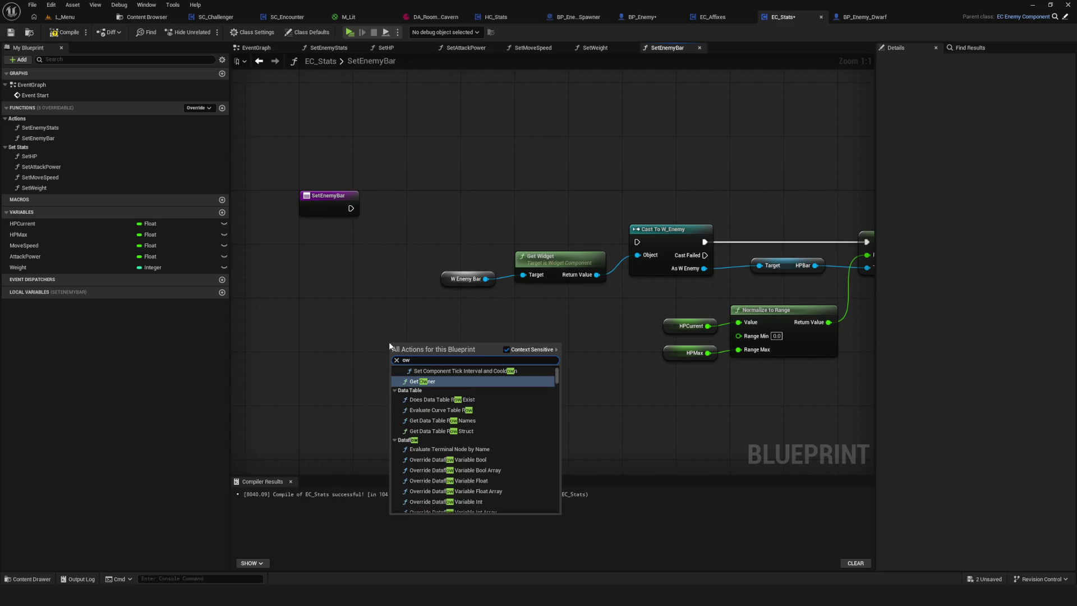
{"action": "type", "text": "ner"}
{"action": "left_click", "coordinate": [426, 443]}
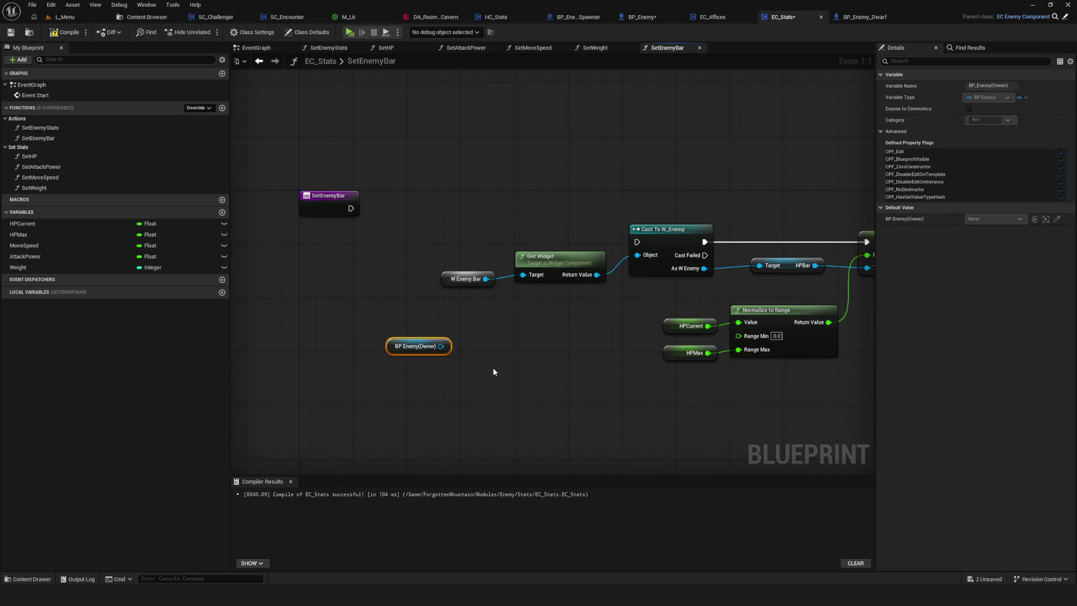
Get the owner's W Enemy Bar and wire it into Get Widget's Target
{"action": "left_click_drag", "start_coordinate": [441, 347], "coordinate": [503, 348]}
{"action": "type", "text": "W"}
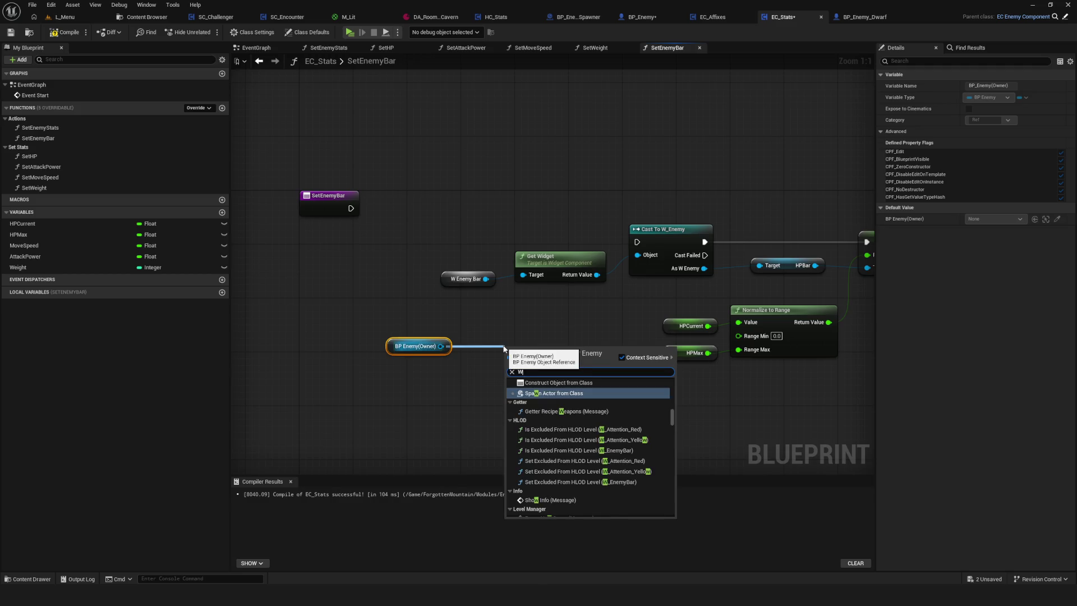
{"action": "type", "text": "_Enemy"}
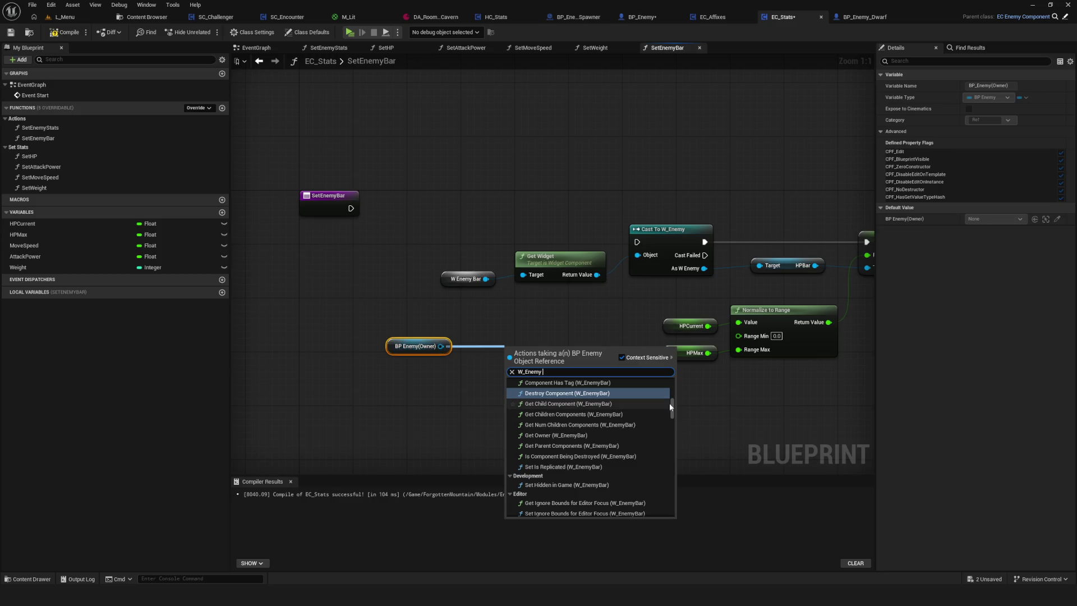
{"action": "scroll", "coordinate": [673, 413], "scroll_direction": "down", "scroll_amount": 1}
{"action": "mouse_move", "coordinate": [673, 414]}
{"action": "left_mouse_down"}
{"action": "mouse_move", "coordinate": [674, 530]}
{"action": "mouse_move", "coordinate": [684, 378]}
{"action": "mouse_move", "coordinate": [687, 499]}
{"action": "mouse_move", "coordinate": [684, 413]}
{"action": "left_mouse_up"}
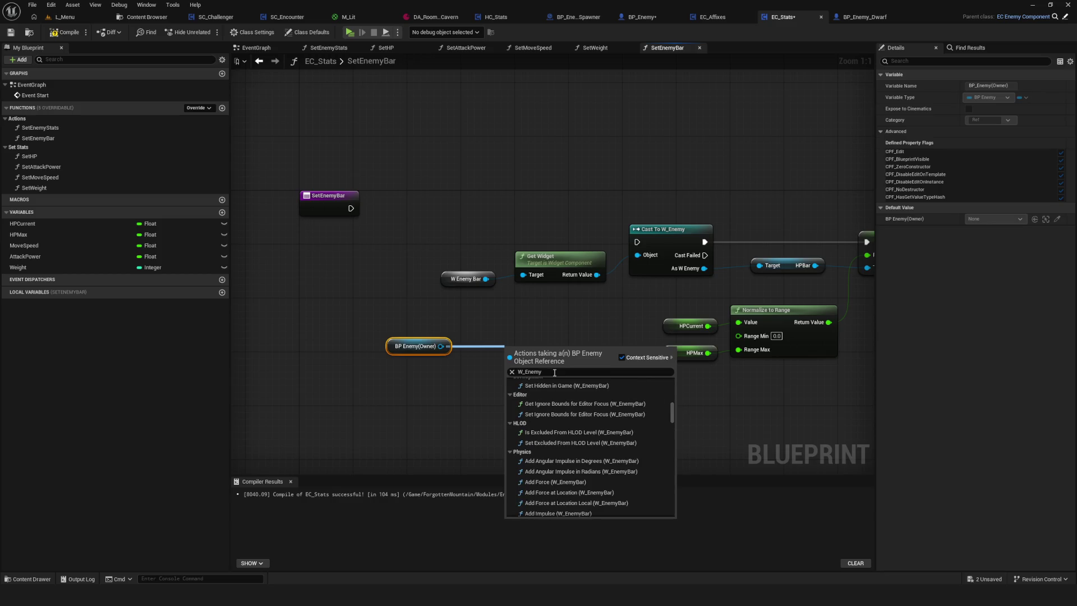
{"action": "type", "text": "W Enemy"}
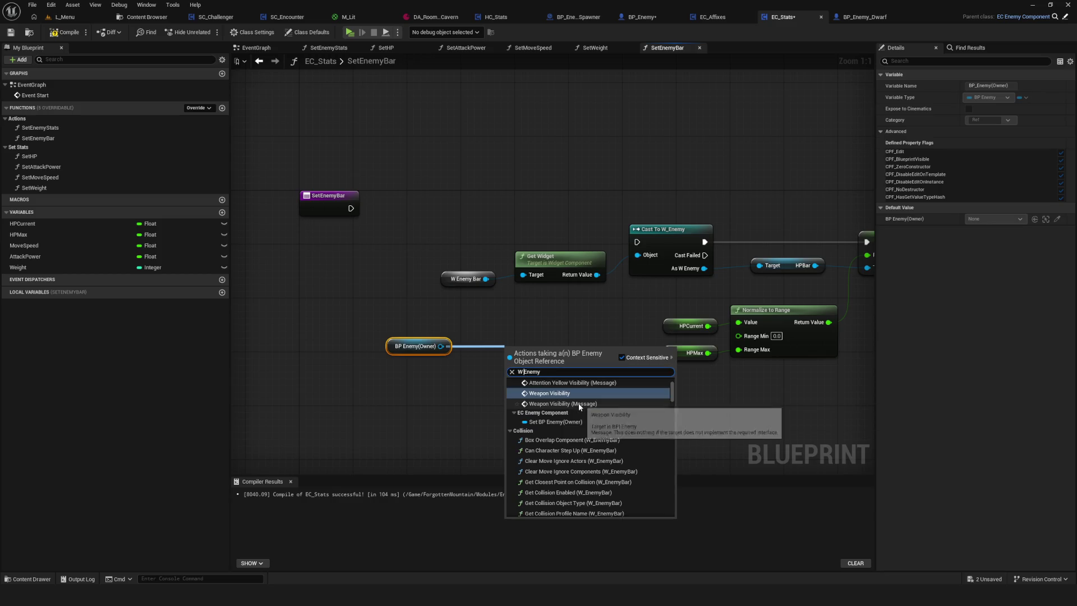
{"action": "type", "text": " Bar"}
{"action": "left_click", "coordinate": [560, 402]}
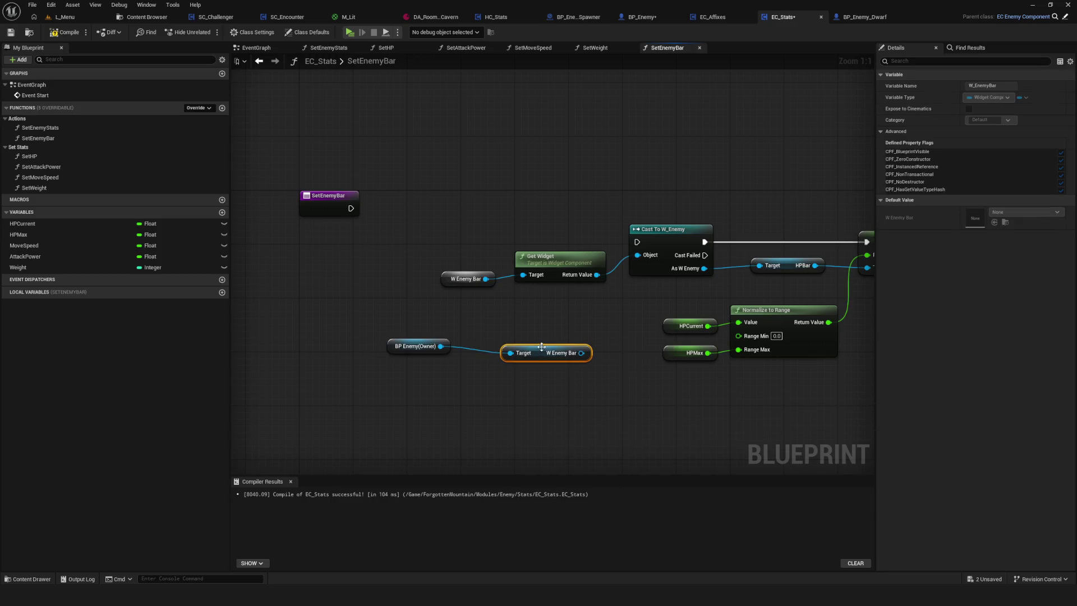
{"action": "mouse_move", "coordinate": [547, 346]}
{"action": "left_mouse_down"}
{"action": "mouse_move", "coordinate": [504, 297]}
{"action": "mouse_move", "coordinate": [523, 275]}
{"action": "left_mouse_up"}
Delete the leftover W Enemy Bar node, keeping the owner's getter feeding Get Widget
{"action": "left_click", "coordinate": [465, 279]}
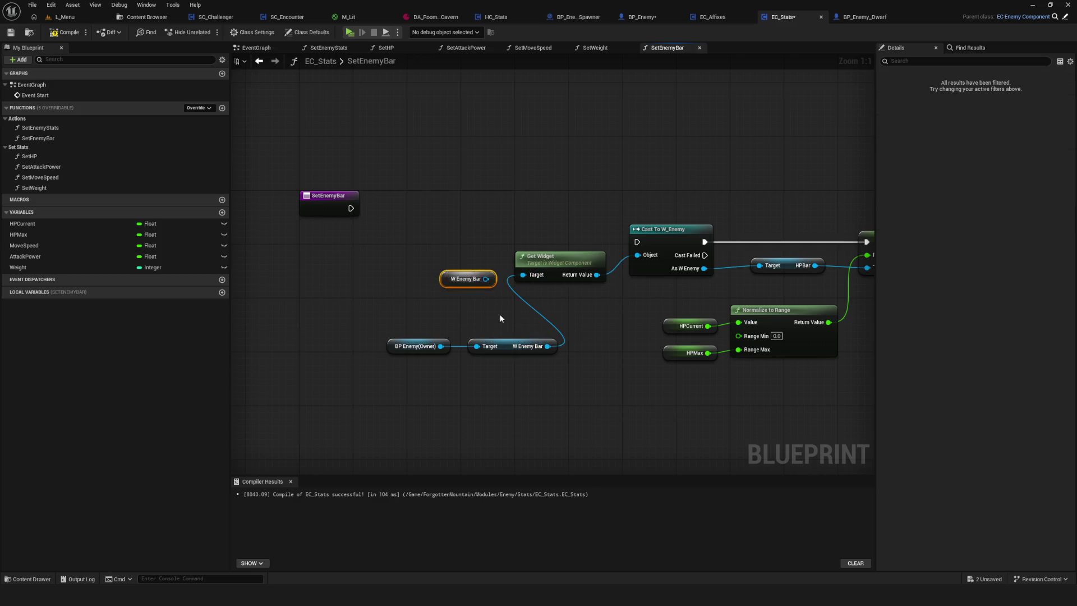
{"action": "key", "text": "Delete"}
{"action": "left_click_drag", "start_coordinate": [358, 328], "coordinate": [532, 385]}
{"action": "left_click_drag", "start_coordinate": [389, 338], "coordinate": [563, 389]}
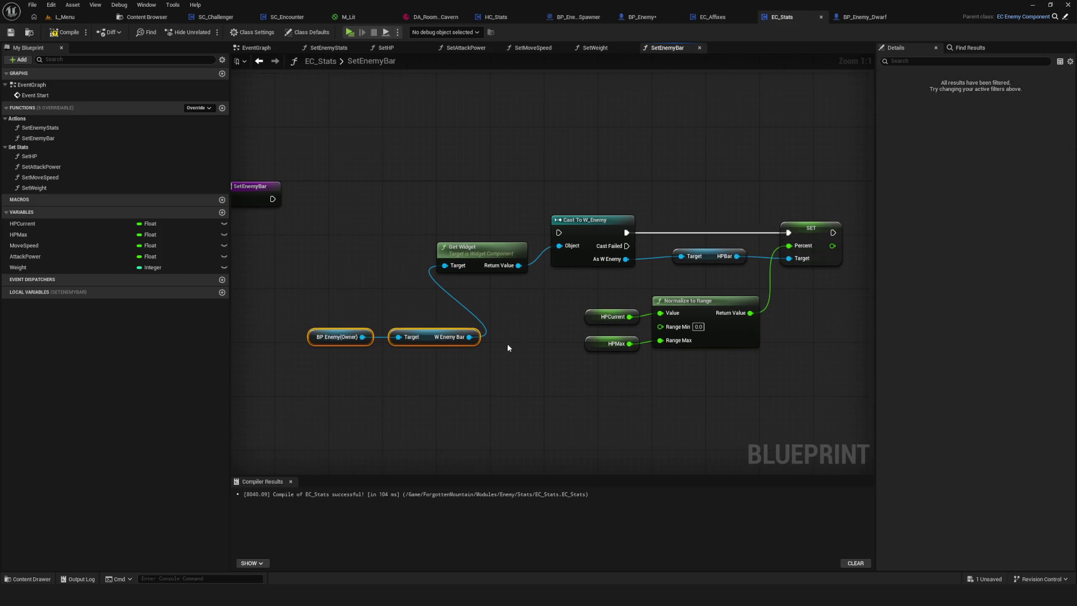
Connect the SetEnemyBar entry to Cast To W_Enemy, tidy the nodes, and save
{"action": "left_click_drag", "start_coordinate": [437, 161], "coordinate": [819, 315]}
{"action": "key", "text": "Home"}
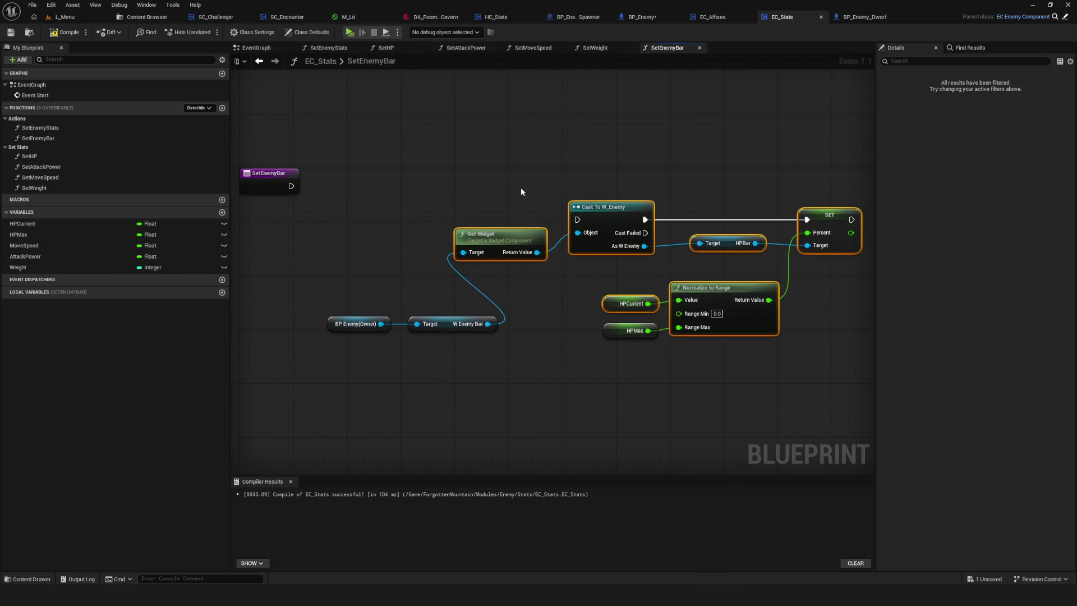
{"action": "mouse_move", "coordinate": [336, 193]}
{"action": "left_mouse_down"}
{"action": "mouse_move", "coordinate": [353, 243]}
{"action": "mouse_move", "coordinate": [843, 363]}
{"action": "left_mouse_up"}
{"action": "left_click_drag", "start_coordinate": [596, 218], "coordinate": [609, 185]}
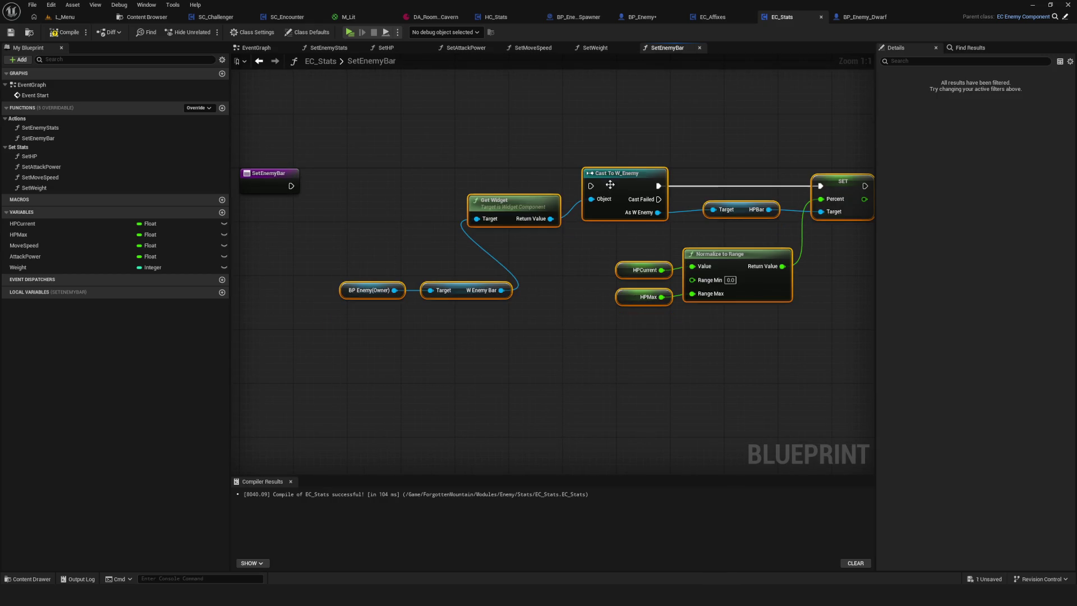
{"action": "left_click_drag", "start_coordinate": [291, 187], "coordinate": [590, 185]}
{"action": "mouse_move", "coordinate": [440, 202]}
{"action": "left_mouse_down"}
{"action": "mouse_move", "coordinate": [462, 232]}
{"action": "mouse_move", "coordinate": [468, 212]}
{"action": "mouse_move", "coordinate": [512, 207]}
{"action": "left_mouse_up"}
{"action": "key", "text": "ctrl+s"}
Move the BP Enemy(Owner) and W Enemy Bar nodes up-left to tidy the graph
{"action": "left_click_drag", "start_coordinate": [362, 252], "coordinate": [552, 306]}
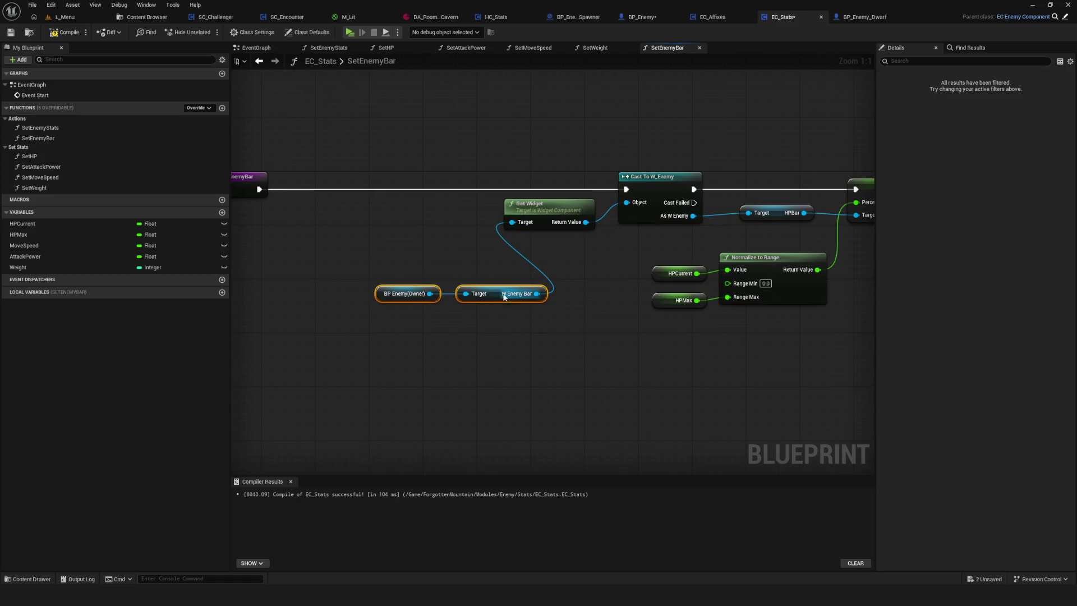
{"action": "left_click_drag", "start_coordinate": [403, 293], "coordinate": [343, 223]}
{"action": "scroll", "coordinate": [494, 303], "scroll_direction": "down", "scroll_amount": 3}
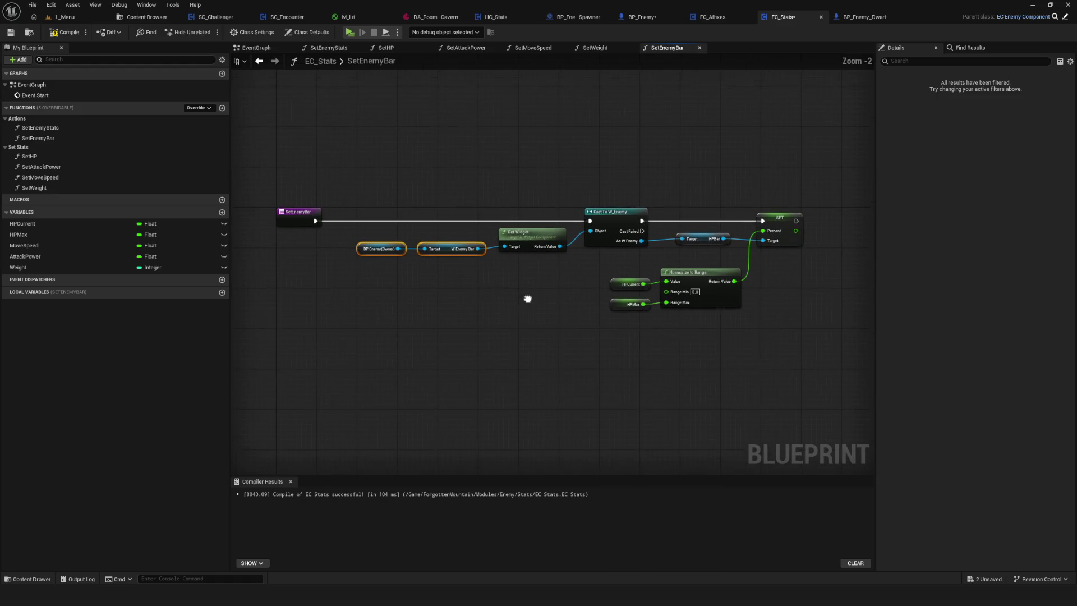
{"action": "left_click_drag", "start_coordinate": [355, 140], "coordinate": [797, 365]}
{"action": "scroll", "coordinate": [553, 271], "scroll_direction": "up", "scroll_amount": 2}
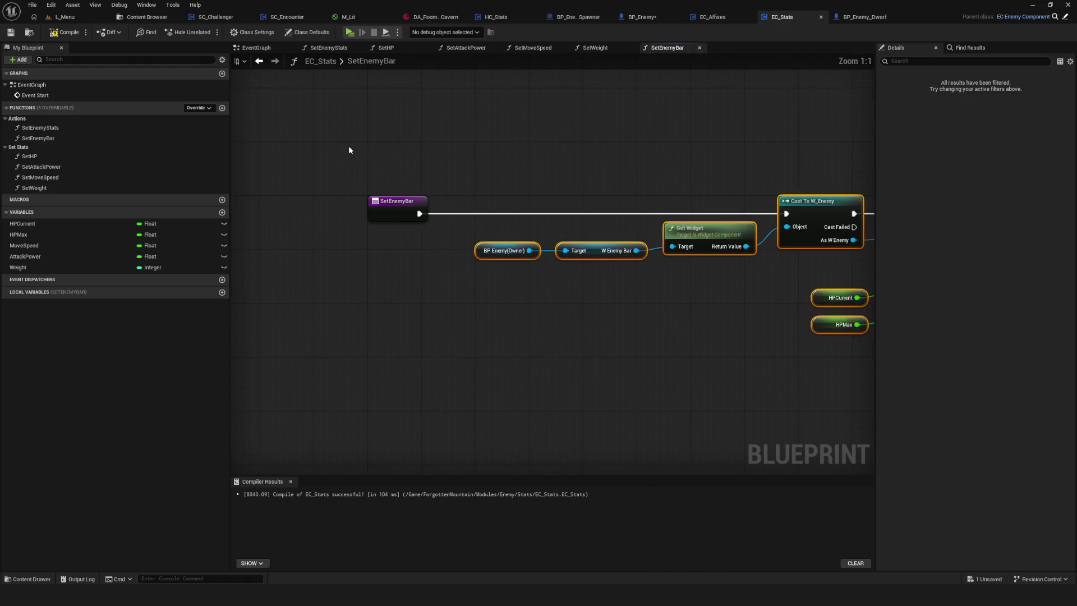
Check the EC_Stats event graph and BP_Enemy's RefreshEnemyHPBar graph
{"action": "left_click", "coordinate": [256, 48]}
{"action": "left_click_drag", "start_coordinate": [308, 159], "coordinate": [667, 364]}
{"action": "left_click", "coordinate": [642, 17]}
{"action": "left_click_drag", "start_coordinate": [700, 212], "coordinate": [690, 214]}
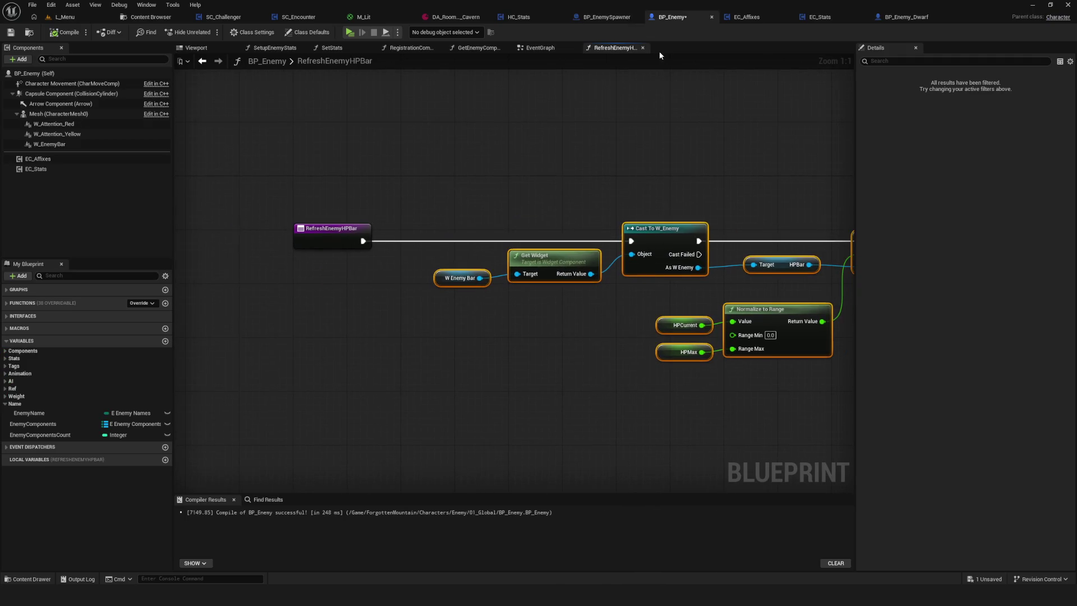
{"action": "left_click_drag", "start_coordinate": [400, 86], "coordinate": [299, 115]}
Compile BP_Enemy, check its SetEnemyStats event chain, and save it
{"action": "left_click", "coordinate": [58, 35]}
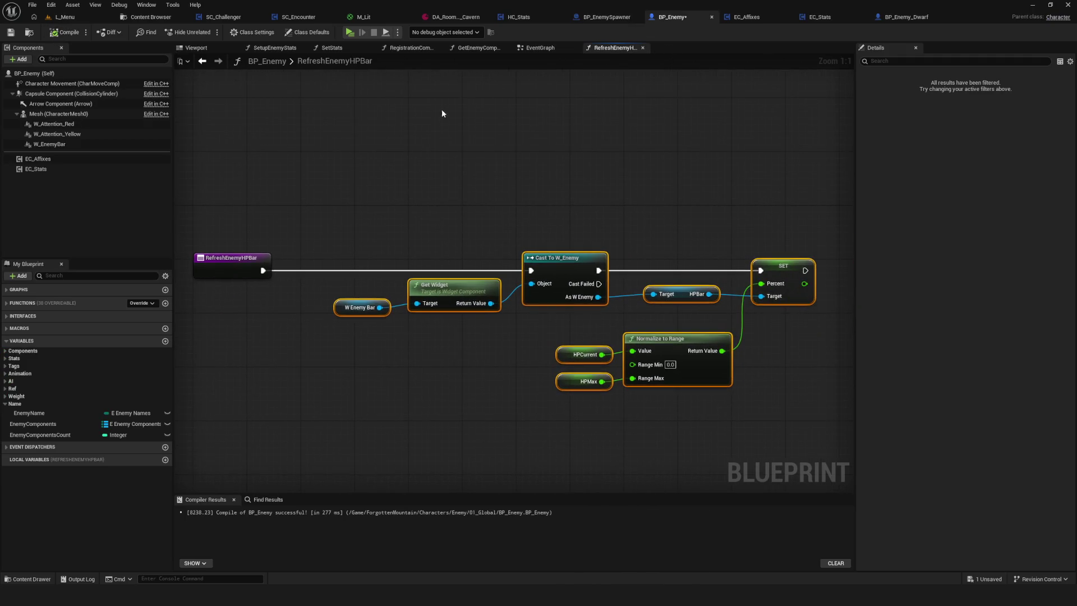
{"action": "left_click", "coordinate": [540, 48]}
{"action": "left_click_drag", "start_coordinate": [393, 266], "coordinate": [721, 365]}
{"action": "left_click", "coordinate": [11, 32]}
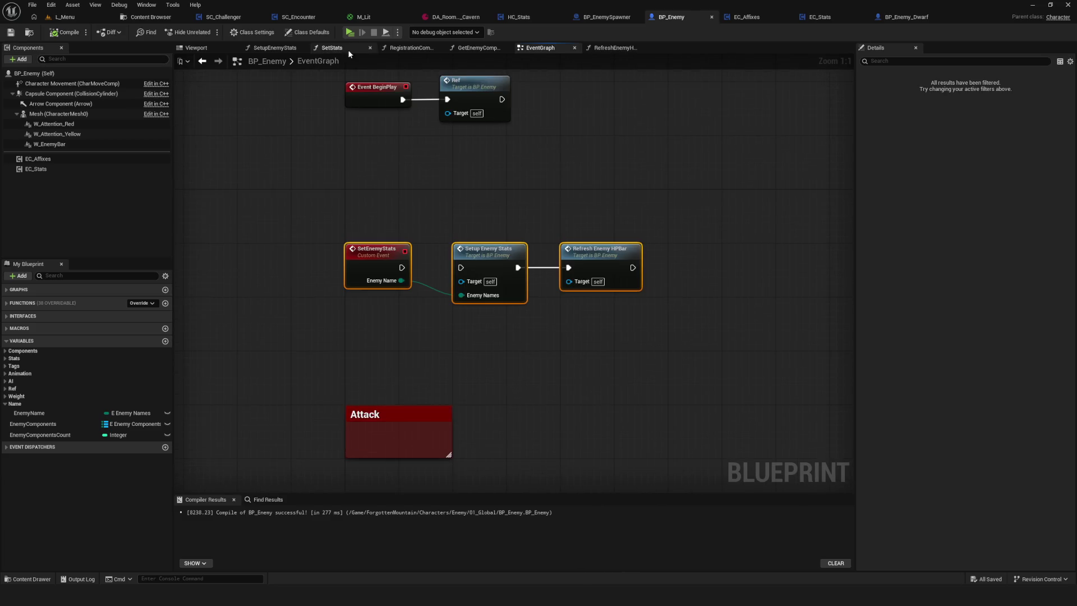
{"action": "left_click", "coordinate": [818, 17]}
{"action": "key", "text": "alt+p"}
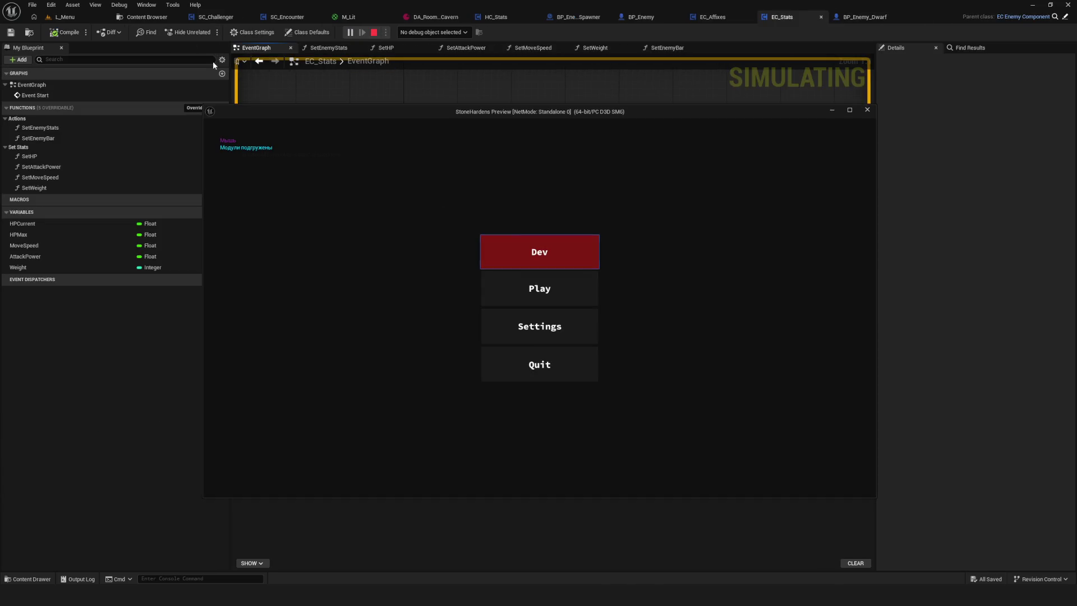
{"action": "key", "text": "Escape"}
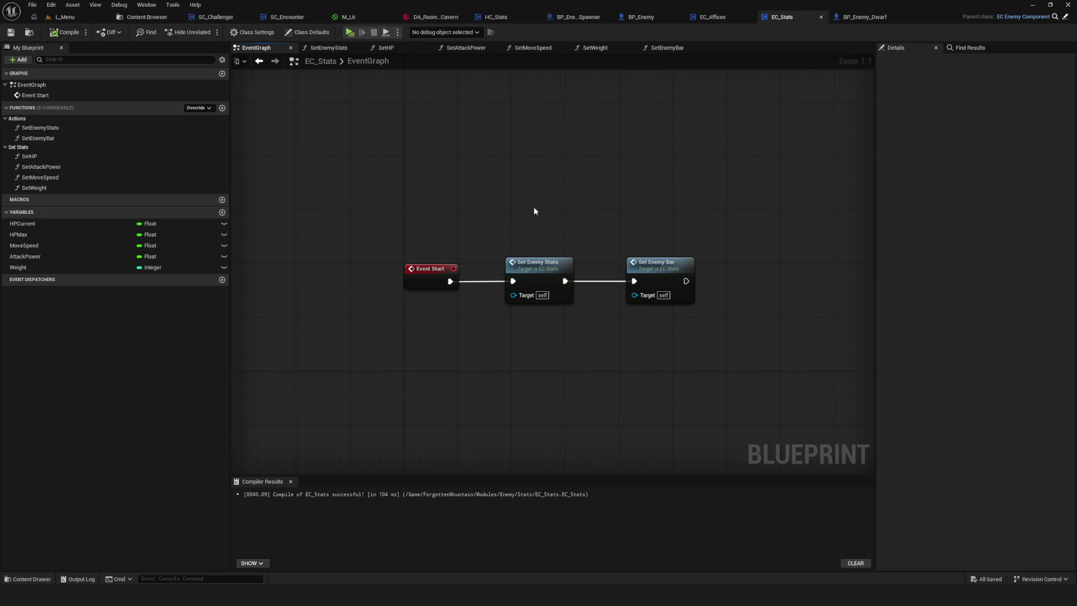
{"action": "key", "text": "alt+p"}
{"action": "left_click", "coordinate": [628, 253]}
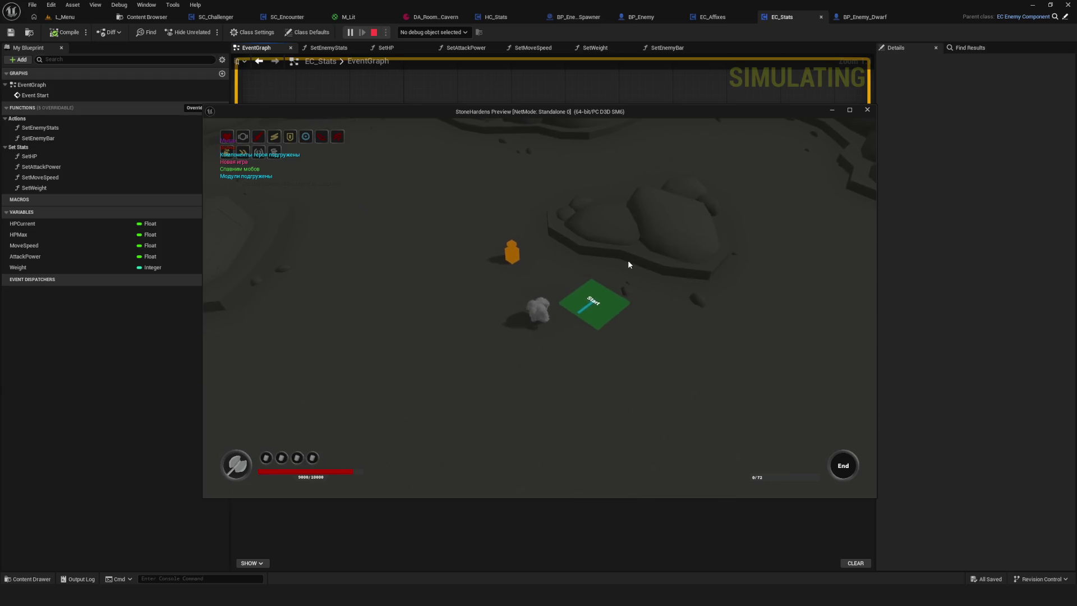
{"action": "left_click", "coordinate": [584, 214]}
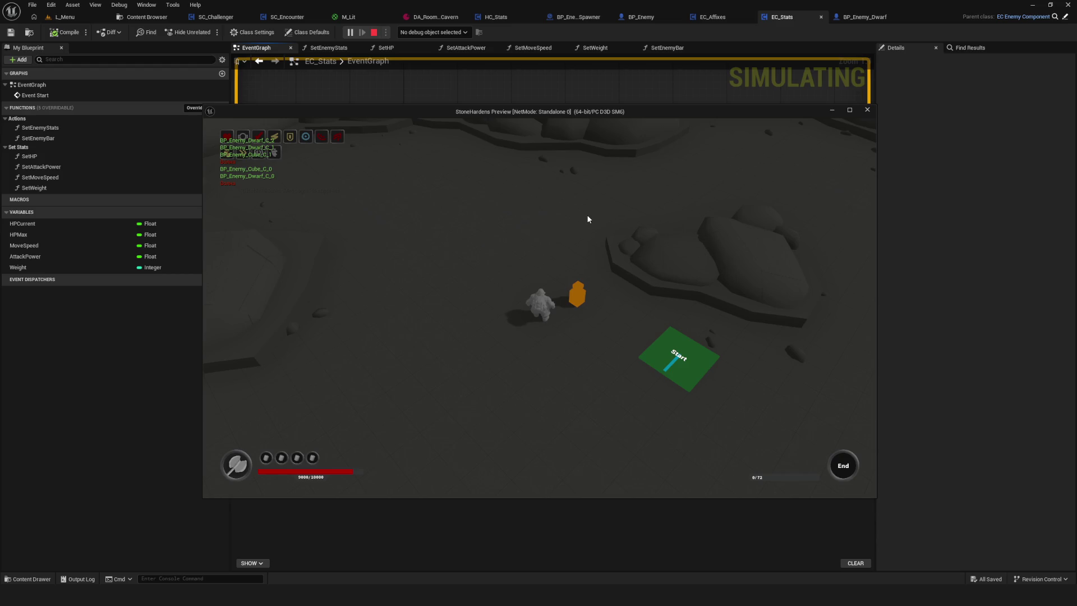
{"action": "key", "text": "s"}
{"action": "key", "text": "d"}
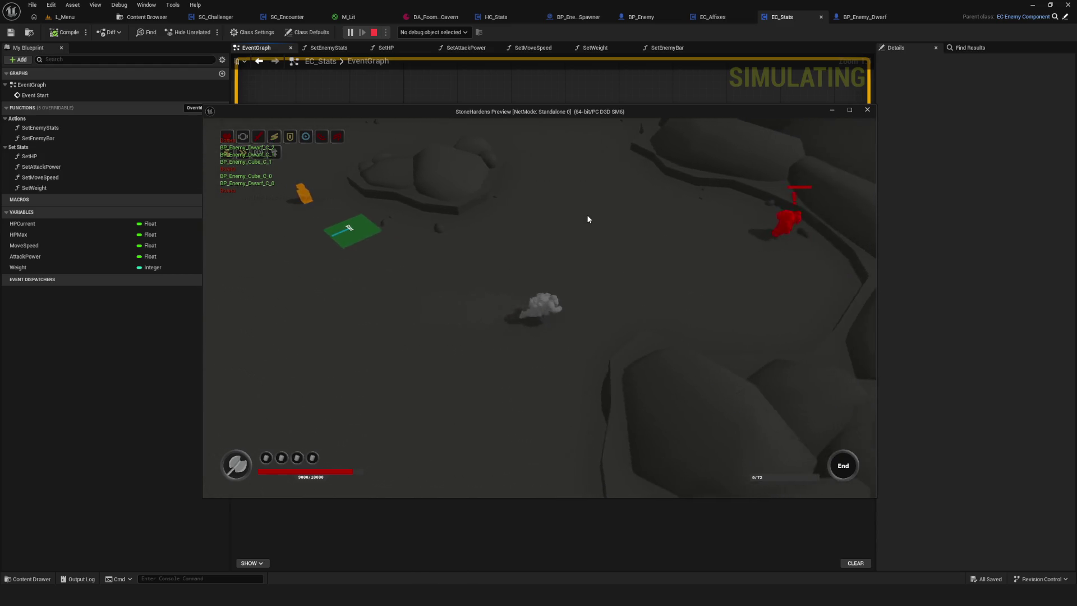
{"action": "left_click", "coordinate": [586, 219]}
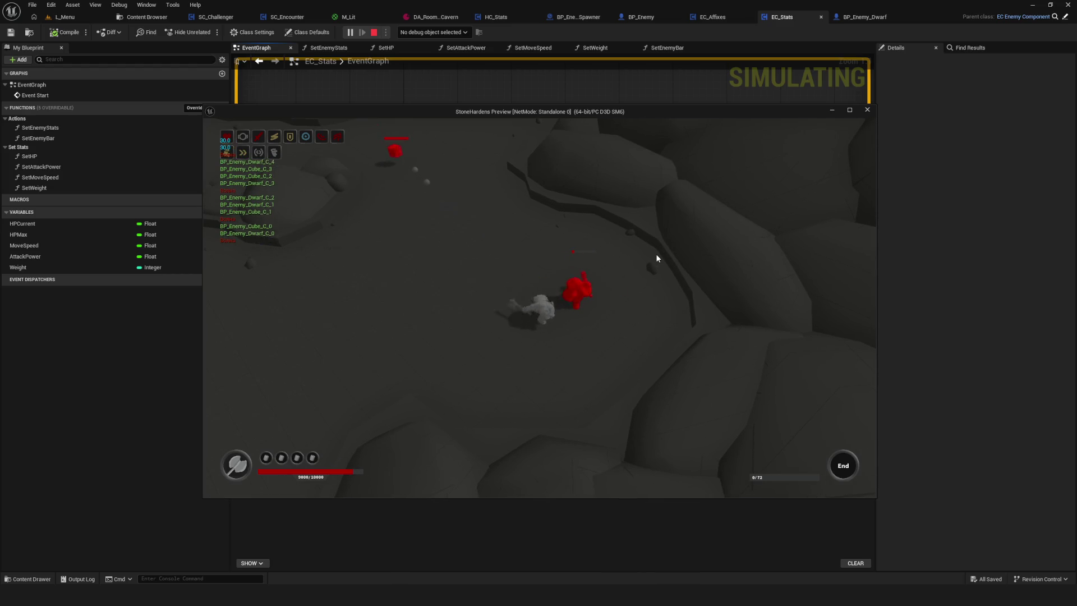
{"action": "key", "text": "w"}
{"action": "key", "text": "a"}
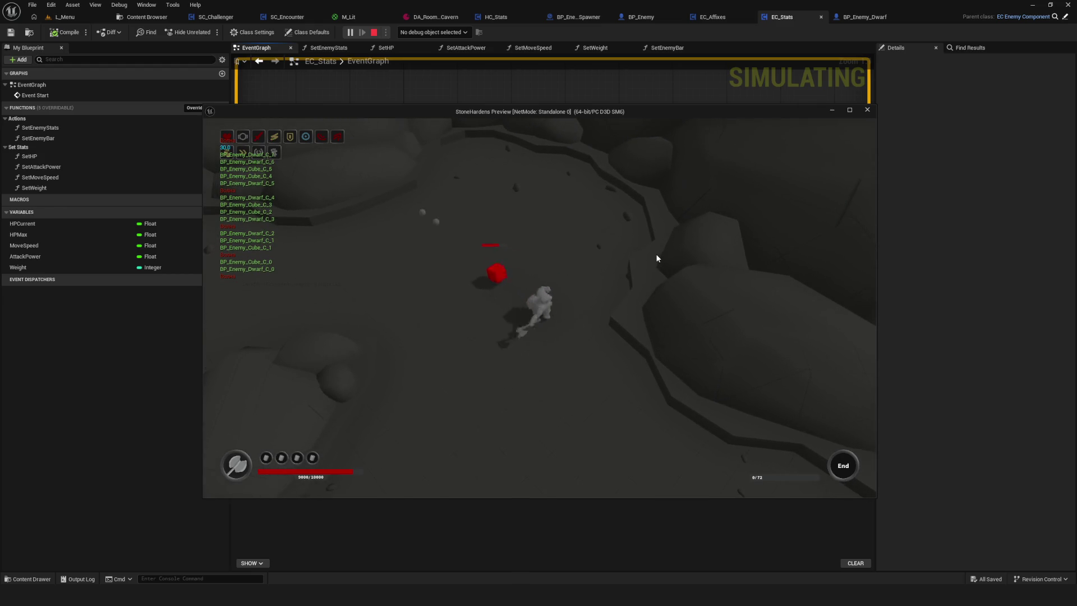
{"action": "key", "text": "w"}
{"action": "key", "text": "a"}
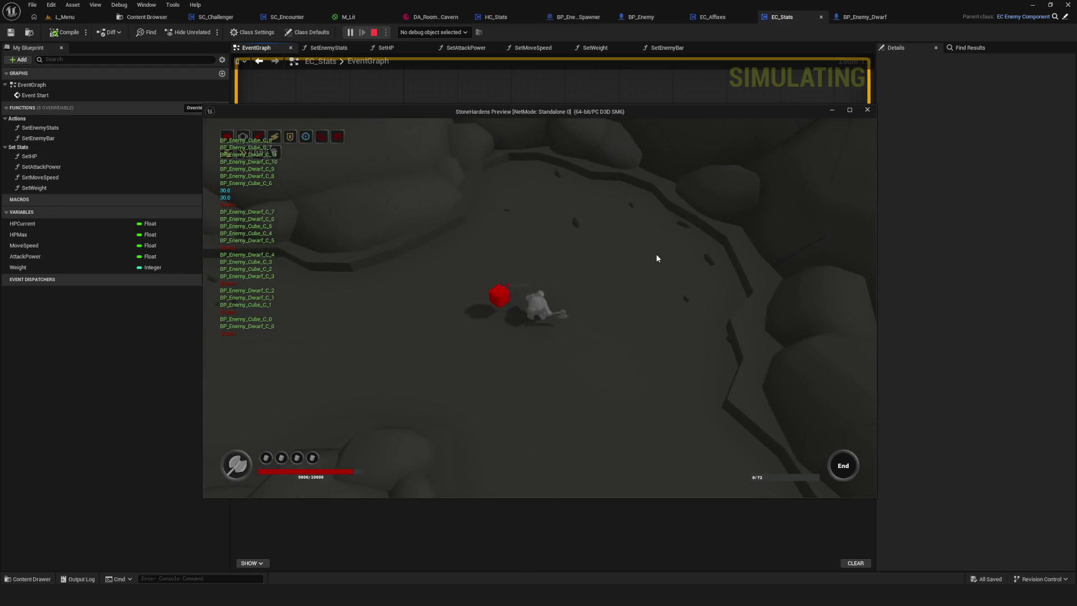
{"action": "key", "text": "Escape"}
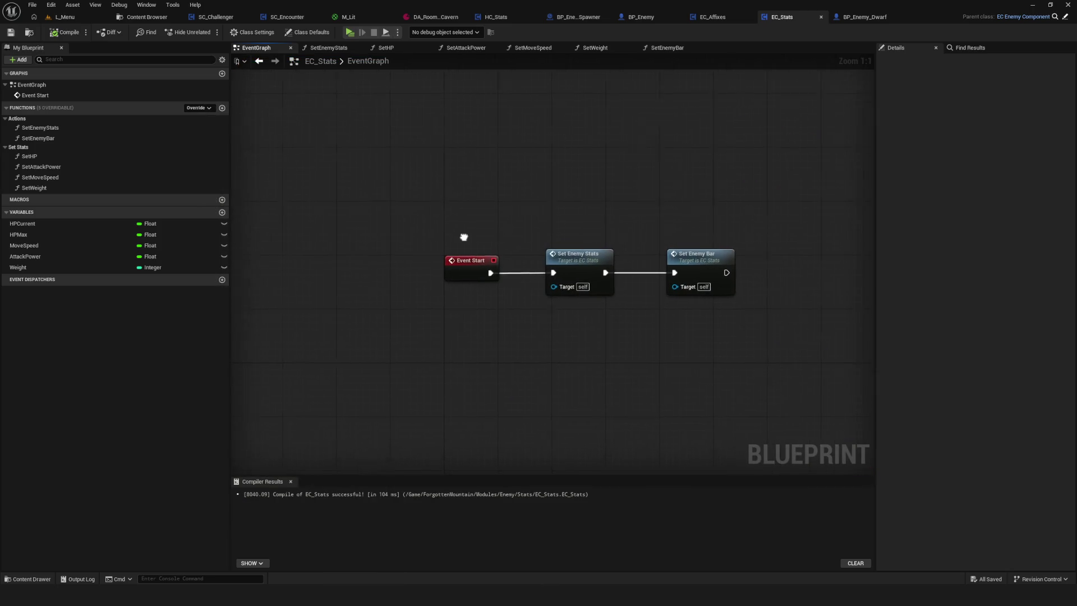
Add a Print String of 'Hasdad' after Set Enemy Bar and compile EC_Stats
{"action": "left_click_drag", "start_coordinate": [464, 237], "coordinate": [485, 223]}
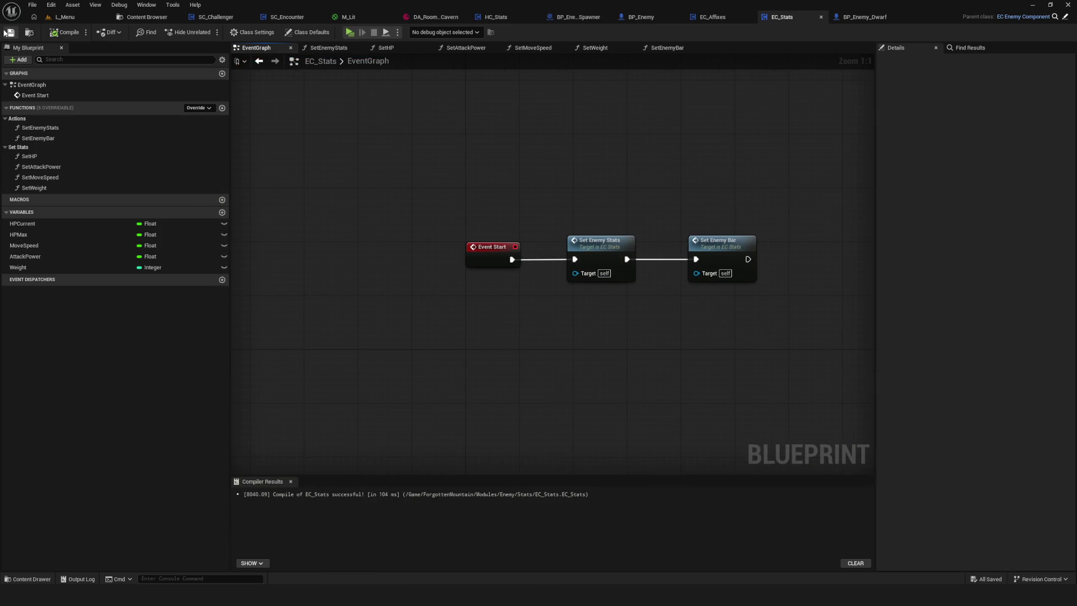
{"action": "left_click_drag", "start_coordinate": [689, 183], "coordinate": [505, 188]}
{"action": "left_click_drag", "start_coordinate": [564, 264], "coordinate": [688, 256]}
{"action": "type", "text": "pri"}
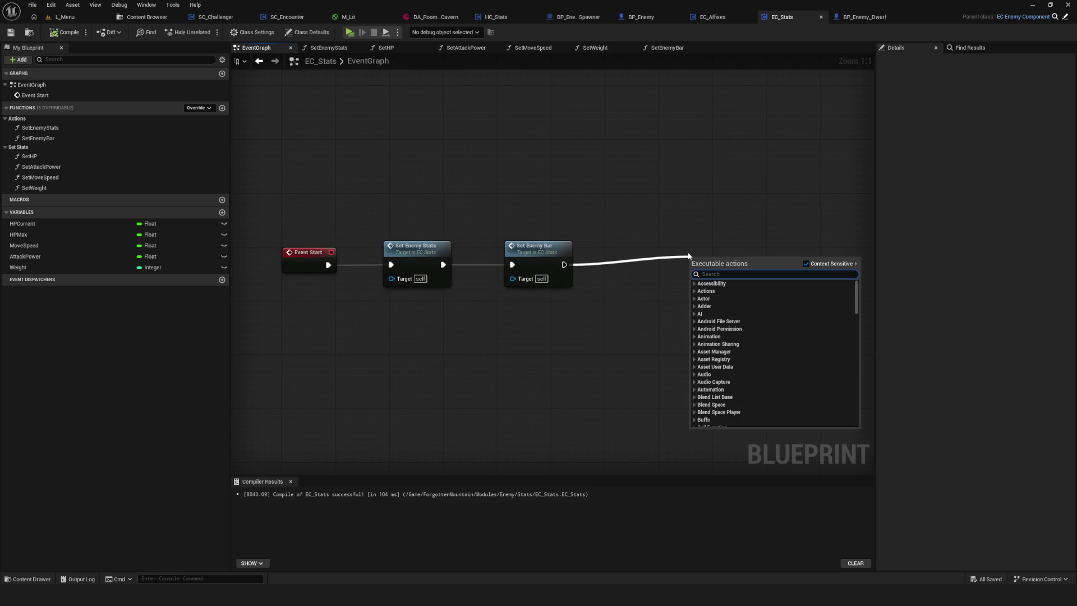
{"action": "type", "text": "nt"}
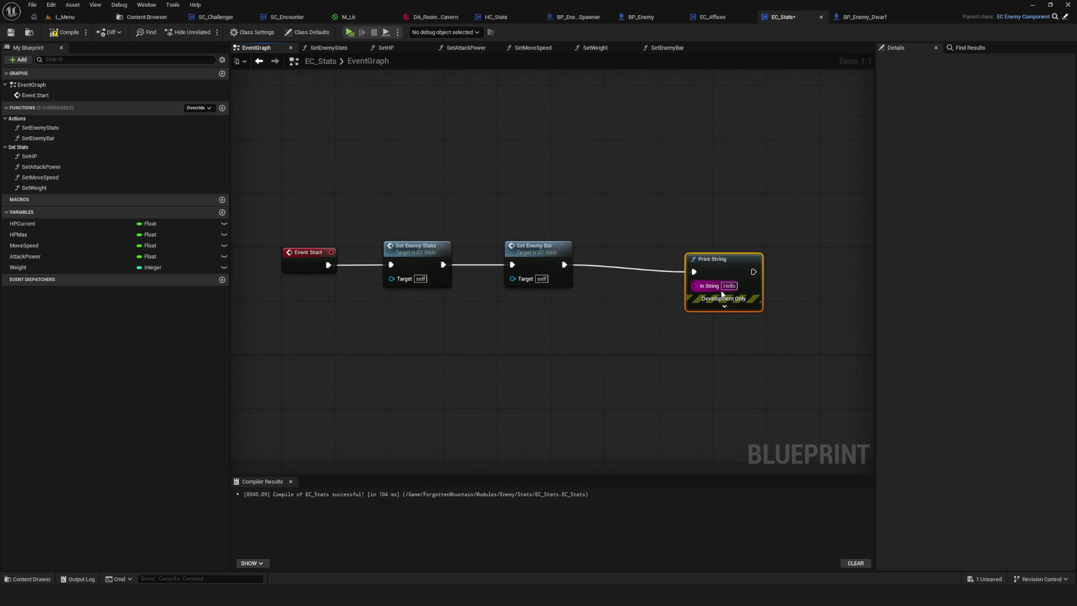
{"action": "left_click", "coordinate": [717, 287]}
{"action": "left_click", "coordinate": [721, 272]}
{"action": "type", "text": "Hasdad"}
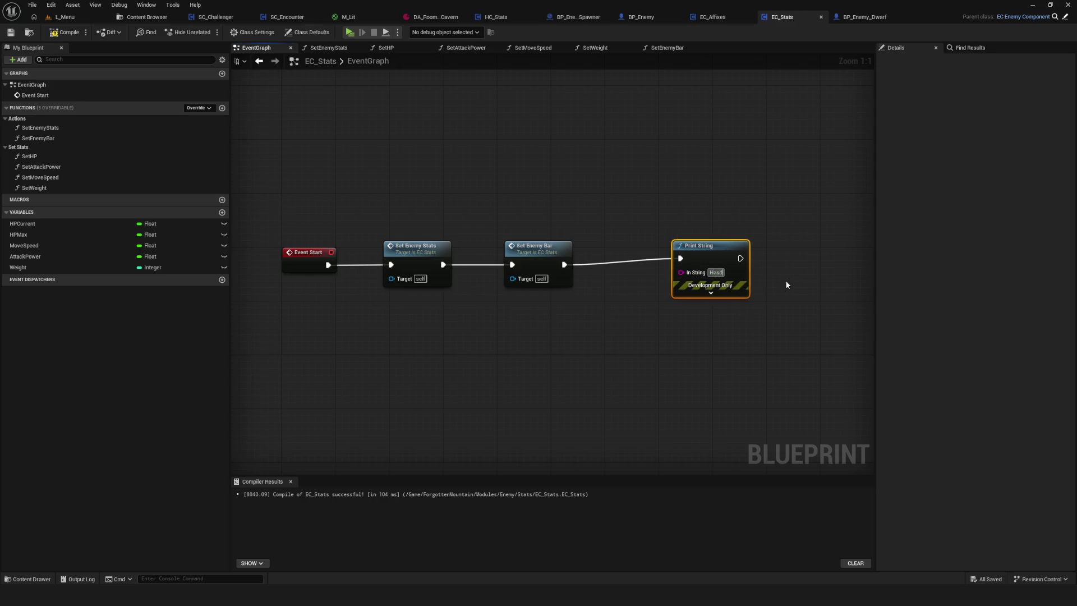
{"action": "left_click", "coordinate": [347, 139]}
{"action": "left_click", "coordinate": [65, 33]}
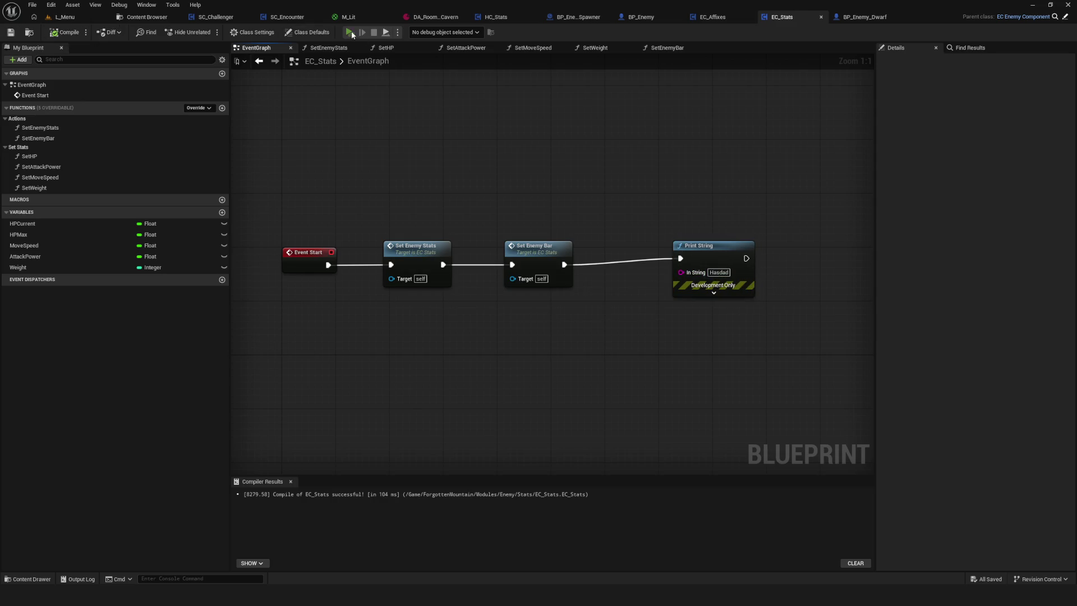
Play-test a new game, moving the character with S, A and D, then stop
{"action": "left_click", "coordinate": [350, 32]}
{"action": "left_click", "coordinate": [547, 234]}
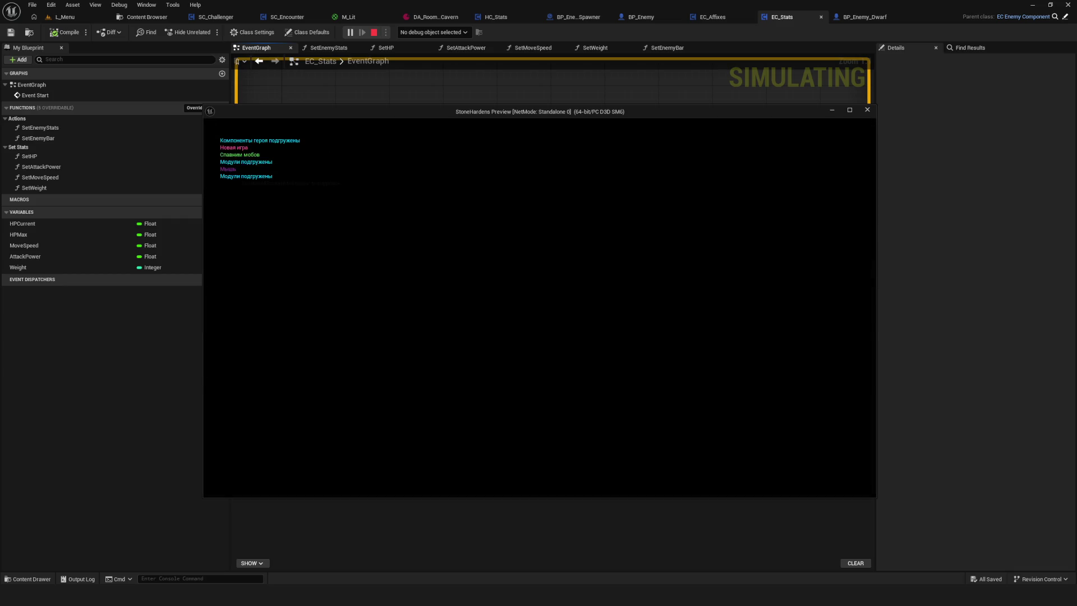
{"action": "key", "text": "s"}
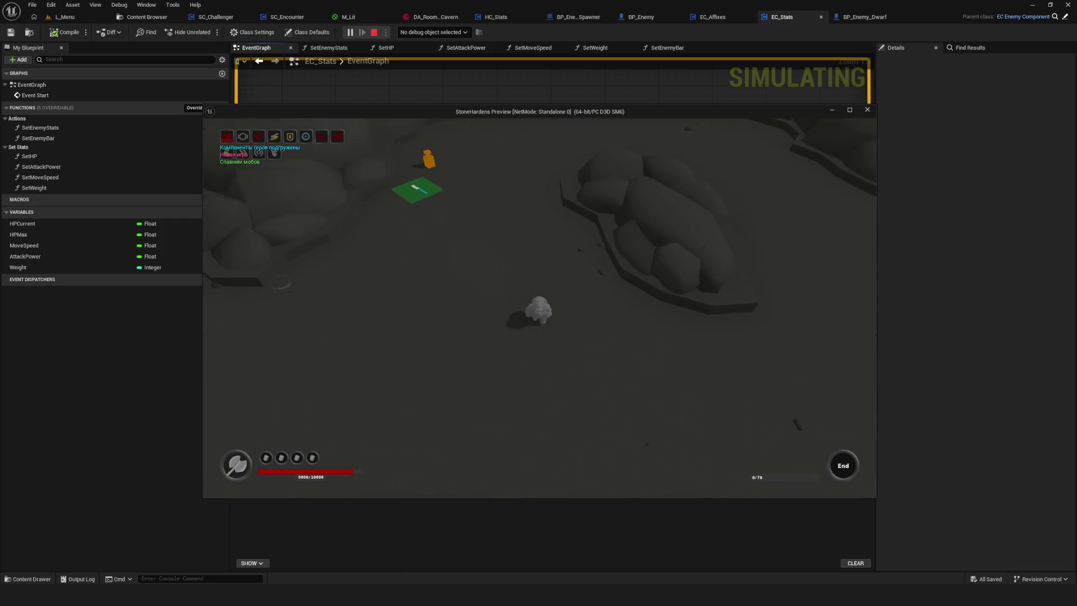
{"action": "key", "text": "a"}
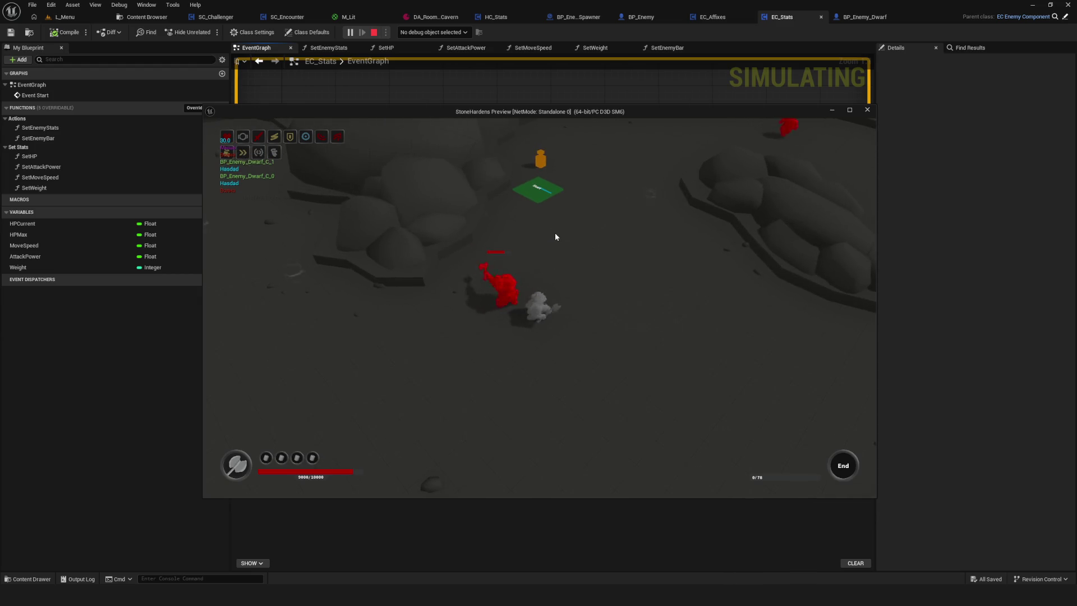
{"action": "key", "text": "d"}
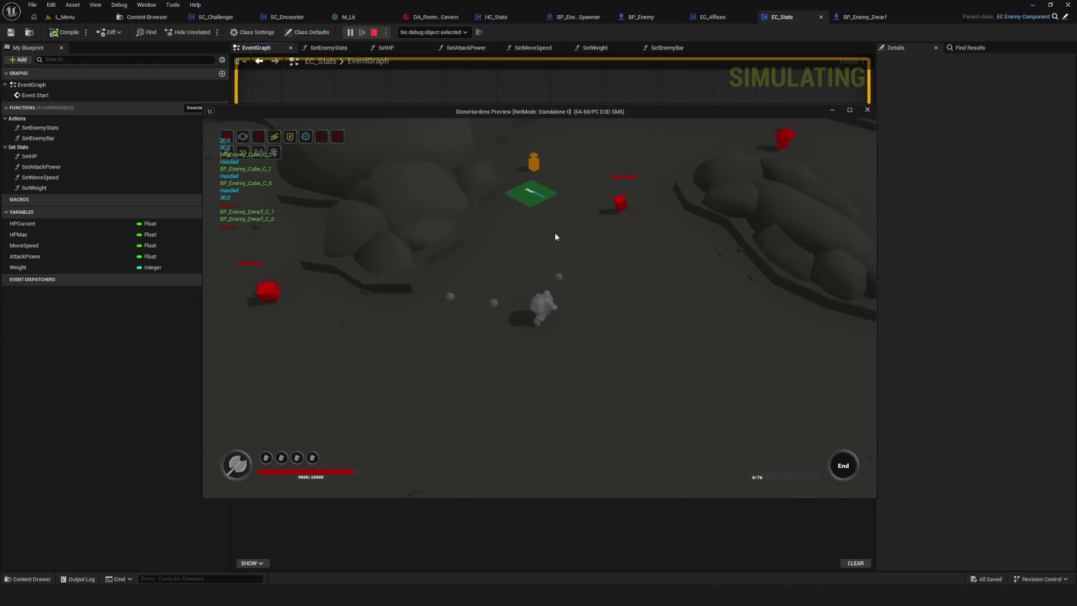
{"action": "key", "text": "Escape"}
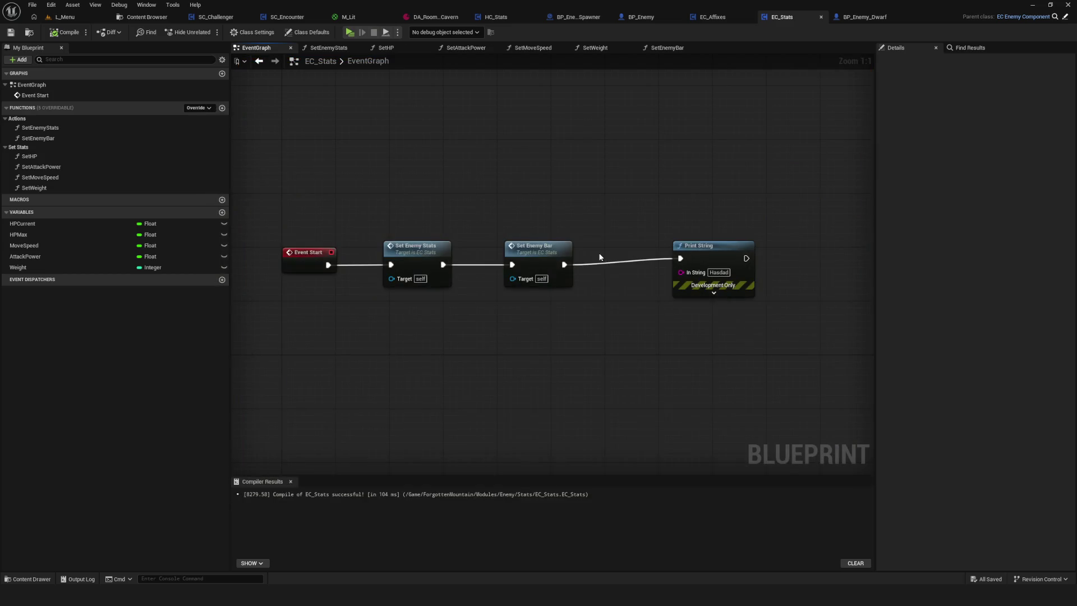
{"action": "left_click", "coordinate": [146, 17]}
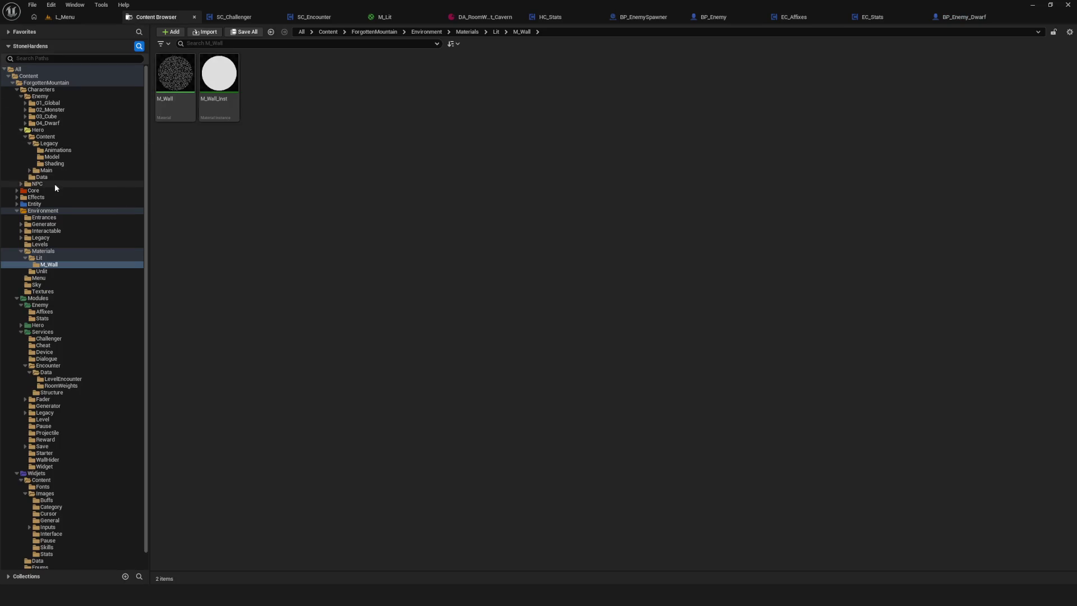
Open DA_Enemy_Dwarf from the 04_Dwarf Data folder and set HPCurrent to 1.0
{"action": "left_click", "coordinate": [49, 123]}
{"action": "double_click", "coordinate": [220, 75]}
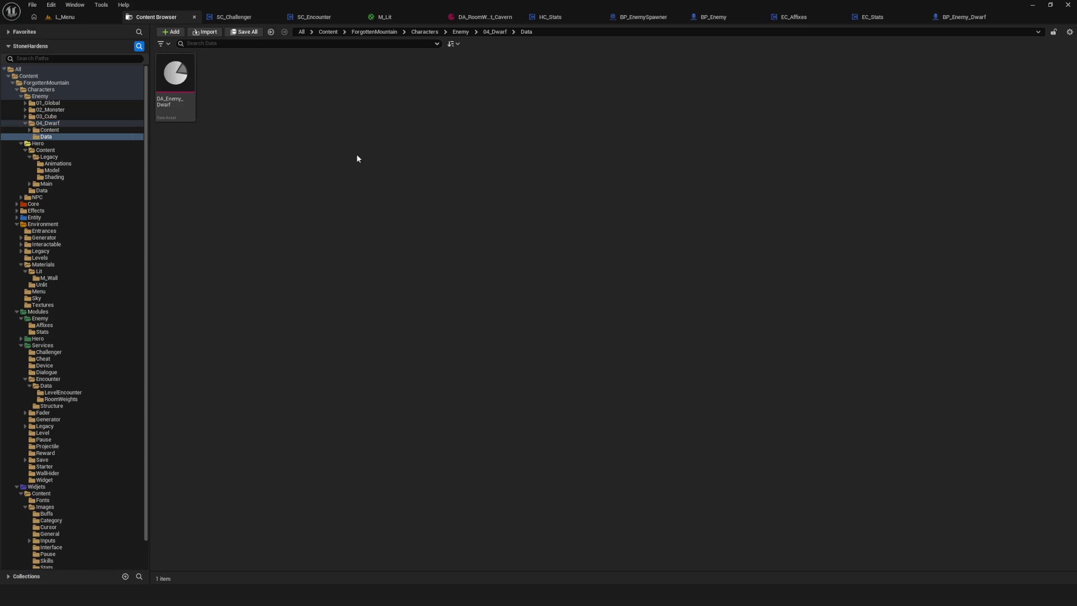
{"action": "double_click", "coordinate": [175, 76]}
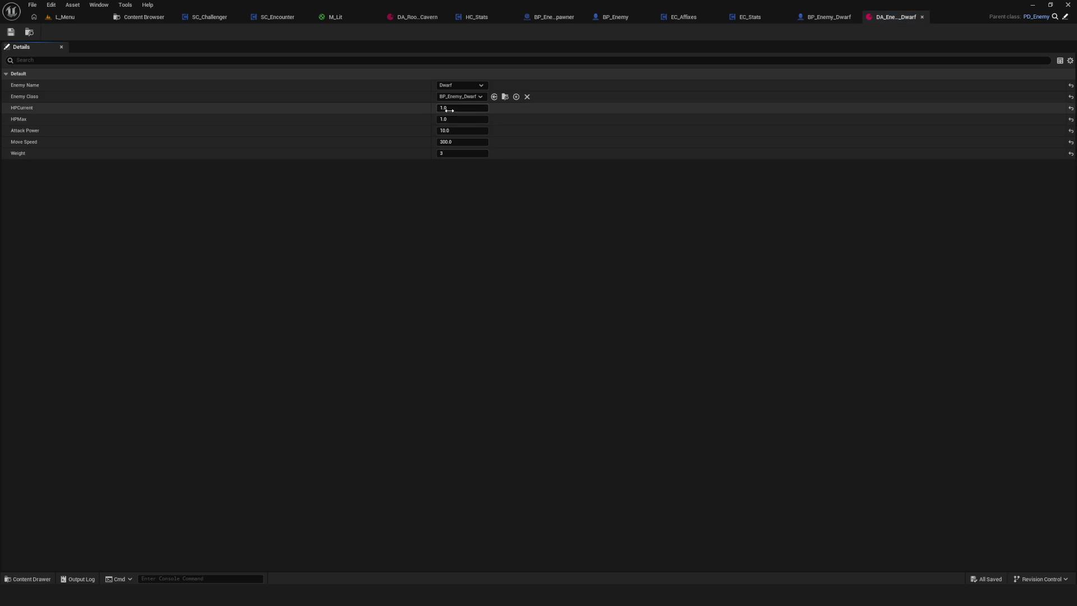
{"action": "left_click", "coordinate": [448, 108]}
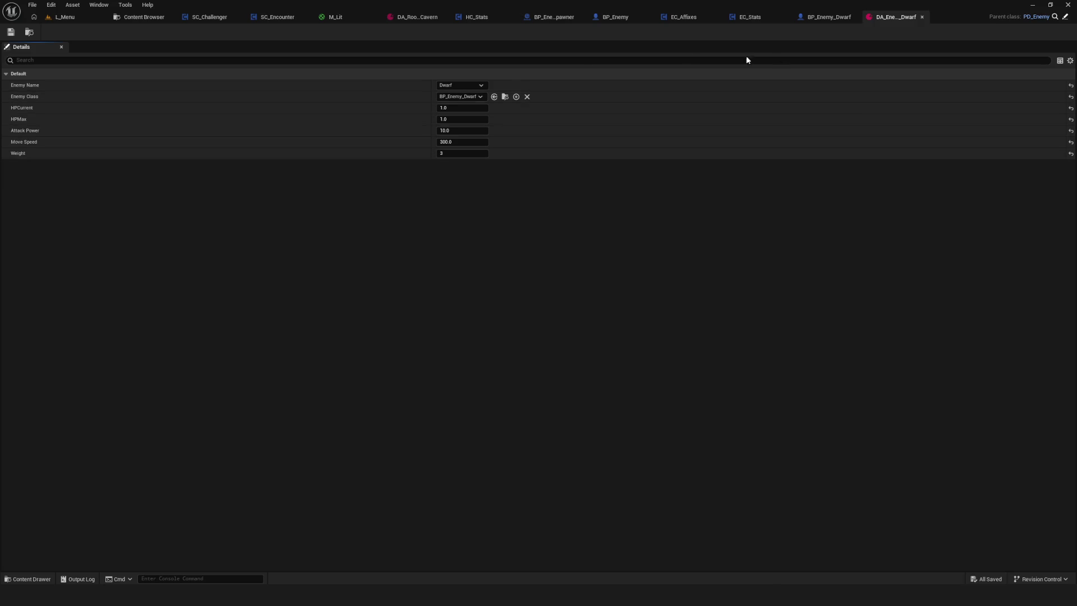
Play the game from L_Menu, load a slot, move around, then stop play
{"action": "left_click", "coordinate": [64, 17]}
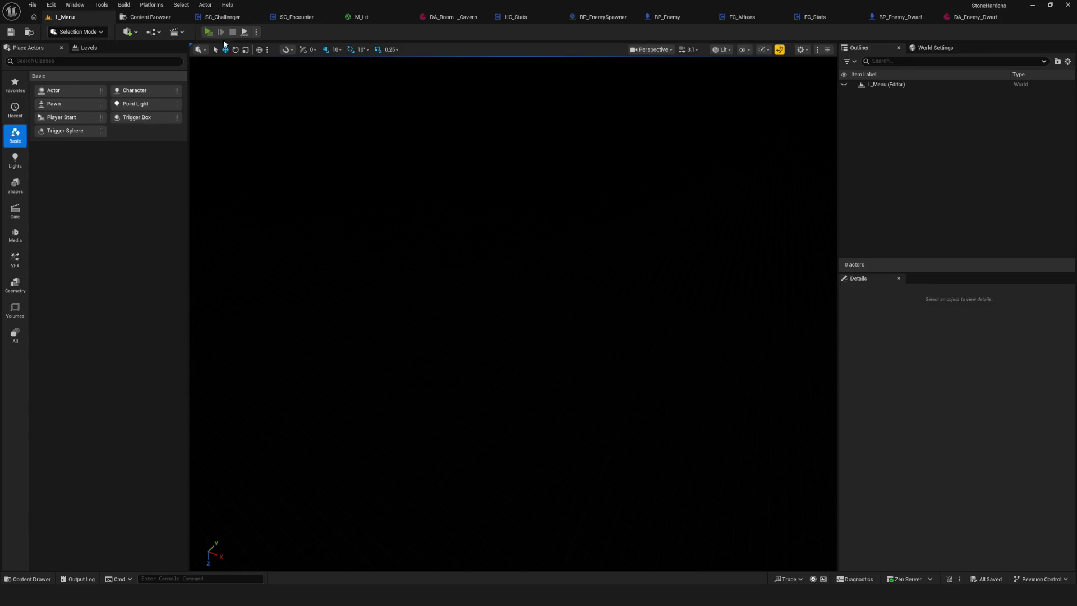
{"action": "left_click", "coordinate": [208, 31]}
{"action": "left_click", "coordinate": [581, 288]}
{"action": "left_click", "coordinate": [584, 244]}
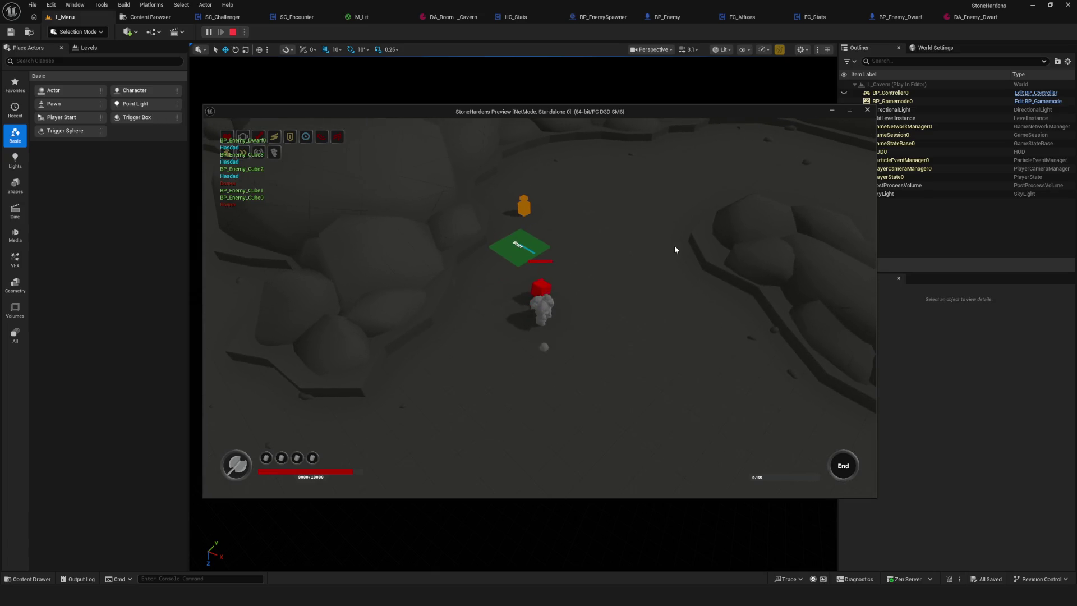
{"action": "key", "text": "d"}
{"action": "key", "text": "Escape"}
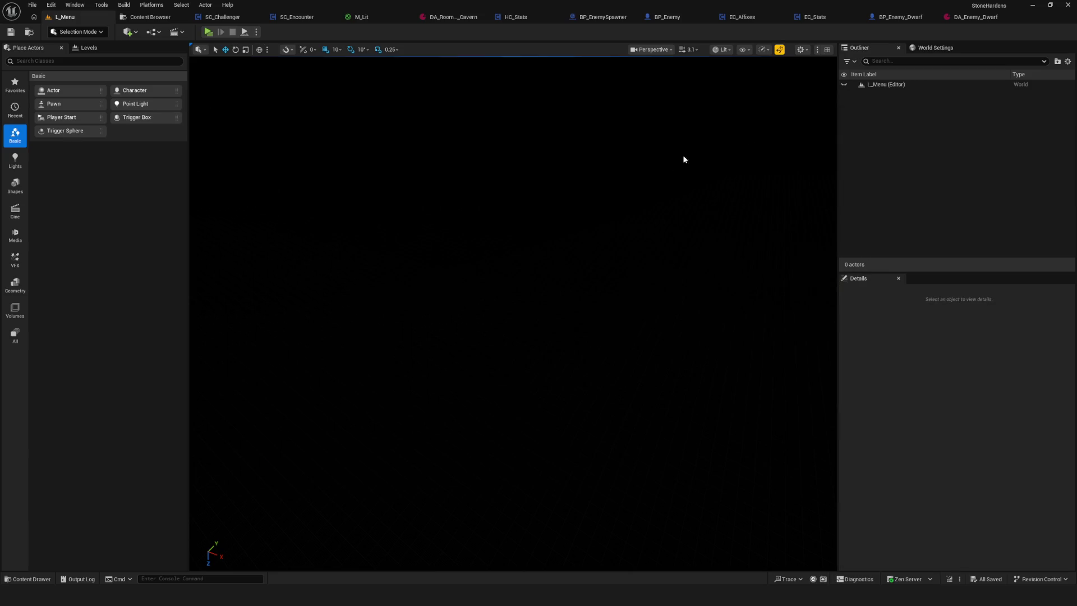
Review the BP_Enemy_Dwarf event graph, including its attention visibility event nodes
{"action": "left_click", "coordinate": [903, 18]}
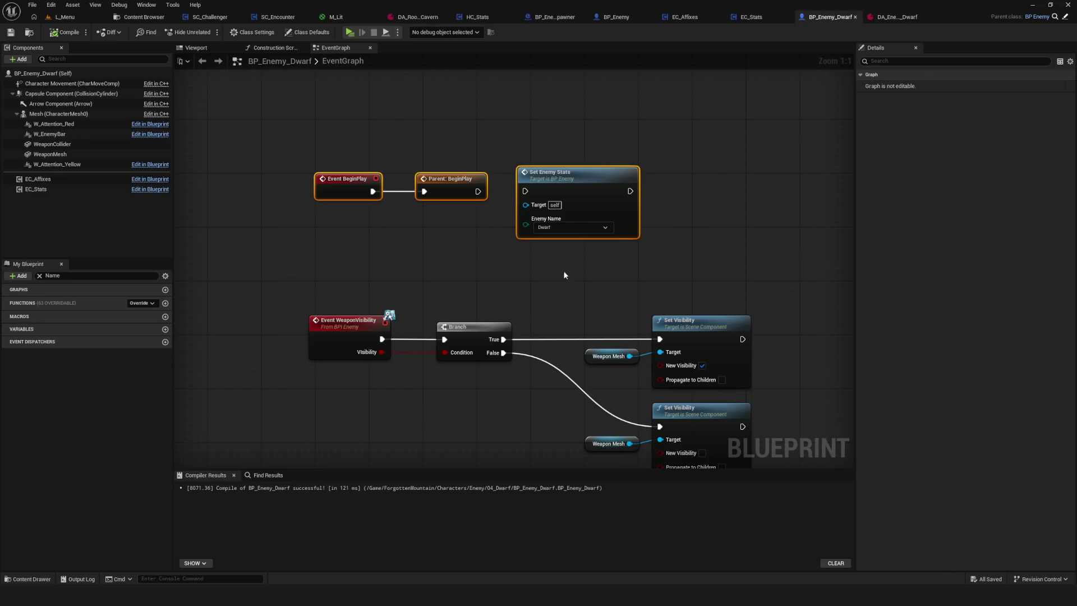
{"action": "left_click", "coordinate": [897, 17]}
{"action": "left_click", "coordinate": [828, 19]}
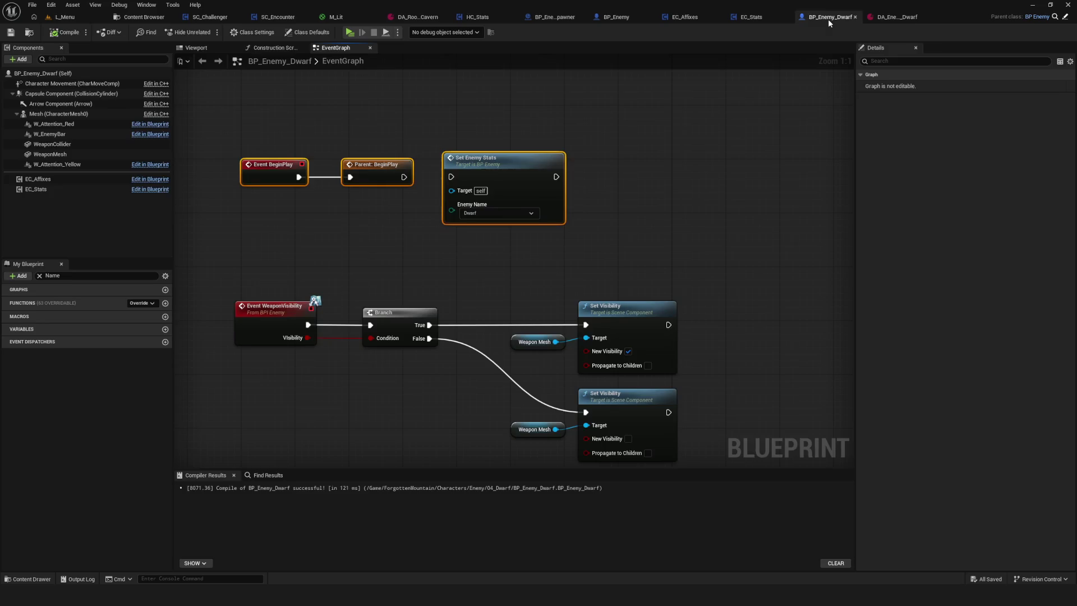
{"action": "scroll", "coordinate": [541, 303], "scroll_direction": "down", "scroll_amount": 5}
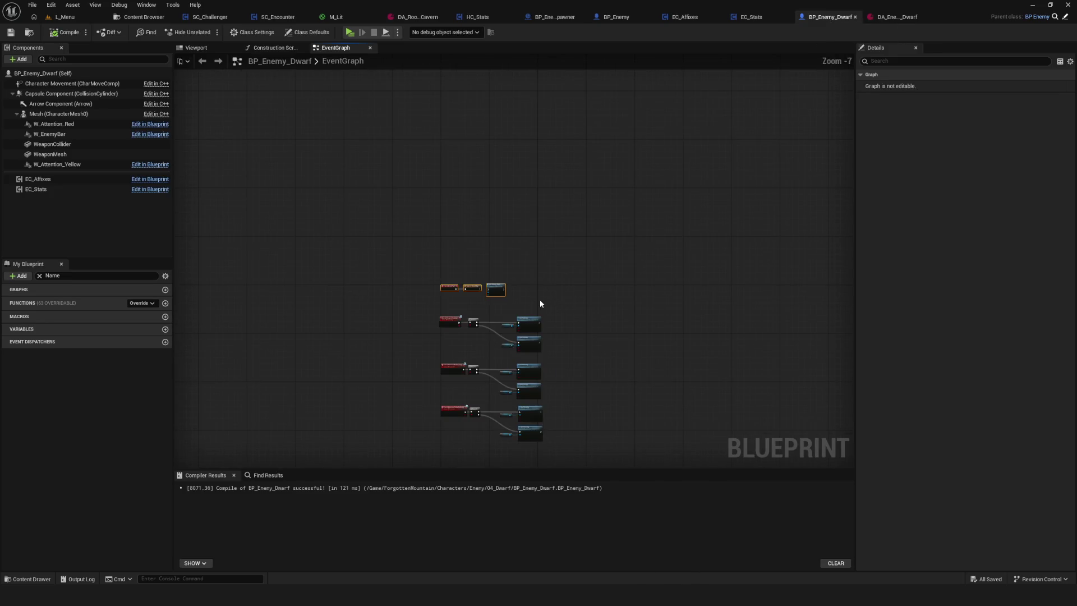
{"action": "scroll", "coordinate": [504, 318], "scroll_direction": "up", "scroll_amount": 3}
{"action": "mouse_move", "coordinate": [504, 318]}
{"action": "left_mouse_down"}
{"action": "mouse_move", "coordinate": [565, 262]}
{"action": "mouse_move", "coordinate": [608, 247]}
{"action": "mouse_move", "coordinate": [606, 261]}
{"action": "left_mouse_up"}
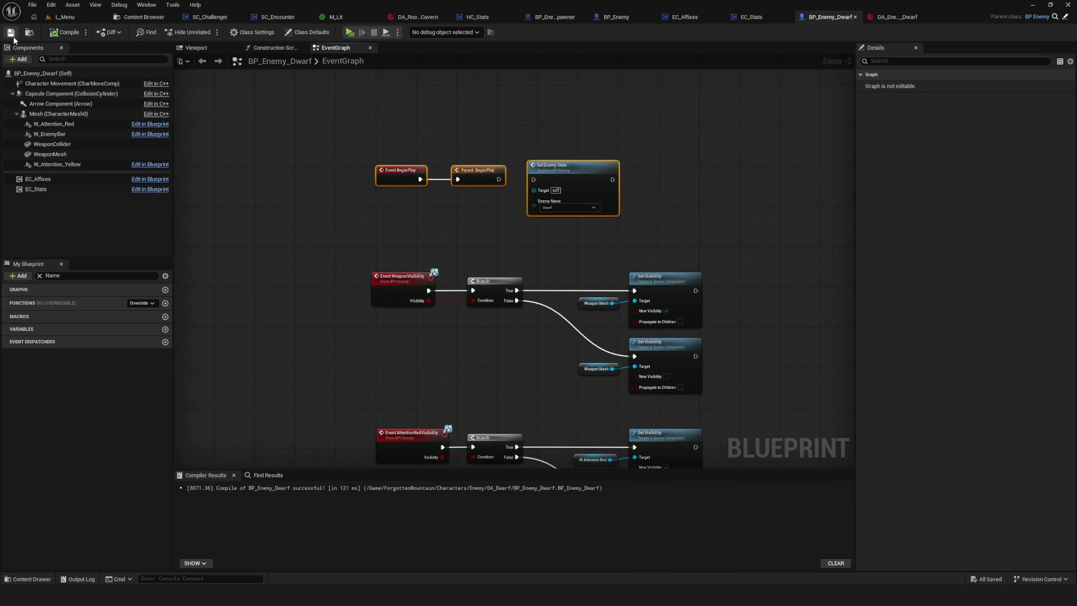
{"action": "left_click_drag", "start_coordinate": [386, 197], "coordinate": [380, 208]}
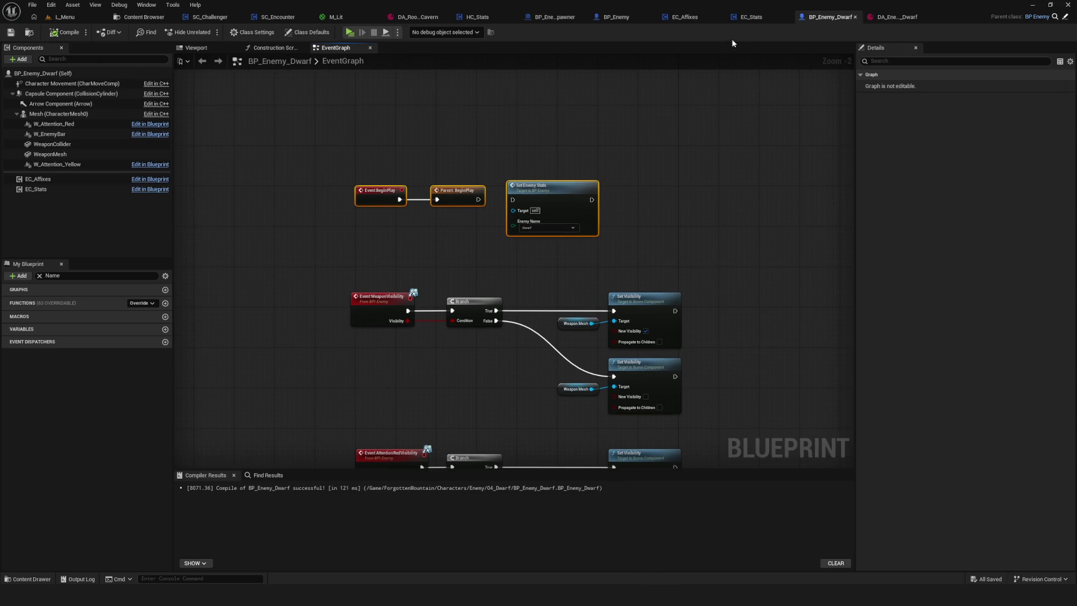
Delete the Hasdad Print String node from EC_Stats' Event Start chain
{"action": "left_click", "coordinate": [749, 17]}
{"action": "left_click", "coordinate": [805, 235]}
{"action": "key", "text": "Delete"}
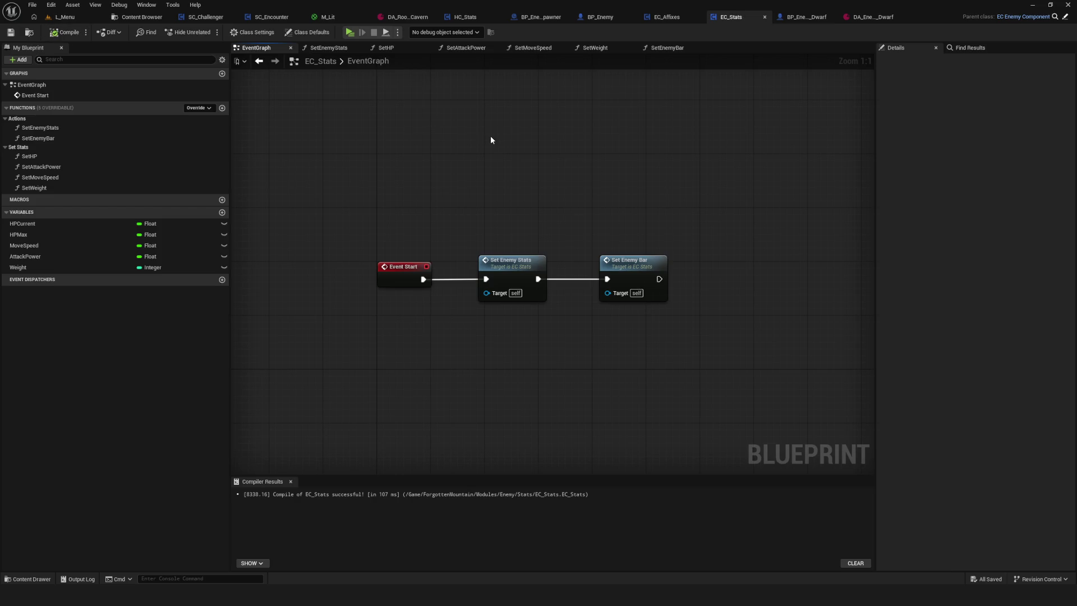
Inspect Set Enemy Bar's function settings in the EC_Stats event graph
{"action": "left_click_drag", "start_coordinate": [491, 140], "coordinate": [486, 148]}
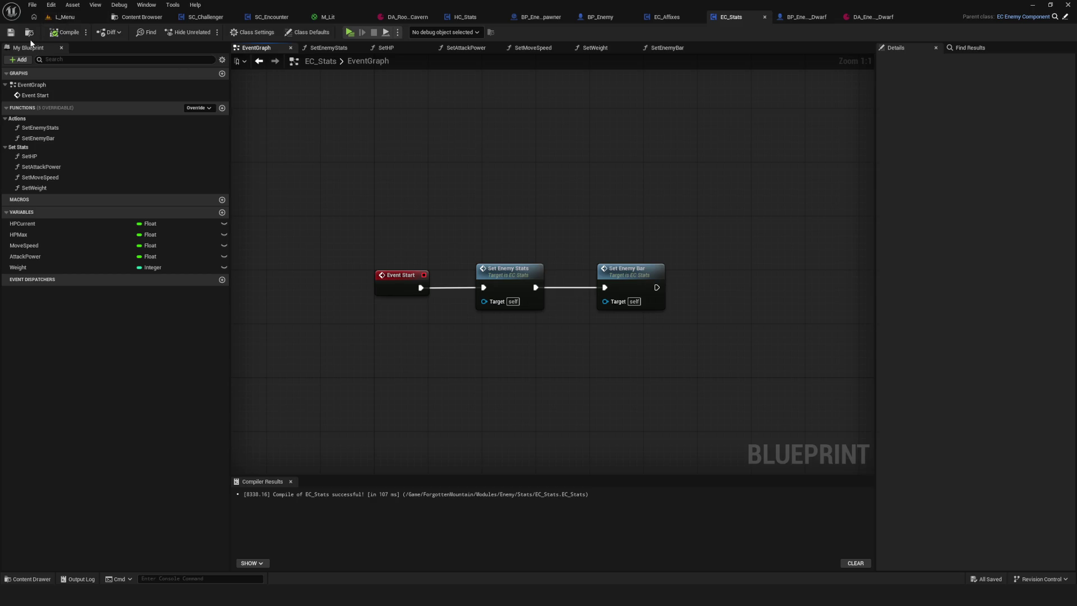
{"action": "left_click_drag", "start_coordinate": [572, 193], "coordinate": [575, 213]}
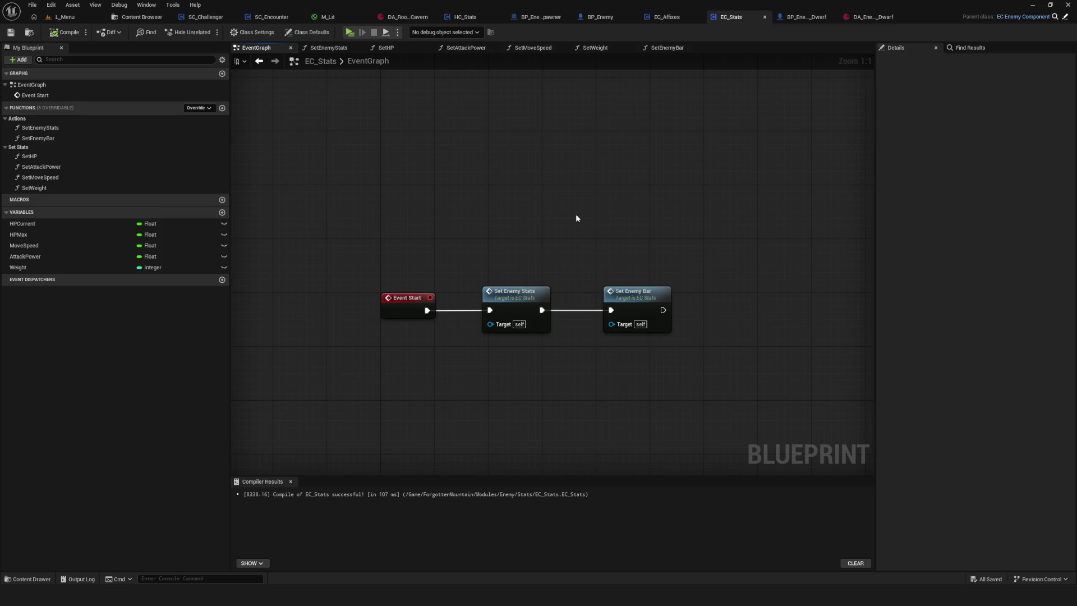
{"action": "mouse_move", "coordinate": [305, 201]}
{"action": "left_mouse_down"}
{"action": "mouse_move", "coordinate": [367, 247]}
{"action": "mouse_move", "coordinate": [804, 369]}
{"action": "left_mouse_up"}
{"action": "left_click", "coordinate": [656, 328]}
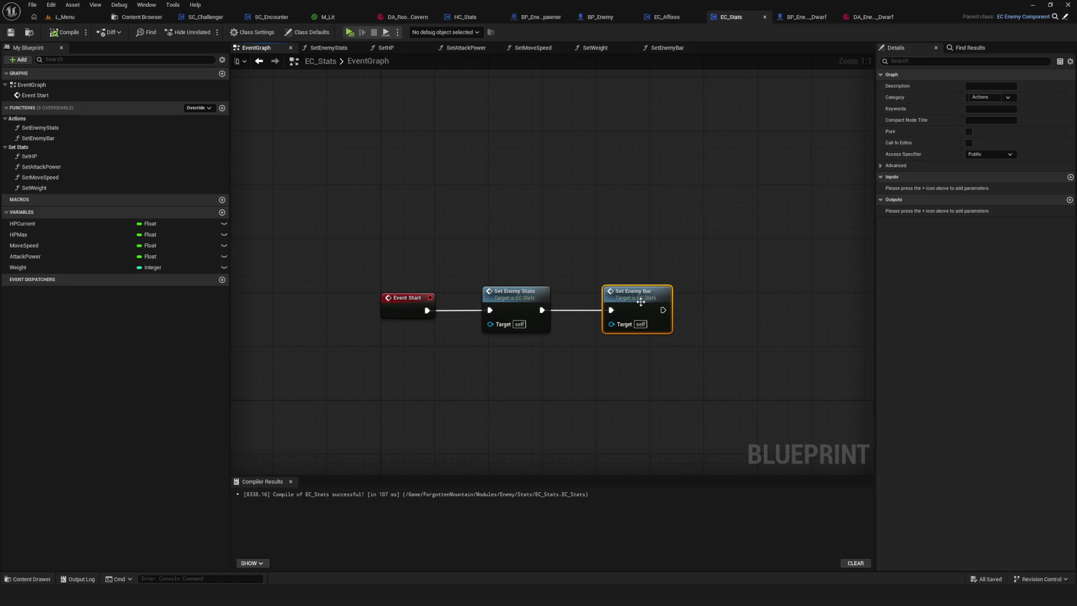
{"action": "left_click", "coordinate": [759, 323]}
Inspect Set Enemy Stats' settings, then switch to BP_Enemy's event graph
{"action": "left_click_drag", "start_coordinate": [759, 323], "coordinate": [663, 319]}
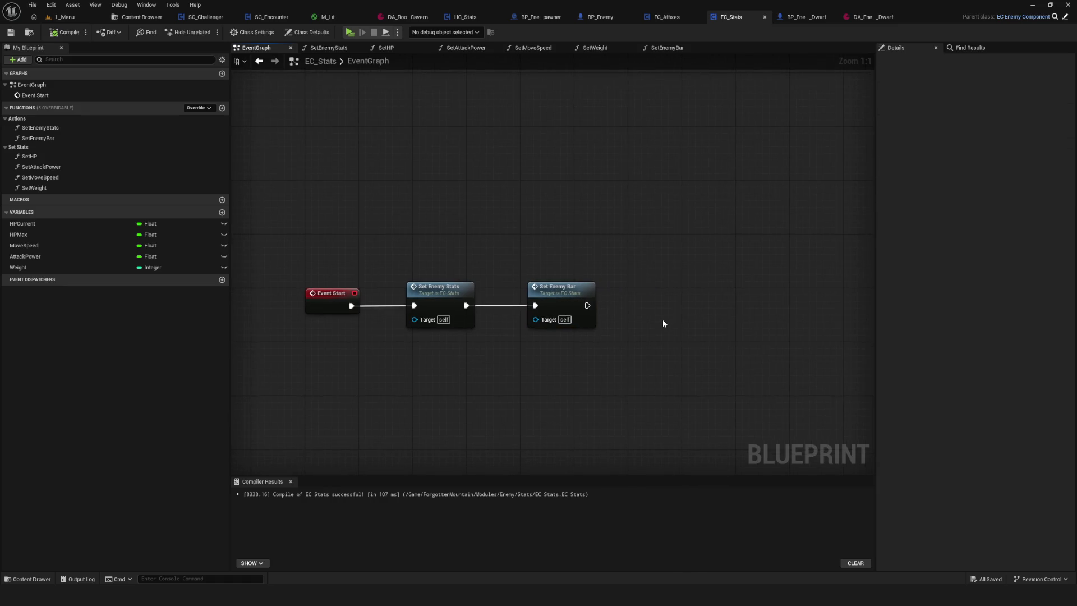
{"action": "left_click_drag", "start_coordinate": [474, 307], "coordinate": [531, 310]}
{"action": "left_click", "coordinate": [507, 303]}
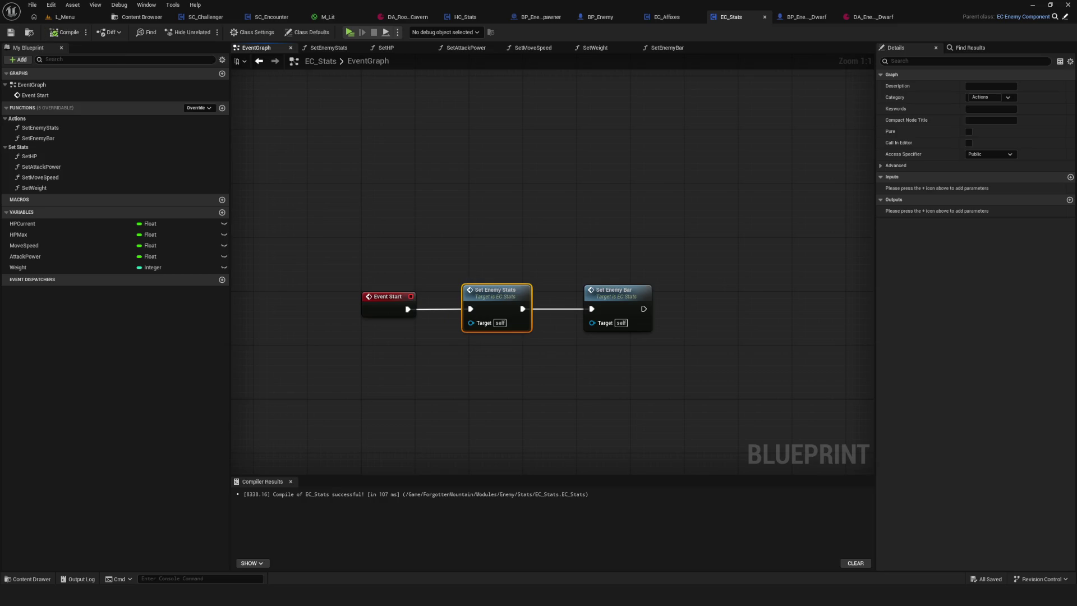
{"action": "left_click", "coordinate": [557, 216]}
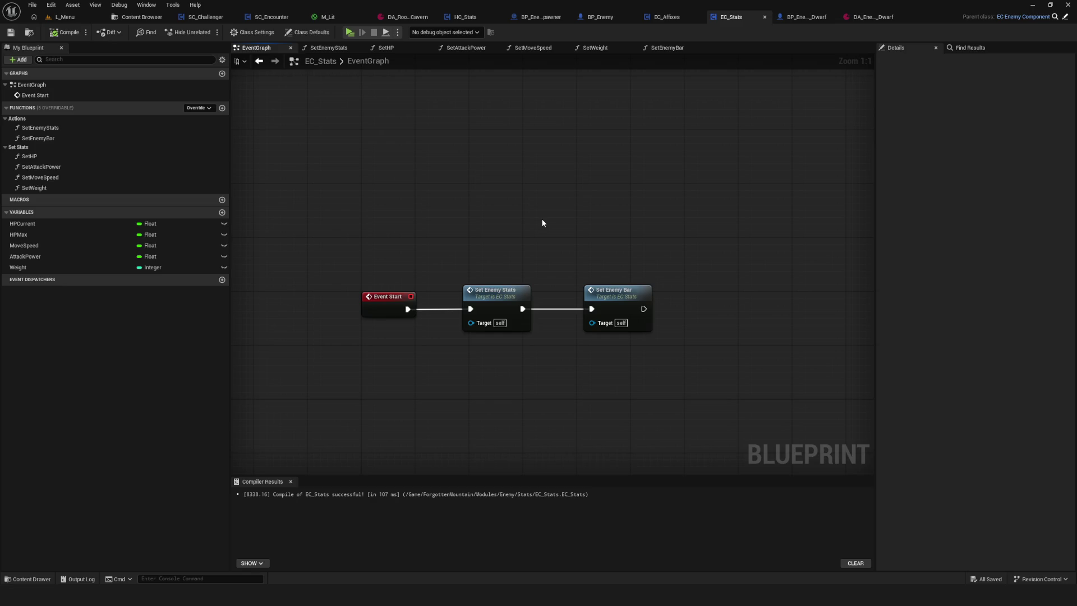
{"action": "left_click_drag", "start_coordinate": [463, 204], "coordinate": [406, 209]}
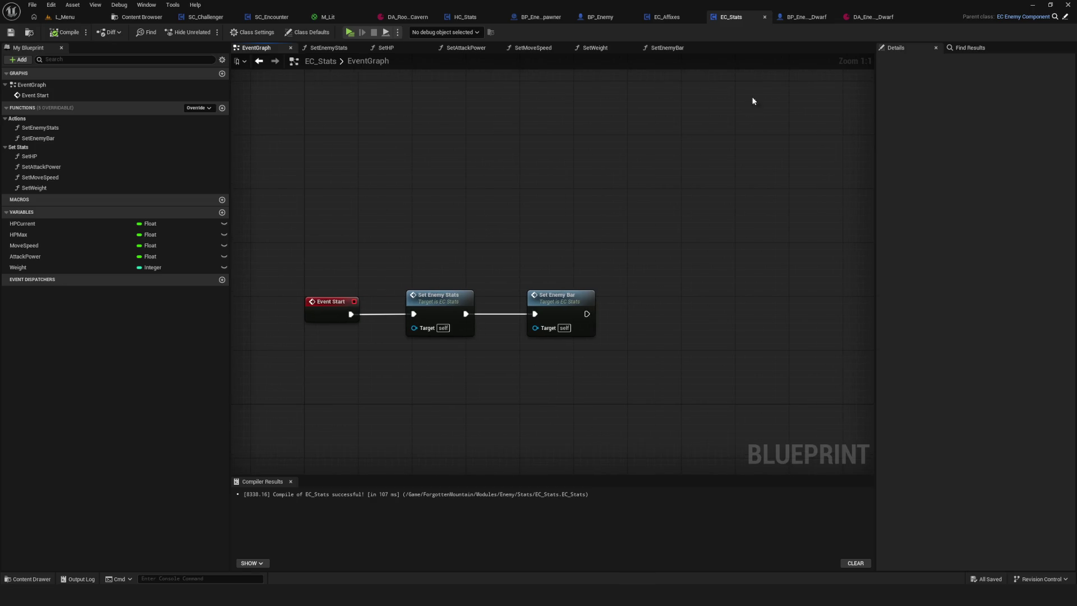
{"action": "left_click", "coordinate": [600, 17]}
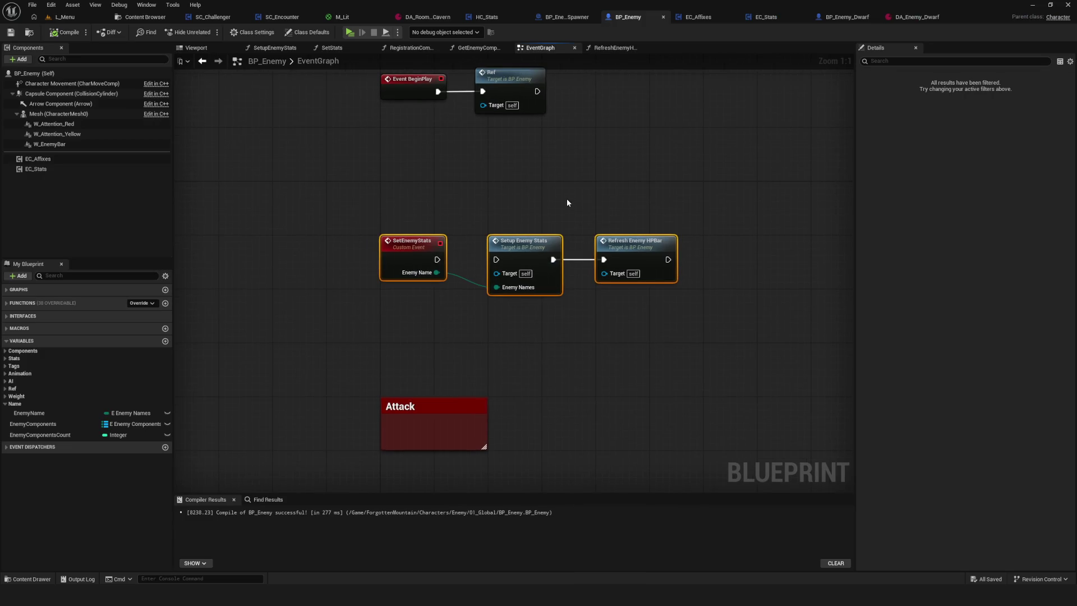
Expand BP_Enemy's Stats variable category and scan the event graph down to AttackStart
{"action": "left_click_drag", "start_coordinate": [567, 199], "coordinate": [536, 224]}
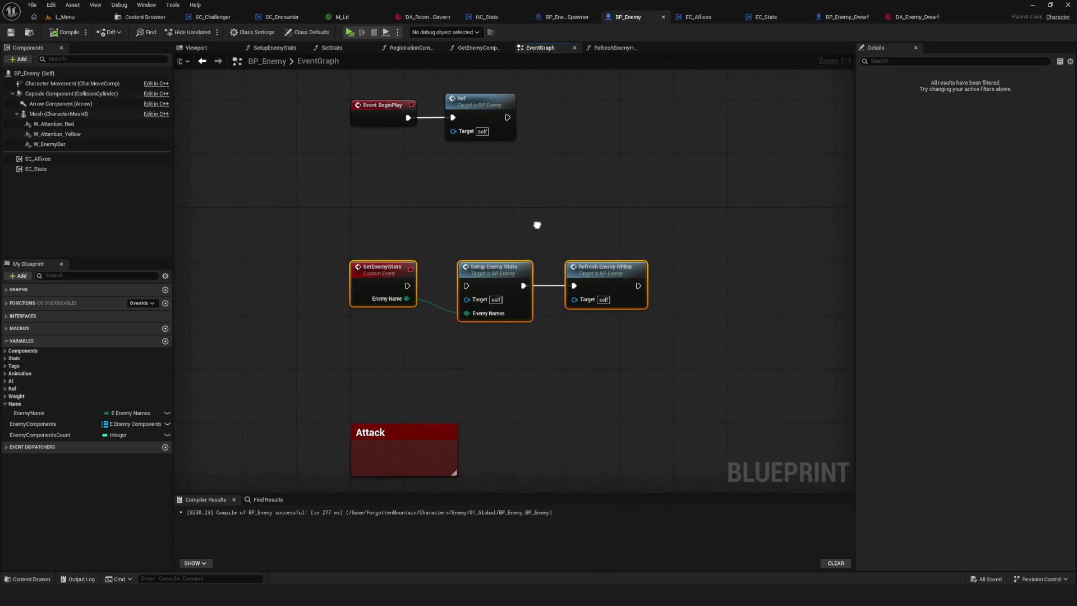
{"action": "left_click", "coordinate": [14, 359]}
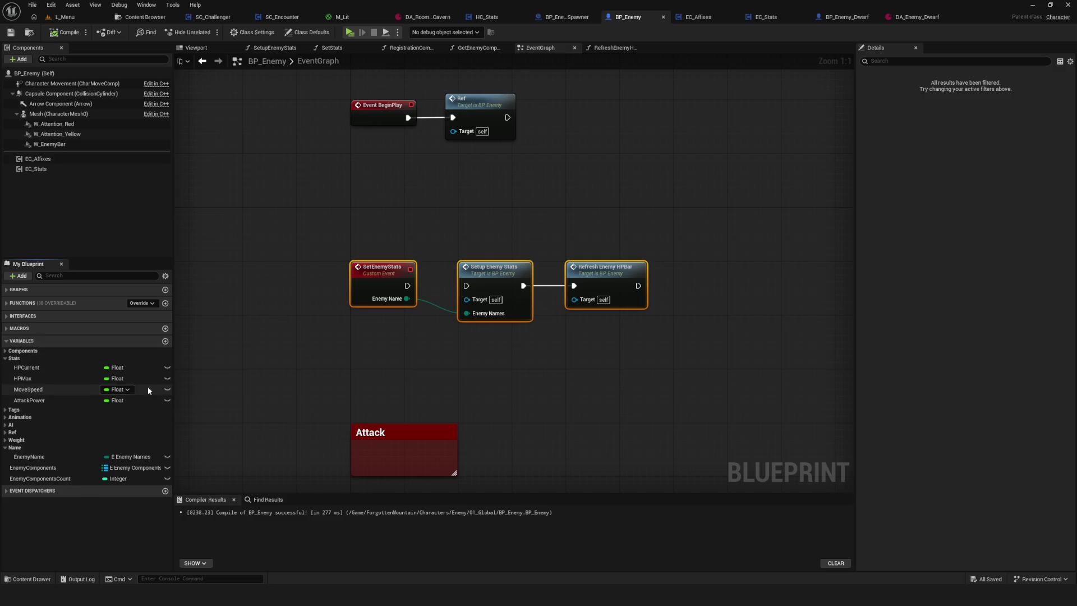
{"action": "left_click_drag", "start_coordinate": [483, 349], "coordinate": [464, 295]}
{"action": "scroll", "coordinate": [369, 303], "scroll_direction": "down", "scroll_amount": 6}
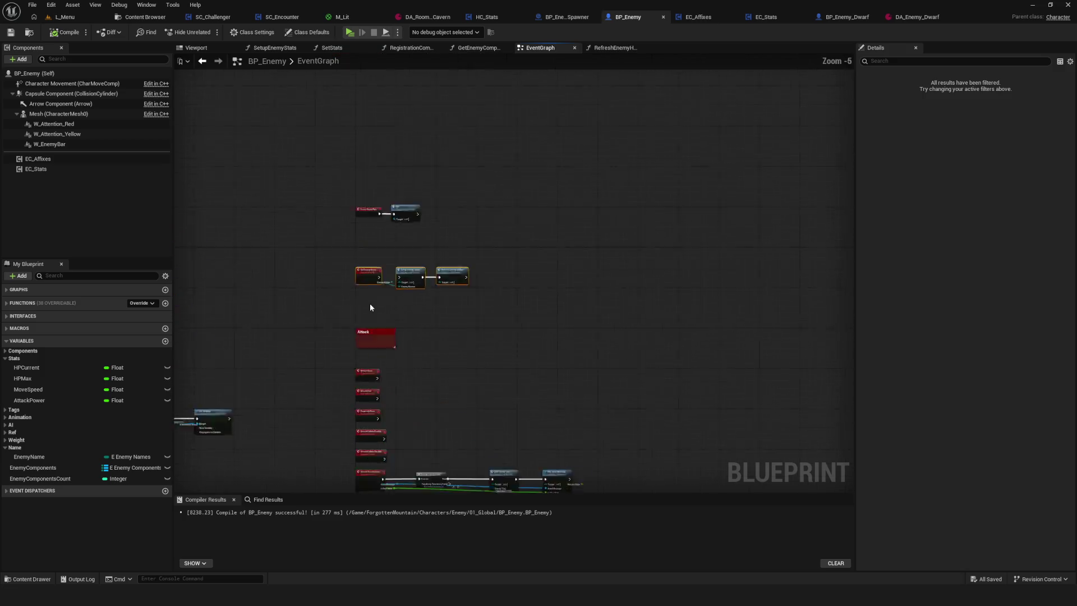
{"action": "scroll", "coordinate": [369, 303], "scroll_direction": "up", "scroll_amount": 5}
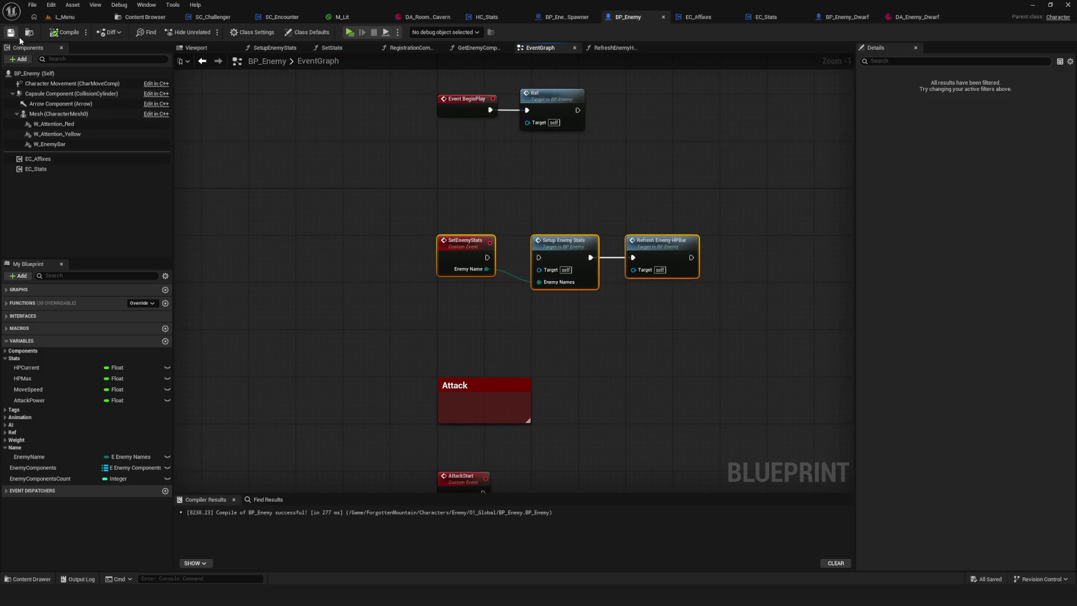
{"action": "left_click_drag", "start_coordinate": [492, 256], "coordinate": [487, 268]}
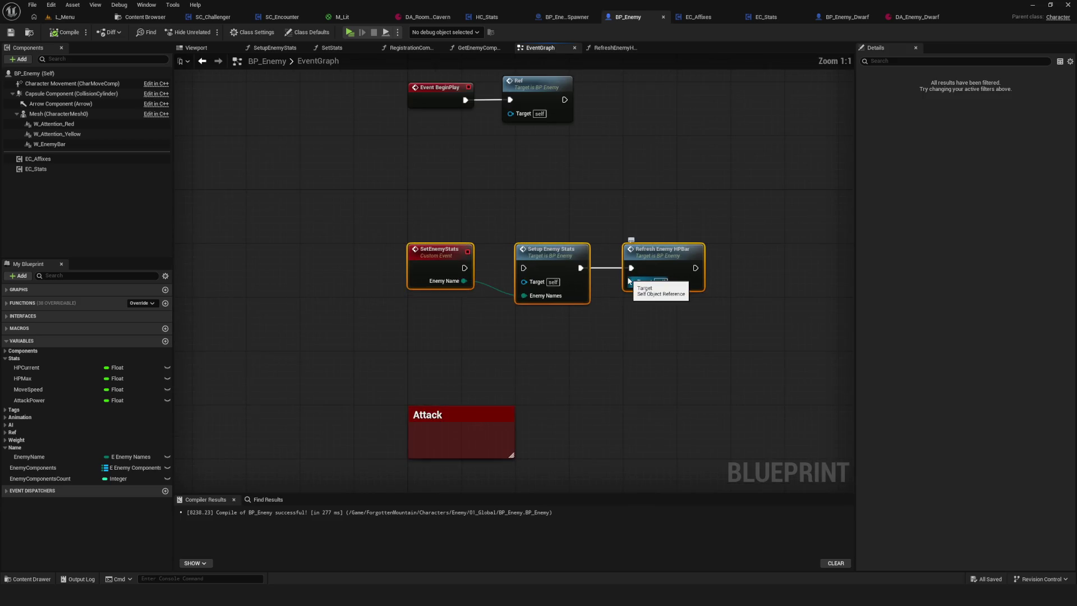
Inspect the SetupEnemyStats and SetStats function graphs, then go back to the EventGraph
{"action": "double_click", "coordinate": [524, 250]}
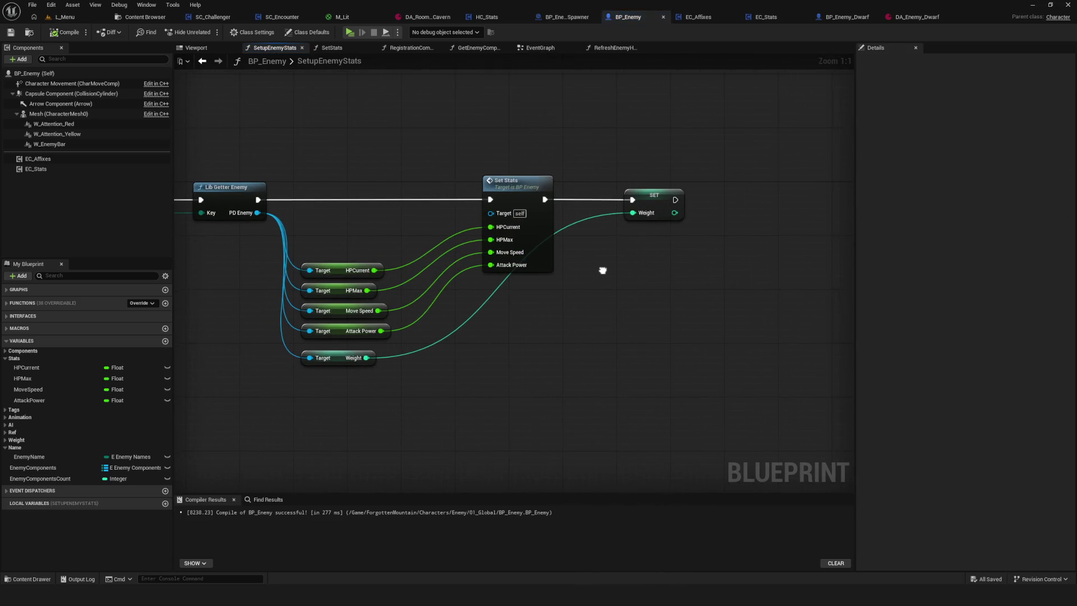
{"action": "double_click", "coordinate": [525, 224]}
{"action": "left_click", "coordinate": [202, 60]}
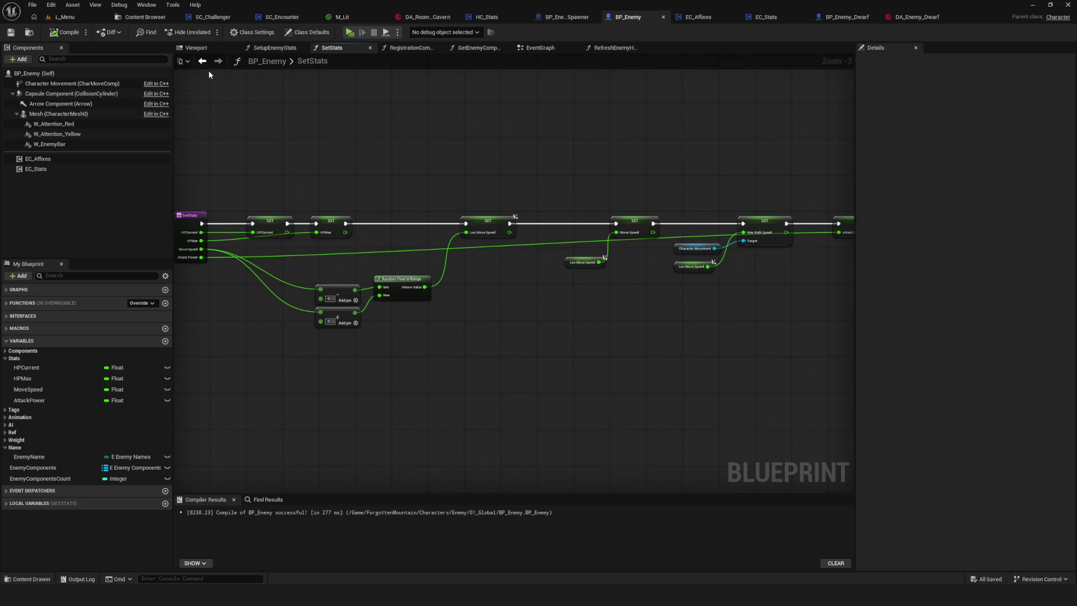
{"action": "left_click", "coordinate": [202, 61]}
{"action": "mouse_move", "coordinate": [456, 266]}
{"action": "left_mouse_down"}
{"action": "mouse_move", "coordinate": [651, 334]}
{"action": "mouse_move", "coordinate": [781, 327]}
{"action": "left_mouse_up"}
{"action": "mouse_move", "coordinate": [637, 310]}
{"action": "left_mouse_down"}
{"action": "mouse_move", "coordinate": [298, 190]}
{"action": "mouse_move", "coordinate": [823, 318]}
{"action": "left_mouse_up"}
{"action": "left_click", "coordinate": [772, 318]}
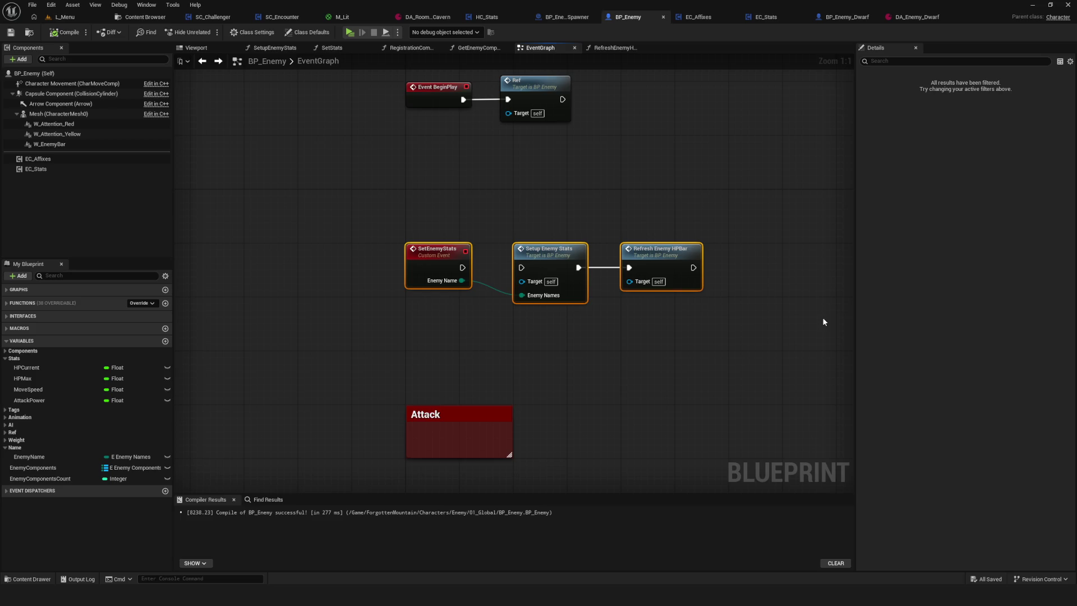
Open the LoadStatsAsset function graph from the Stats function category in My Blueprint
{"action": "left_click", "coordinate": [6, 303]}
{"action": "left_click", "coordinate": [5, 324]}
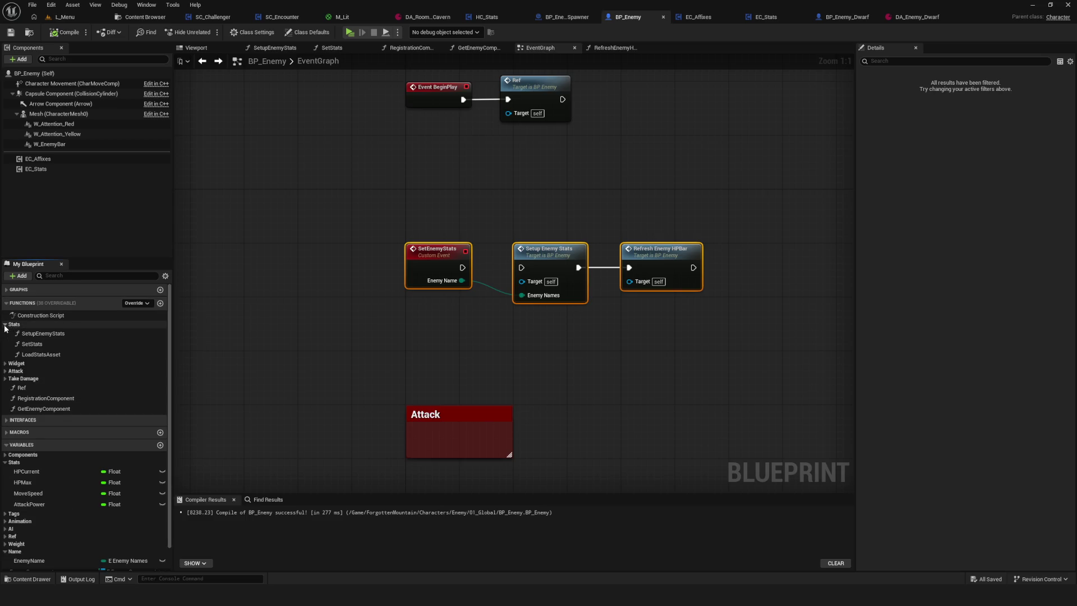
{"action": "left_click", "coordinate": [63, 354]}
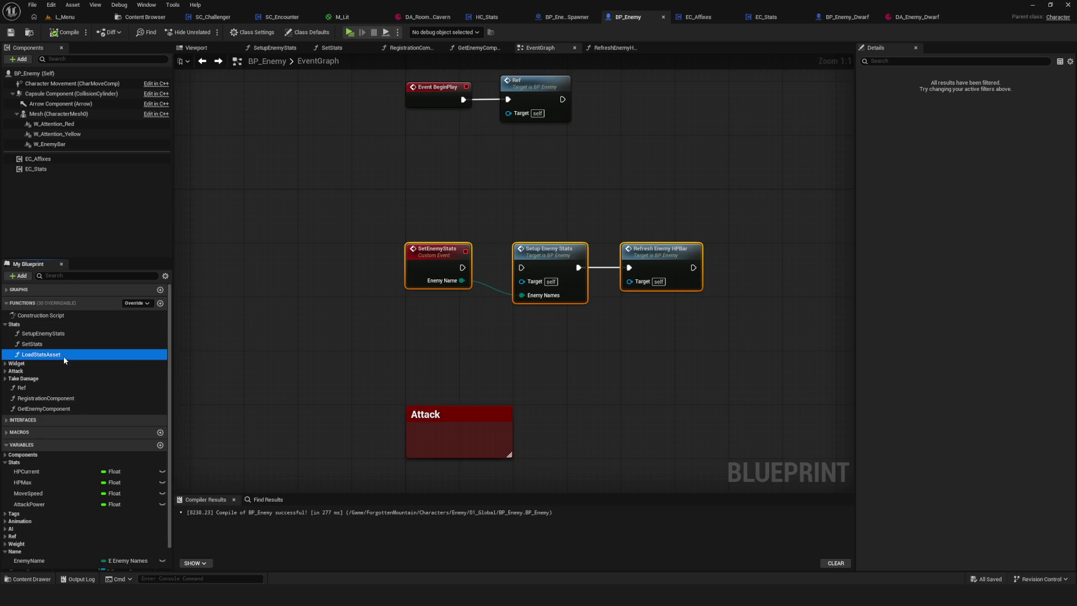
{"action": "double_click", "coordinate": [64, 355]}
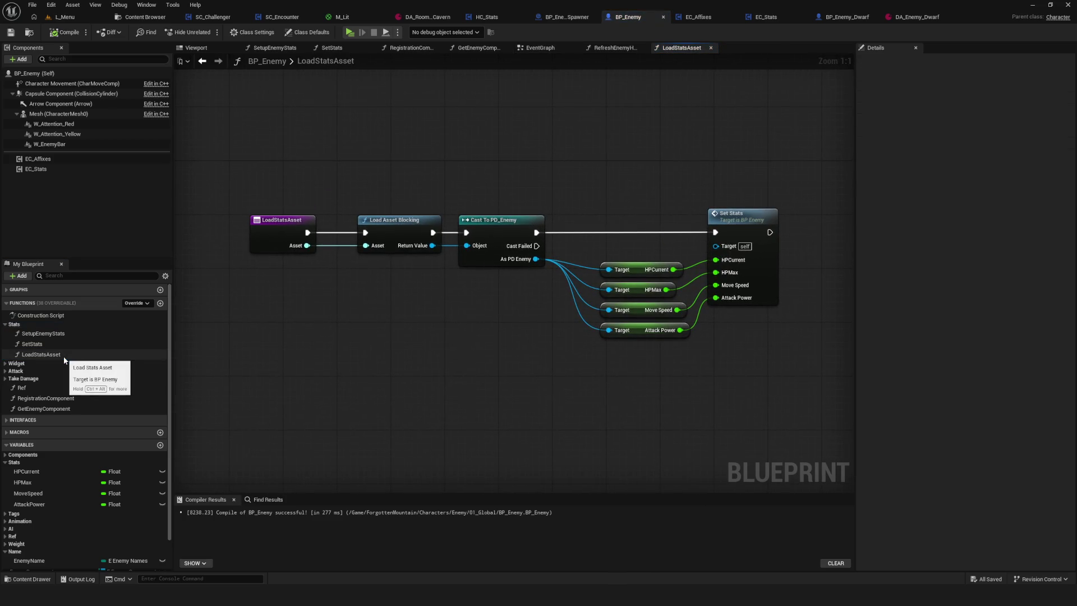
{"action": "left_click_drag", "start_coordinate": [464, 313], "coordinate": [440, 315]}
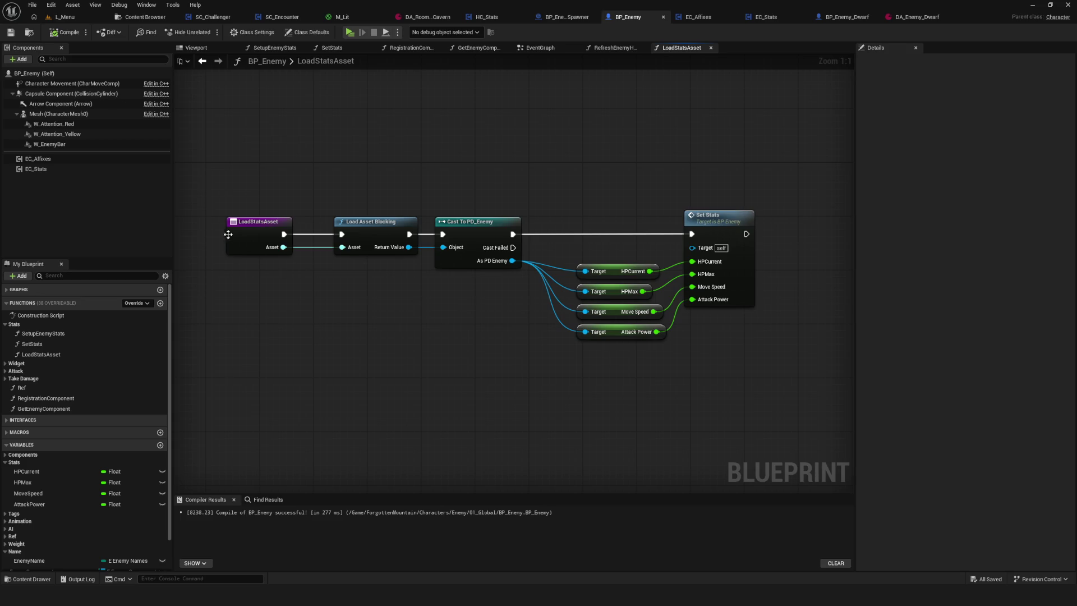
Run Find References on LoadStatsAsset to confirm it is unused, then delete the function
{"action": "right_click", "coordinate": [52, 356]}
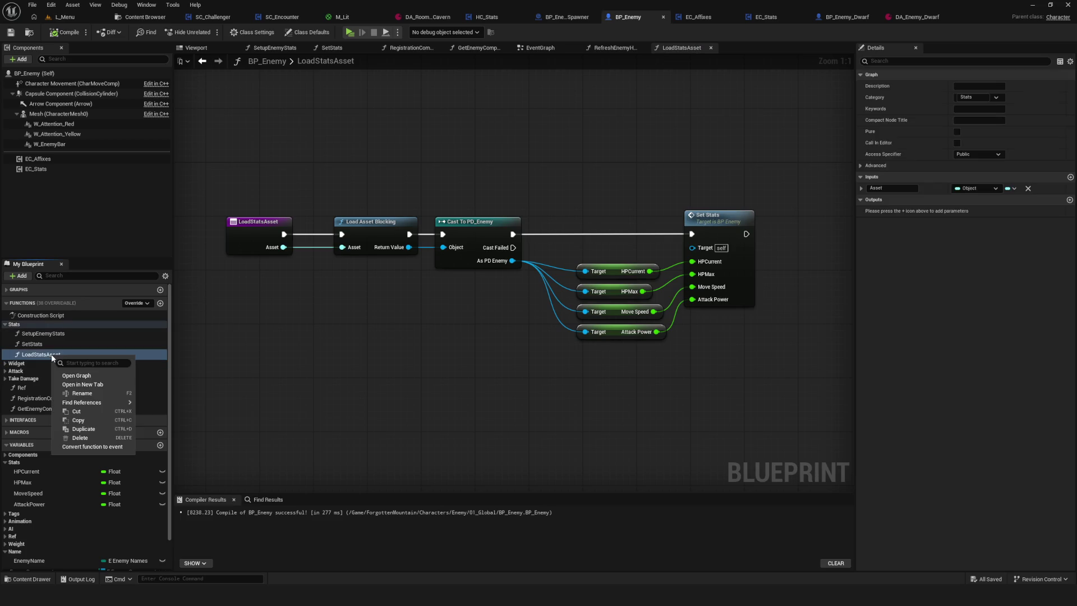
{"action": "mouse_move", "coordinate": [95, 402]}
{"action": "left_click", "coordinate": [168, 405]}
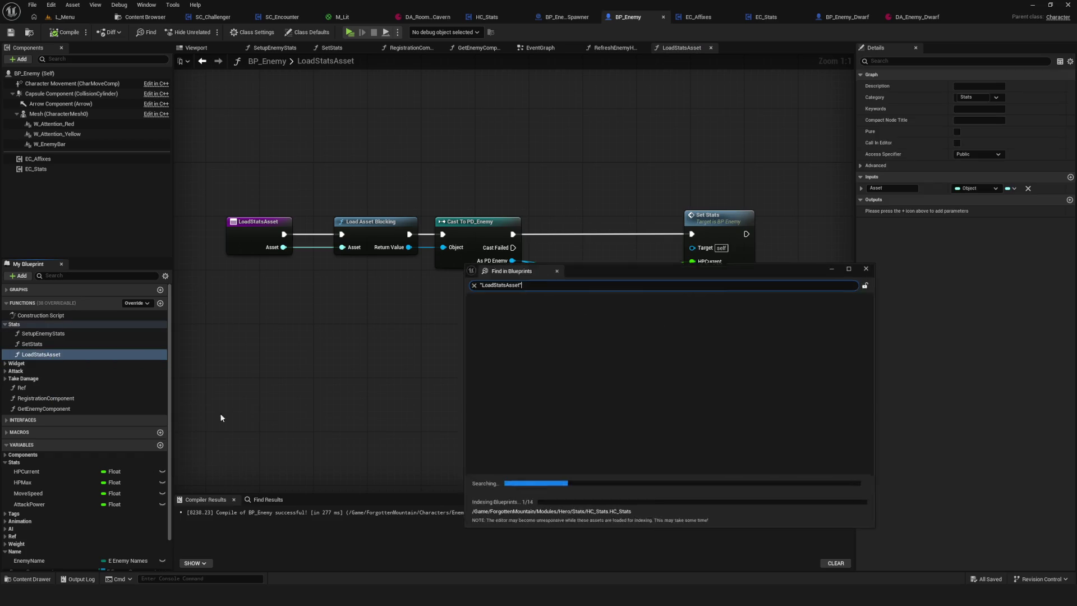
{"action": "left_click", "coordinate": [505, 307]}
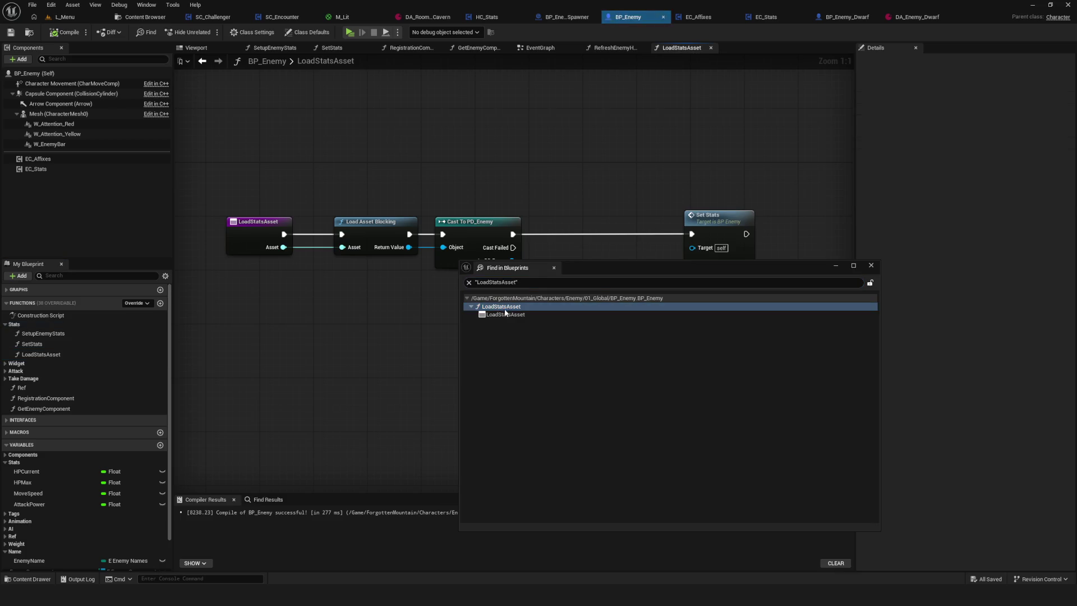
{"action": "double_click", "coordinate": [505, 314]}
{"action": "left_click", "coordinate": [871, 265]}
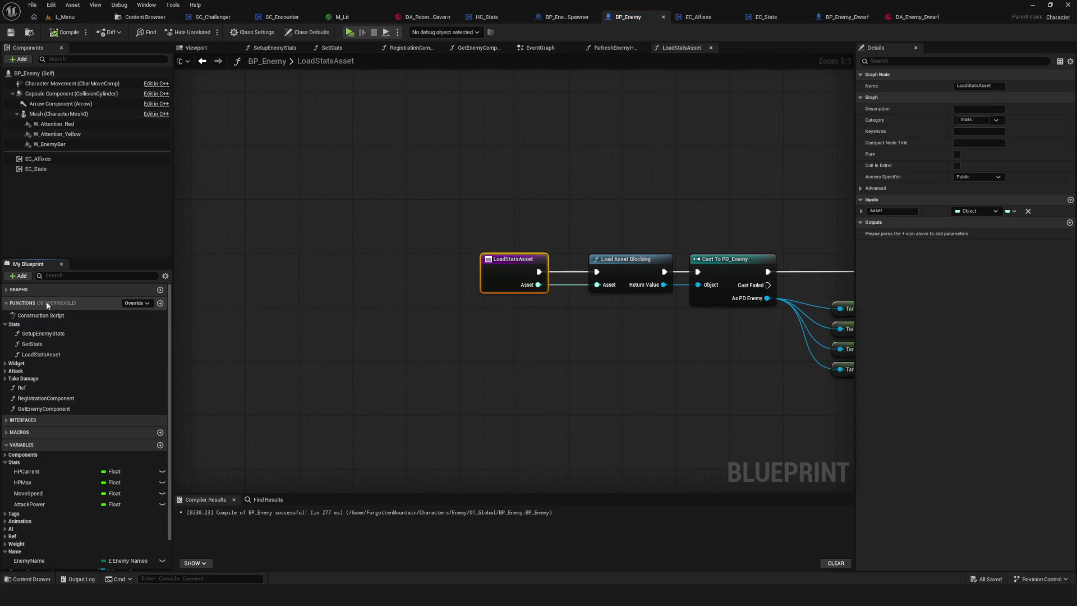
{"action": "left_click", "coordinate": [145, 357]}
{"action": "key", "text": "Delete"}
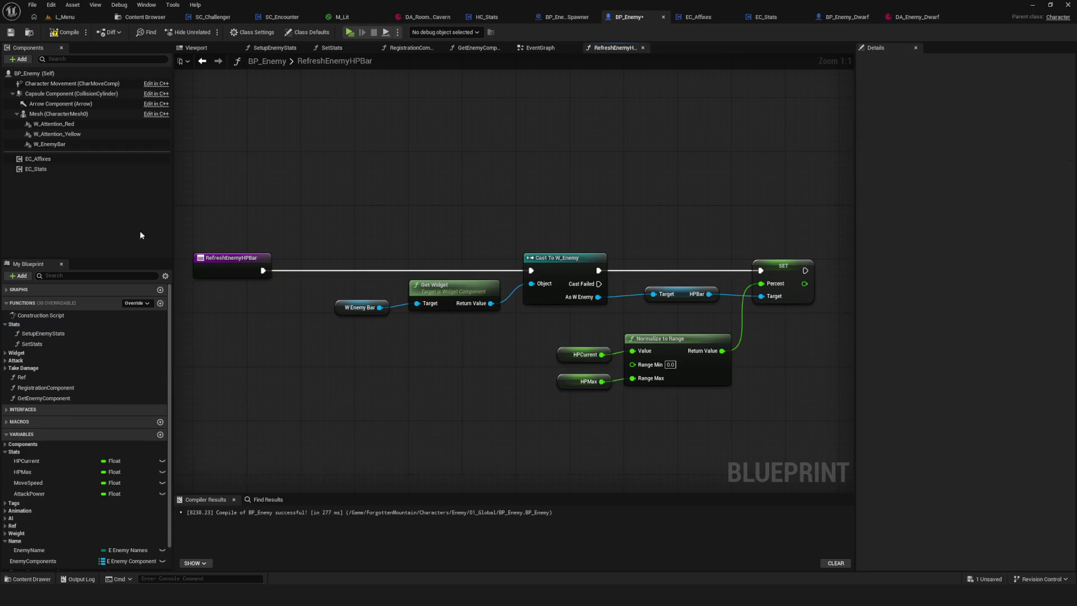
Save BP_Enemy and test-play a new game from a save slot, then stop
{"action": "left_click", "coordinate": [9, 33]}
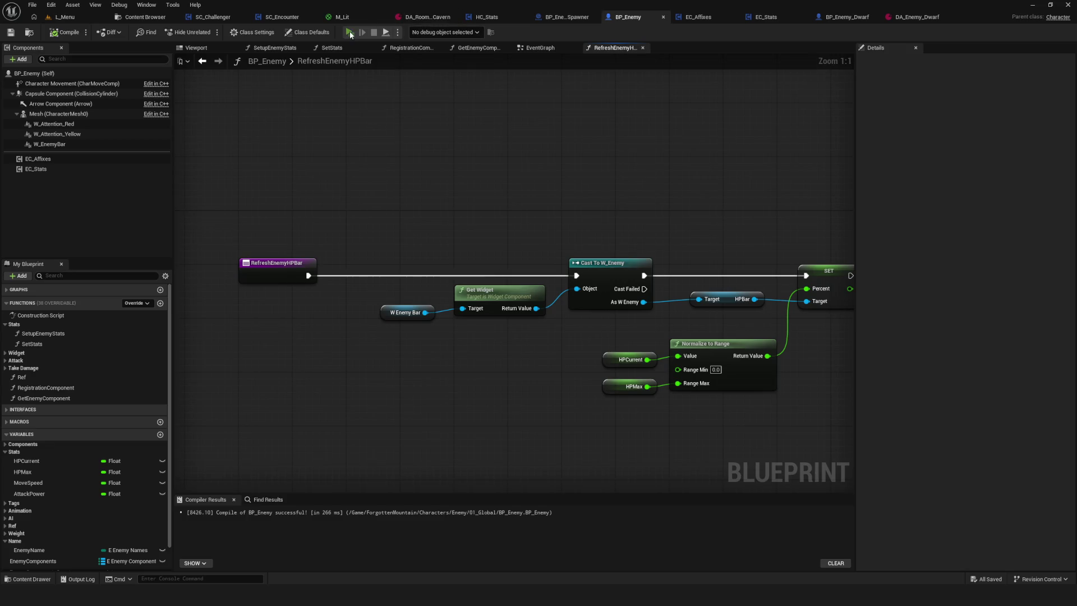
{"action": "left_click", "coordinate": [350, 35]}
{"action": "left_click", "coordinate": [574, 301]}
{"action": "left_click", "coordinate": [571, 249]}
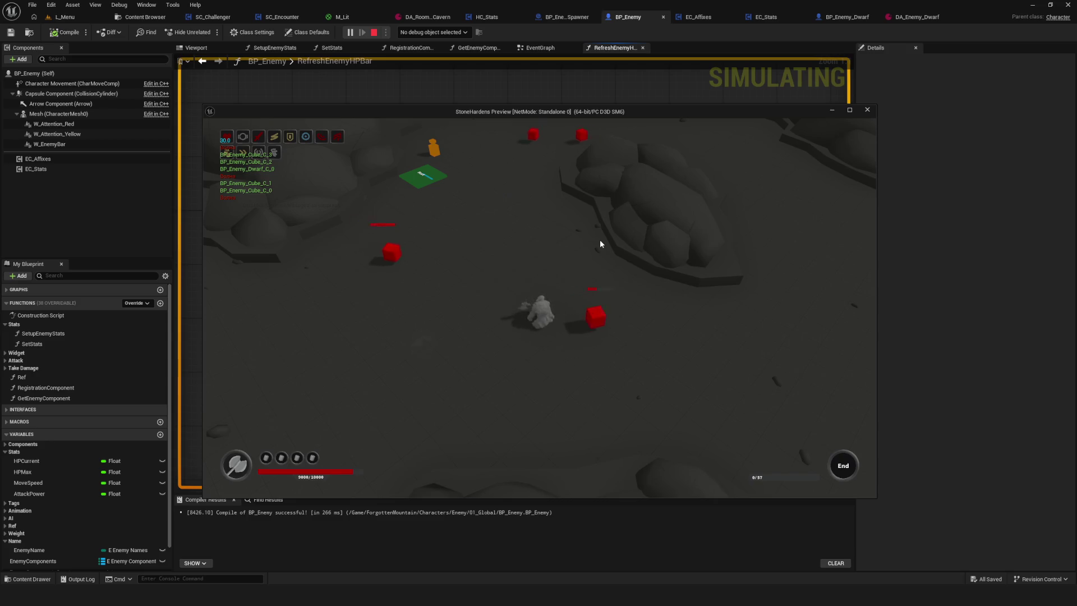
{"action": "key", "text": "Escape"}
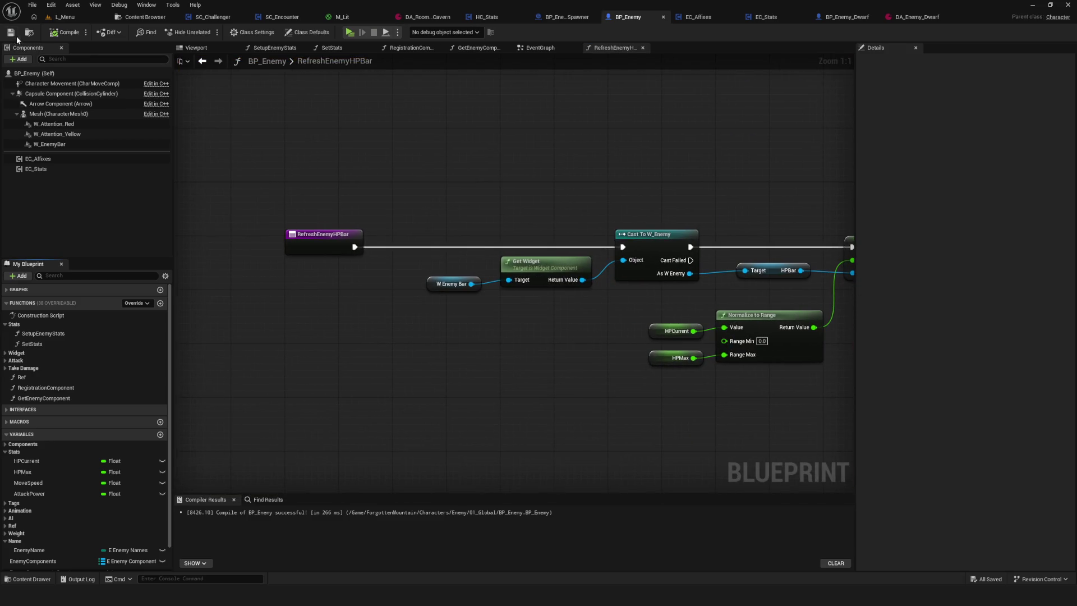
Pan the graph, select the W Enemy Bar node, and return to BP_Enemy's EventGraph
{"action": "scroll", "coordinate": [445, 228], "scroll_direction": "down", "scroll_amount": 6}
{"action": "scroll", "coordinate": [468, 231], "scroll_direction": "up", "scroll_amount": 6}
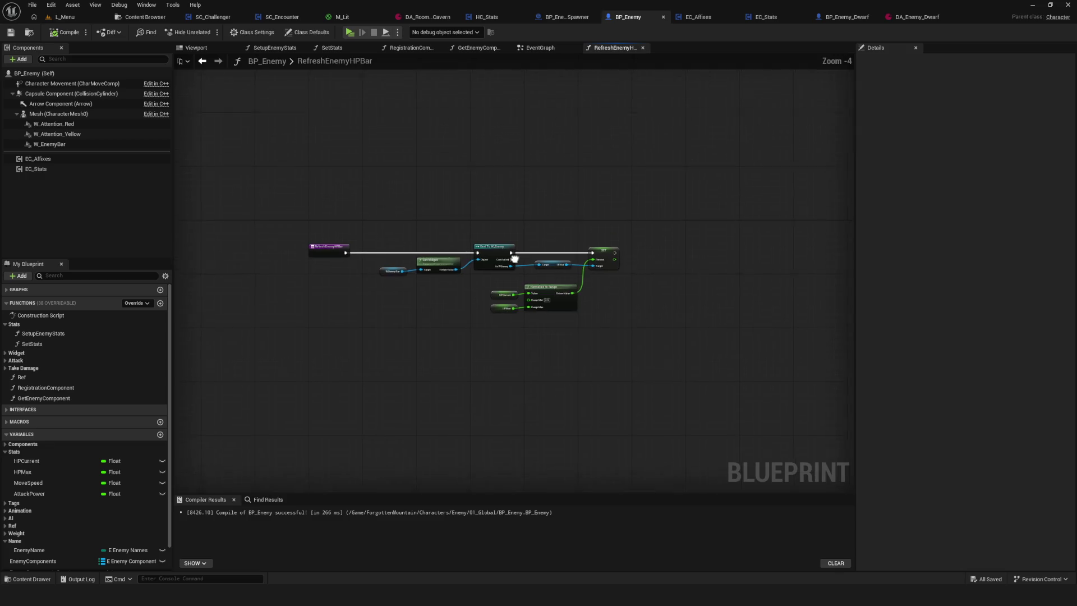
{"action": "left_click_drag", "start_coordinate": [432, 260], "coordinate": [495, 244]}
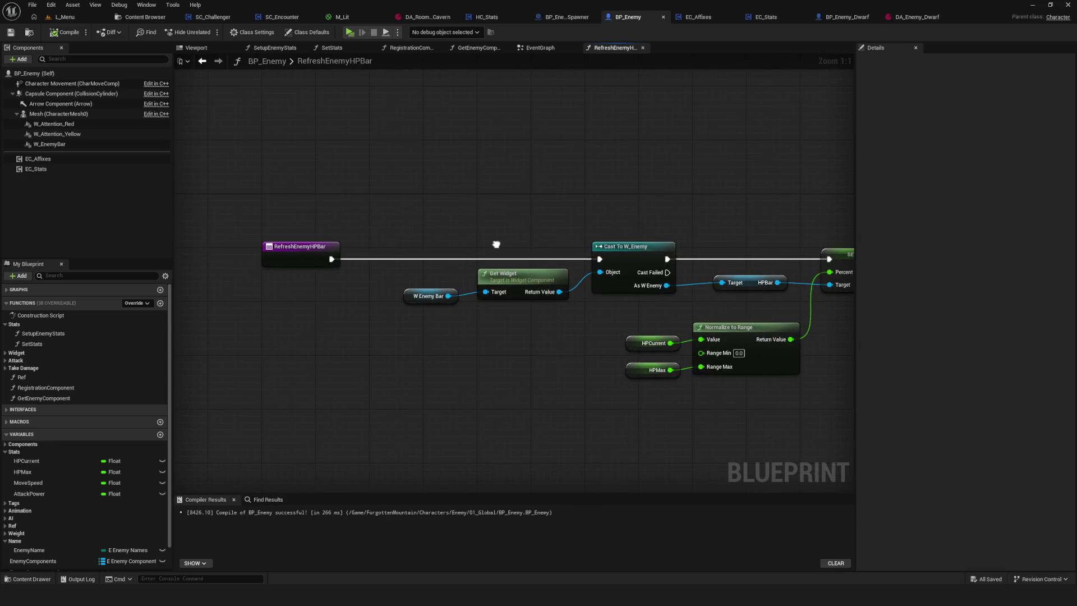
{"action": "left_click", "coordinate": [428, 296]}
{"action": "mouse_move", "coordinate": [629, 311]}
{"action": "left_mouse_down"}
{"action": "mouse_move", "coordinate": [613, 305]}
{"action": "mouse_move", "coordinate": [706, 305]}
{"action": "mouse_move", "coordinate": [498, 284]}
{"action": "mouse_move", "coordinate": [635, 282]}
{"action": "left_mouse_up"}
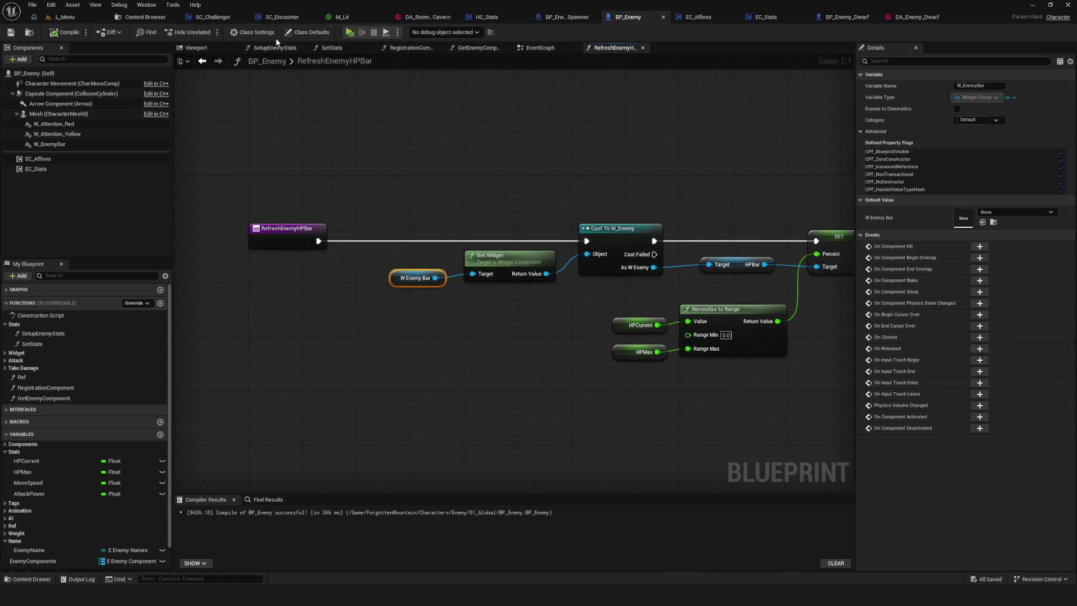
{"action": "left_click", "coordinate": [532, 47]}
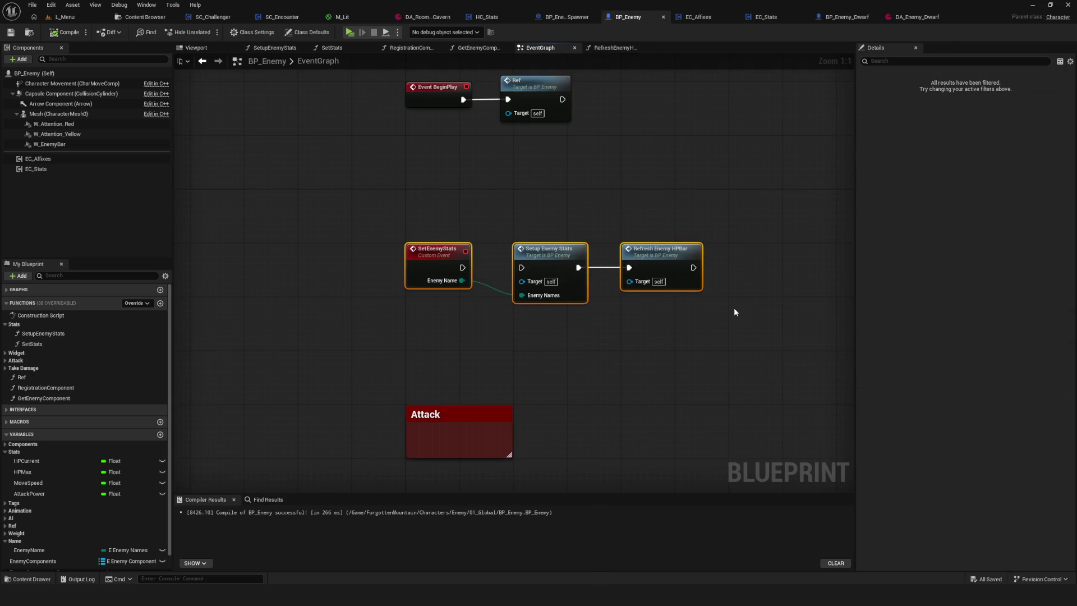
Delete the SetEnemyStats node chain from BP_Enemy, then compile and save it
{"action": "key", "text": "Delete"}
{"action": "left_click_drag", "start_coordinate": [401, 196], "coordinate": [370, 255]}
{"action": "left_click", "coordinate": [64, 32]}
{"action": "key", "text": "ctrl+s"}
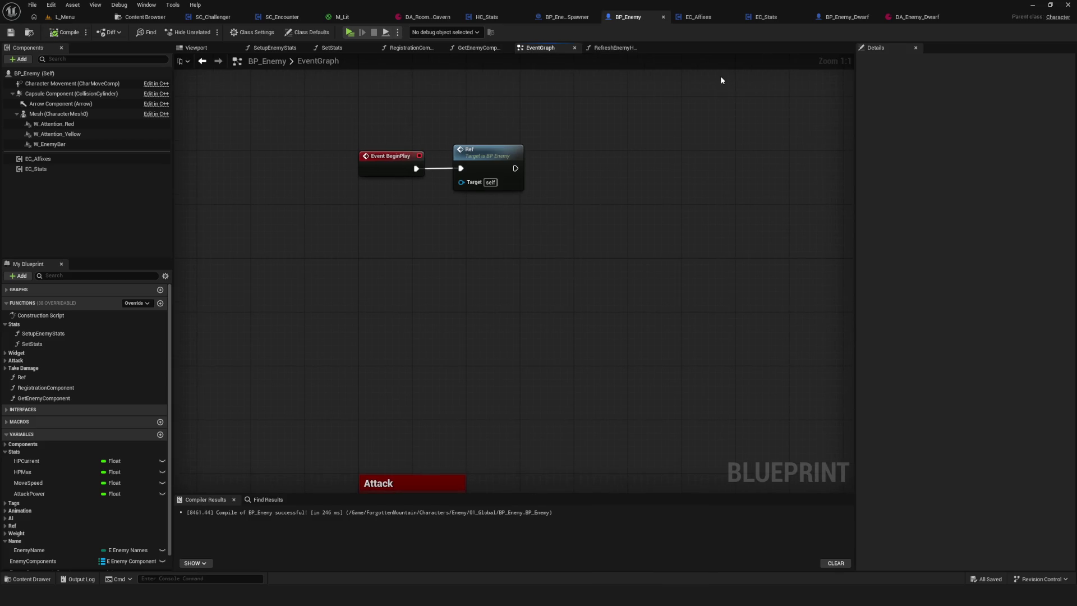
In BP_Enemy_Dwarf, delete Set Enemy Stats and both BeginPlay nodes, then compile and save
{"action": "left_click", "coordinate": [846, 17]}
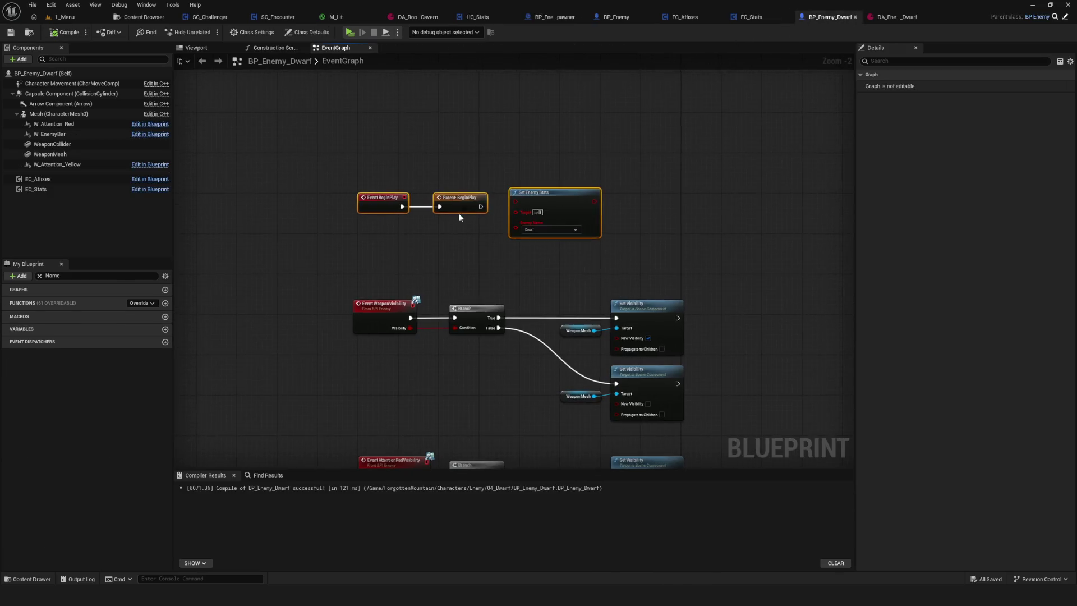
{"action": "scroll", "coordinate": [516, 163], "scroll_direction": "up", "scroll_amount": 1}
{"action": "key", "text": "Delete"}
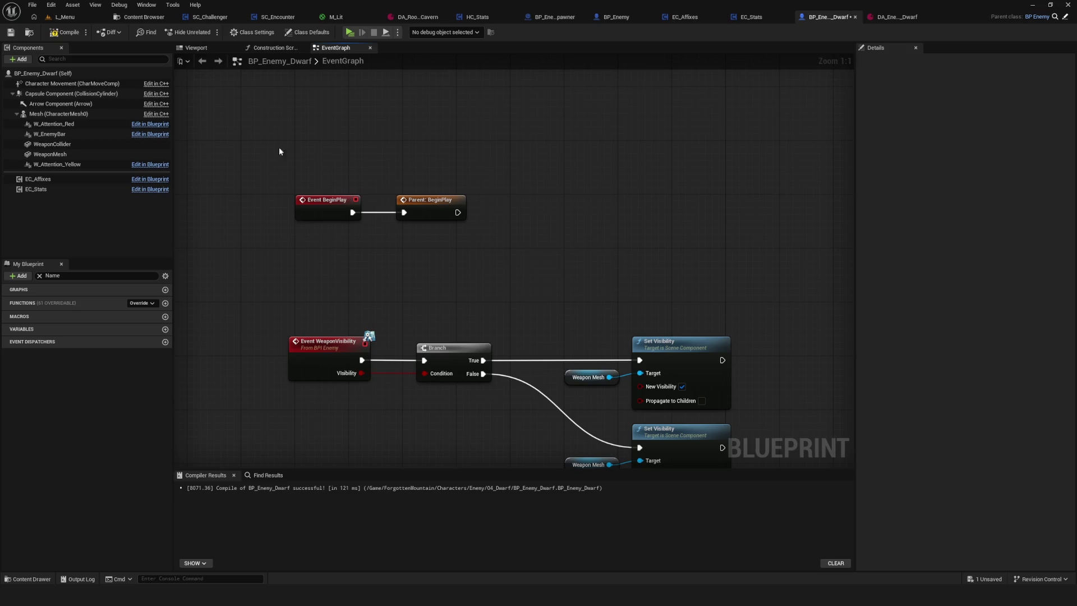
{"action": "left_click_drag", "start_coordinate": [279, 152], "coordinate": [531, 258]}
{"action": "key", "text": "Delete"}
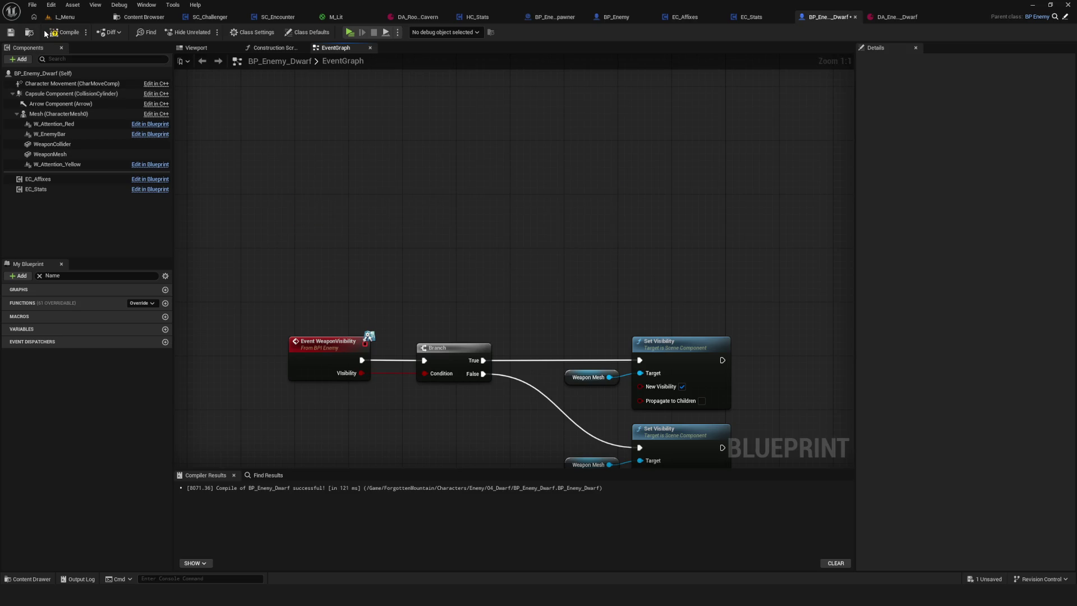
{"action": "left_click", "coordinate": [46, 32]}
{"action": "left_click", "coordinate": [10, 31]}
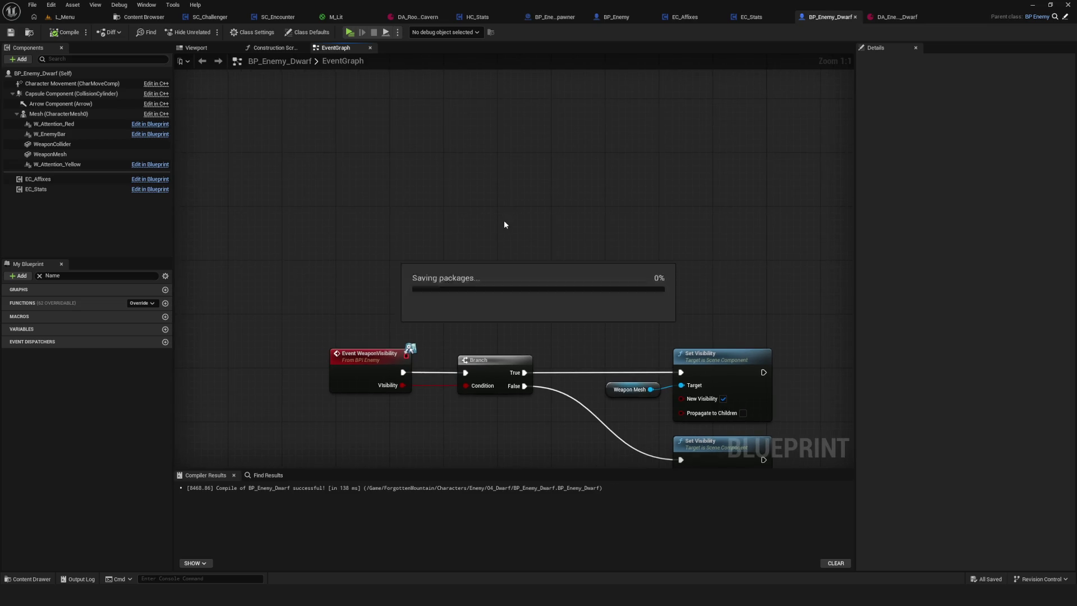
{"action": "left_click_drag", "start_coordinate": [531, 193], "coordinate": [569, 217]}
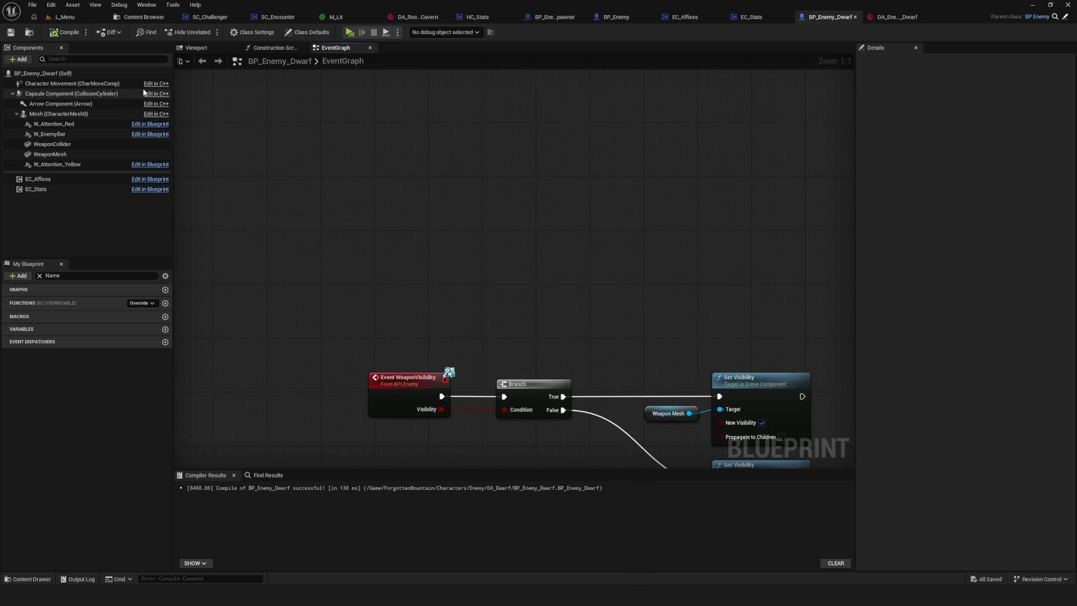
{"action": "left_click", "coordinate": [64, 32]}
{"action": "left_click_drag", "start_coordinate": [470, 207], "coordinate": [445, 204]}
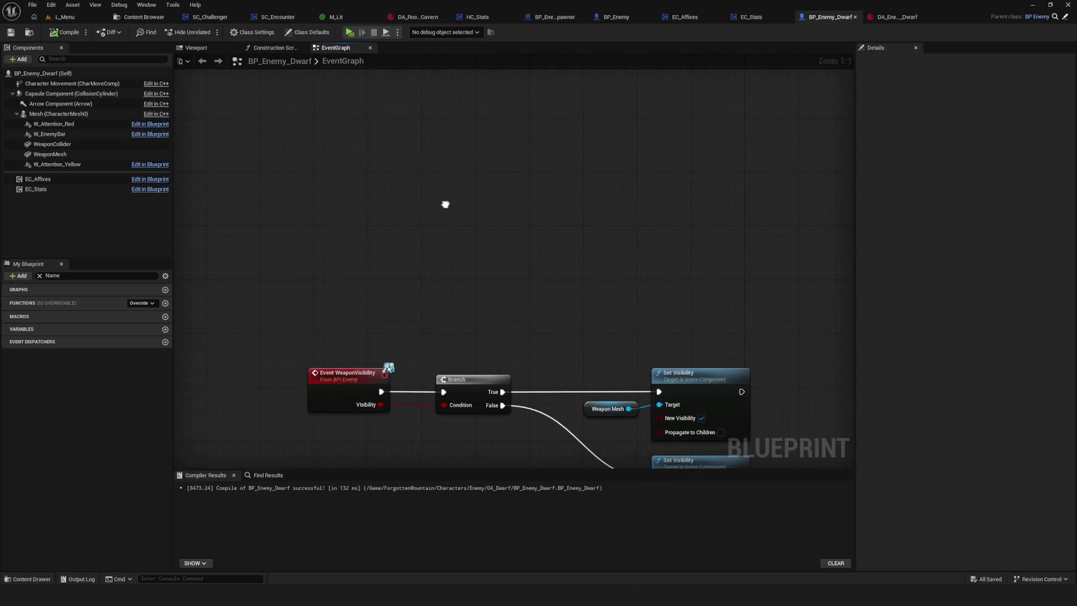
Open BP_Enemy_Cube from the 03_Cube folder in the Content Browser
{"action": "left_click", "coordinate": [149, 20]}
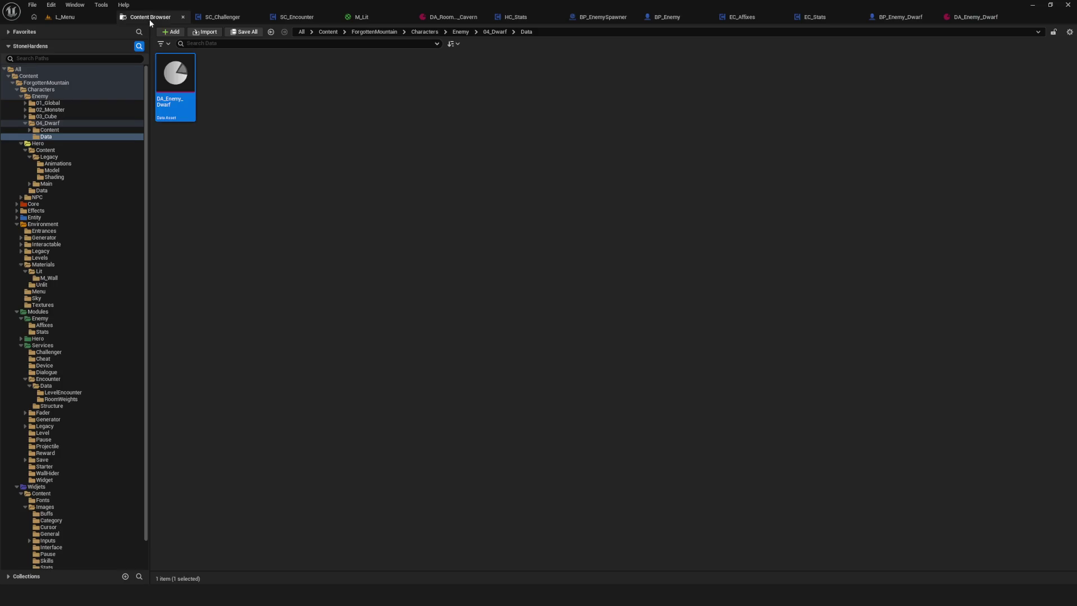
{"action": "left_click", "coordinate": [47, 116]}
{"action": "left_click", "coordinate": [311, 88]}
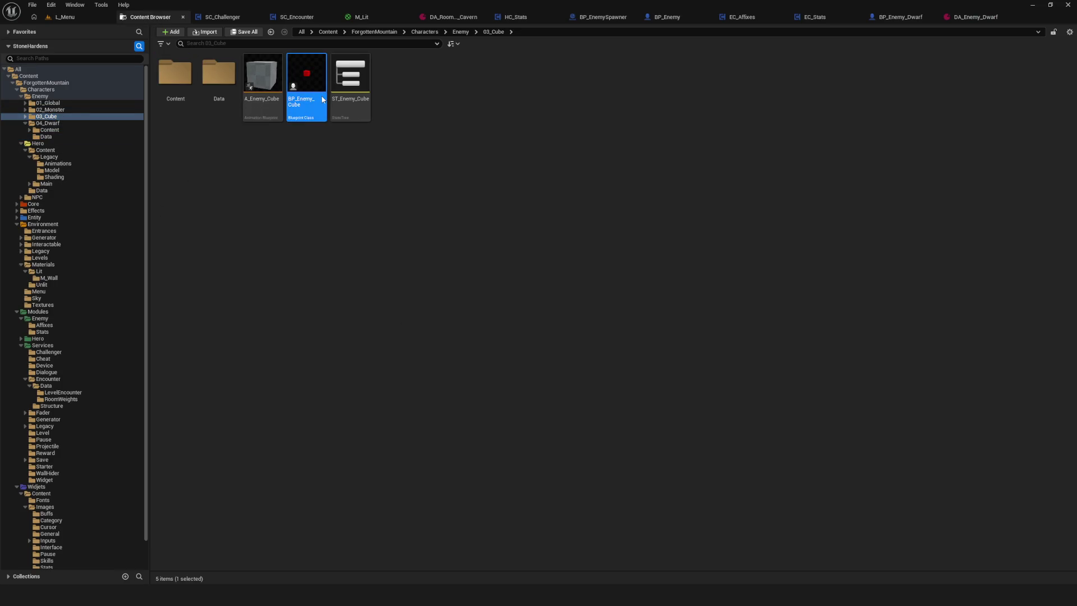
{"action": "double_click", "coordinate": [323, 99]}
Delete the broken Set Enemy Stats and BeginPlay nodes, compile, playtest, and open failing BP_Enemy_Monster
{"action": "scroll", "coordinate": [581, 198], "scroll_direction": "up", "scroll_amount": 5}
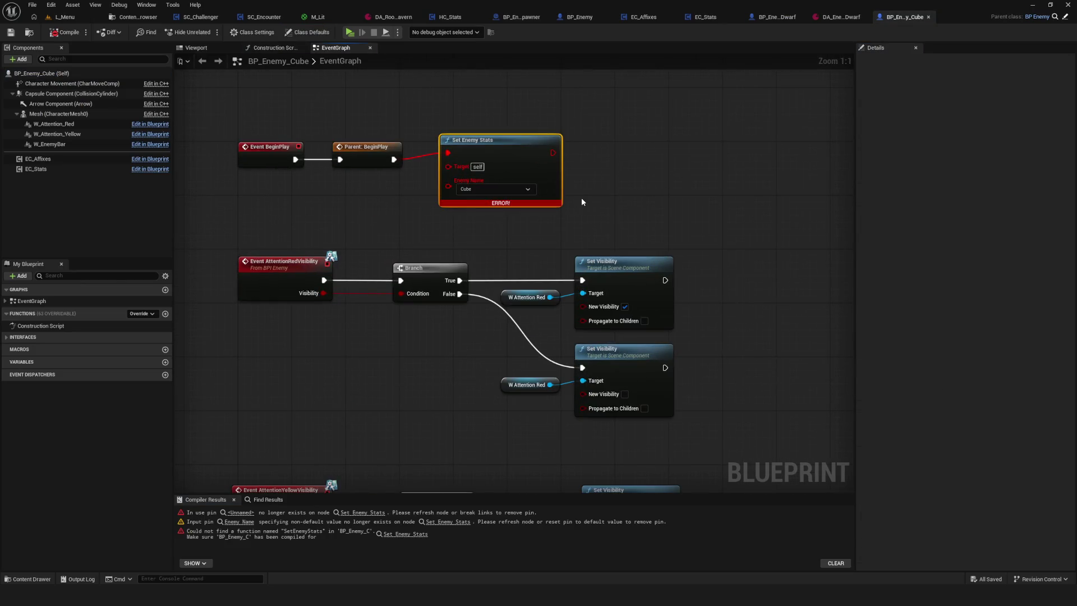
{"action": "key", "text": "Delete"}
{"action": "left_click_drag", "start_coordinate": [233, 96], "coordinate": [459, 181]}
{"action": "key", "text": "Delete"}
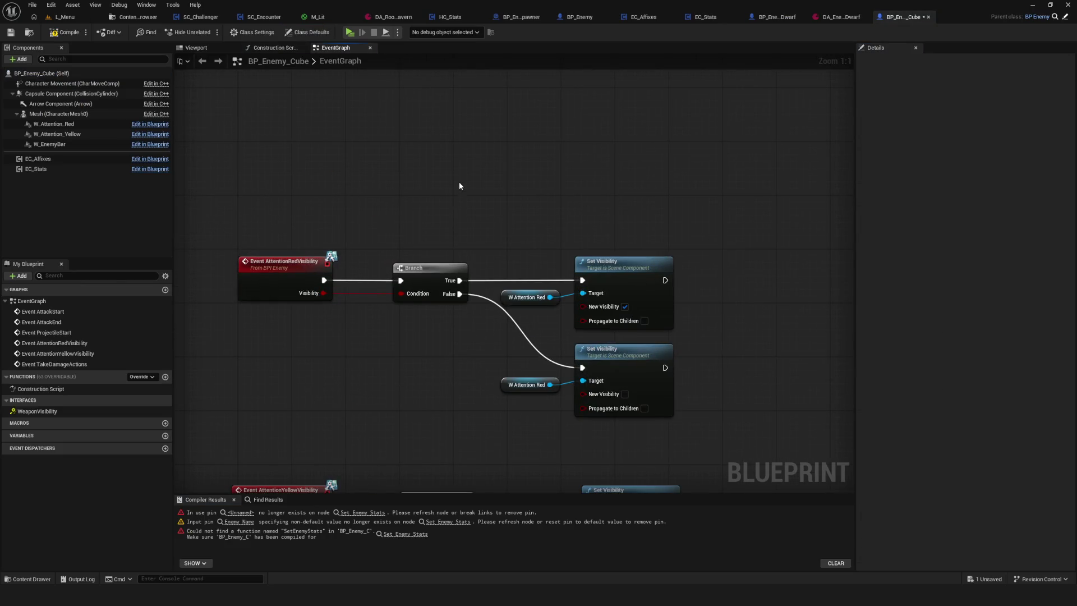
{"action": "left_click", "coordinate": [66, 32]}
{"action": "left_click", "coordinate": [349, 32]}
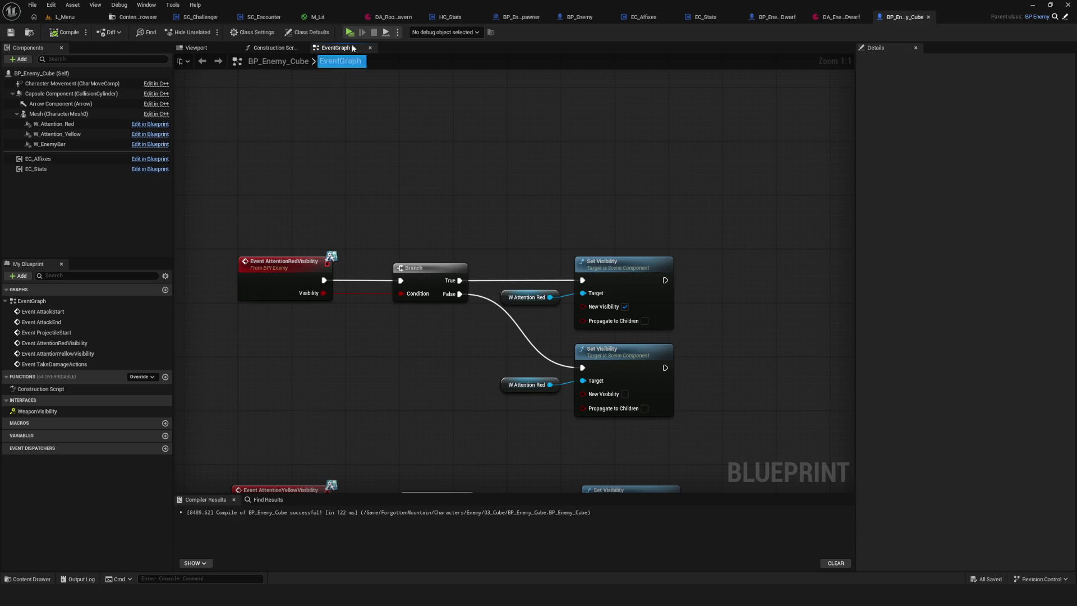
{"action": "left_click", "coordinate": [462, 298]}
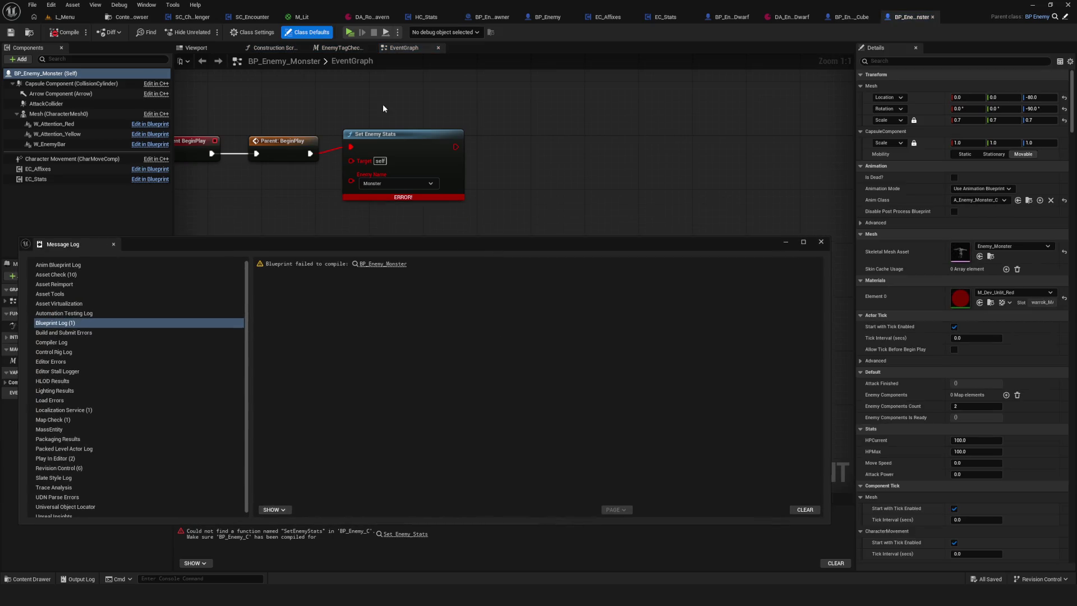
Delete the erroring nodes in BP_Enemy_Monster so it compiles cleanly, then save it
{"action": "left_click_drag", "start_coordinate": [383, 103], "coordinate": [476, 173]}
{"action": "key", "text": "Delete"}
{"action": "left_click", "coordinate": [821, 242]}
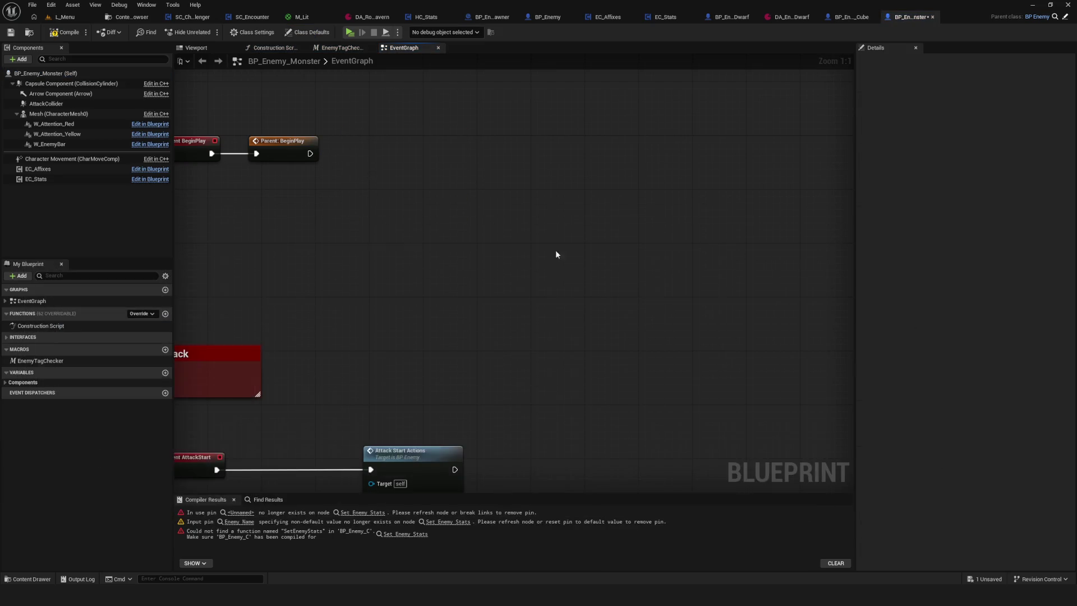
{"action": "left_click", "coordinate": [65, 32]}
{"action": "key", "text": "ctrl+s"}
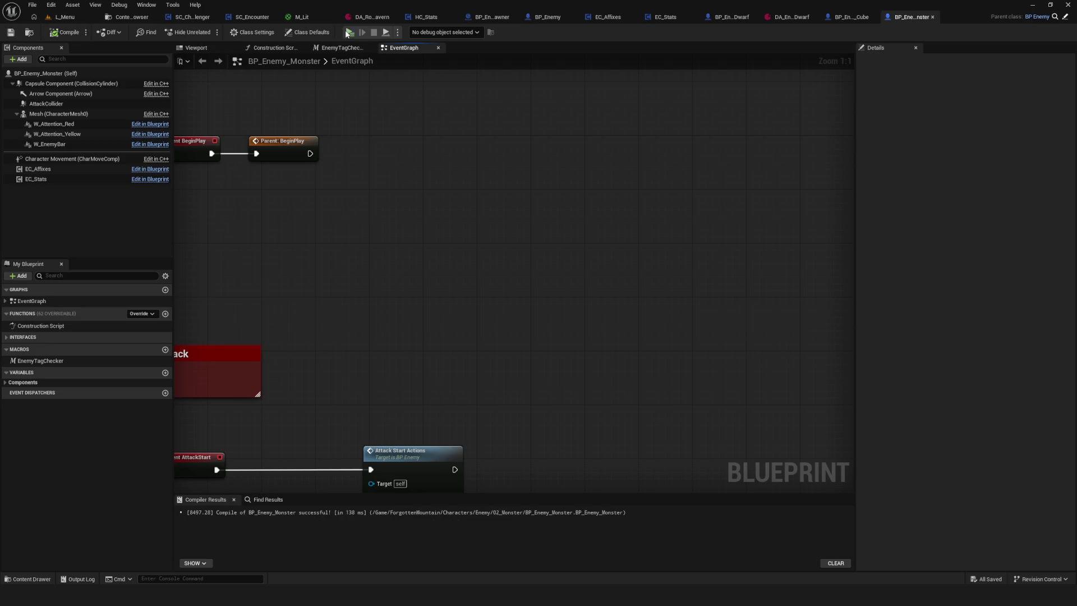
Playtest twice, walking toward the enemies, then pan the EventGraph to the lower events
{"action": "left_click", "coordinate": [349, 32]}
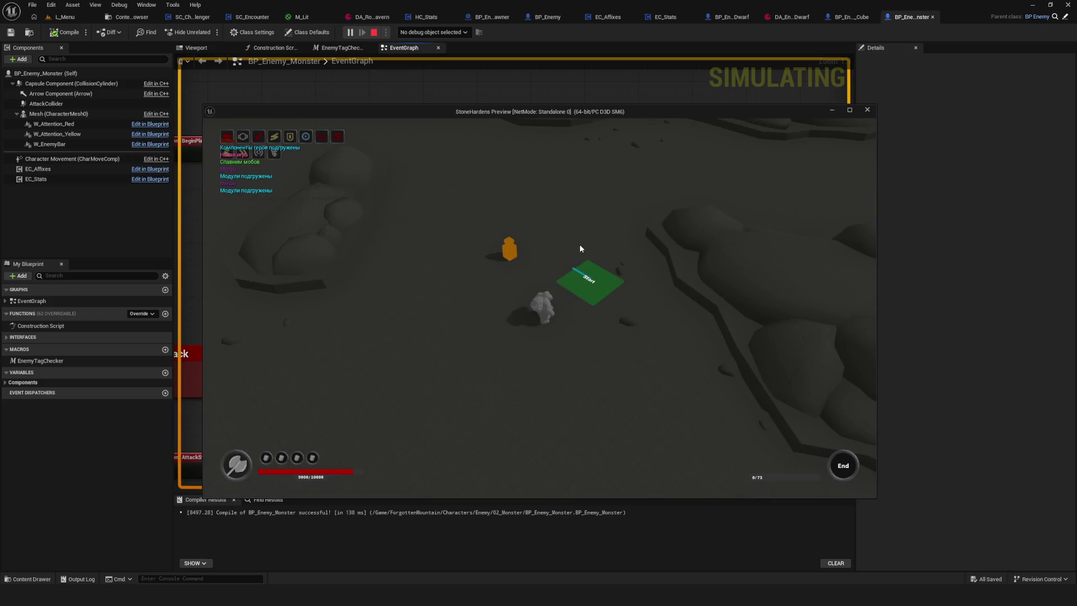
{"action": "key", "text": "w"}
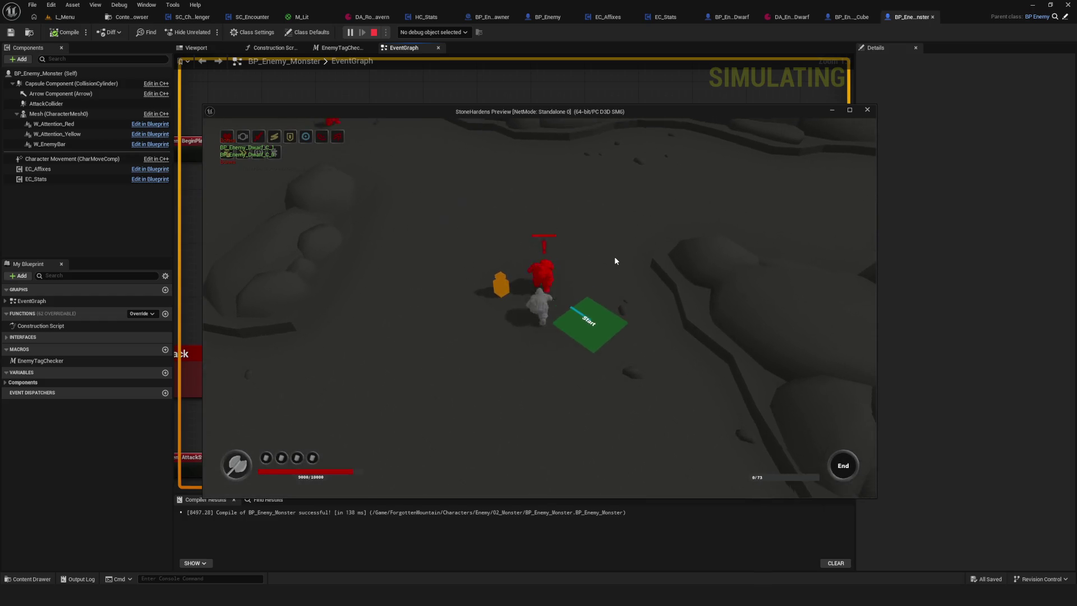
{"action": "key", "text": "Escape"}
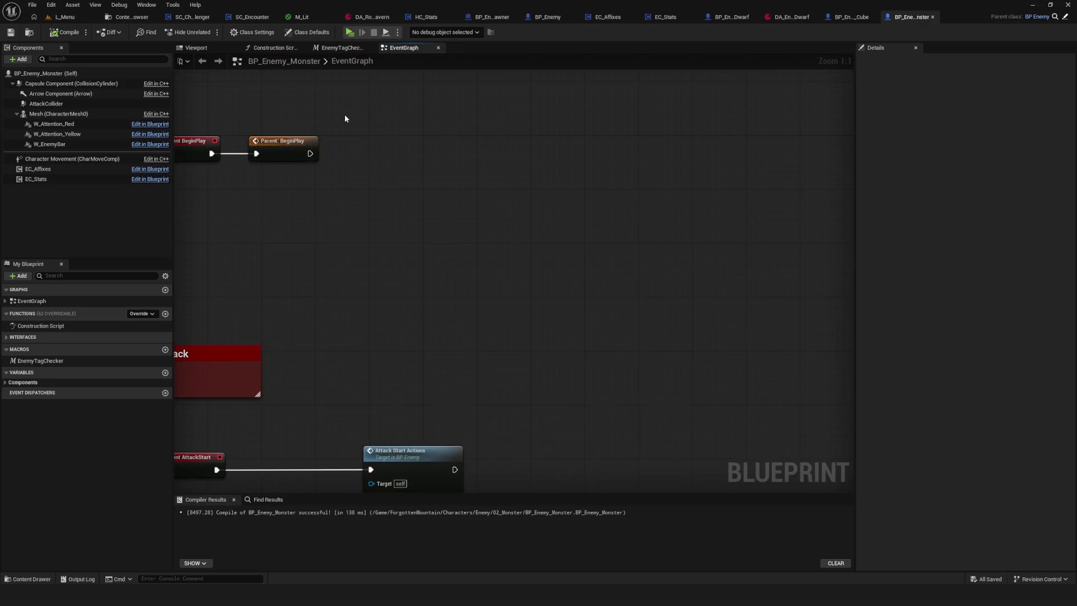
{"action": "left_click", "coordinate": [349, 32]}
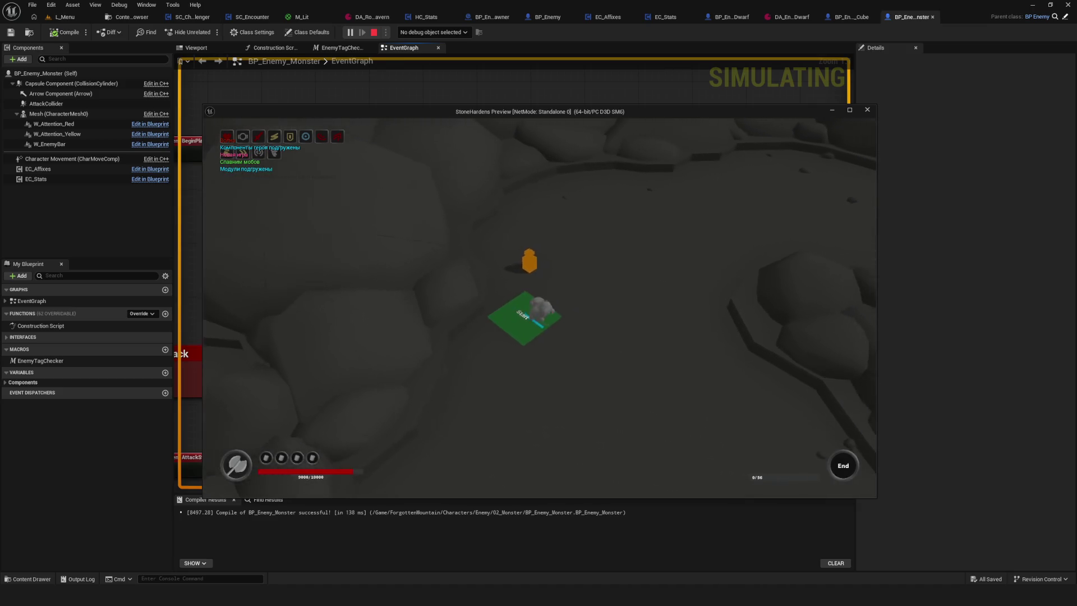
{"action": "key", "text": "d"}
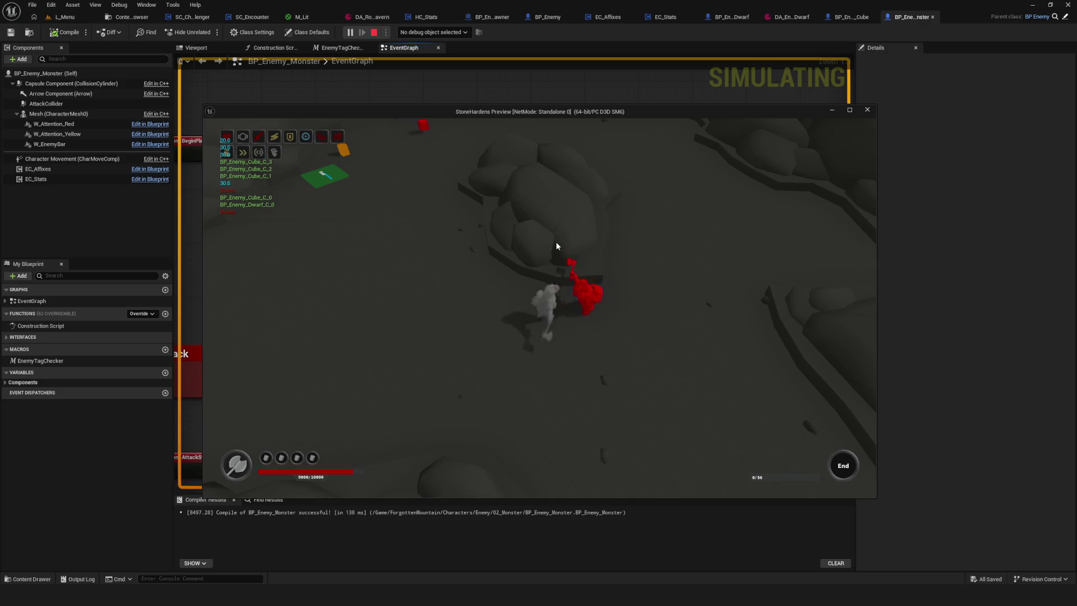
{"action": "key", "text": "Escape"}
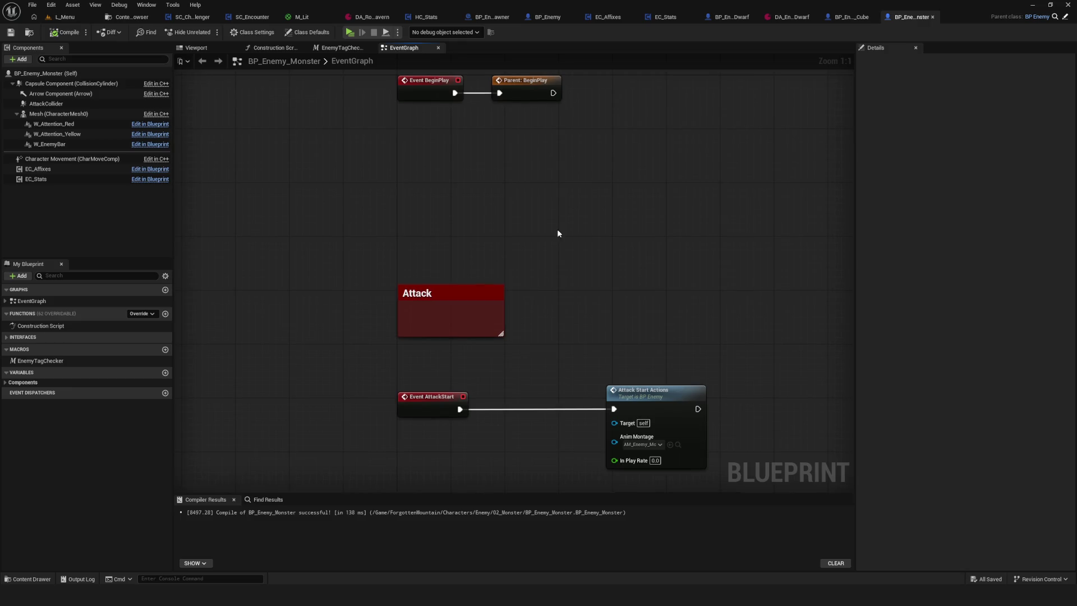
{"action": "scroll", "coordinate": [556, 228], "scroll_direction": "down", "scroll_amount": 8}
{"action": "scroll", "coordinate": [567, 295], "scroll_direction": "up", "scroll_amount": 5}
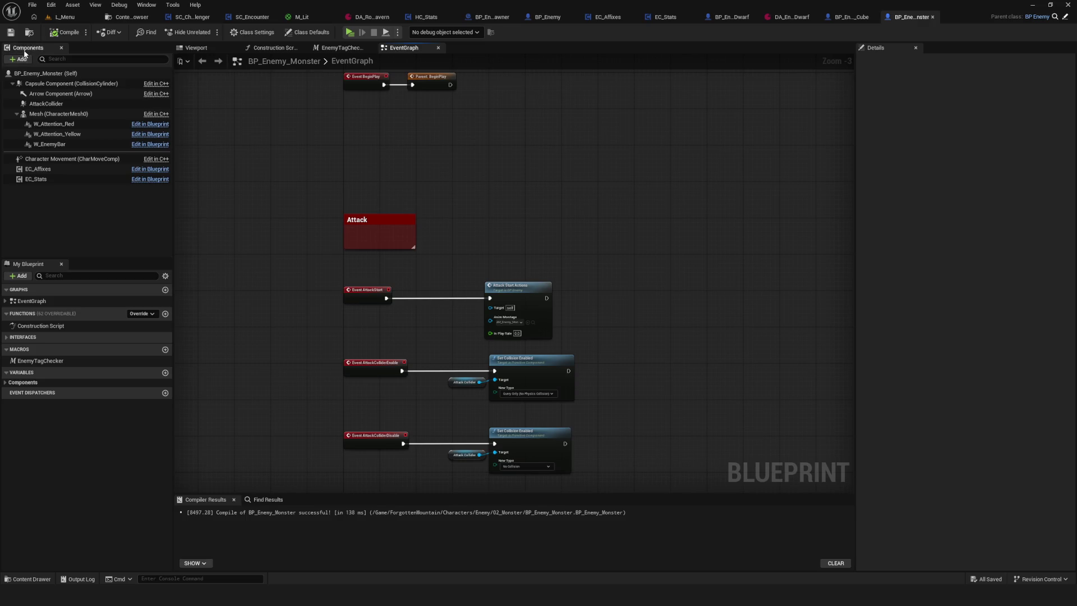
{"action": "left_click_drag", "start_coordinate": [524, 241], "coordinate": [522, 271]}
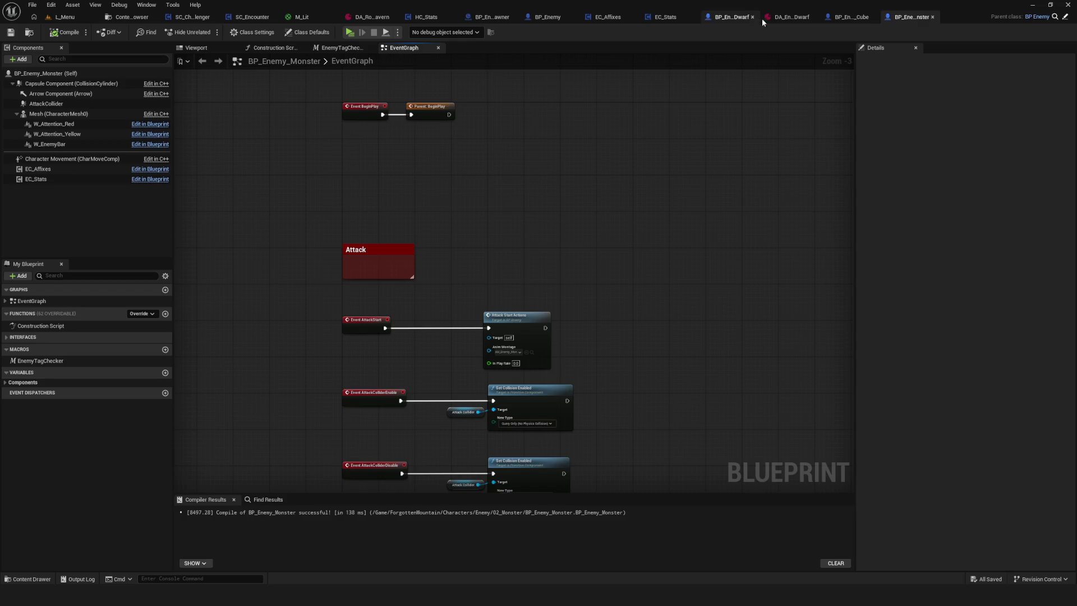
Compile and save the EC_Stats blueprint
{"action": "left_click", "coordinate": [665, 17]}
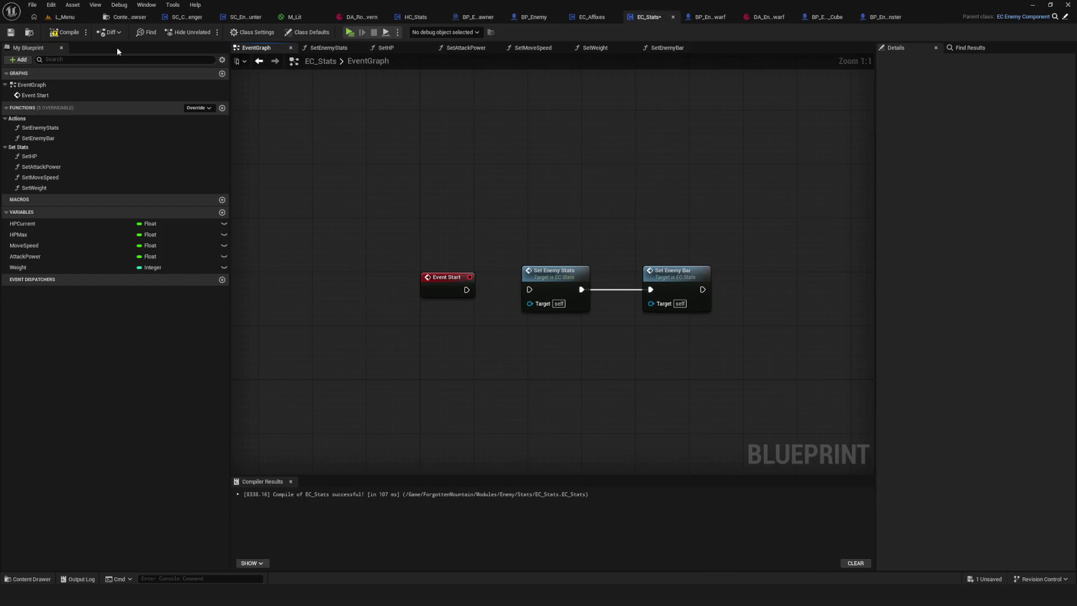
{"action": "left_click", "coordinate": [66, 32]}
{"action": "left_click", "coordinate": [11, 32]}
Playtest a new game, dismiss the enhancement panel, and fight the red enemy before stopping
{"action": "left_click", "coordinate": [349, 33]}
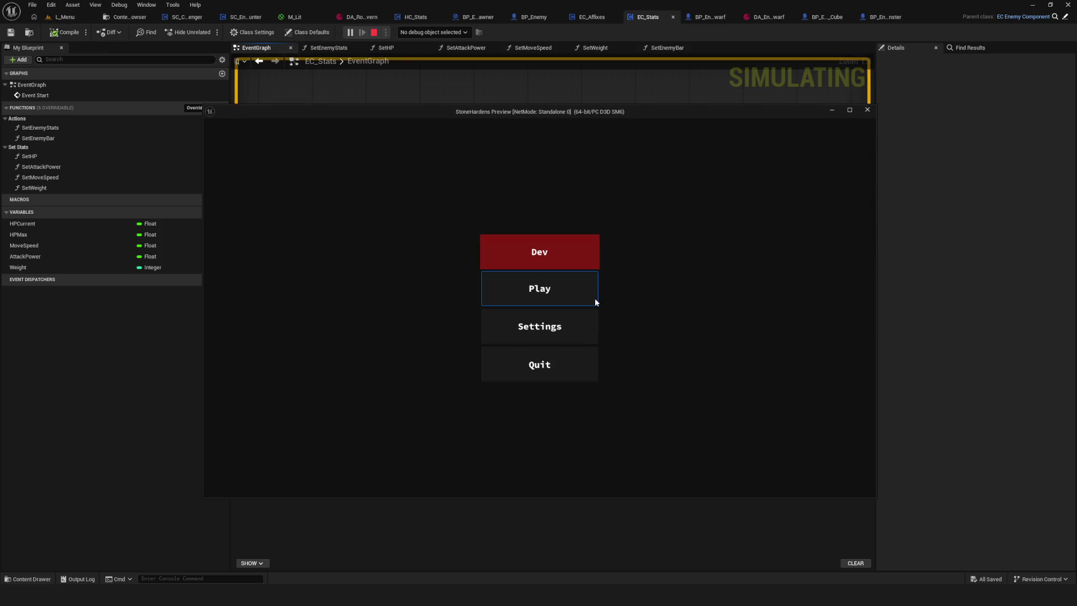
{"action": "left_click", "coordinate": [563, 298]}
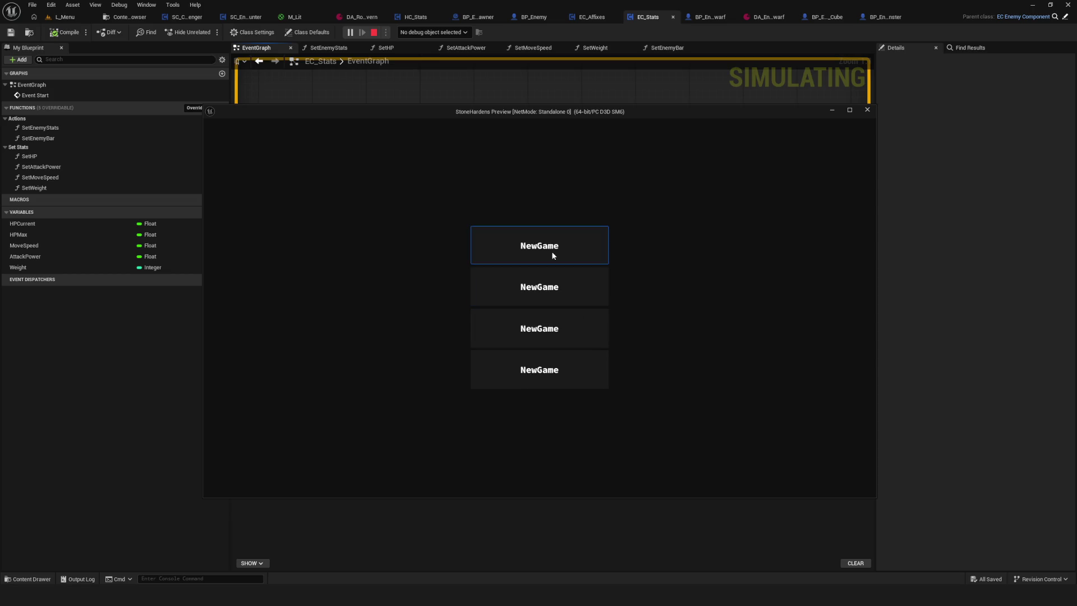
{"action": "left_click", "coordinate": [550, 254]}
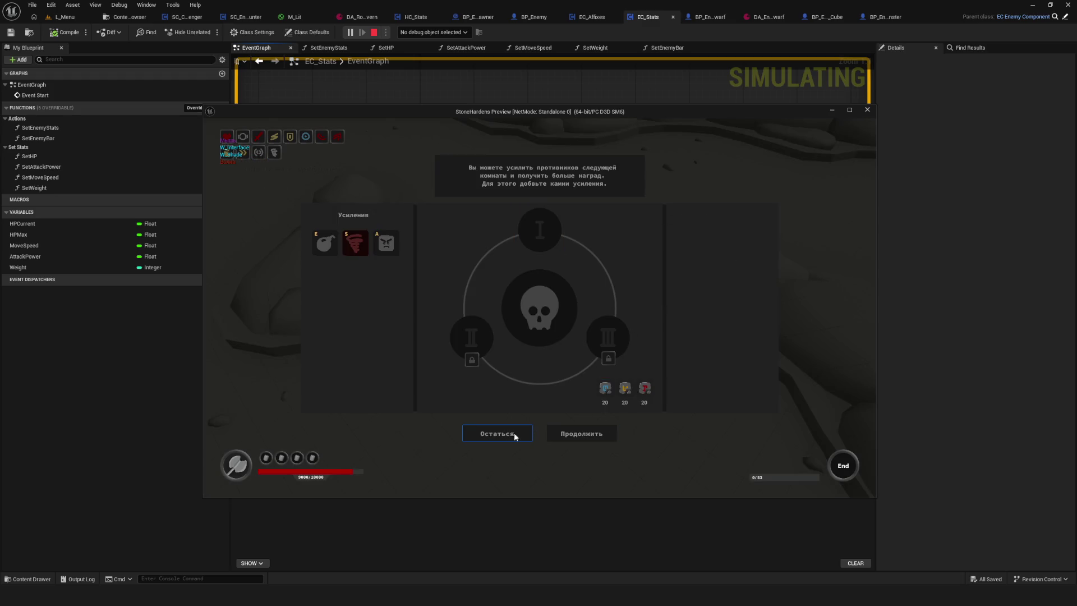
{"action": "left_click", "coordinate": [513, 434]}
{"action": "key", "text": "w"}
{"action": "key", "text": "d"}
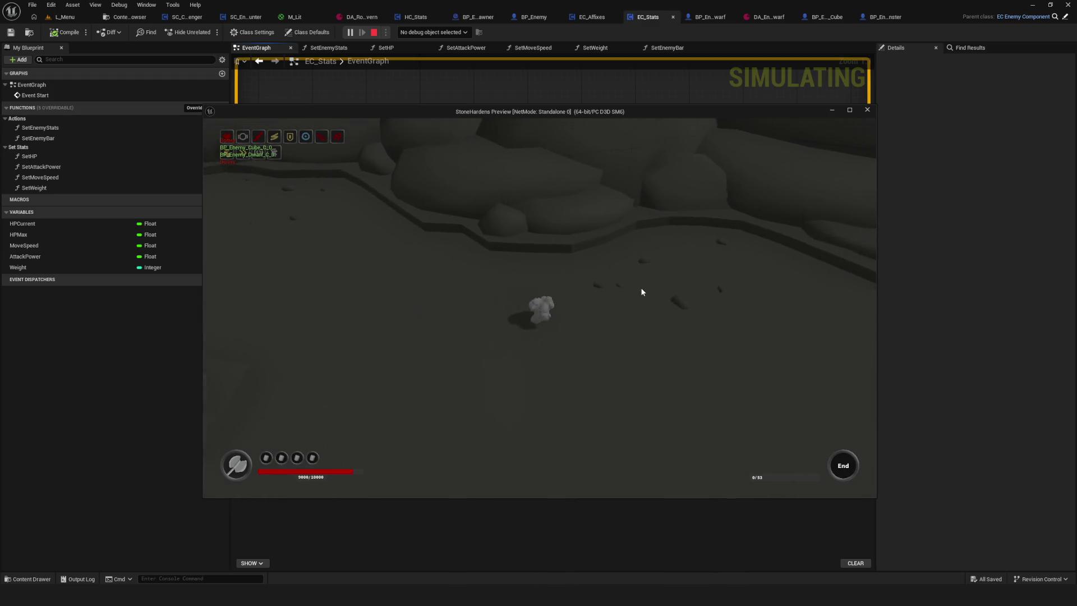
{"action": "key", "text": "d"}
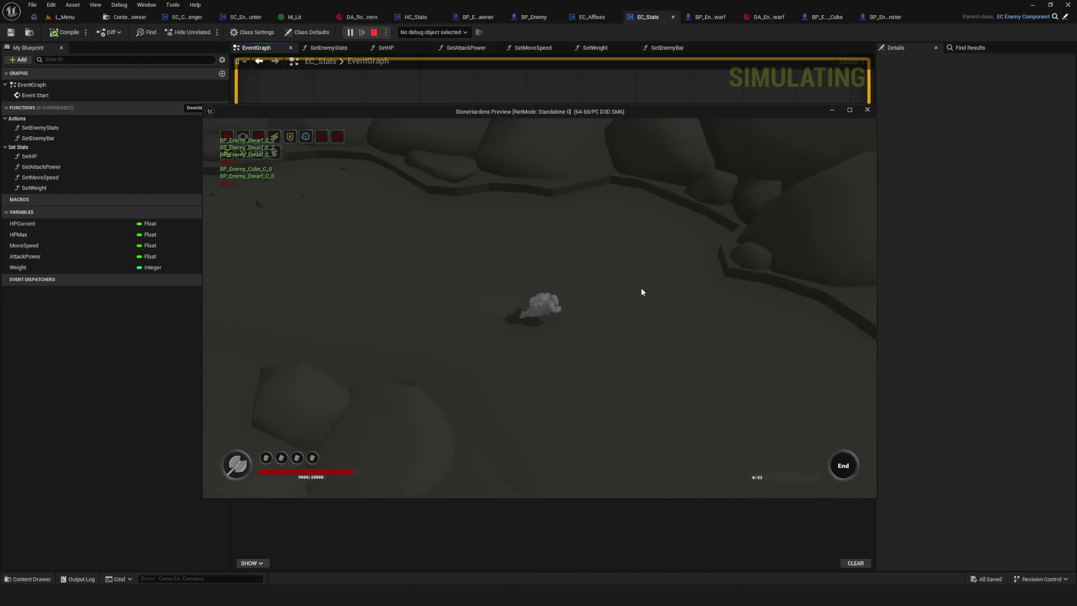
{"action": "key", "text": "d"}
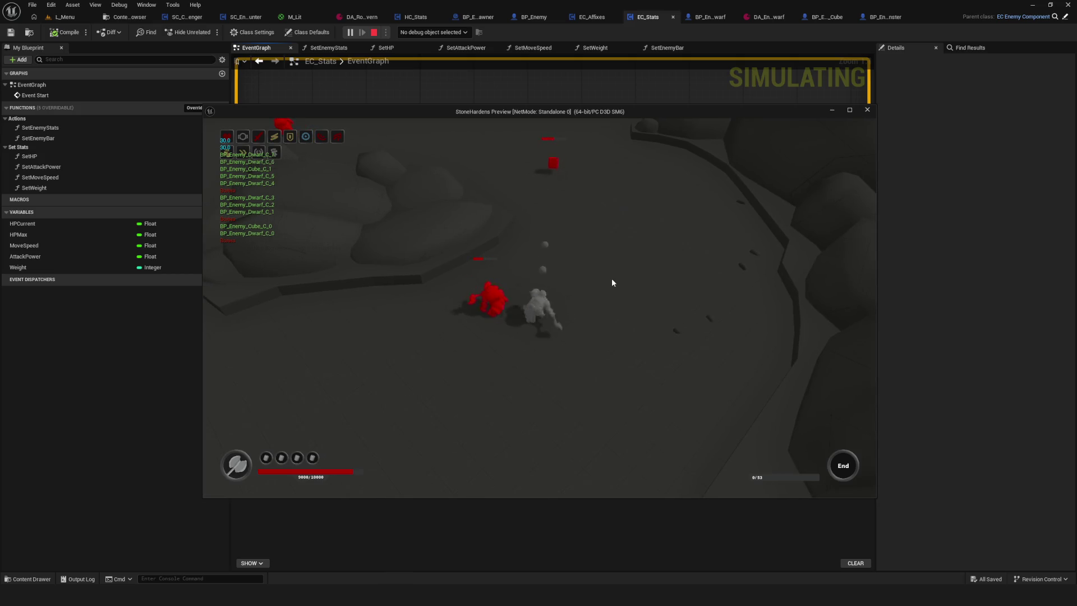
{"action": "key", "text": "d"}
{"action": "key", "text": "d"}
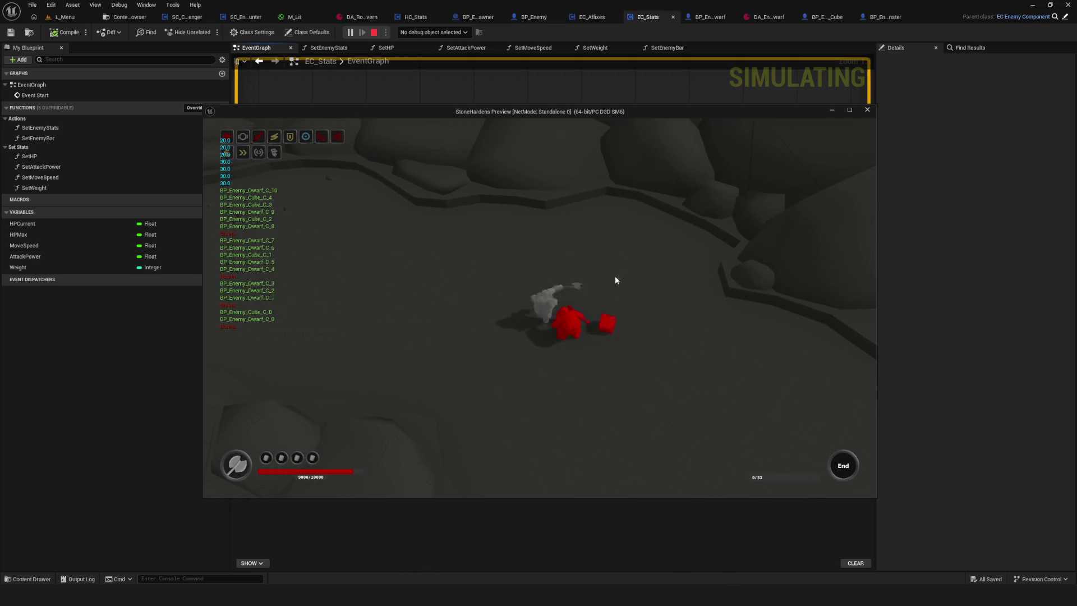
{"action": "key", "text": "d"}
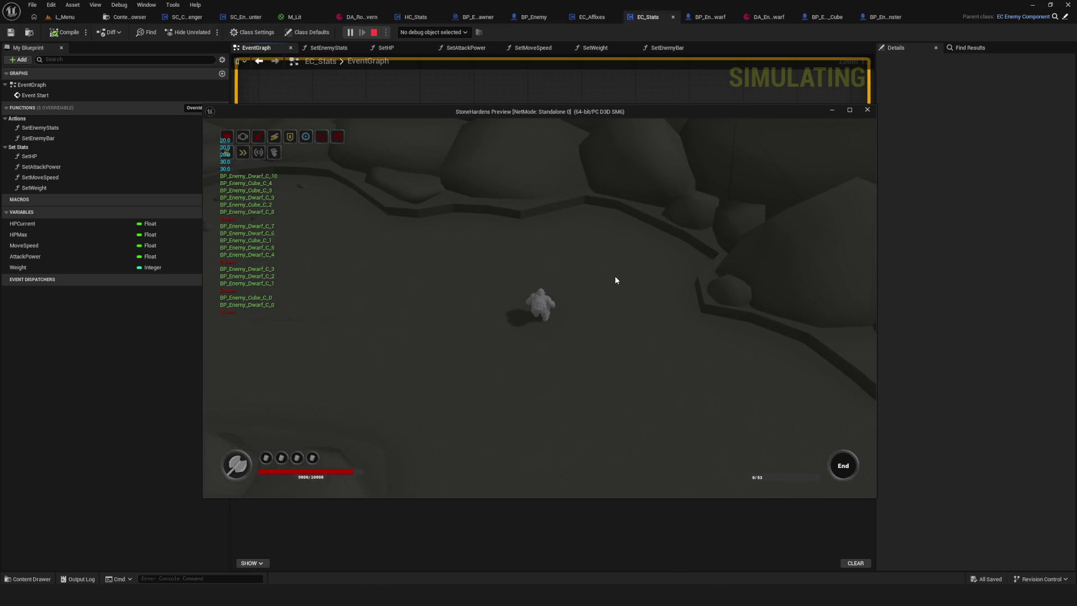
{"action": "key", "text": "Escape"}
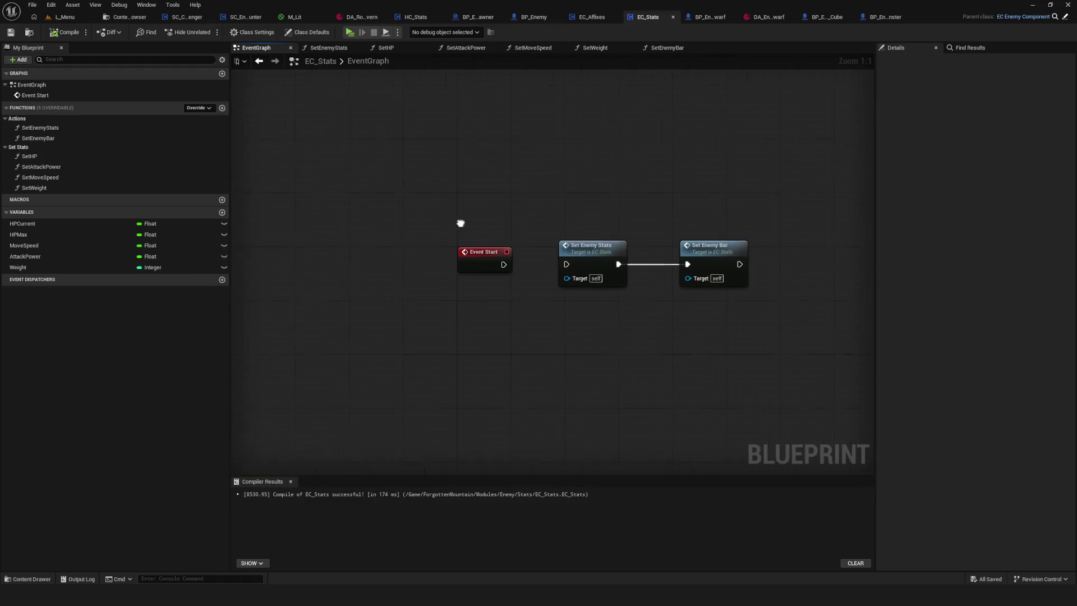
{"action": "left_click", "coordinate": [45, 223]}
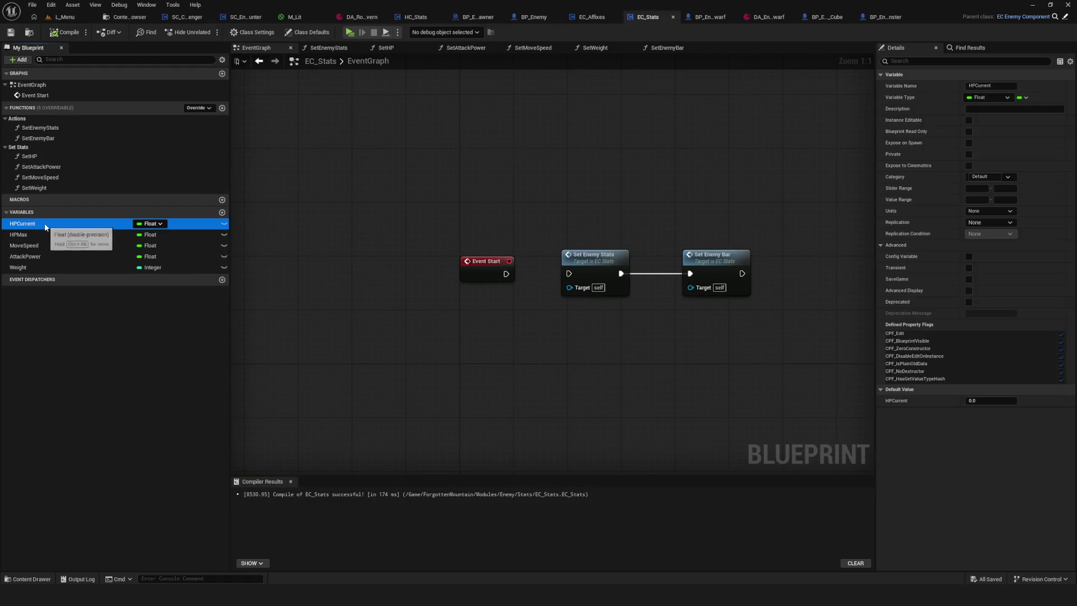
{"action": "left_click", "coordinate": [44, 234]}
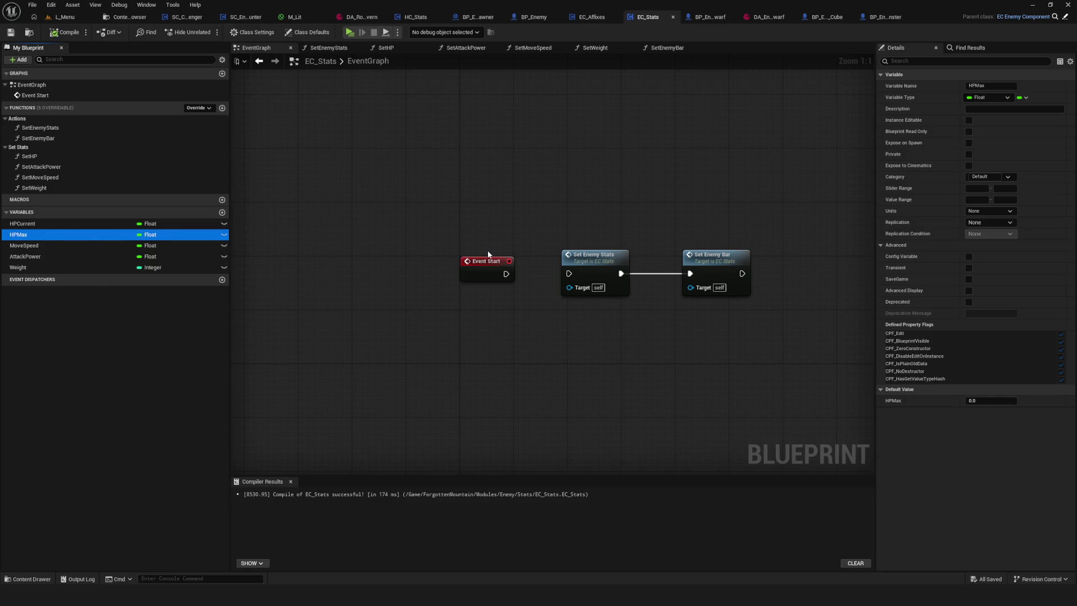
{"action": "mouse_move", "coordinate": [476, 257]}
{"action": "left_mouse_down"}
{"action": "mouse_move", "coordinate": [253, 275]}
{"action": "mouse_move", "coordinate": [276, 300]}
{"action": "left_mouse_up"}
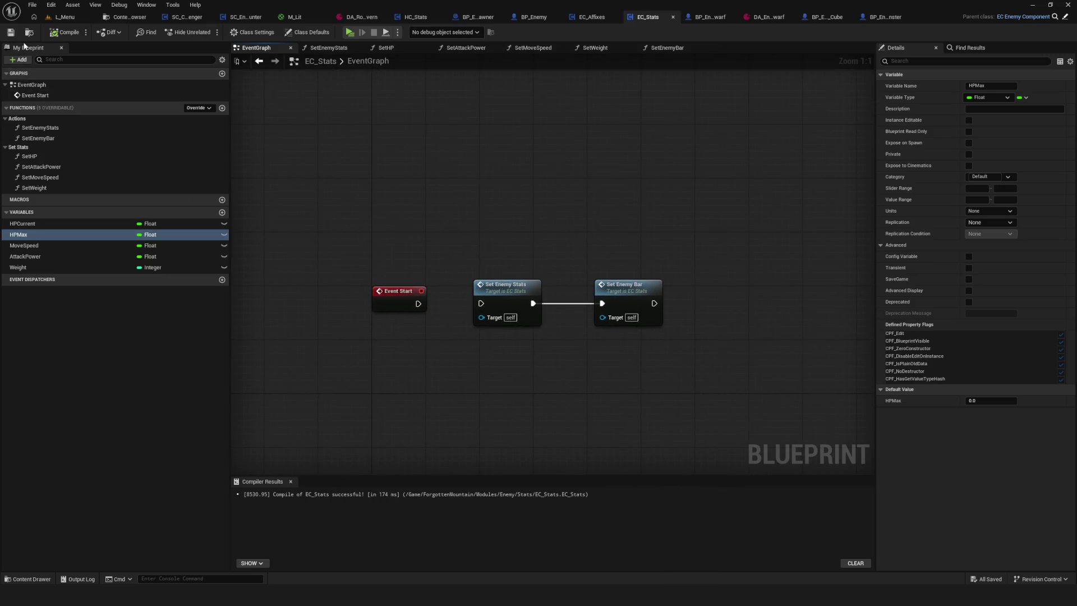
{"action": "mouse_move", "coordinate": [456, 331]}
{"action": "left_mouse_down"}
{"action": "mouse_move", "coordinate": [517, 338]}
{"action": "mouse_move", "coordinate": [525, 303]}
{"action": "mouse_move", "coordinate": [515, 338]}
{"action": "mouse_move", "coordinate": [529, 318]}
{"action": "left_mouse_up"}
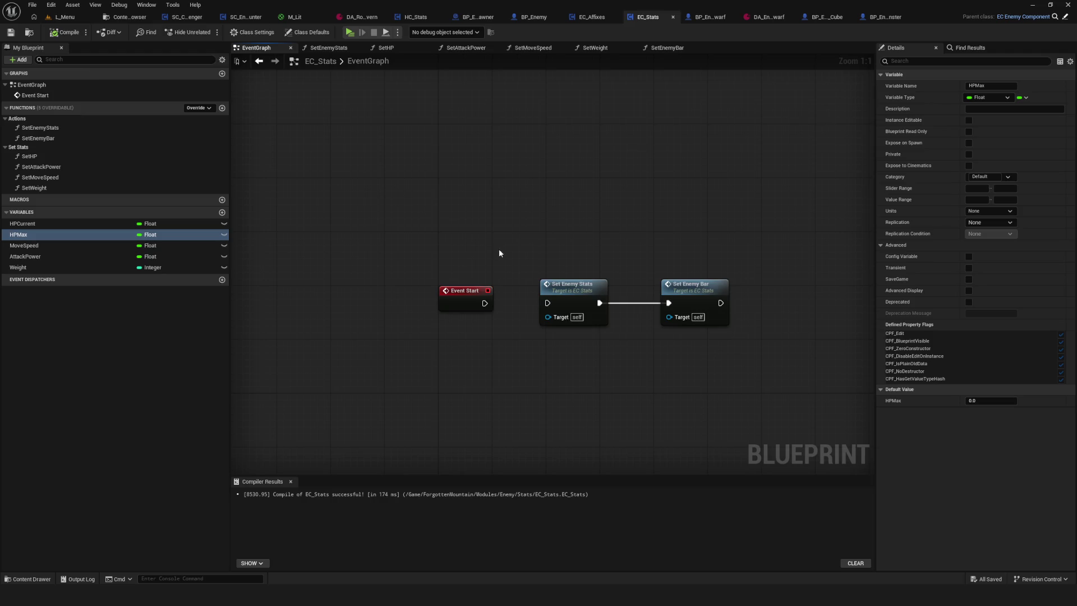
{"action": "mouse_move", "coordinate": [499, 253]}
{"action": "left_mouse_down"}
{"action": "mouse_move", "coordinate": [526, 276]}
{"action": "mouse_move", "coordinate": [435, 279]}
{"action": "mouse_move", "coordinate": [418, 241]}
{"action": "left_mouse_up"}
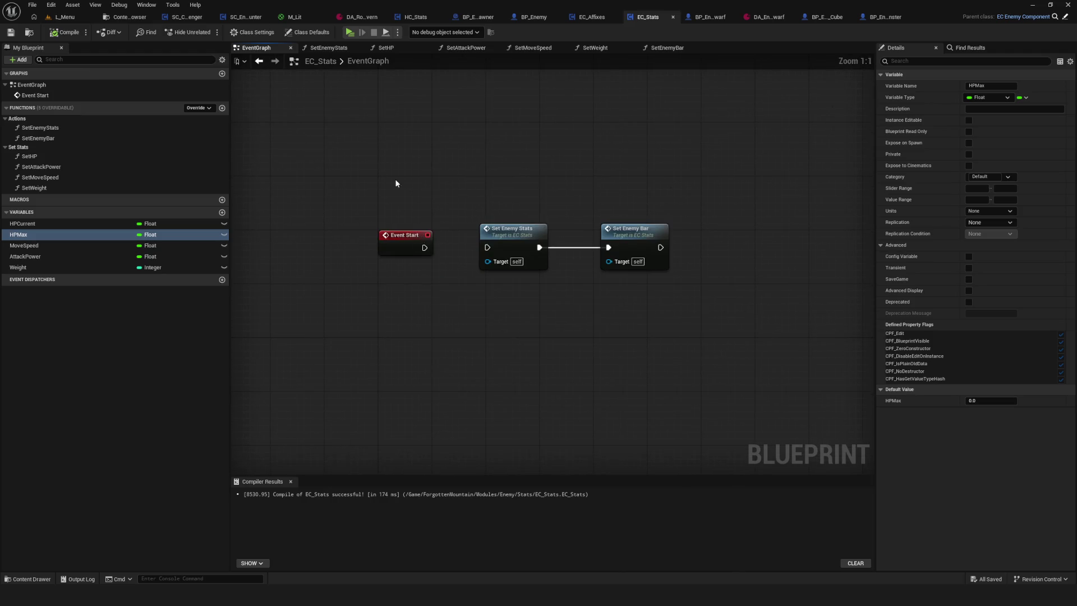
{"action": "left_click_drag", "start_coordinate": [396, 180], "coordinate": [755, 322]}
{"action": "mouse_move", "coordinate": [526, 260]}
{"action": "left_mouse_down"}
{"action": "mouse_move", "coordinate": [497, 274]}
{"action": "mouse_move", "coordinate": [471, 324]}
{"action": "left_mouse_up"}
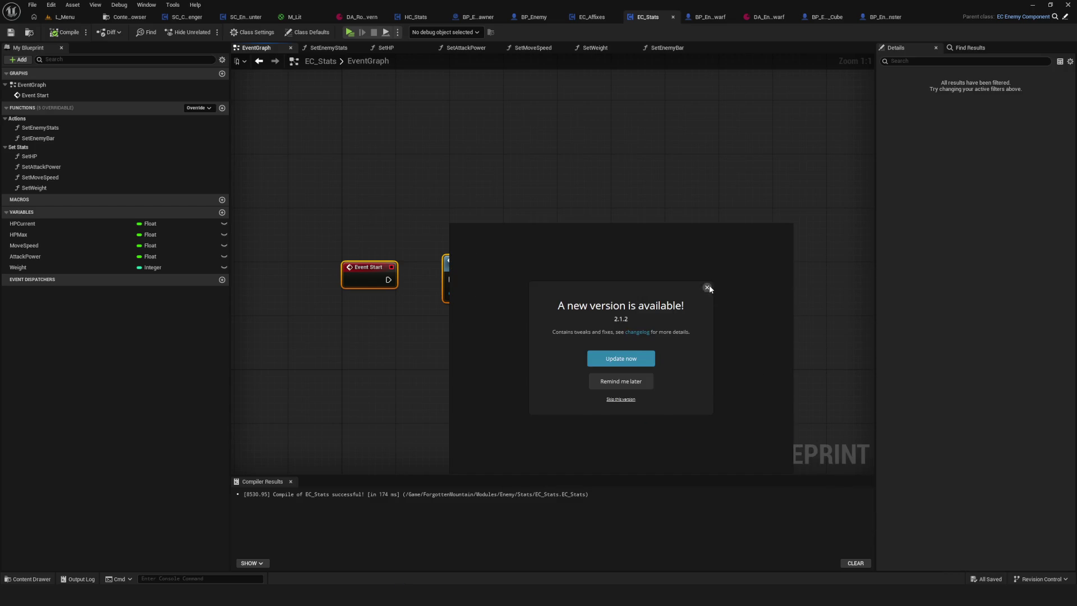
Dismiss the new-version notice and switch the PureRef board to freehand drawing
{"action": "left_click", "coordinate": [707, 287]}
{"action": "right_click", "coordinate": [633, 290]}
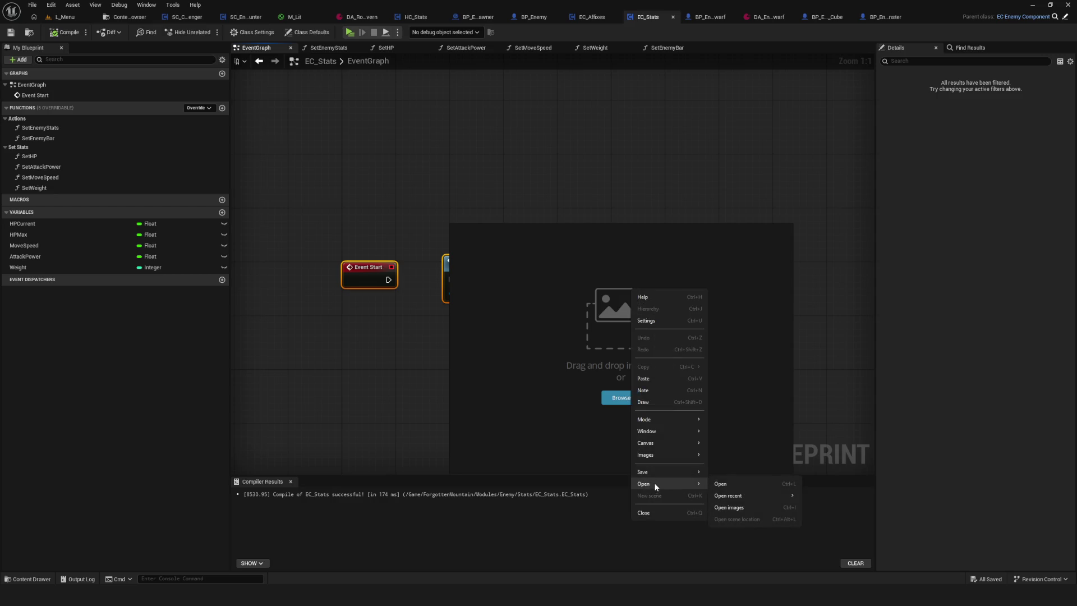
{"action": "mouse_move", "coordinate": [645, 474]}
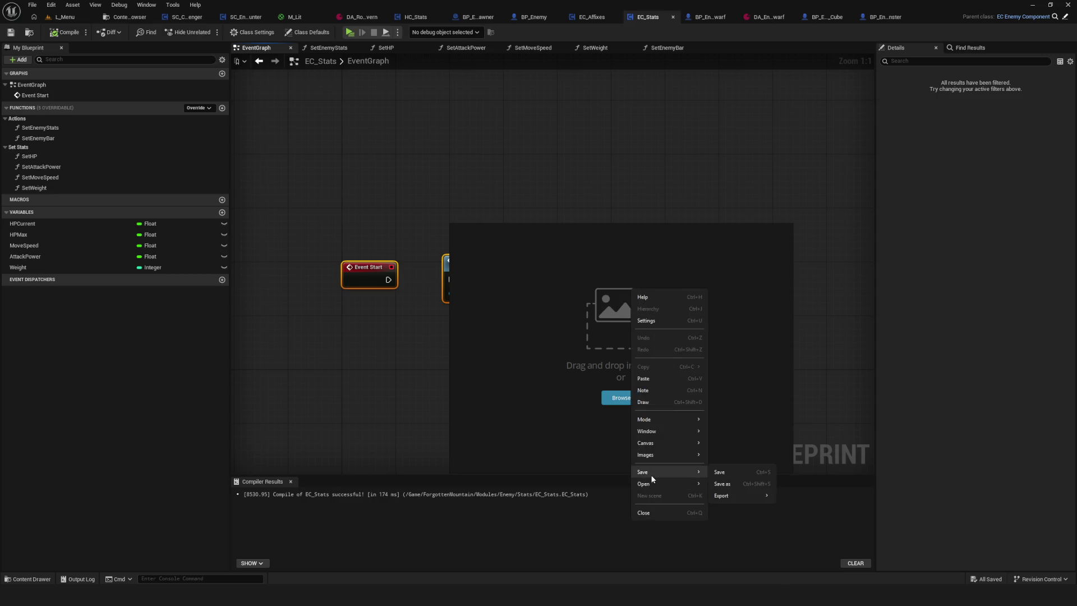
{"action": "left_click", "coordinate": [654, 401]}
Sketch a loop, rectangle, V strokes, an arrow from the small circle, and a tall box
{"action": "mouse_move", "coordinate": [669, 300]}
{"action": "left_mouse_down"}
{"action": "mouse_move", "coordinate": [683, 297]}
{"action": "mouse_move", "coordinate": [666, 302]}
{"action": "left_mouse_up"}
{"action": "mouse_move", "coordinate": [740, 305]}
{"action": "left_mouse_down"}
{"action": "mouse_move", "coordinate": [621, 332]}
{"action": "mouse_move", "coordinate": [622, 307]}
{"action": "mouse_move", "coordinate": [634, 314]}
{"action": "left_mouse_up"}
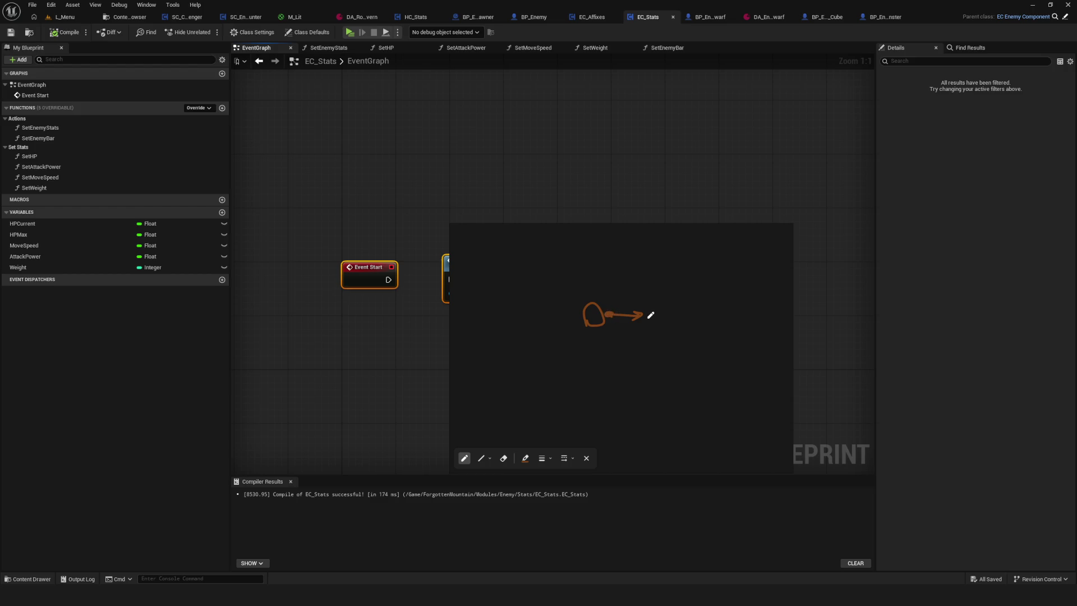
{"action": "mouse_move", "coordinate": [574, 246]}
{"action": "left_mouse_down"}
{"action": "mouse_move", "coordinate": [579, 291]}
{"action": "mouse_move", "coordinate": [618, 234]}
{"action": "mouse_move", "coordinate": [573, 237]}
{"action": "left_mouse_up"}
{"action": "left_click_drag", "start_coordinate": [578, 241], "coordinate": [593, 242]}
{"action": "mouse_move", "coordinate": [581, 246]}
{"action": "left_mouse_down"}
{"action": "mouse_move", "coordinate": [597, 248]}
{"action": "mouse_move", "coordinate": [580, 276]}
{"action": "mouse_move", "coordinate": [609, 303]}
{"action": "mouse_move", "coordinate": [560, 270]}
{"action": "mouse_move", "coordinate": [632, 310]}
{"action": "mouse_move", "coordinate": [680, 315]}
{"action": "left_mouse_up"}
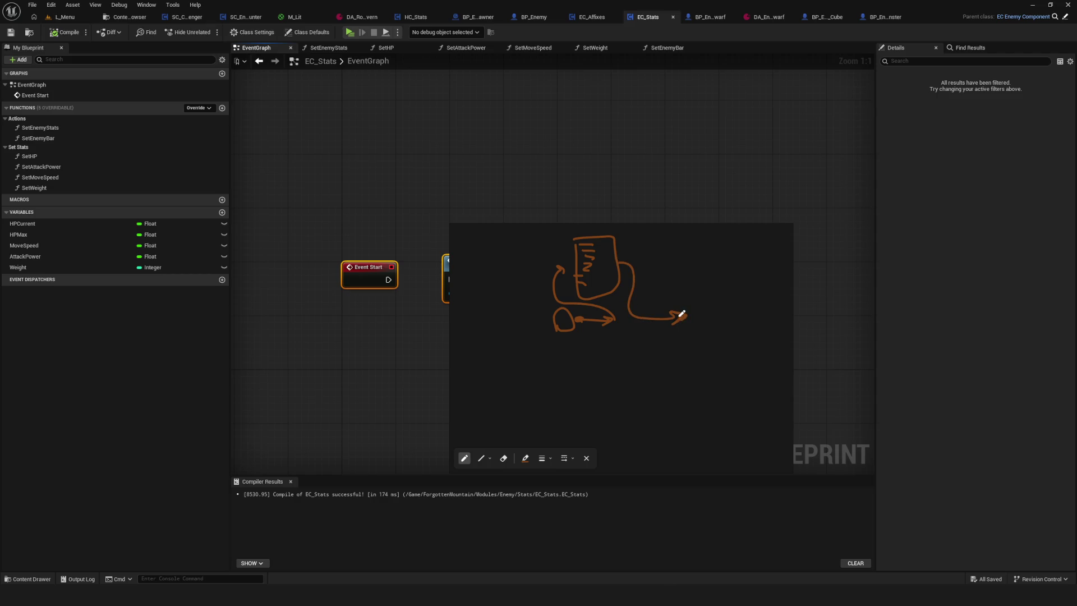
{"action": "left_click_drag", "start_coordinate": [635, 237], "coordinate": [661, 233]}
{"action": "left_click_drag", "start_coordinate": [603, 362], "coordinate": [580, 365]}
{"action": "mouse_move", "coordinate": [559, 417]}
{"action": "left_mouse_down"}
{"action": "mouse_move", "coordinate": [592, 390]}
{"action": "mouse_move", "coordinate": [564, 408]}
{"action": "mouse_move", "coordinate": [576, 397]}
{"action": "left_mouse_up"}
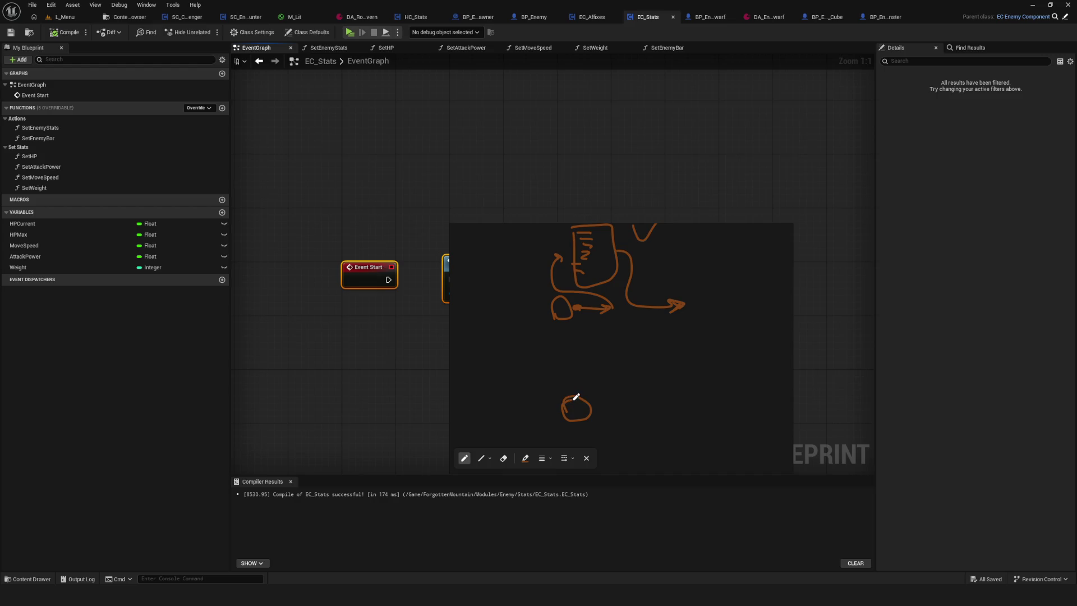
{"action": "mouse_move", "coordinate": [568, 408]}
{"action": "left_mouse_down"}
{"action": "mouse_move", "coordinate": [606, 404]}
{"action": "mouse_move", "coordinate": [598, 417]}
{"action": "mouse_move", "coordinate": [644, 375]}
{"action": "mouse_move", "coordinate": [598, 379]}
{"action": "mouse_move", "coordinate": [625, 390]}
{"action": "left_mouse_up"}
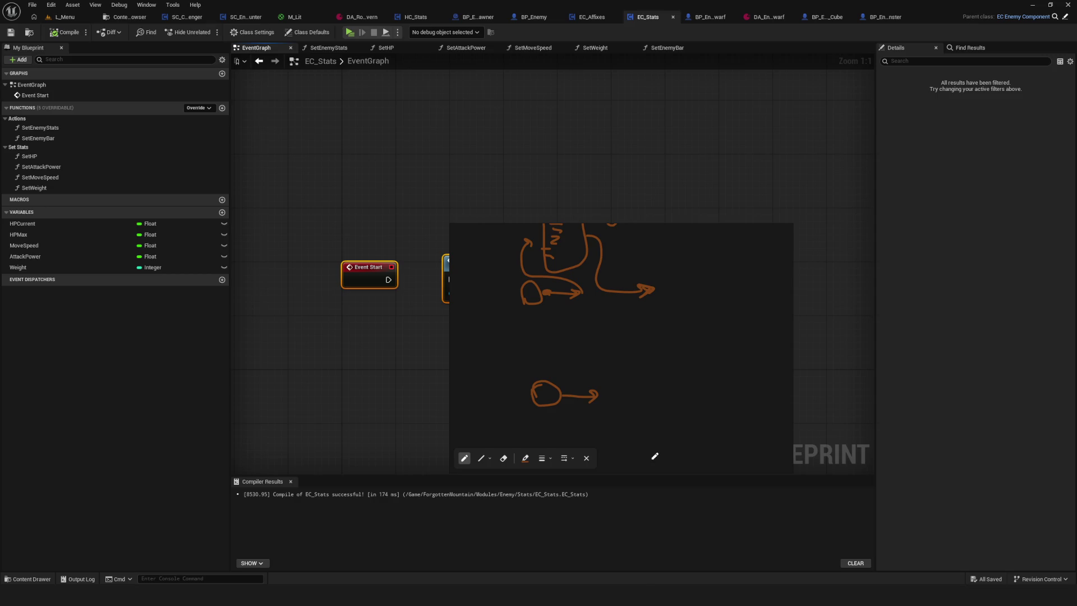
{"action": "mouse_move", "coordinate": [627, 454]}
{"action": "left_mouse_down"}
{"action": "mouse_move", "coordinate": [612, 356]}
{"action": "mouse_move", "coordinate": [689, 348]}
{"action": "mouse_move", "coordinate": [680, 457]}
{"action": "mouse_move", "coordinate": [630, 457]}
{"action": "left_mouse_up"}
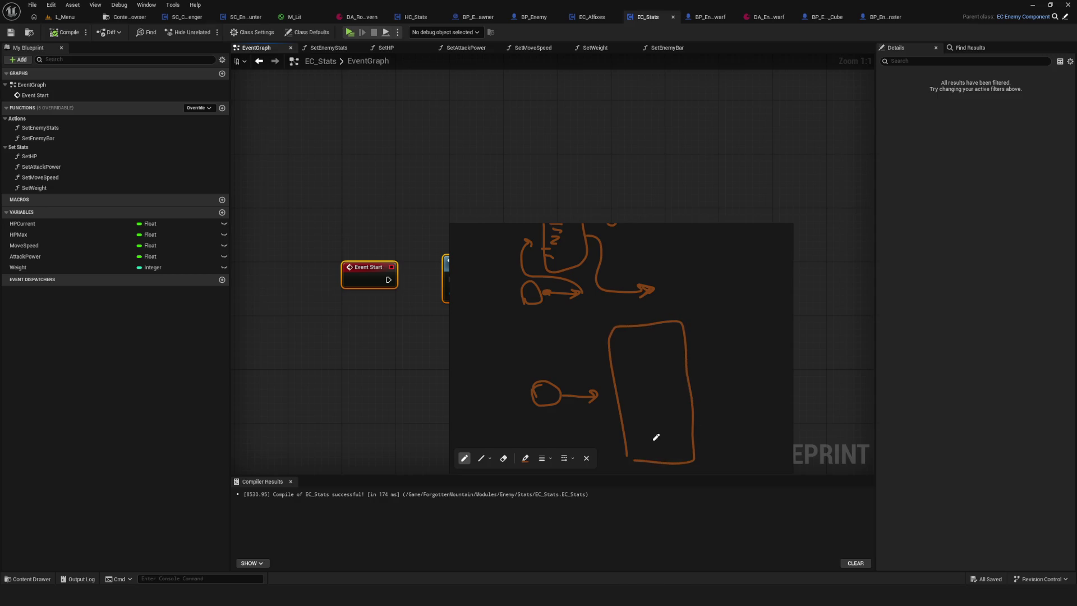
Undo the box, then draw a large circle with two labels, arrows and a side label
{"action": "key", "text": "ctrl+z"}
{"action": "mouse_move", "coordinate": [585, 408]}
{"action": "left_mouse_down"}
{"action": "mouse_move", "coordinate": [560, 352]}
{"action": "mouse_move", "coordinate": [610, 402]}
{"action": "mouse_move", "coordinate": [578, 409]}
{"action": "left_mouse_up"}
{"action": "left_click_drag", "start_coordinate": [545, 316], "coordinate": [617, 320]}
{"action": "left_click_drag", "start_coordinate": [561, 338], "coordinate": [630, 329]}
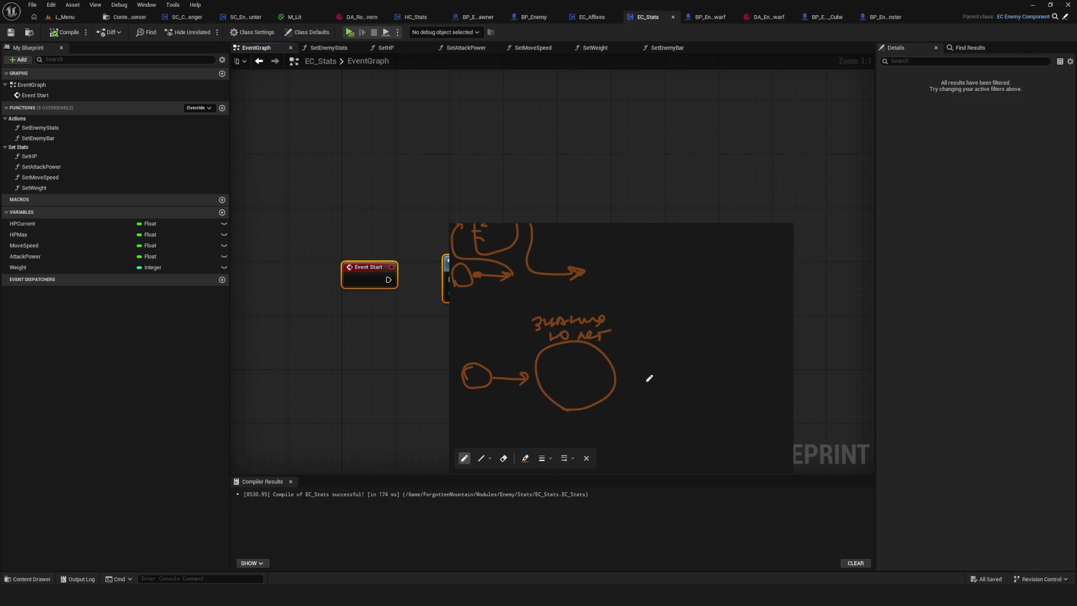
{"action": "mouse_move", "coordinate": [609, 365]}
{"action": "left_mouse_down"}
{"action": "mouse_move", "coordinate": [639, 365]}
{"action": "mouse_move", "coordinate": [633, 373]}
{"action": "left_mouse_up"}
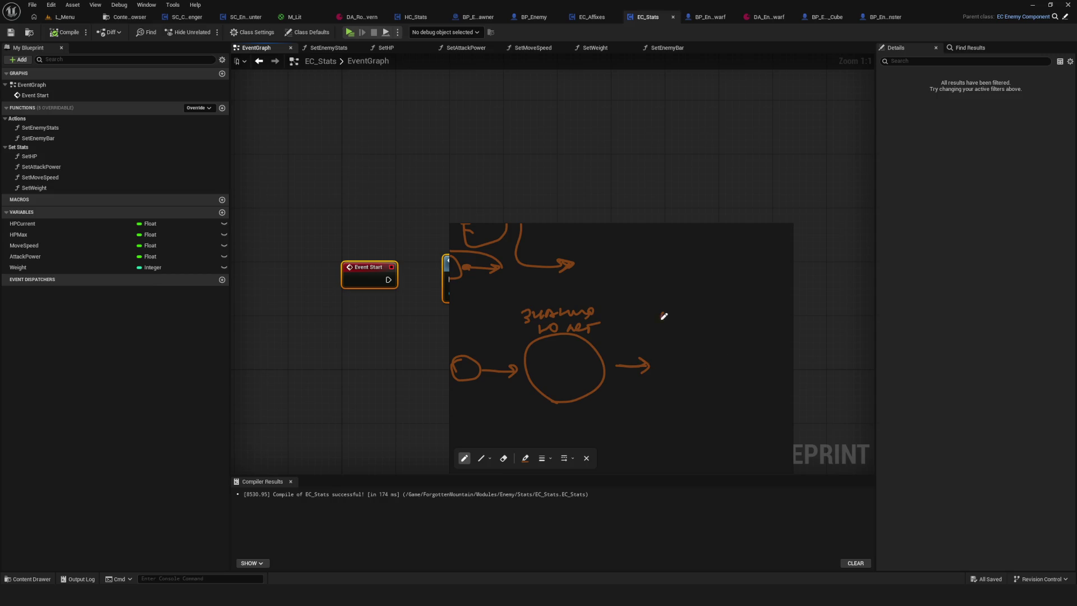
{"action": "mouse_move", "coordinate": [660, 319]}
{"action": "left_mouse_down"}
{"action": "mouse_move", "coordinate": [679, 315]}
{"action": "mouse_move", "coordinate": [675, 349]}
{"action": "mouse_move", "coordinate": [698, 355]}
{"action": "mouse_move", "coordinate": [670, 353]}
{"action": "mouse_move", "coordinate": [702, 372]}
{"action": "mouse_move", "coordinate": [704, 352]}
{"action": "left_mouse_up"}
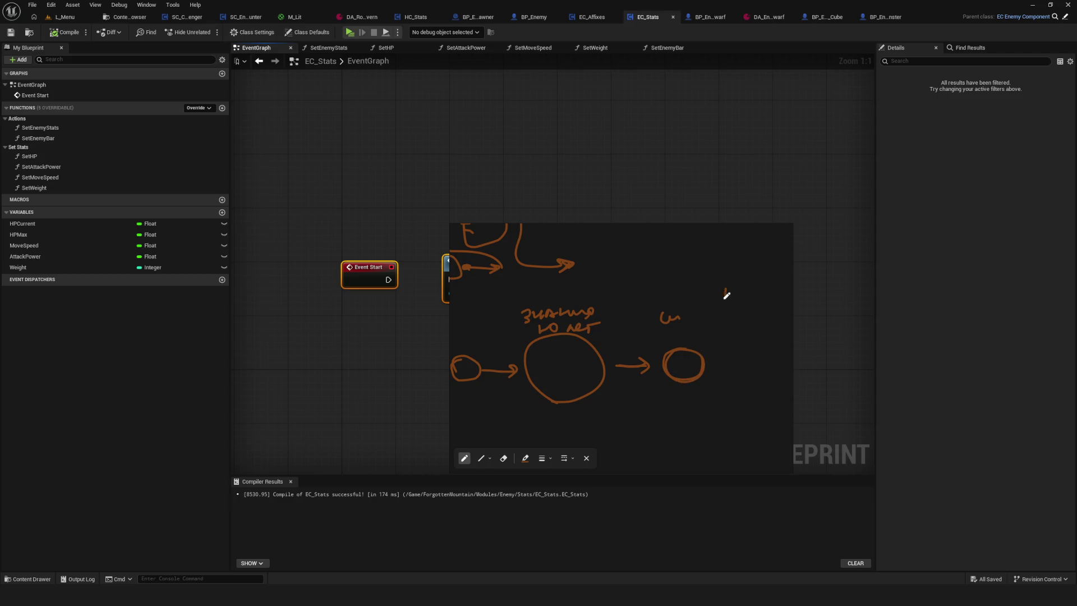
{"action": "mouse_move", "coordinate": [726, 289]}
{"action": "left_mouse_down"}
{"action": "mouse_move", "coordinate": [719, 332]}
{"action": "mouse_move", "coordinate": [671, 360]}
{"action": "left_mouse_up"}
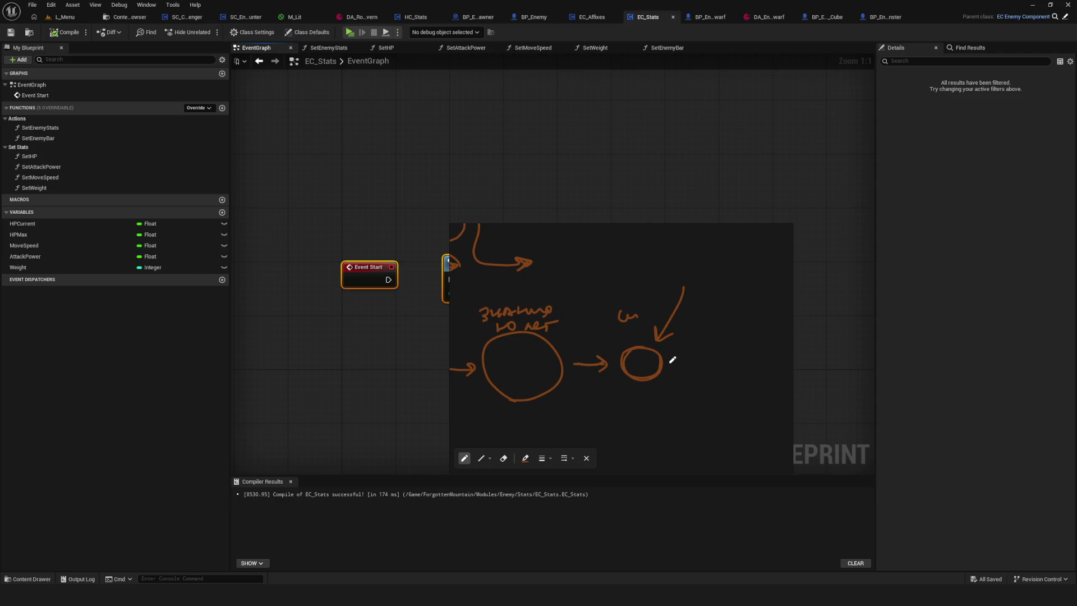
{"action": "left_click_drag", "start_coordinate": [644, 307], "coordinate": [654, 312]}
{"action": "mouse_move", "coordinate": [643, 357]}
{"action": "left_mouse_down"}
{"action": "mouse_move", "coordinate": [681, 352]}
{"action": "mouse_move", "coordinate": [663, 367]}
{"action": "left_mouse_up"}
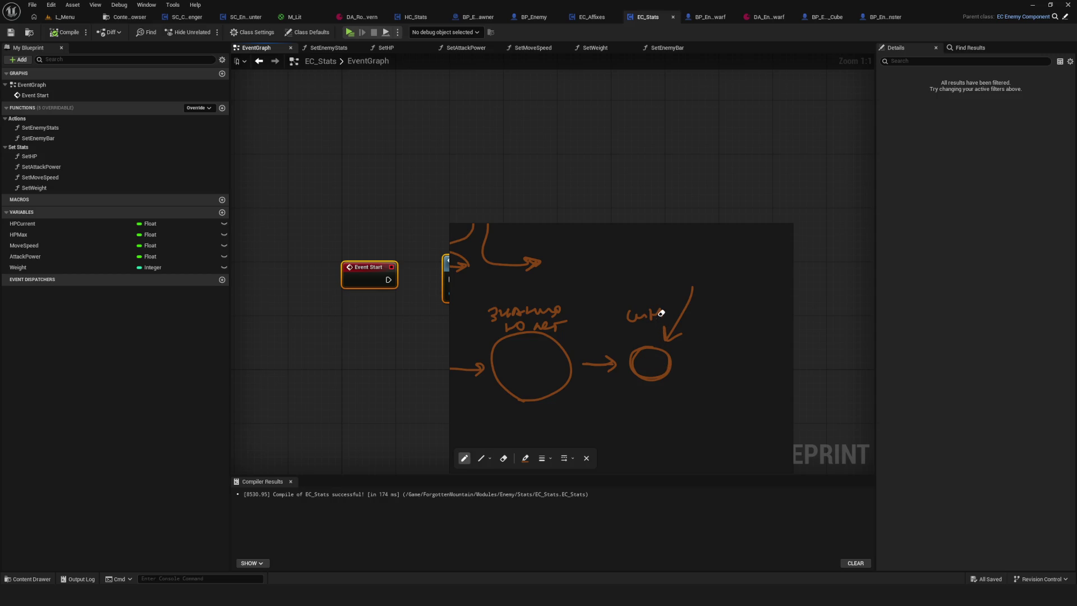
Erase the arrow and partial label, then redraw a clean small circle under the симуляция label
{"action": "key", "text": "e"}
{"action": "mouse_move", "coordinate": [649, 313]}
{"action": "left_mouse_down"}
{"action": "mouse_move", "coordinate": [663, 319]}
{"action": "mouse_move", "coordinate": [627, 317]}
{"action": "mouse_move", "coordinate": [666, 314]}
{"action": "mouse_move", "coordinate": [658, 327]}
{"action": "mouse_move", "coordinate": [678, 308]}
{"action": "mouse_move", "coordinate": [707, 327]}
{"action": "mouse_move", "coordinate": [724, 308]}
{"action": "mouse_move", "coordinate": [733, 329]}
{"action": "left_mouse_up"}
{"action": "key", "text": "p"}
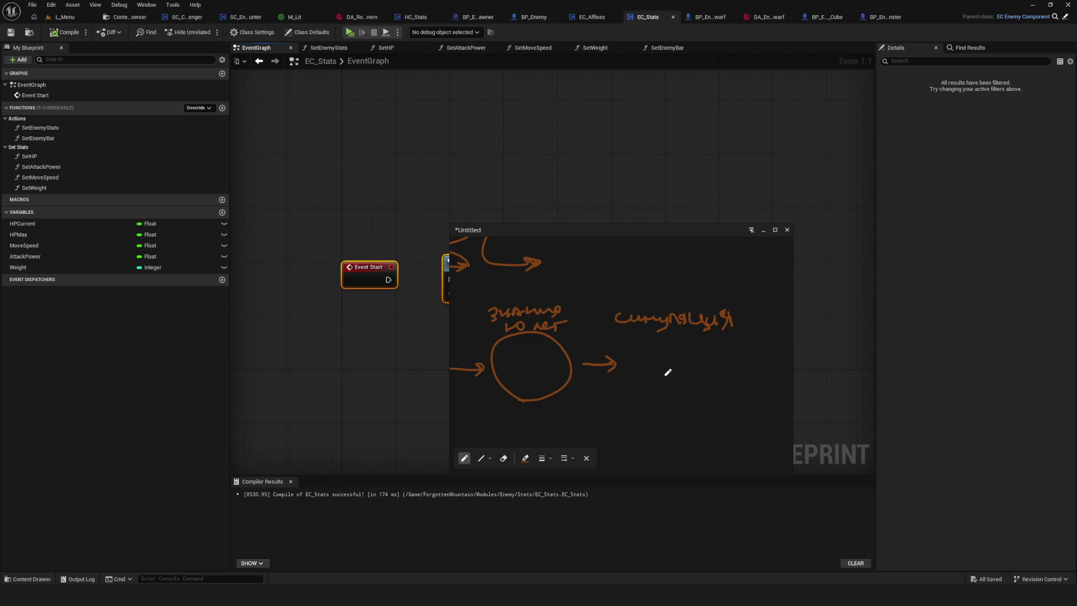
{"action": "mouse_move", "coordinate": [663, 352]}
{"action": "left_mouse_down"}
{"action": "mouse_move", "coordinate": [649, 354]}
{"action": "mouse_move", "coordinate": [675, 348]}
{"action": "mouse_move", "coordinate": [655, 381]}
{"action": "mouse_move", "coordinate": [680, 385]}
{"action": "mouse_move", "coordinate": [677, 394]}
{"action": "mouse_move", "coordinate": [656, 377]}
{"action": "mouse_move", "coordinate": [680, 379]}
{"action": "left_mouse_up"}
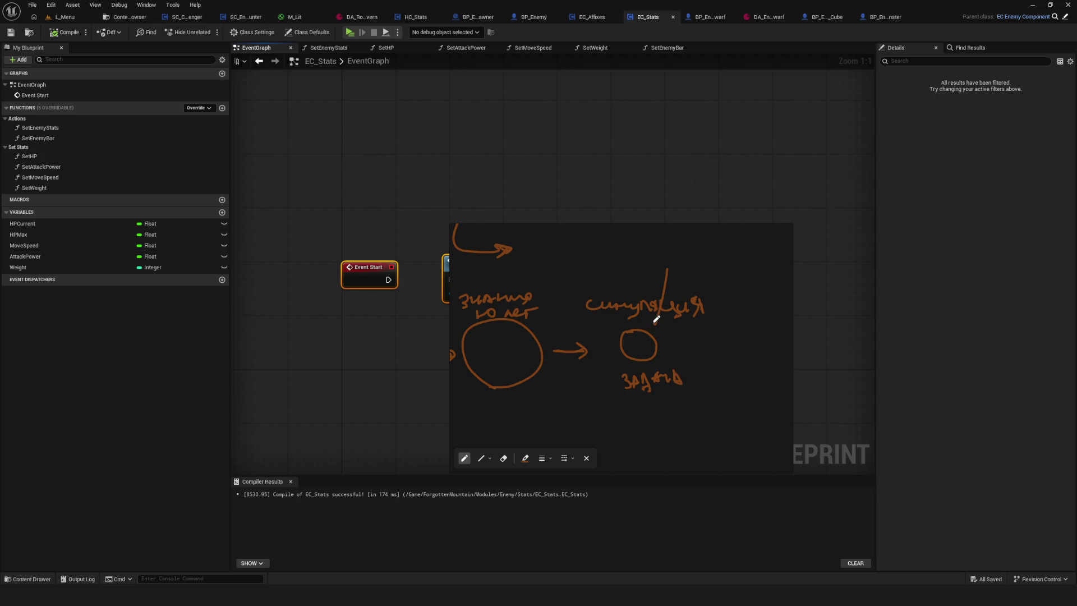
{"action": "mouse_move", "coordinate": [618, 346]}
{"action": "left_mouse_down"}
{"action": "mouse_move", "coordinate": [682, 341]}
{"action": "mouse_move", "coordinate": [630, 344]}
{"action": "mouse_move", "coordinate": [642, 318]}
{"action": "mouse_move", "coordinate": [646, 345]}
{"action": "mouse_move", "coordinate": [659, 322]}
{"action": "mouse_move", "coordinate": [665, 353]}
{"action": "left_mouse_up"}
{"action": "key", "text": "ctrl+z"}
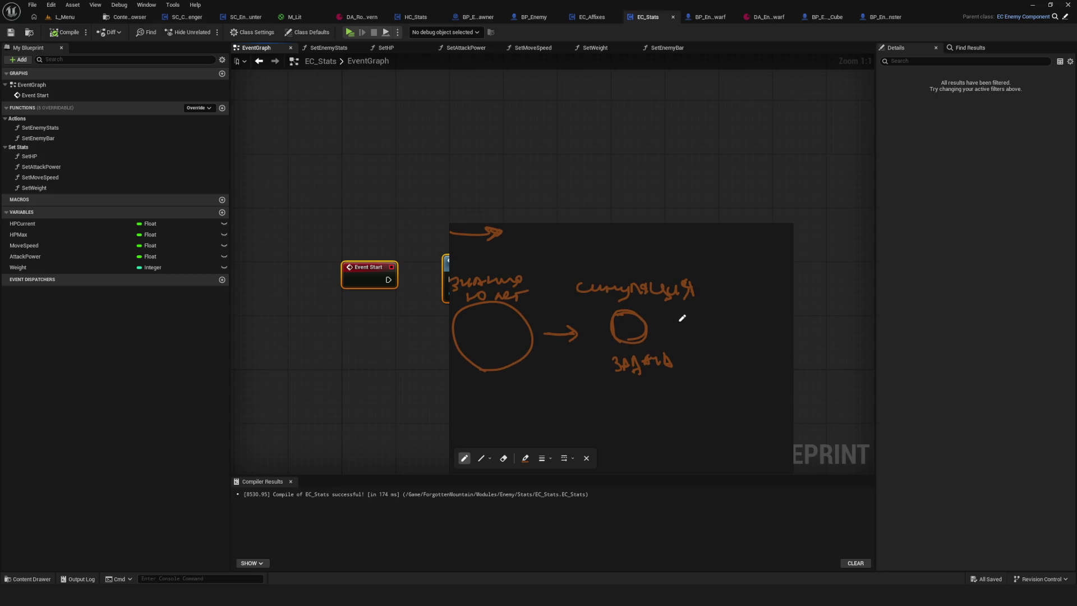
{"action": "left_click_drag", "start_coordinate": [693, 287], "coordinate": [631, 320]}
Undo stray strokes, draw a curve beside the задача label, and minimize the sketch window
{"action": "key", "text": "e"}
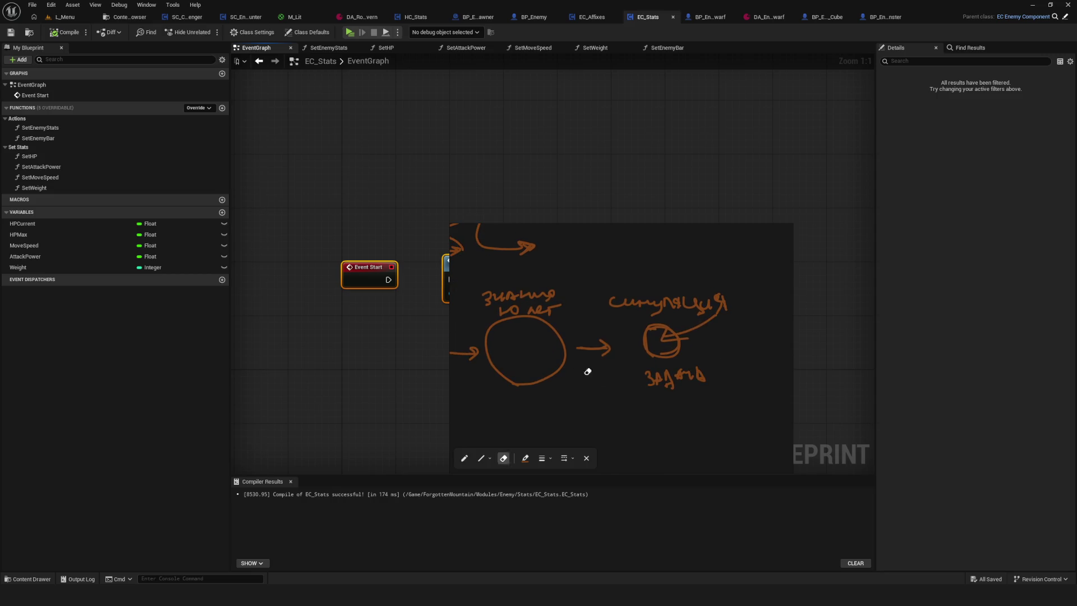
{"action": "key", "text": "p"}
{"action": "key", "text": "ctrl+z"}
{"action": "left_click_drag", "start_coordinate": [696, 320], "coordinate": [668, 345]}
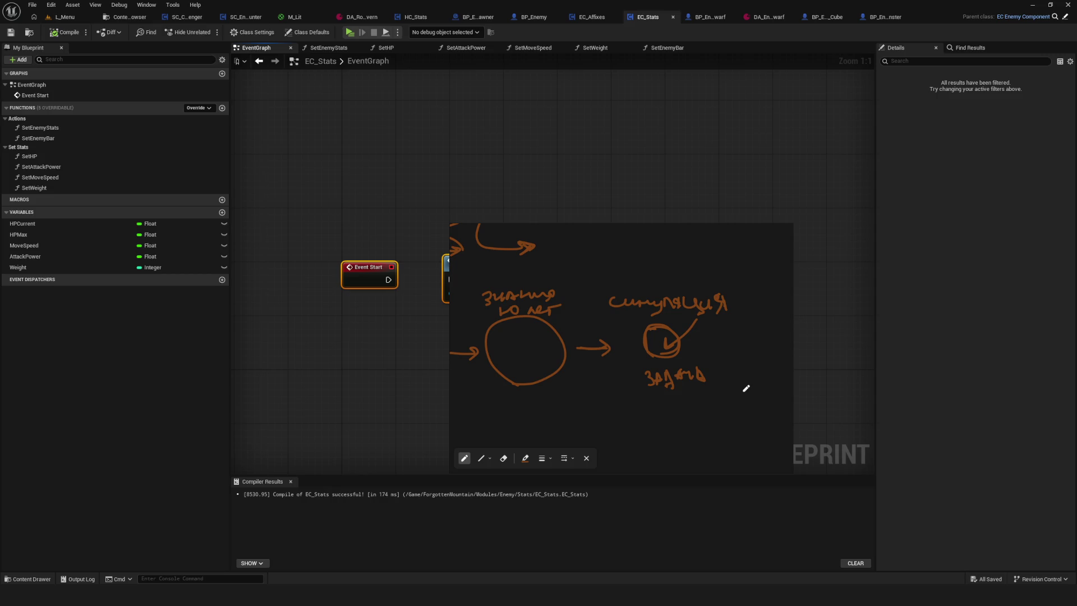
{"action": "key", "text": "ctrl+z"}
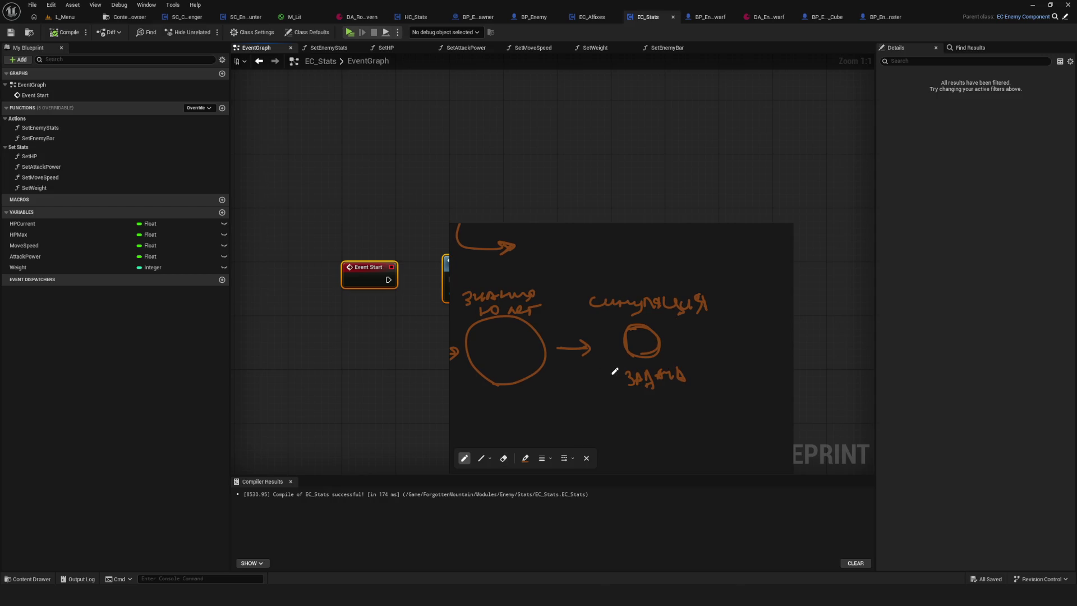
{"action": "mouse_move", "coordinate": [616, 381]}
{"action": "left_mouse_down"}
{"action": "mouse_move", "coordinate": [610, 347]}
{"action": "mouse_move", "coordinate": [749, 325]}
{"action": "mouse_move", "coordinate": [734, 323]}
{"action": "left_mouse_up"}
{"action": "scroll", "coordinate": [702, 355], "scroll_direction": "right", "scroll_amount": 2}
{"action": "scroll", "coordinate": [729, 337], "scroll_direction": "left", "scroll_amount": 2}
{"action": "scroll", "coordinate": [645, 353], "scroll_direction": "down", "scroll_amount": 3}
{"action": "scroll", "coordinate": [651, 356], "scroll_direction": "up", "scroll_amount": 2}
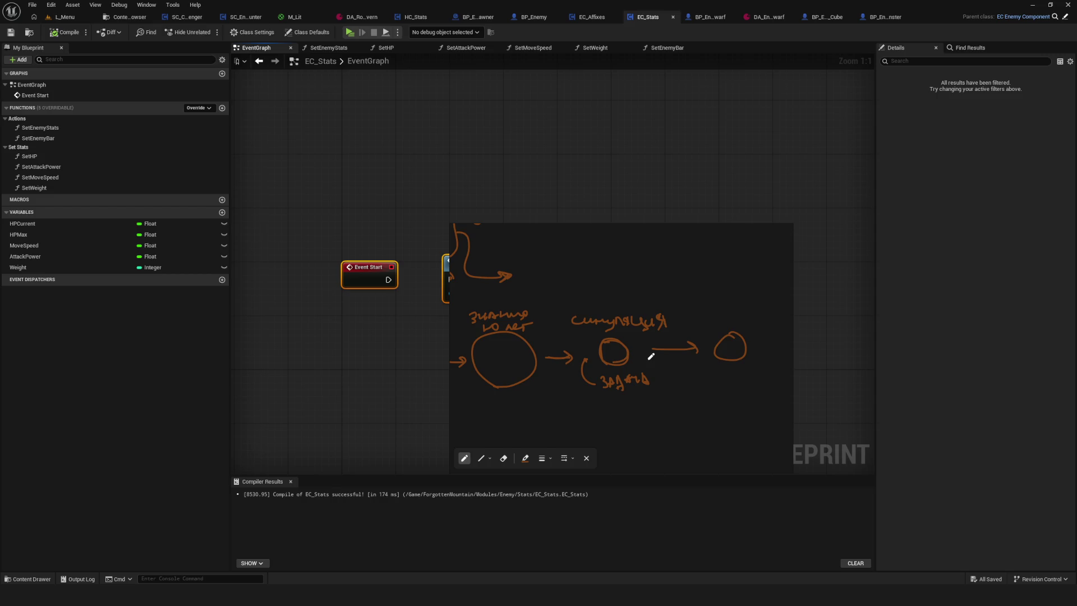
{"action": "left_click", "coordinate": [764, 229]}
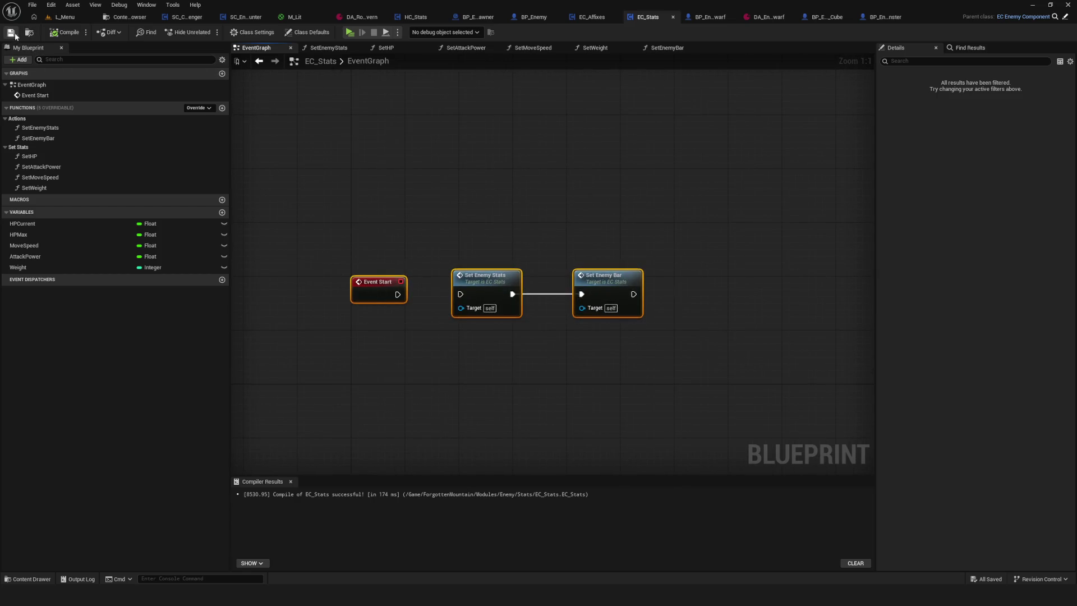
{"action": "scroll", "coordinate": [621, 239], "scroll_direction": "down", "scroll_amount": 7}
{"action": "scroll", "coordinate": [621, 231], "scroll_direction": "up", "scroll_amount": 5}
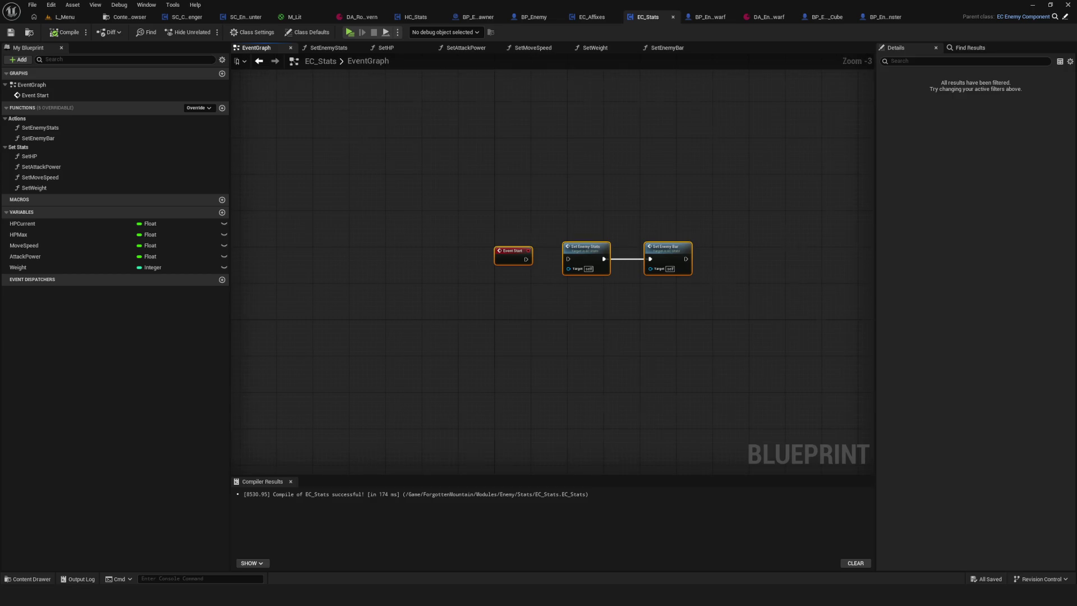
{"action": "scroll", "coordinate": [493, 297], "scroll_direction": "up", "scroll_amount": 2}
{"action": "mouse_move", "coordinate": [658, 312]}
{"action": "left_mouse_down"}
{"action": "mouse_move", "coordinate": [557, 329]}
{"action": "mouse_move", "coordinate": [413, 317]}
{"action": "mouse_move", "coordinate": [473, 318]}
{"action": "mouse_move", "coordinate": [444, 321]}
{"action": "mouse_move", "coordinate": [471, 334]}
{"action": "left_mouse_up"}
{"action": "mouse_move", "coordinate": [428, 212]}
{"action": "left_mouse_down"}
{"action": "mouse_move", "coordinate": [577, 351]}
{"action": "mouse_move", "coordinate": [610, 412]}
{"action": "left_mouse_up"}
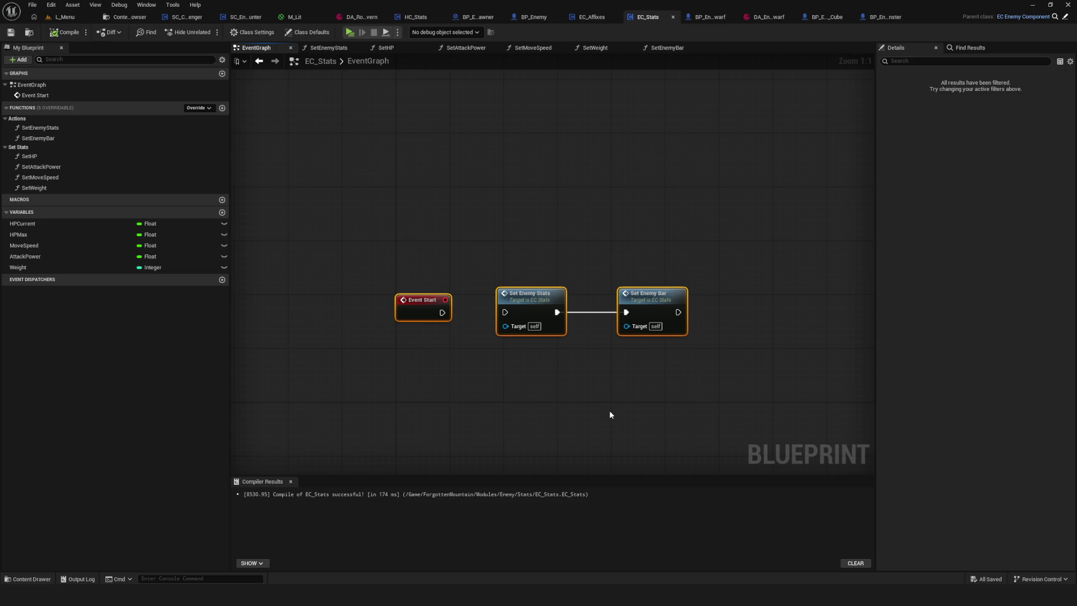
{"action": "mouse_move", "coordinate": [610, 415]}
{"action": "left_mouse_down"}
{"action": "mouse_move", "coordinate": [422, 370]}
{"action": "mouse_move", "coordinate": [561, 378]}
{"action": "left_mouse_up"}
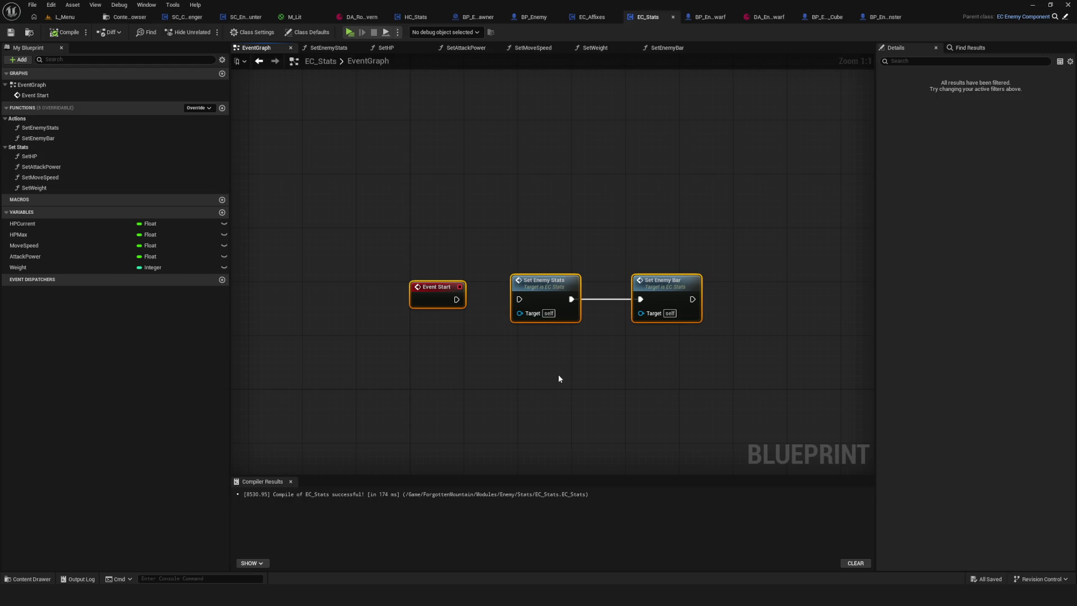
{"action": "left_click_drag", "start_coordinate": [558, 378], "coordinate": [527, 379]}
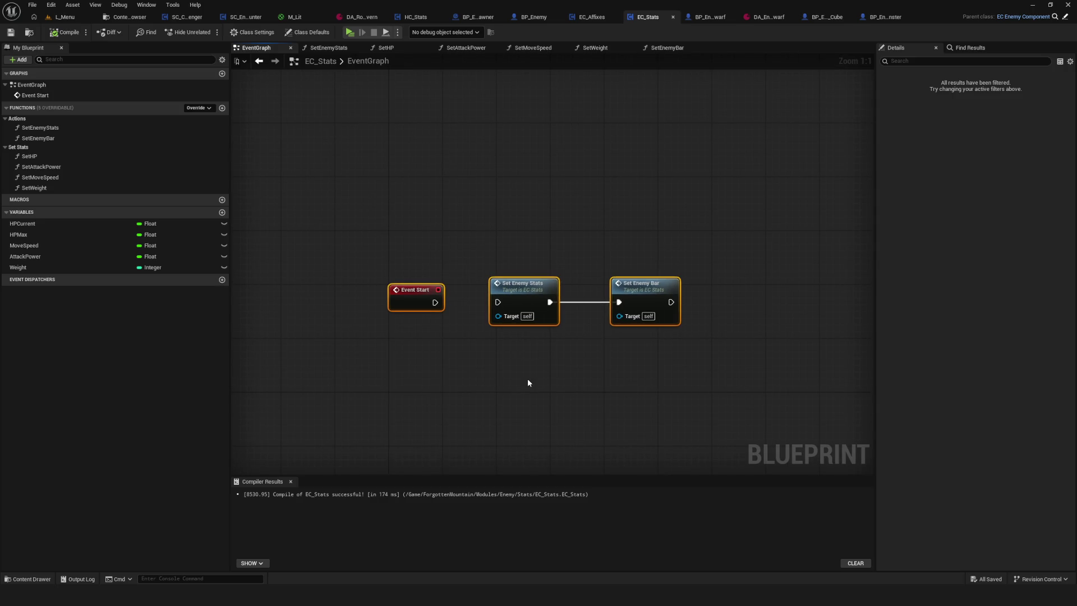
{"action": "left_click_drag", "start_coordinate": [510, 376], "coordinate": [480, 376]}
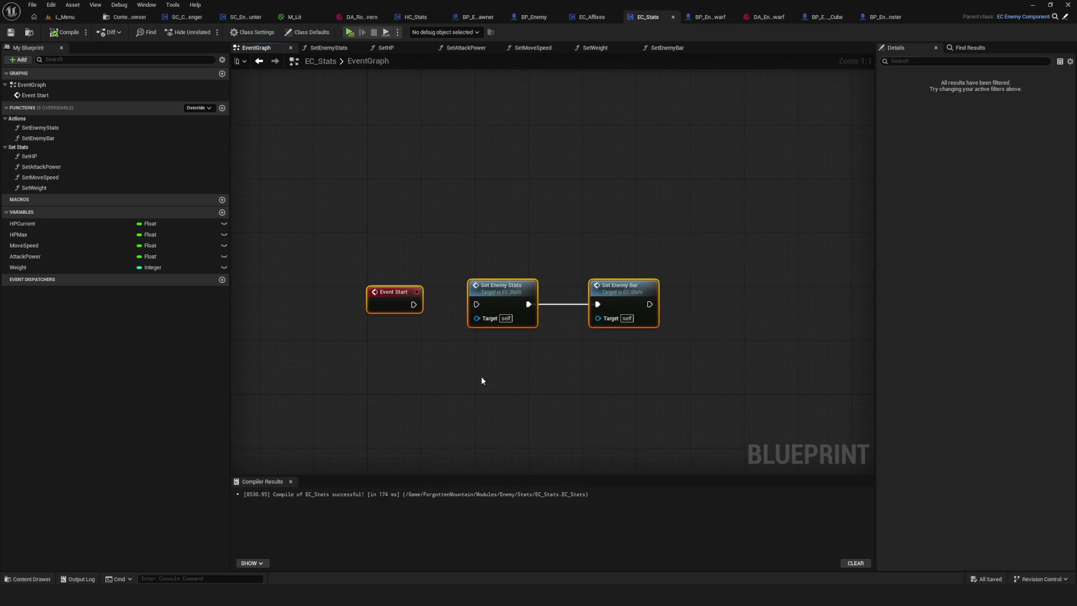
{"action": "scroll", "coordinate": [465, 364], "scroll_direction": "down", "scroll_amount": 1}
{"action": "scroll", "coordinate": [449, 352], "scroll_direction": "up", "scroll_amount": 1}
{"action": "left_click_drag", "start_coordinate": [361, 235], "coordinate": [390, 358]}
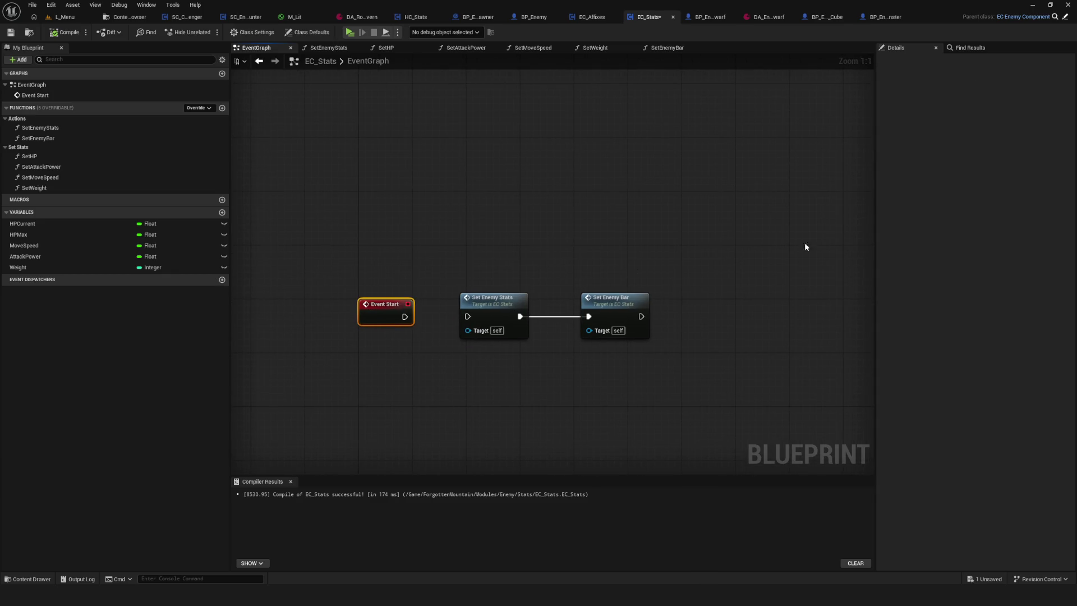
{"action": "left_click", "coordinate": [10, 32]}
Pan the EC_Stats EventGraph around the Set Enemy Stats and Set Enemy Bar nodes
{"action": "scroll", "coordinate": [497, 293], "scroll_direction": "down", "scroll_amount": 2}
{"action": "mouse_move", "coordinate": [464, 304]}
{"action": "left_mouse_down"}
{"action": "mouse_move", "coordinate": [506, 269]}
{"action": "mouse_move", "coordinate": [511, 288]}
{"action": "mouse_move", "coordinate": [502, 287]}
{"action": "left_mouse_up"}
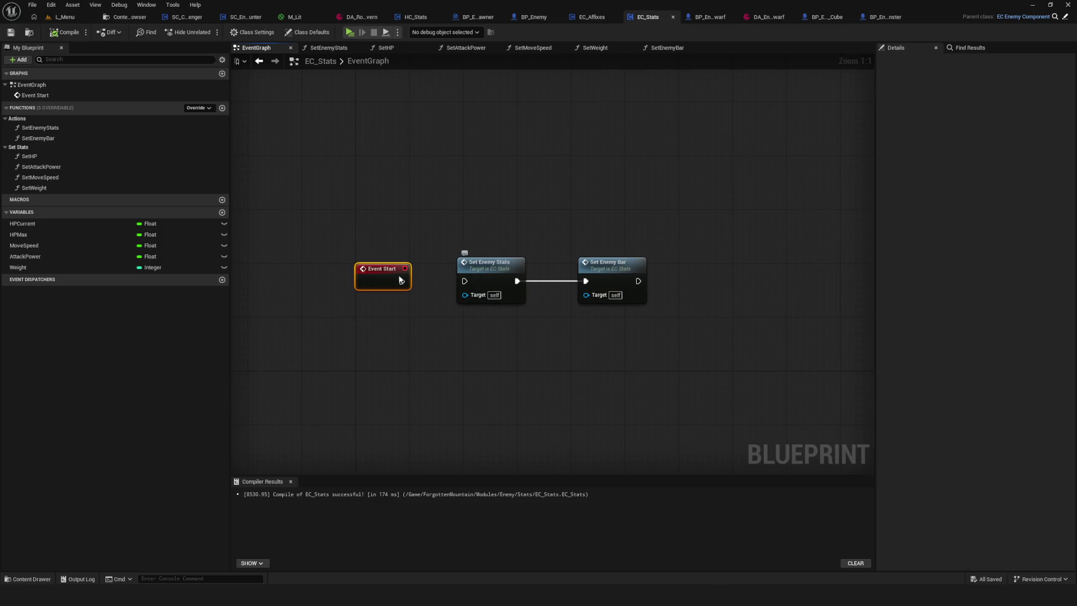
{"action": "left_click_drag", "start_coordinate": [402, 281], "coordinate": [442, 291]}
{"action": "left_click_drag", "start_coordinate": [469, 329], "coordinate": [419, 332]}
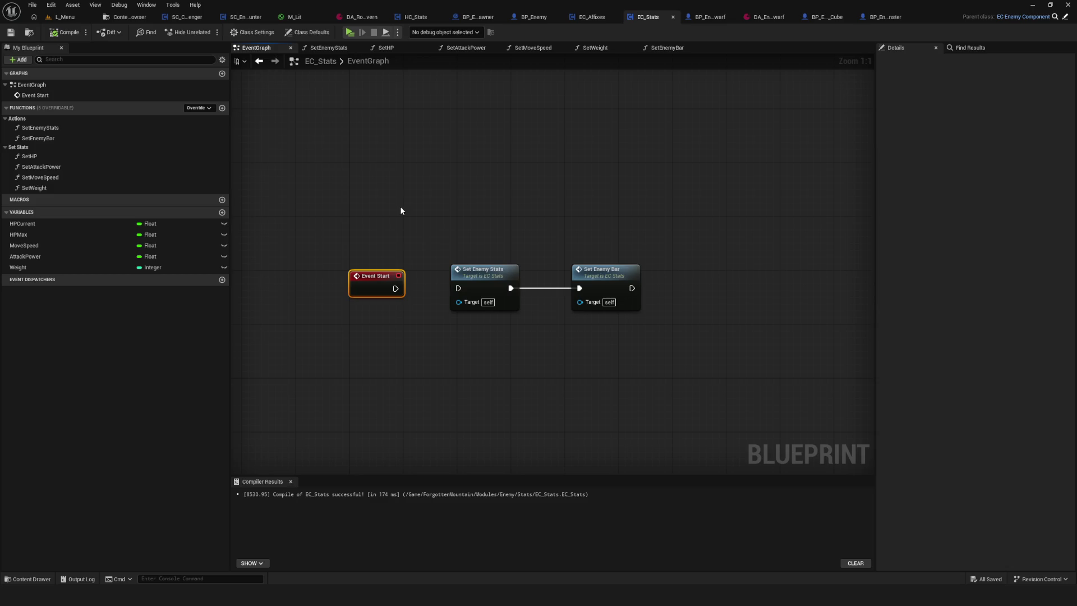
{"action": "scroll", "coordinate": [400, 210], "scroll_direction": "down", "scroll_amount": 5}
{"action": "scroll", "coordinate": [460, 331], "scroll_direction": "up", "scroll_amount": 5}
{"action": "mouse_move", "coordinate": [461, 329]}
{"action": "left_mouse_down"}
{"action": "mouse_move", "coordinate": [509, 319]}
{"action": "mouse_move", "coordinate": [495, 305]}
{"action": "left_mouse_up"}
Bring up graph context menus, then box-select the Set Enemy Stats and Set Enemy Bar nodes
{"action": "right_click", "coordinate": [594, 295]}
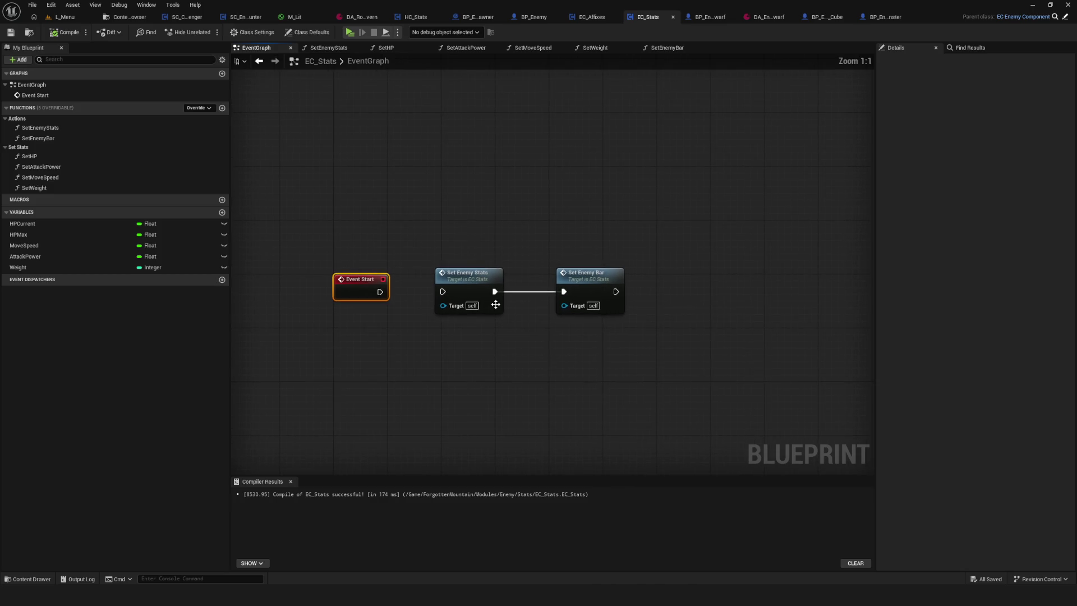
{"action": "right_click", "coordinate": [496, 304]}
{"action": "mouse_move", "coordinate": [423, 256]}
{"action": "left_mouse_down"}
{"action": "mouse_move", "coordinate": [435, 237]}
{"action": "mouse_move", "coordinate": [577, 297]}
{"action": "left_mouse_up"}
{"action": "left_click_drag", "start_coordinate": [504, 327], "coordinate": [474, 341]}
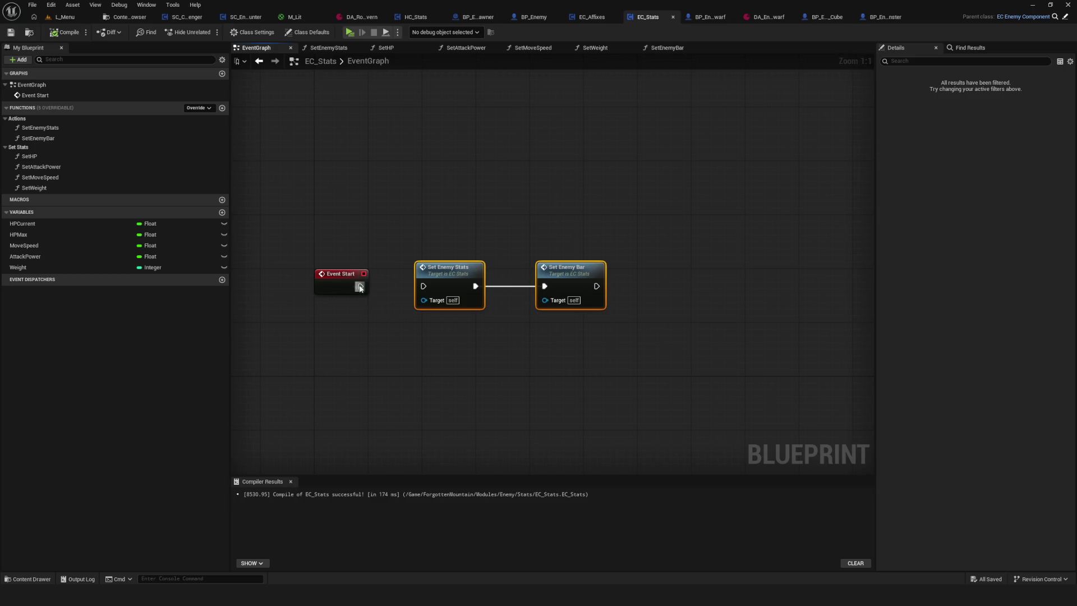
Connect Event Start's exec pin to Set Enemy Stats and save EC_Stats
{"action": "left_click_drag", "start_coordinate": [360, 286], "coordinate": [424, 286]}
{"action": "left_click", "coordinate": [552, 350]}
{"action": "left_click_drag", "start_coordinate": [552, 350], "coordinate": [491, 342]}
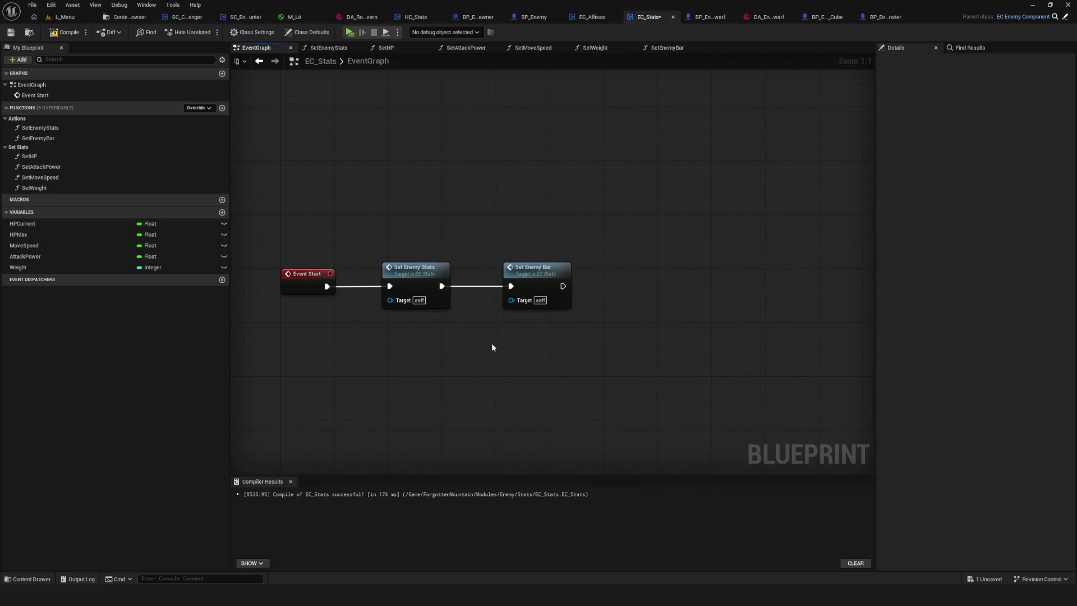
{"action": "left_click", "coordinate": [10, 36]}
{"action": "left_click_drag", "start_coordinate": [448, 245], "coordinate": [456, 244]}
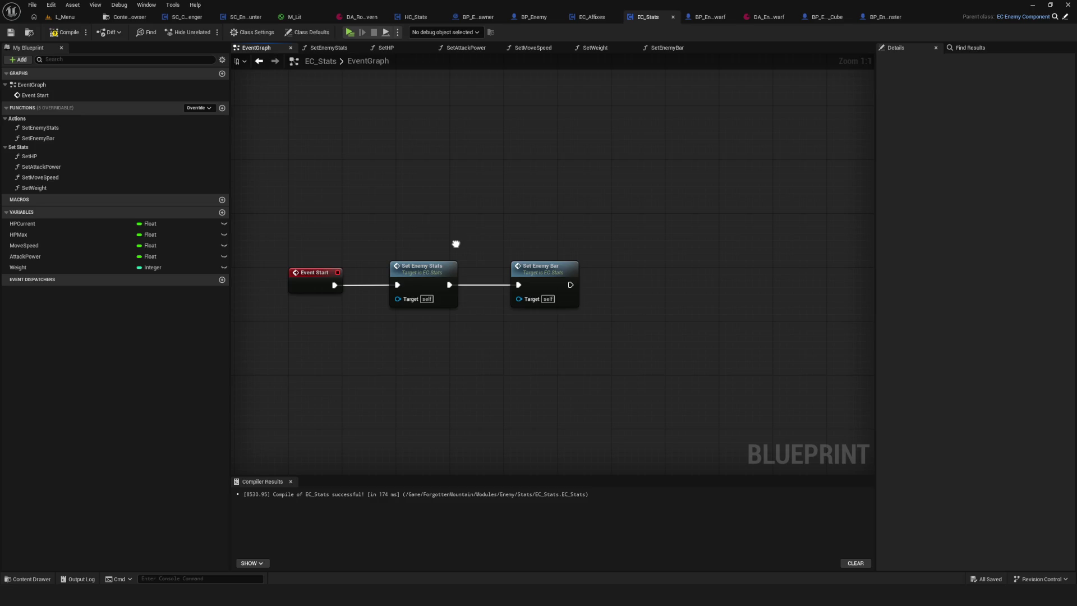
{"action": "left_click_drag", "start_coordinate": [456, 244], "coordinate": [456, 246]}
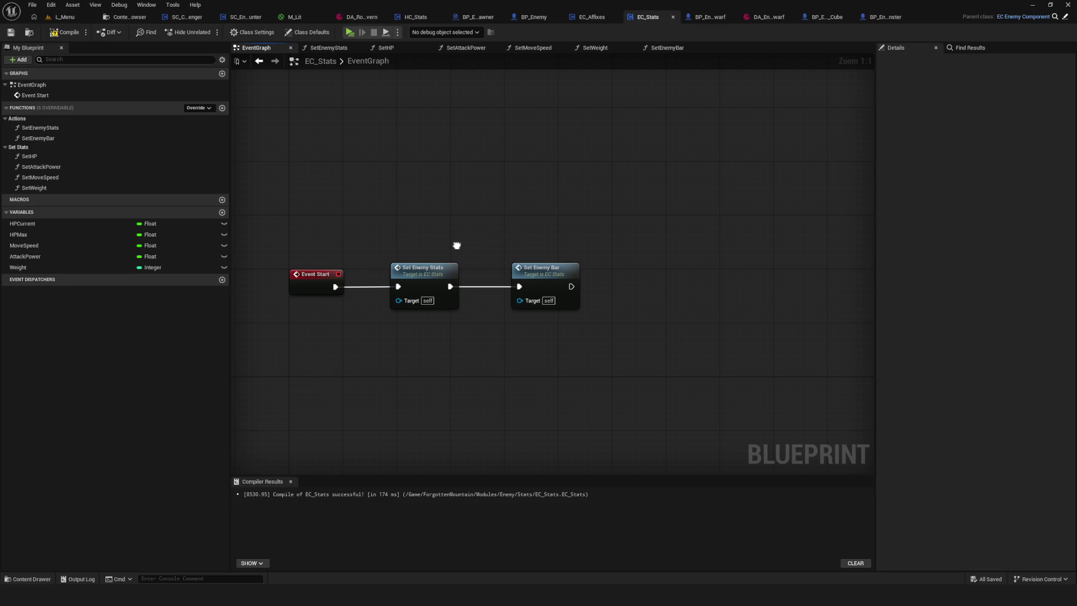
Compile EC_Stats and start a new game in the standalone preview
{"action": "left_click", "coordinate": [65, 32]}
{"action": "mouse_move", "coordinate": [425, 219]}
{"action": "left_mouse_down"}
{"action": "mouse_move", "coordinate": [448, 212]}
{"action": "mouse_move", "coordinate": [424, 246]}
{"action": "mouse_move", "coordinate": [512, 240]}
{"action": "left_mouse_up"}
{"action": "left_click", "coordinate": [463, 274]}
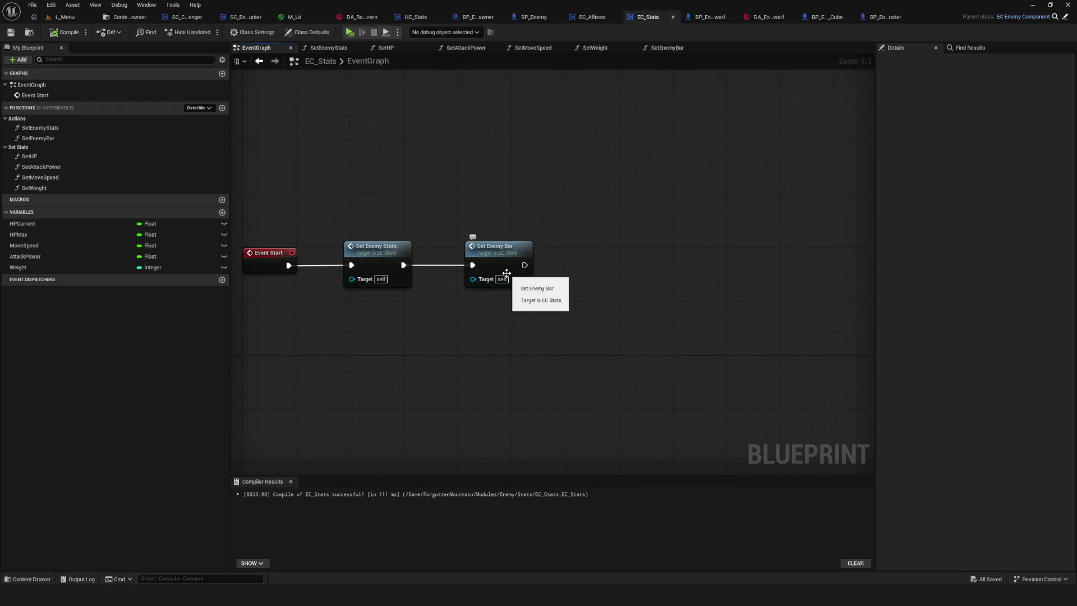
{"action": "left_click_drag", "start_coordinate": [446, 268], "coordinate": [468, 271]}
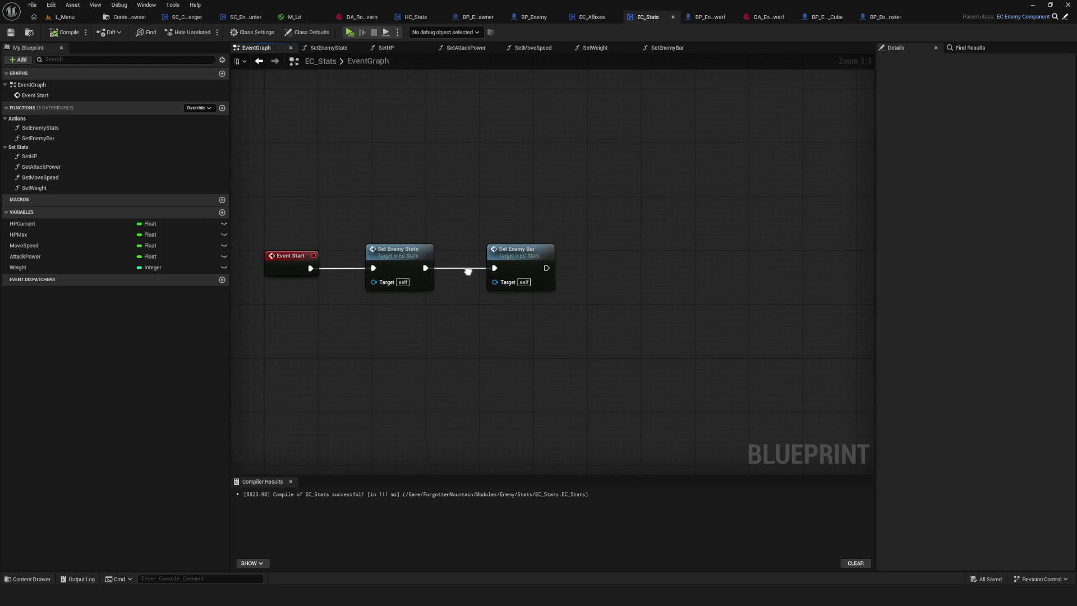
{"action": "left_click", "coordinate": [352, 34]}
{"action": "left_click", "coordinate": [571, 278]}
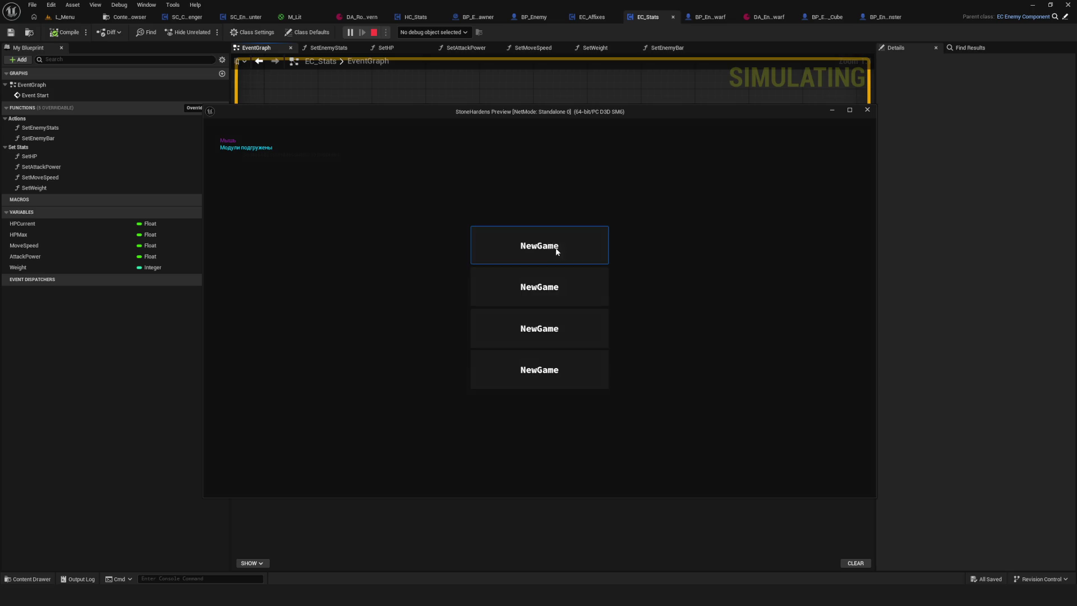
Play a NewGame briefly in the standalone preview, then stop it with Esc
{"action": "left_click", "coordinate": [578, 284]}
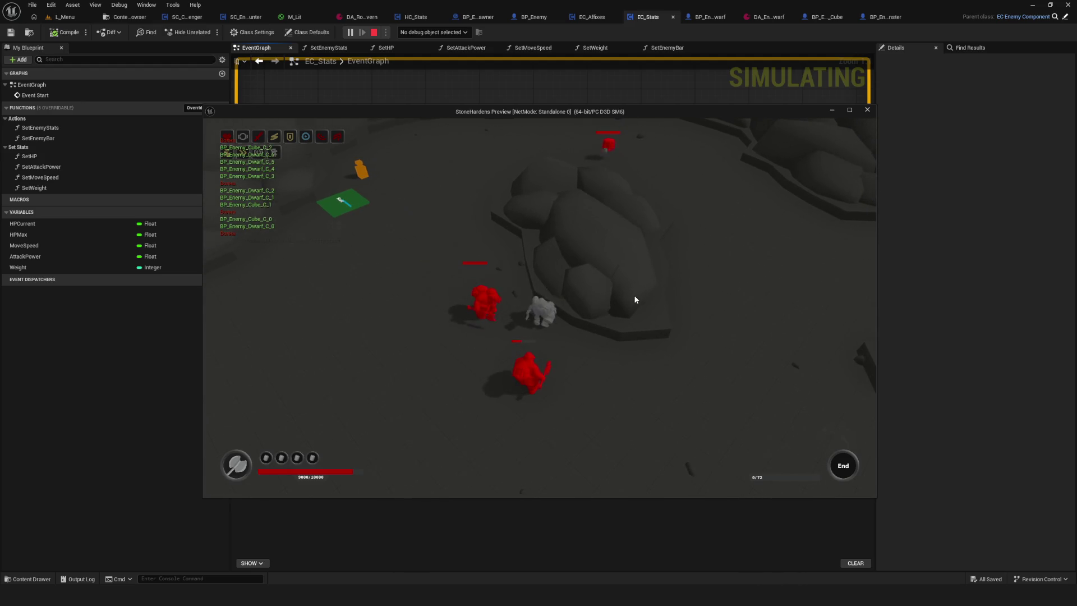
{"action": "key", "text": "Escape"}
{"action": "left_click_drag", "start_coordinate": [501, 162], "coordinate": [538, 161]}
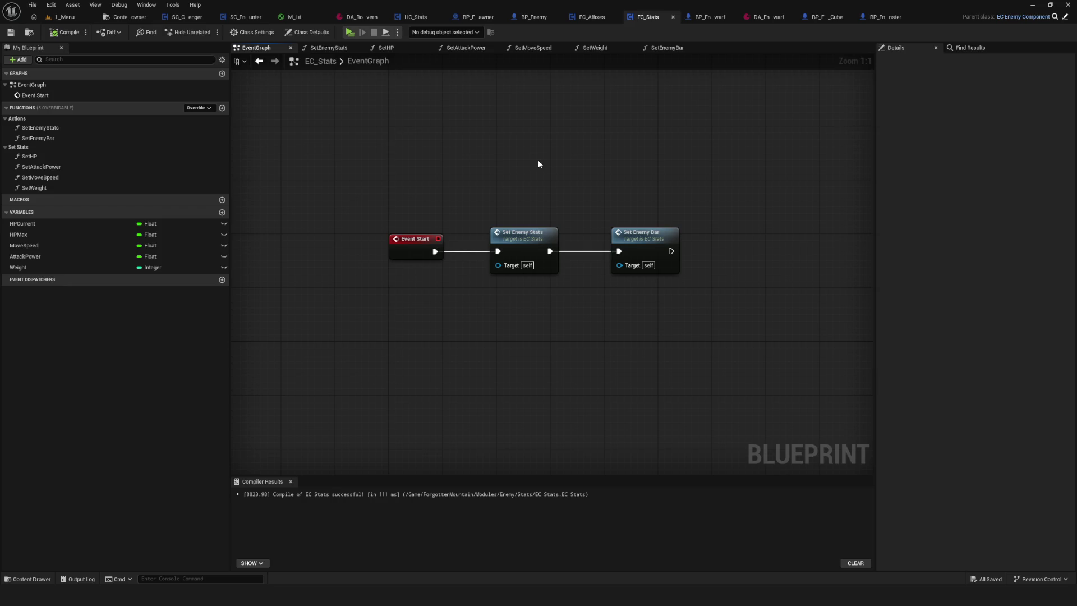
Inspect the SetEnemyStats function graph and come back to the EC_Stats event graph
{"action": "left_click_drag", "start_coordinate": [539, 161], "coordinate": [530, 171]}
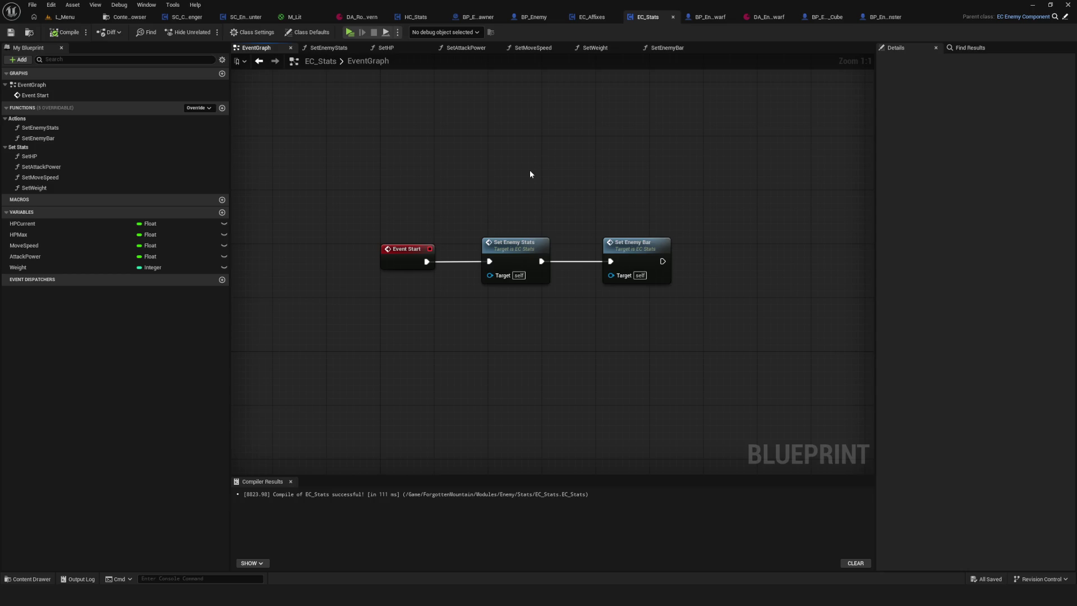
{"action": "left_click_drag", "start_coordinate": [510, 232], "coordinate": [507, 232]}
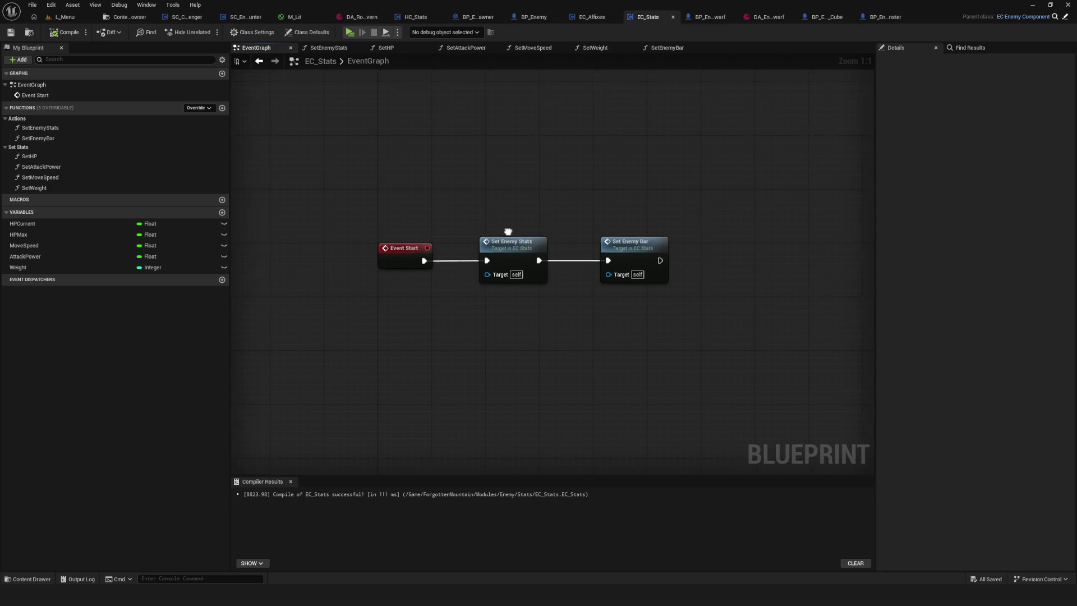
{"action": "left_click", "coordinate": [510, 242]}
{"action": "double_click", "coordinate": [509, 241]}
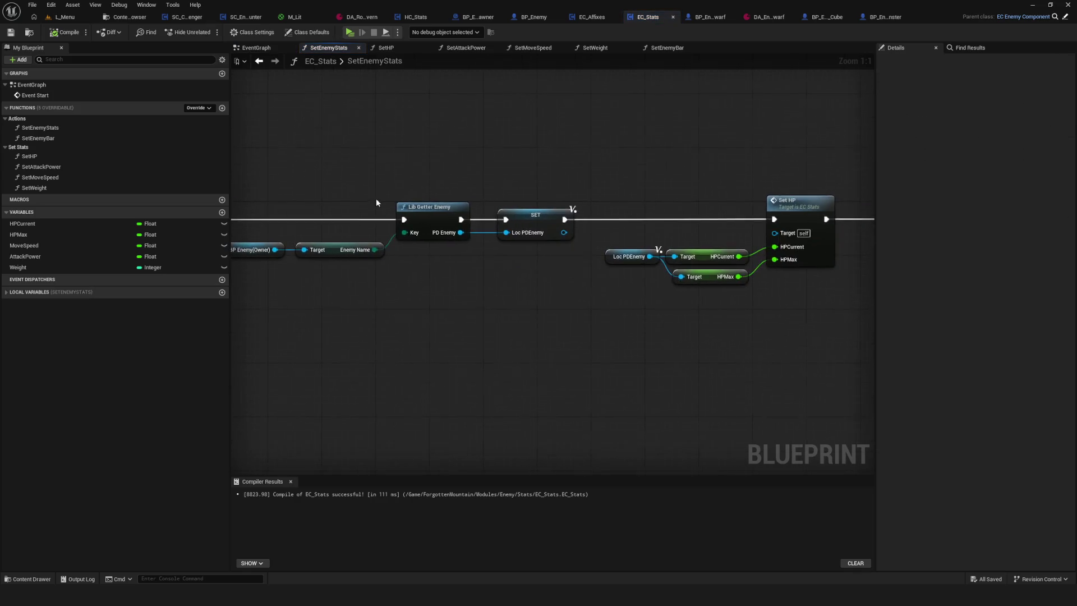
{"action": "left_click", "coordinate": [258, 61]}
In SetEnemyBar, replace the HPCurrent and HPMax getters feeding Normalize to Range's Value and Range Max
{"action": "double_click", "coordinate": [606, 240]}
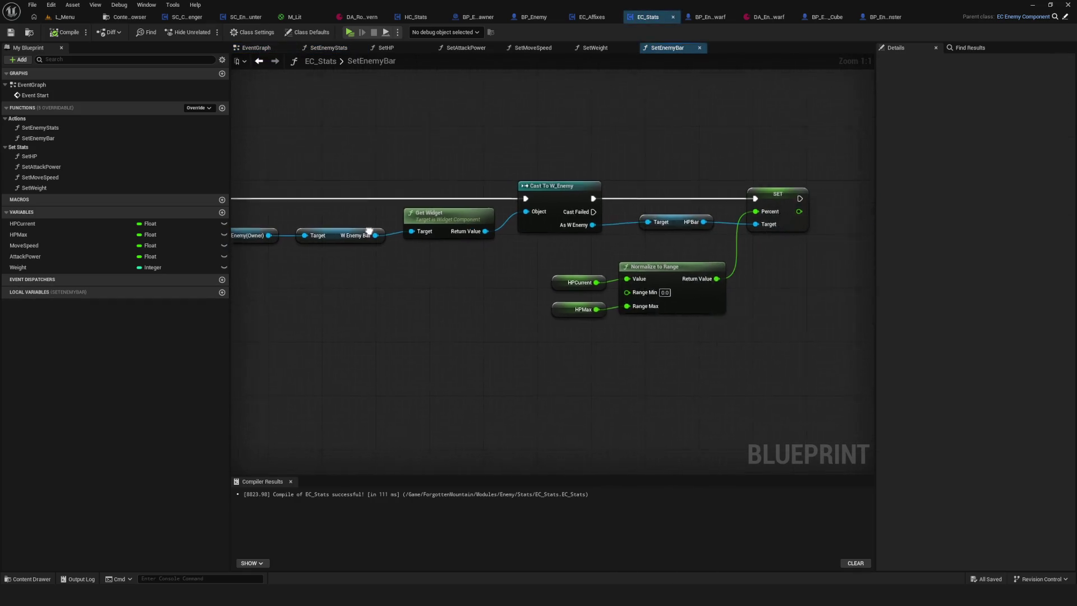
{"action": "left_click_drag", "start_coordinate": [369, 231], "coordinate": [345, 232]}
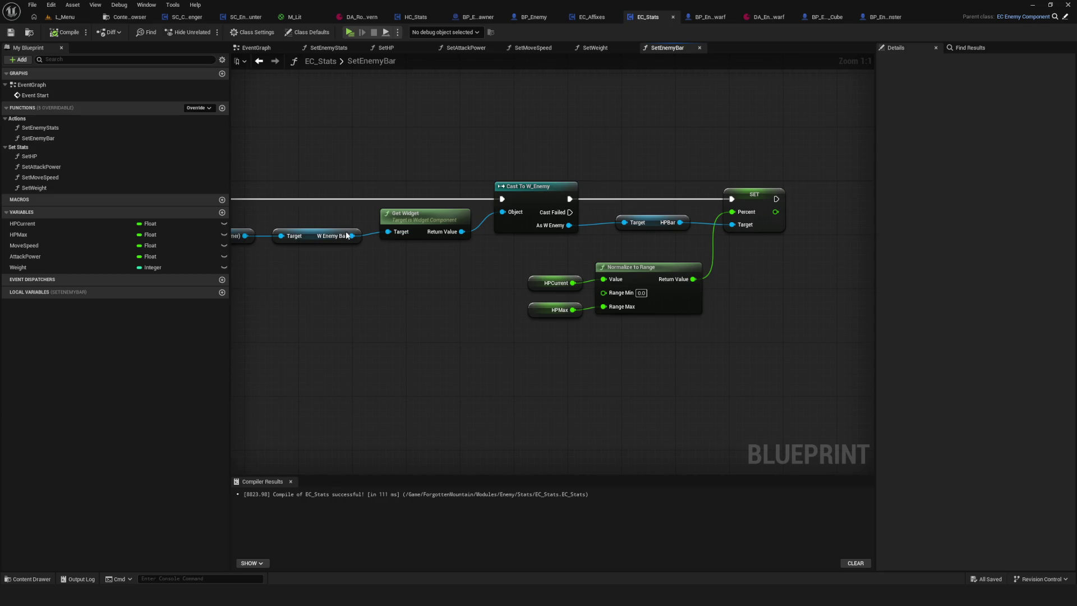
{"action": "mouse_move", "coordinate": [538, 281]}
{"action": "left_mouse_down"}
{"action": "mouse_move", "coordinate": [579, 339]}
{"action": "mouse_move", "coordinate": [513, 275]}
{"action": "mouse_move", "coordinate": [570, 339]}
{"action": "left_mouse_up"}
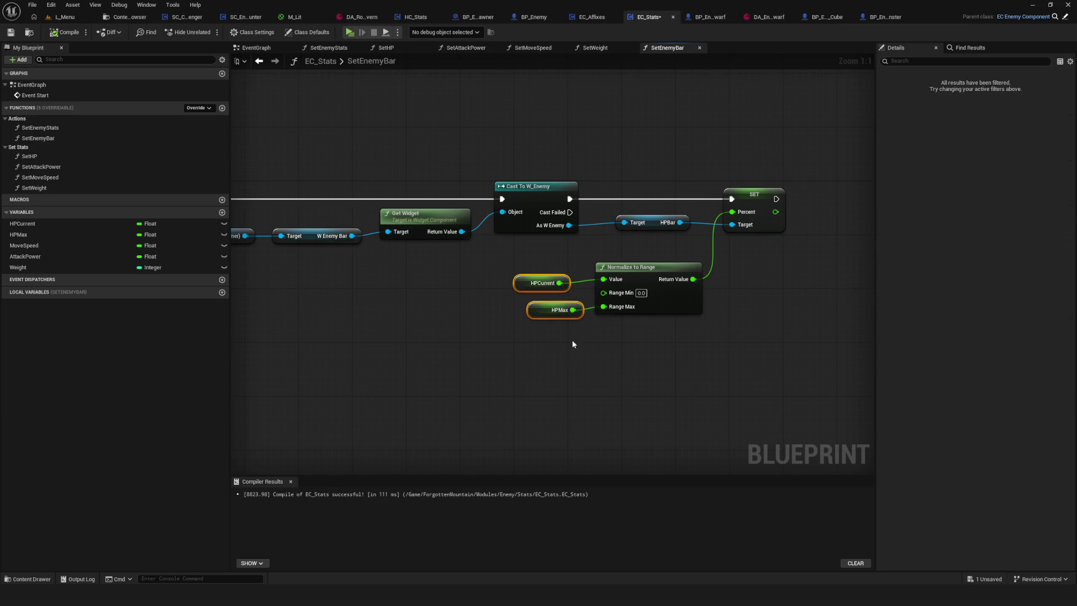
{"action": "key", "text": "Delete"}
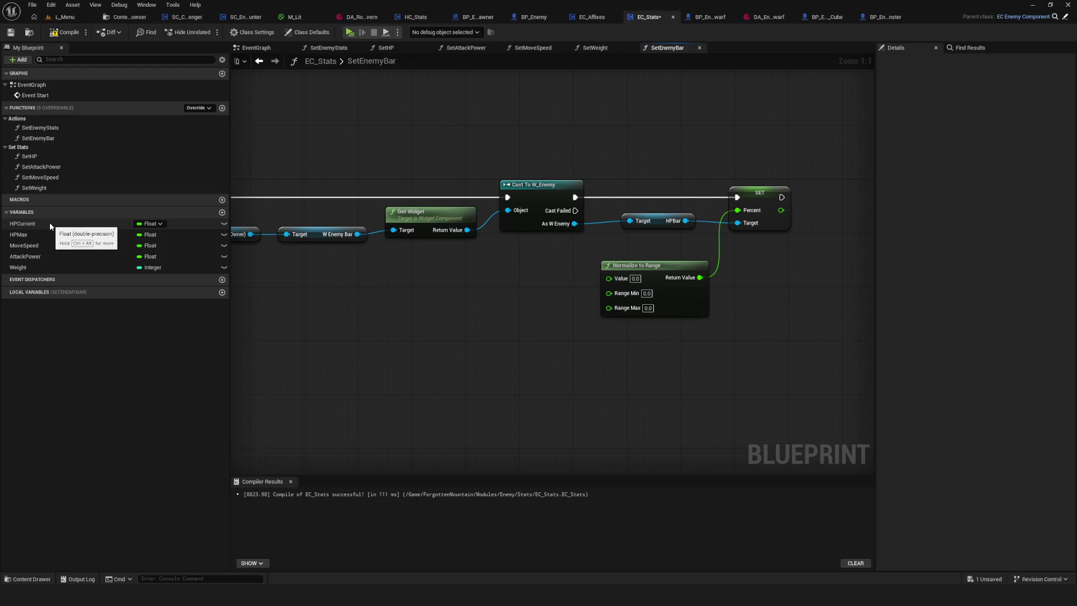
{"action": "mouse_move", "coordinate": [42, 223]}
{"action": "left_mouse_down"}
{"action": "mouse_move", "coordinate": [499, 289]}
{"action": "mouse_move", "coordinate": [608, 278]}
{"action": "mouse_move", "coordinate": [538, 318]}
{"action": "mouse_move", "coordinate": [608, 305]}
{"action": "mouse_move", "coordinate": [551, 309]}
{"action": "left_mouse_up"}
{"action": "left_click", "coordinate": [539, 307]}
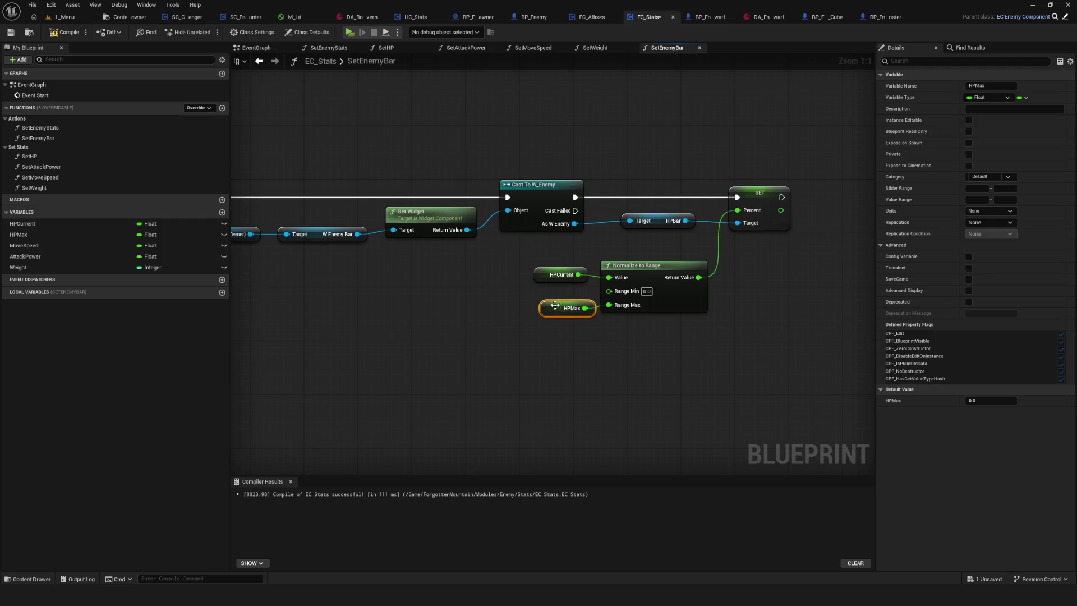
Save and compile EC_Stats, then fit the whole SetEnemyBar graph in view
{"action": "key", "text": "ctrl+s"}
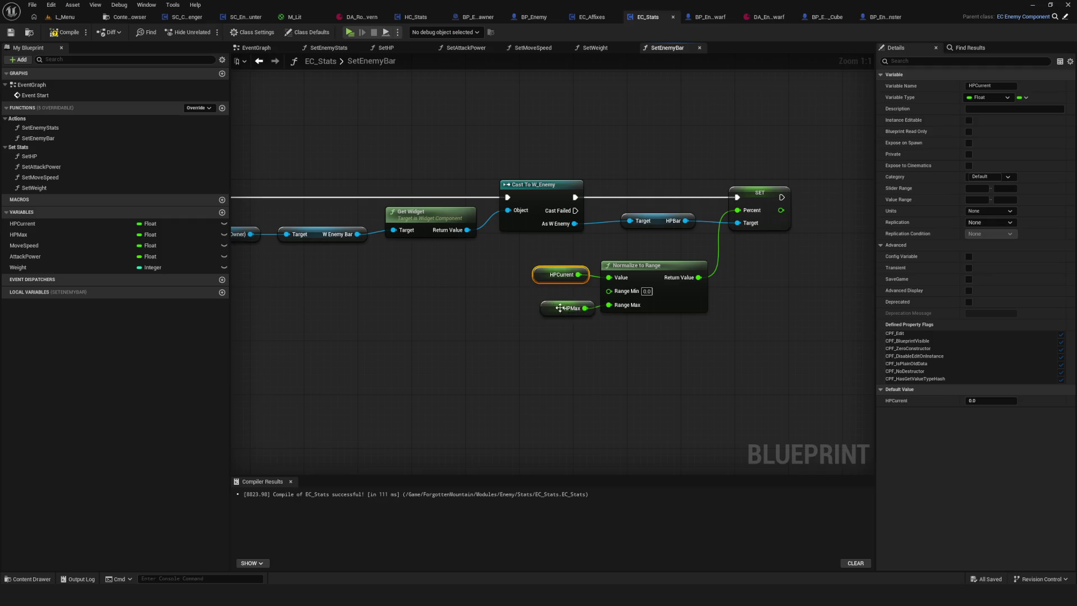
{"action": "left_click_drag", "start_coordinate": [447, 272], "coordinate": [521, 271]}
{"action": "left_click_drag", "start_coordinate": [382, 166], "coordinate": [483, 166]}
{"action": "left_click", "coordinate": [65, 32]}
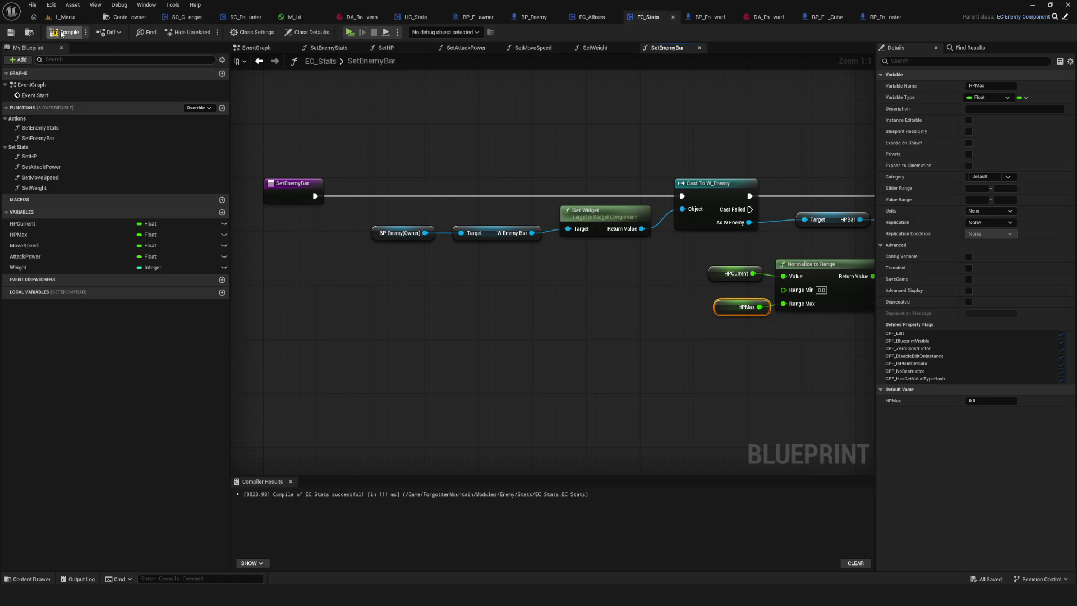
{"action": "left_click", "coordinate": [11, 32]}
{"action": "left_click_drag", "start_coordinate": [519, 219], "coordinate": [454, 232]}
{"action": "scroll", "coordinate": [454, 227], "scroll_direction": "down", "scroll_amount": 8}
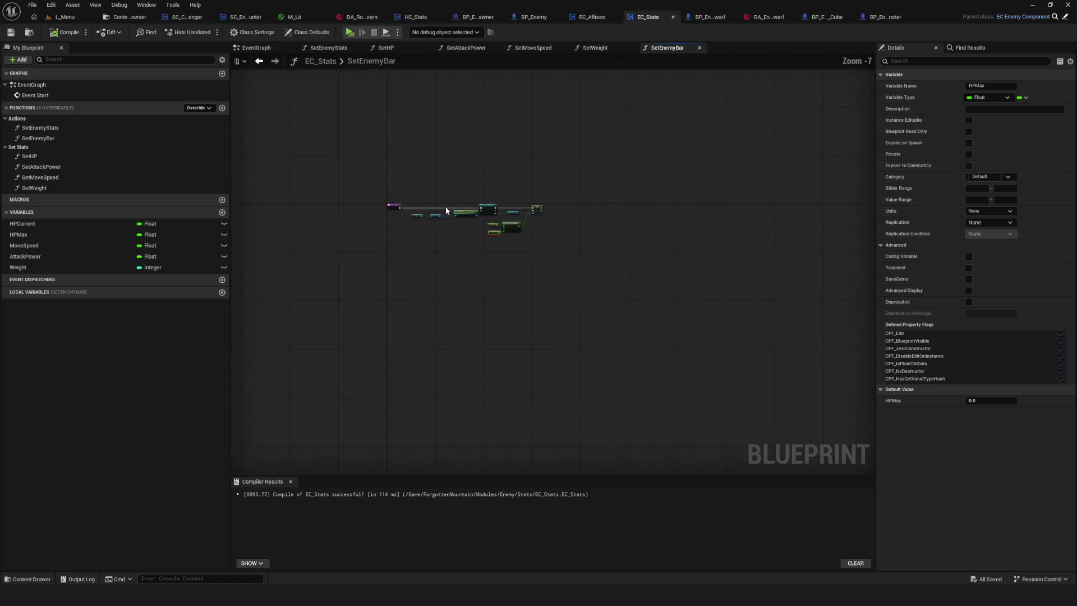
{"action": "key", "text": "Home"}
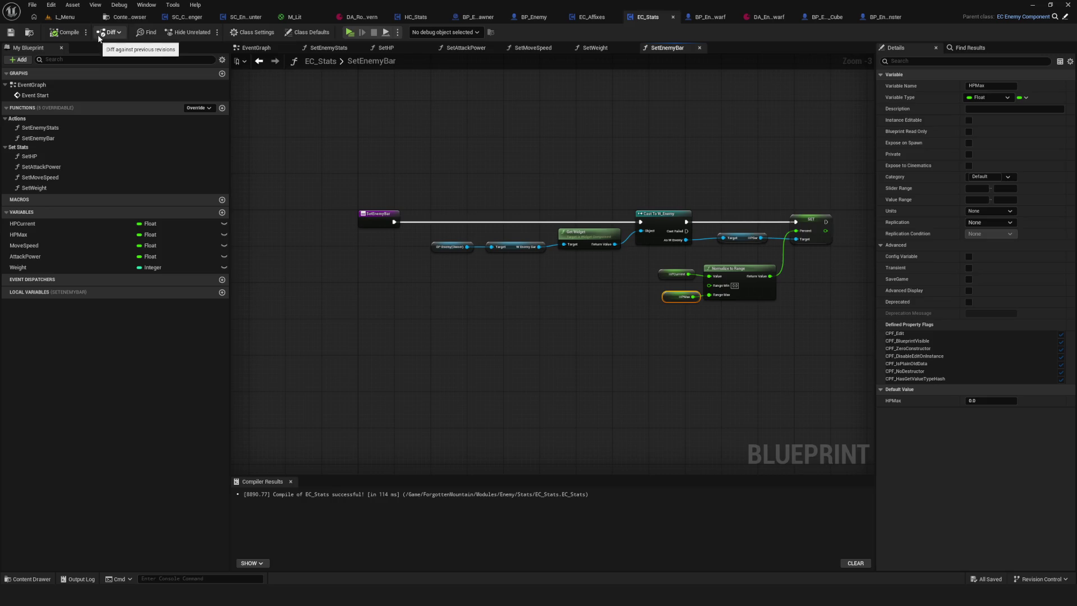
{"action": "left_click_drag", "start_coordinate": [523, 201], "coordinate": [512, 174]}
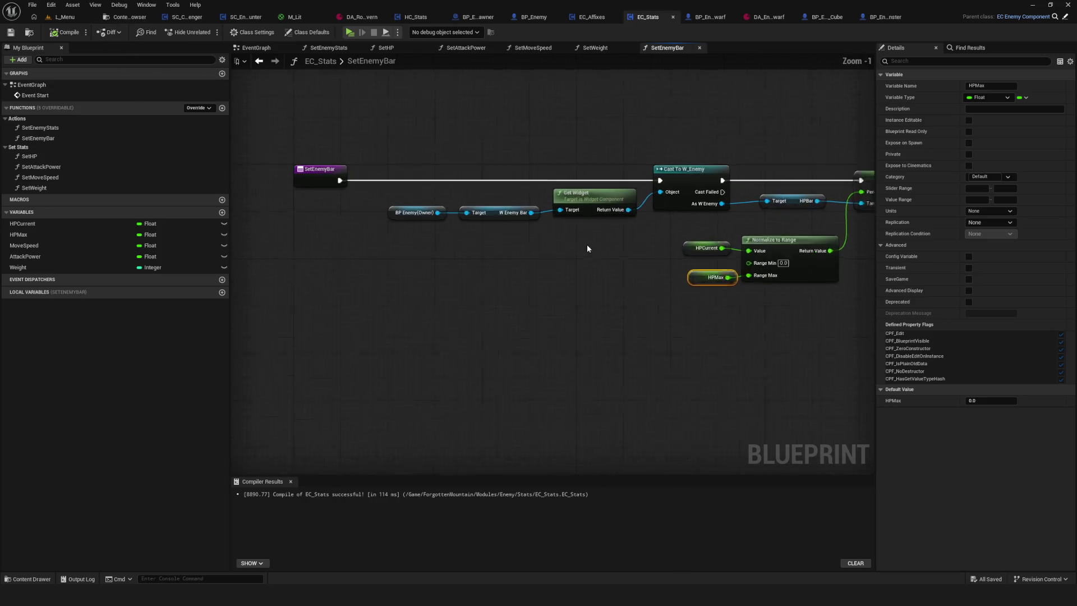
Return to the EC_Stats event graph and switch to the BP_Enemy blueprint
{"action": "left_click", "coordinate": [258, 61]}
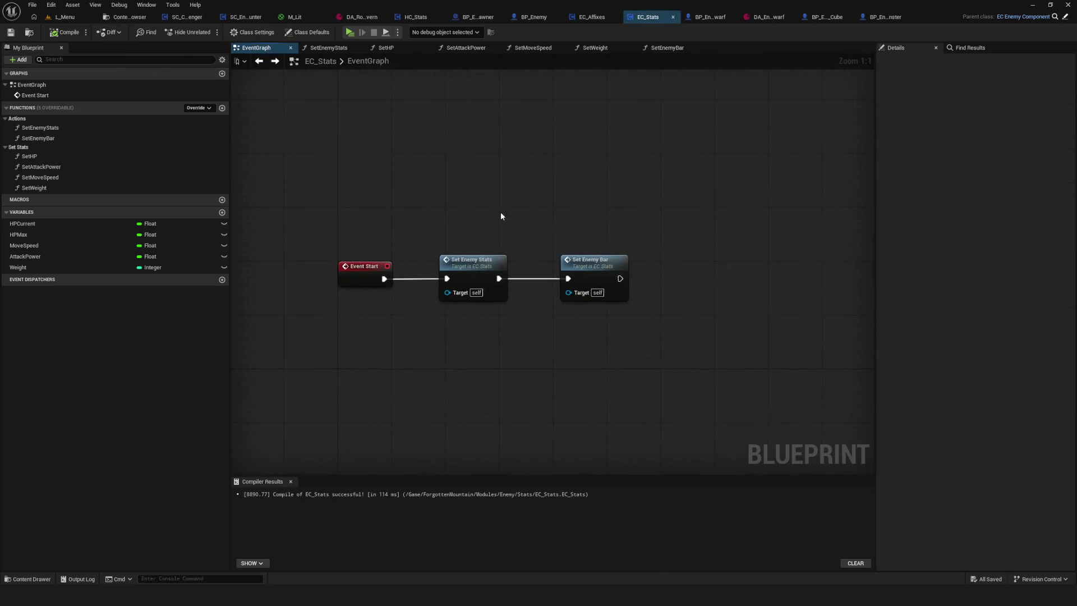
{"action": "scroll", "coordinate": [526, 243], "scroll_direction": "down", "scroll_amount": 5}
{"action": "scroll", "coordinate": [550, 247], "scroll_direction": "up", "scroll_amount": 4}
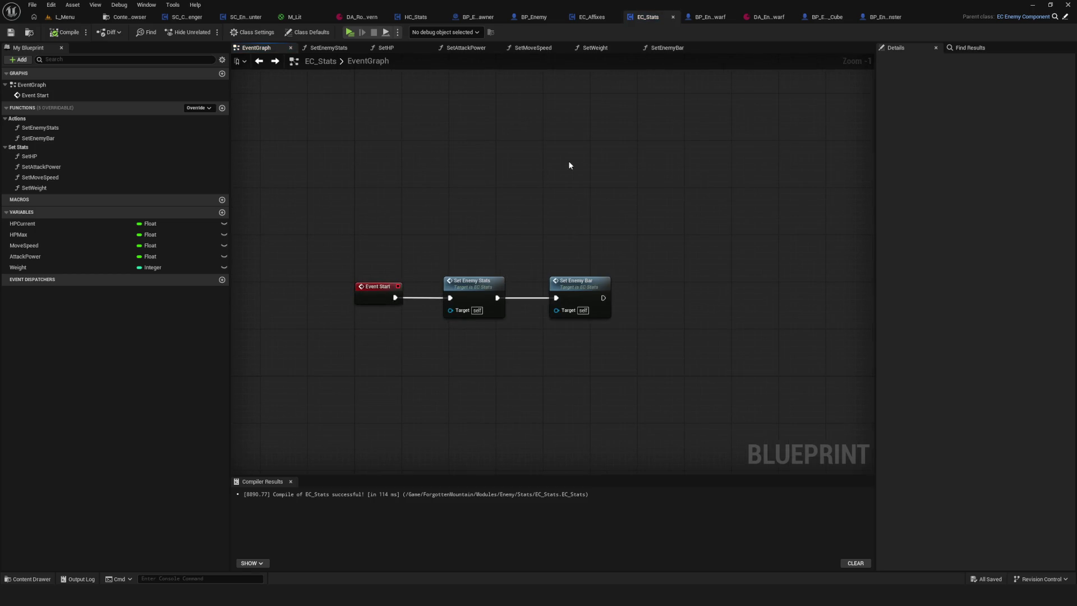
{"action": "left_click_drag", "start_coordinate": [558, 163], "coordinate": [632, 170]}
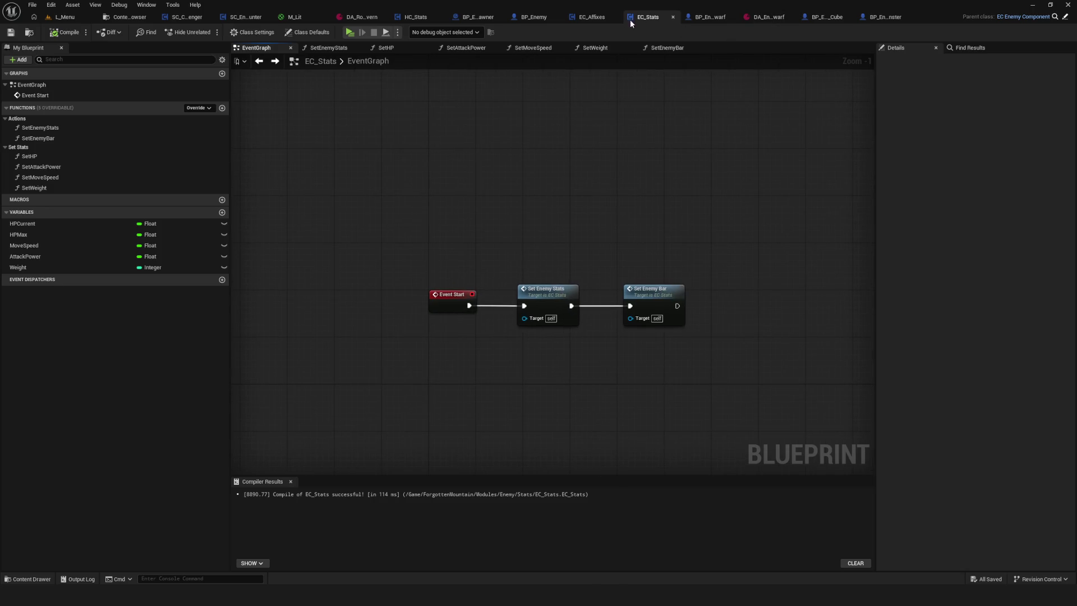
{"action": "left_click", "coordinate": [558, 19]}
Open the TakeDamageCalculate function graph from BP_Enemy's event graph
{"action": "scroll", "coordinate": [542, 145], "scroll_direction": "down", "scroll_amount": 5}
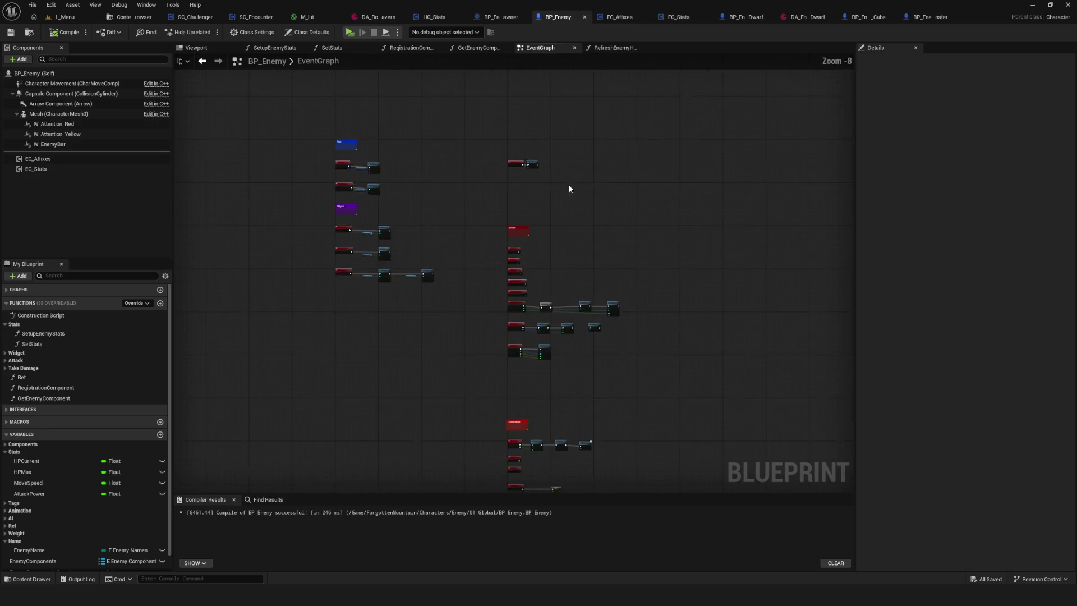
{"action": "scroll", "coordinate": [542, 447], "scroll_direction": "up", "scroll_amount": 5}
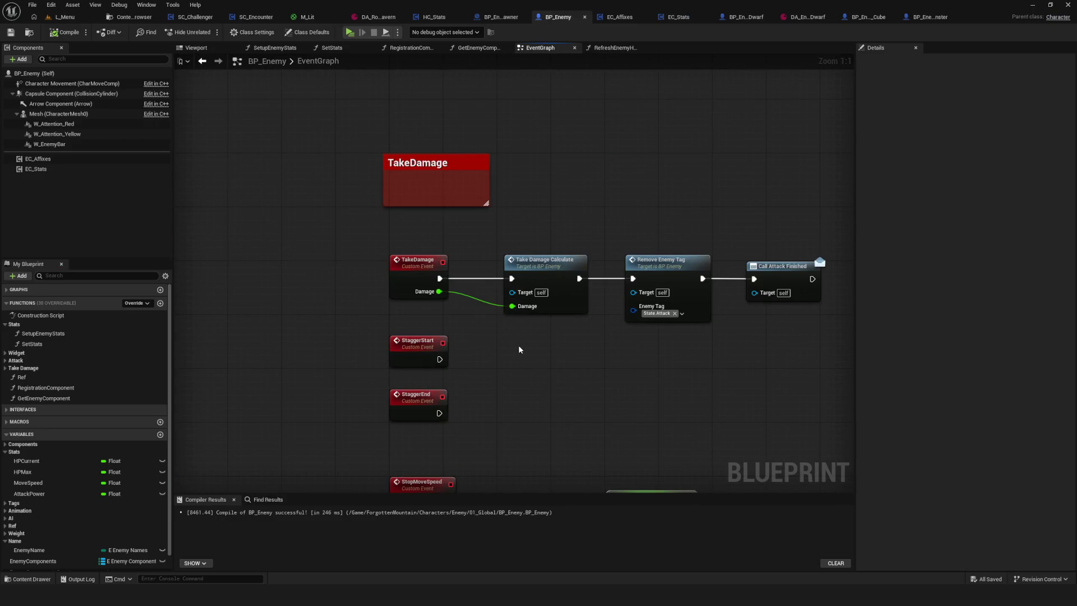
{"action": "left_click_drag", "start_coordinate": [518, 354], "coordinate": [545, 353]}
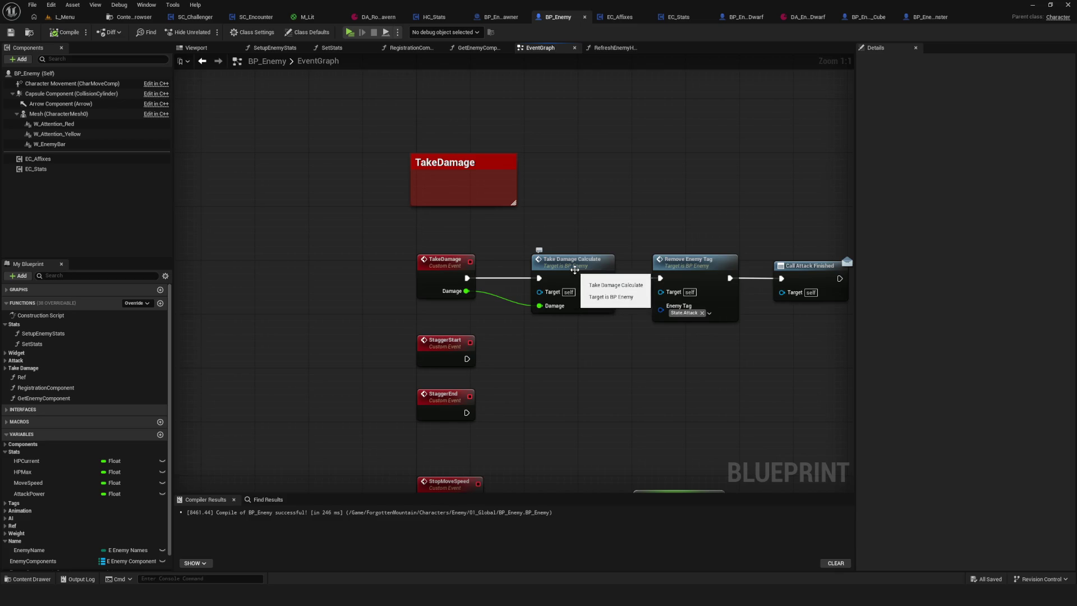
{"action": "double_click", "coordinate": [574, 270]}
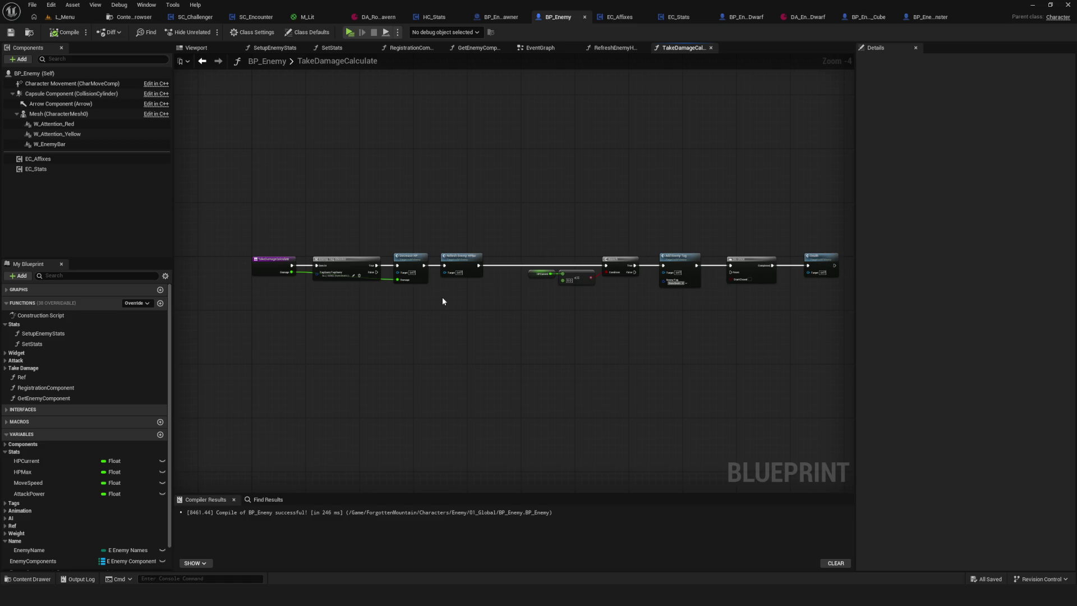
Survey the chain from Enemy Tag Checker through Decrease HP to Refresh Enemy HPBar
{"action": "left_click", "coordinate": [77, 369]}
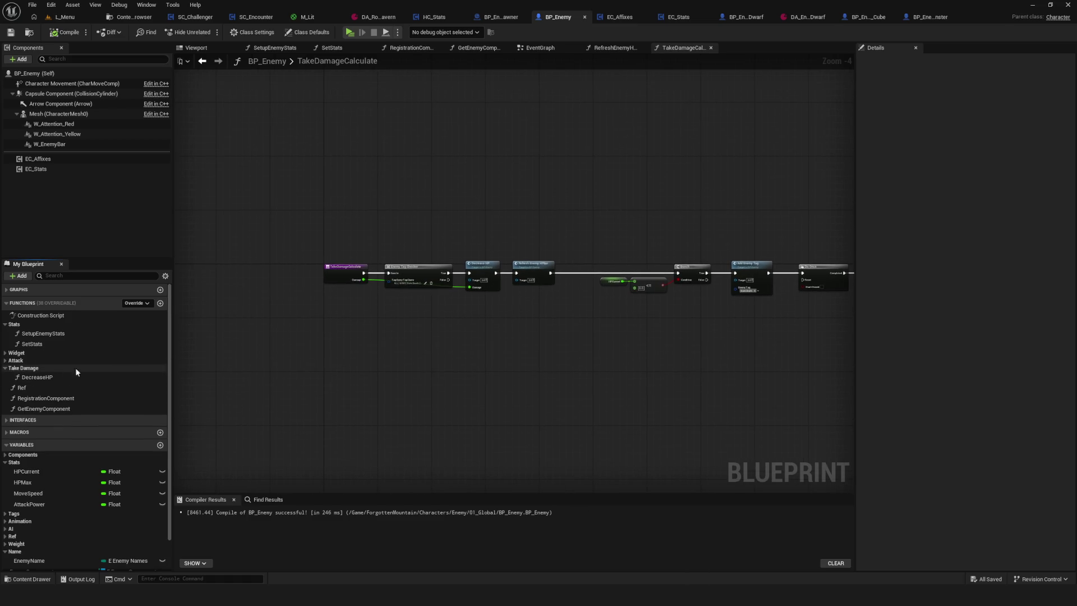
{"action": "scroll", "coordinate": [455, 297], "scroll_direction": "up", "scroll_amount": 4}
{"action": "left_click_drag", "start_coordinate": [587, 308], "coordinate": [623, 308]}
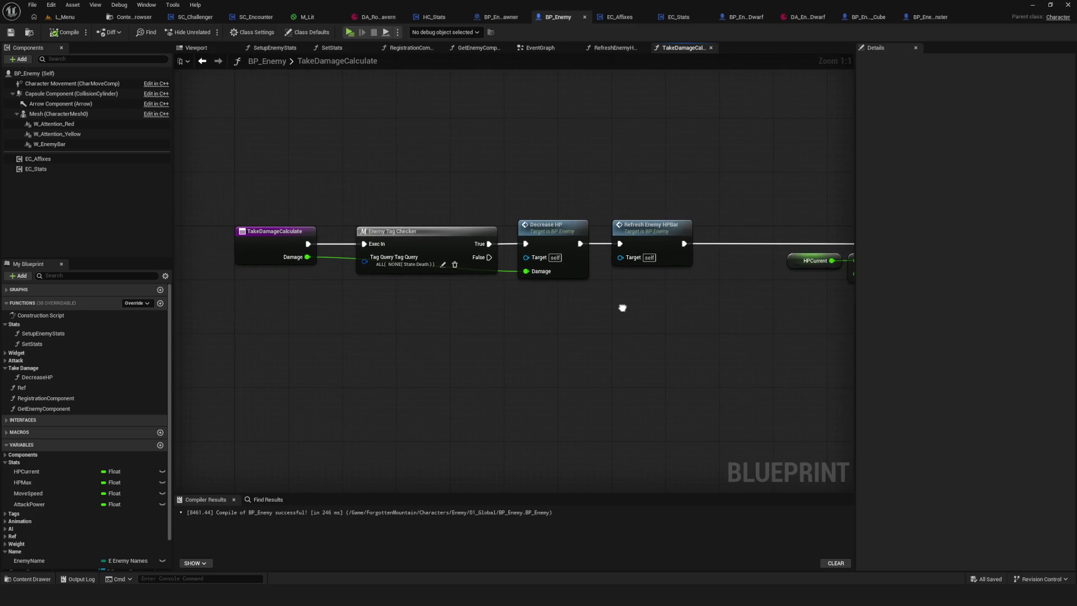
{"action": "mouse_move", "coordinate": [622, 308]}
{"action": "left_mouse_down"}
{"action": "mouse_move", "coordinate": [394, 303]}
{"action": "mouse_move", "coordinate": [853, 301]}
{"action": "left_mouse_up"}
{"action": "left_click_drag", "start_coordinate": [701, 312], "coordinate": [189, 297]}
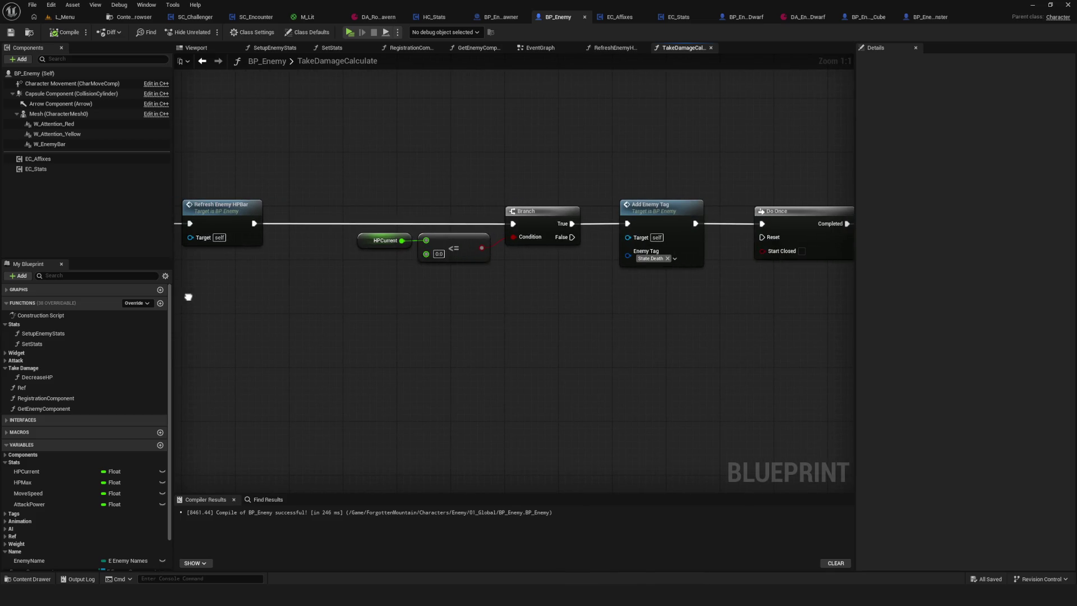
{"action": "left_click_drag", "start_coordinate": [188, 297], "coordinate": [519, 307]}
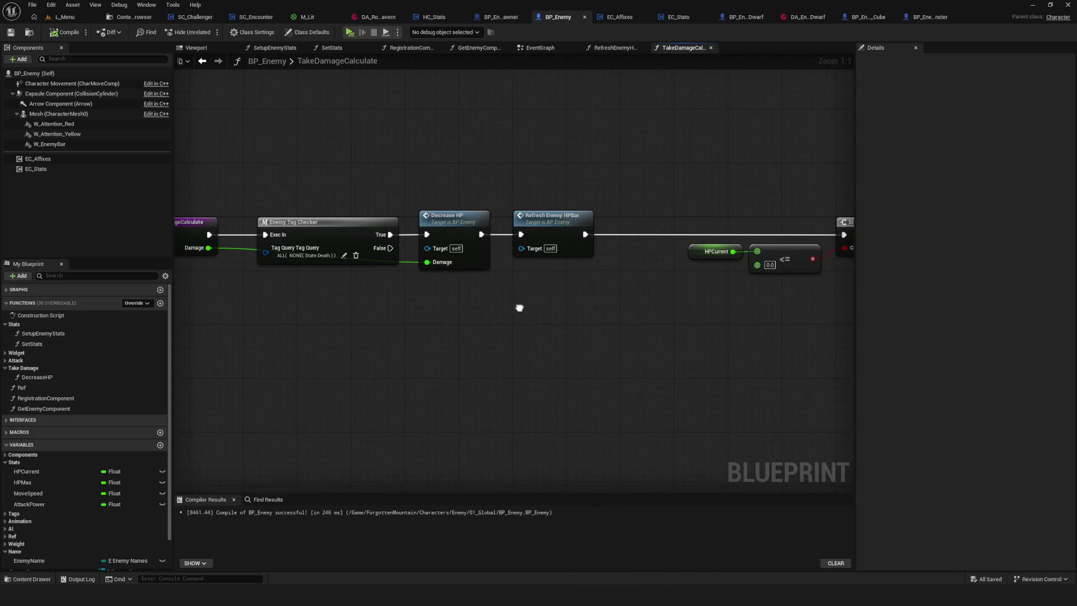
{"action": "left_click", "coordinate": [551, 222]}
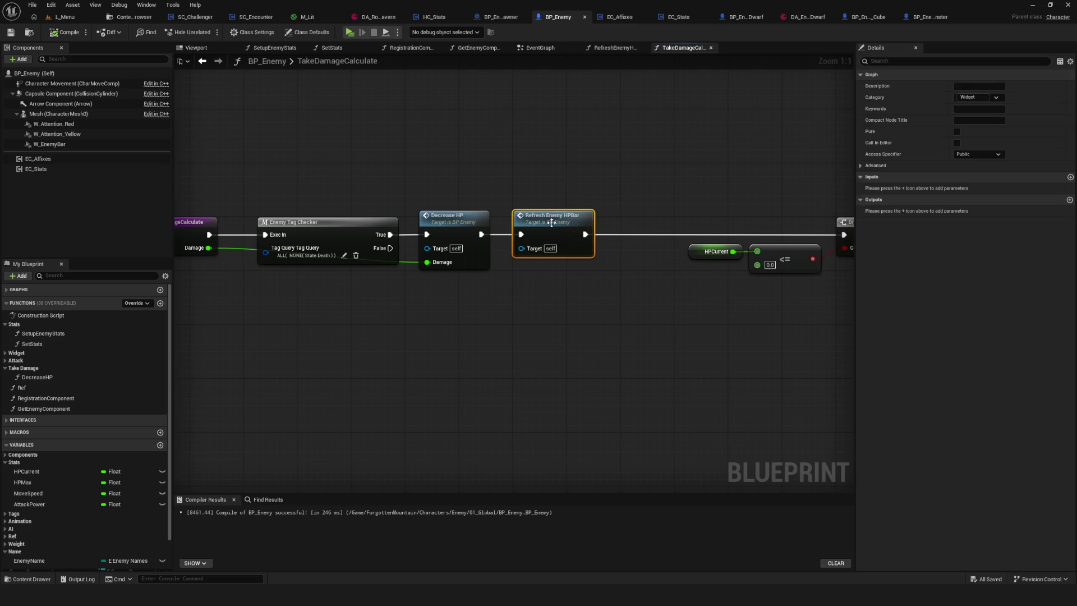
{"action": "left_click", "coordinate": [606, 319]}
{"action": "mouse_move", "coordinate": [565, 320]}
{"action": "left_mouse_down"}
{"action": "mouse_move", "coordinate": [647, 310]}
{"action": "mouse_move", "coordinate": [535, 306]}
{"action": "left_mouse_up"}
Inspect the DecreaseHP function graph, then go back to TakeDamageCalculate
{"action": "double_click", "coordinate": [372, 215]}
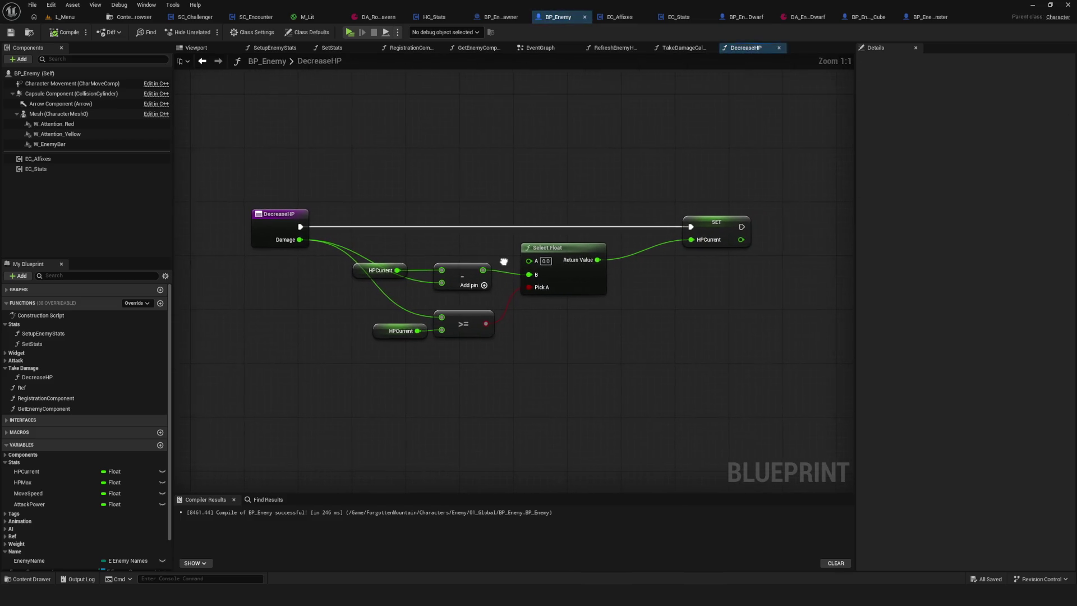
{"action": "left_click", "coordinate": [202, 60]}
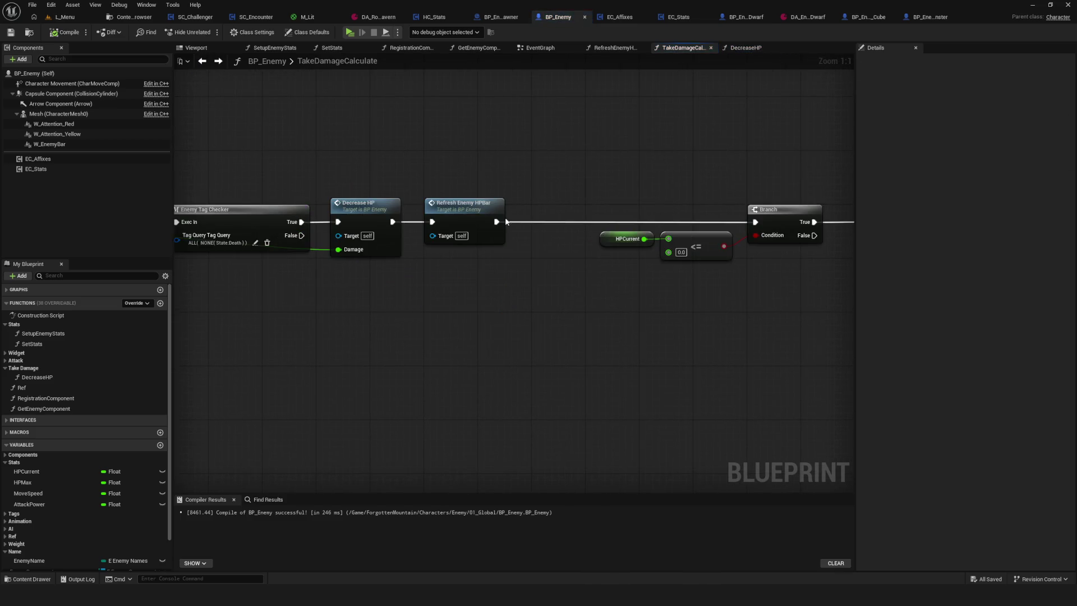
{"action": "scroll", "coordinate": [505, 222], "scroll_direction": "down", "scroll_amount": 5}
{"action": "scroll", "coordinate": [519, 269], "scroll_direction": "up", "scroll_amount": 4}
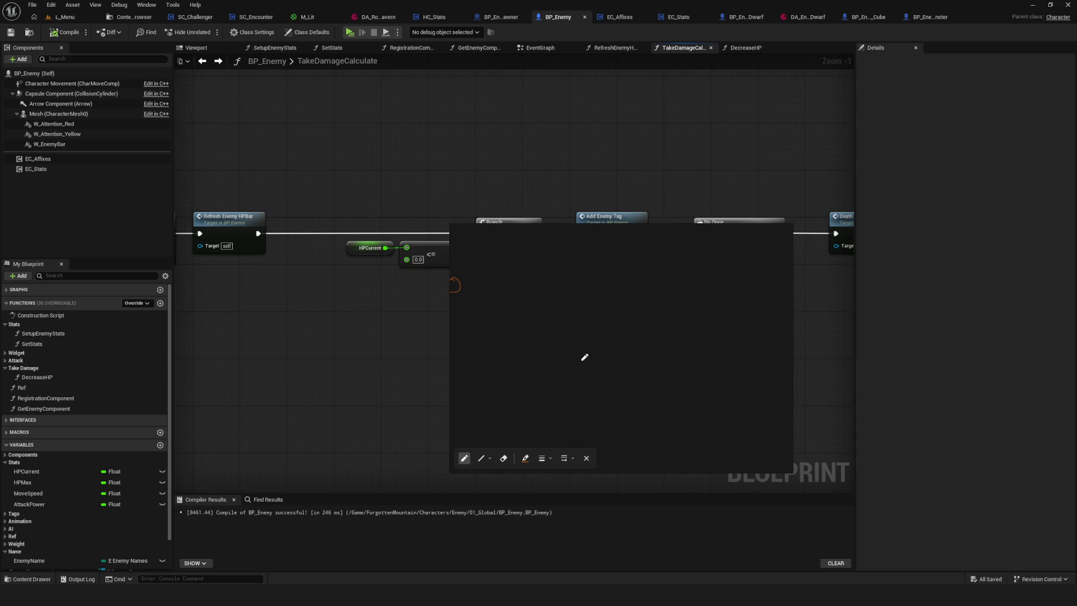
Sketch the outline of a box-shaped block on the overlay
{"action": "mouse_move", "coordinate": [594, 317]}
{"action": "left_mouse_down"}
{"action": "mouse_move", "coordinate": [598, 289]}
{"action": "mouse_move", "coordinate": [670, 357]}
{"action": "left_mouse_up"}
{"action": "mouse_move", "coordinate": [595, 289]}
{"action": "left_mouse_down"}
{"action": "mouse_move", "coordinate": [611, 280]}
{"action": "mouse_move", "coordinate": [689, 349]}
{"action": "mouse_move", "coordinate": [668, 393]}
{"action": "left_mouse_up"}
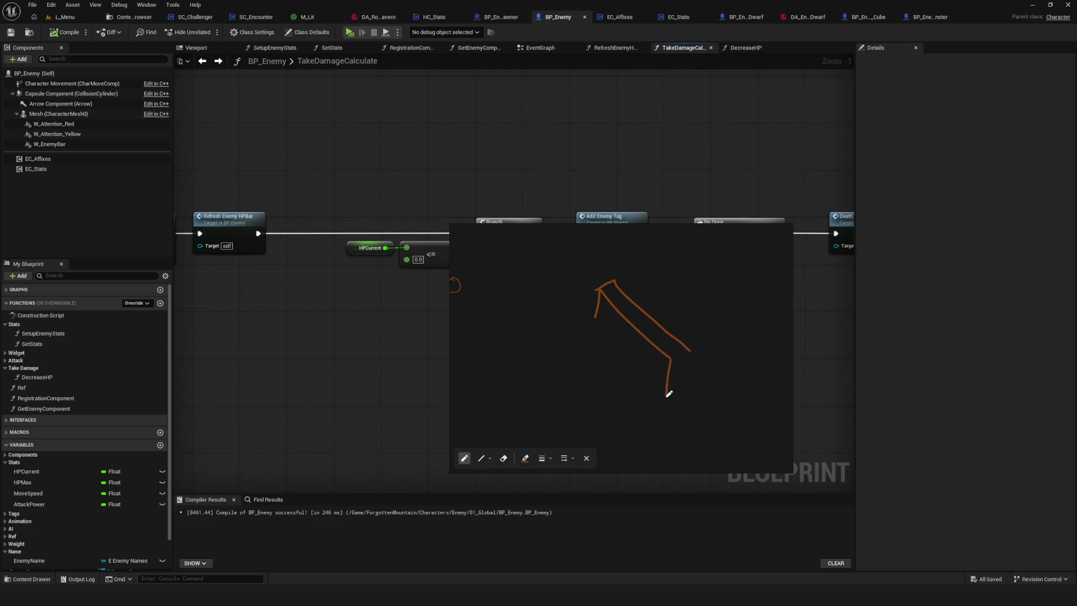
{"action": "mouse_move", "coordinate": [689, 351]}
{"action": "left_mouse_down"}
{"action": "mouse_move", "coordinate": [682, 396]}
{"action": "mouse_move", "coordinate": [690, 352]}
{"action": "left_mouse_up"}
{"action": "left_click_drag", "start_coordinate": [591, 321], "coordinate": [680, 405]}
Add a stick figure beside the box, a dot, and an arrow toward the box
{"action": "mouse_move", "coordinate": [570, 357]}
{"action": "left_mouse_down"}
{"action": "mouse_move", "coordinate": [585, 354]}
{"action": "mouse_move", "coordinate": [566, 392]}
{"action": "left_mouse_up"}
{"action": "left_click_drag", "start_coordinate": [577, 376], "coordinate": [586, 392]}
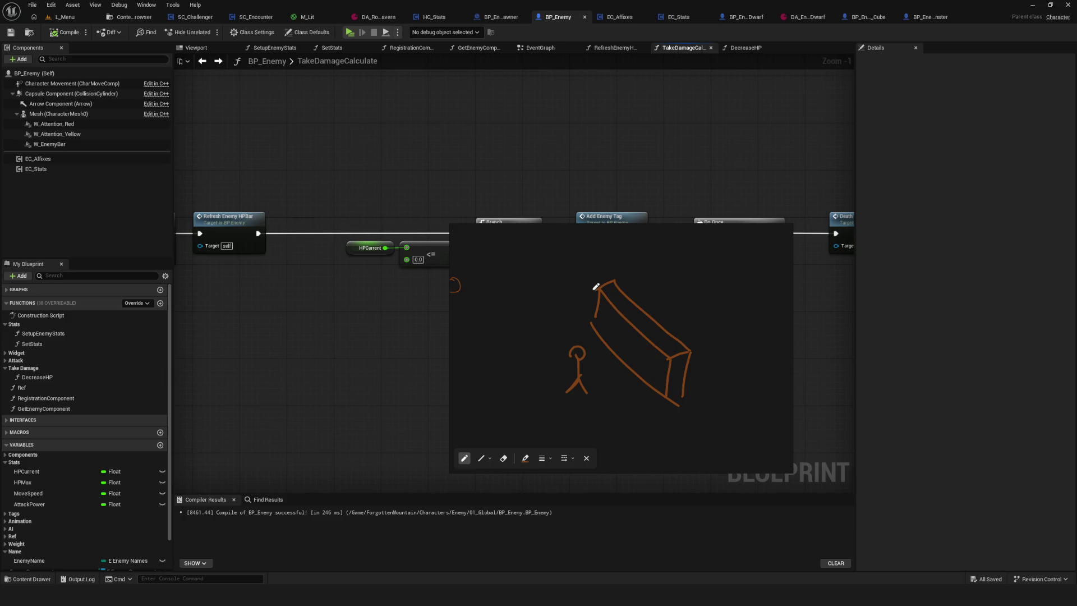
{"action": "mouse_move", "coordinate": [596, 307]}
{"action": "left_mouse_down"}
{"action": "mouse_move", "coordinate": [592, 323]}
{"action": "mouse_move", "coordinate": [600, 288]}
{"action": "left_mouse_up"}
{"action": "left_click", "coordinate": [696, 317]}
{"action": "mouse_move", "coordinate": [568, 391]}
{"action": "left_mouse_down"}
{"action": "mouse_move", "coordinate": [633, 342]}
{"action": "mouse_move", "coordinate": [625, 357]}
{"action": "left_mouse_up"}
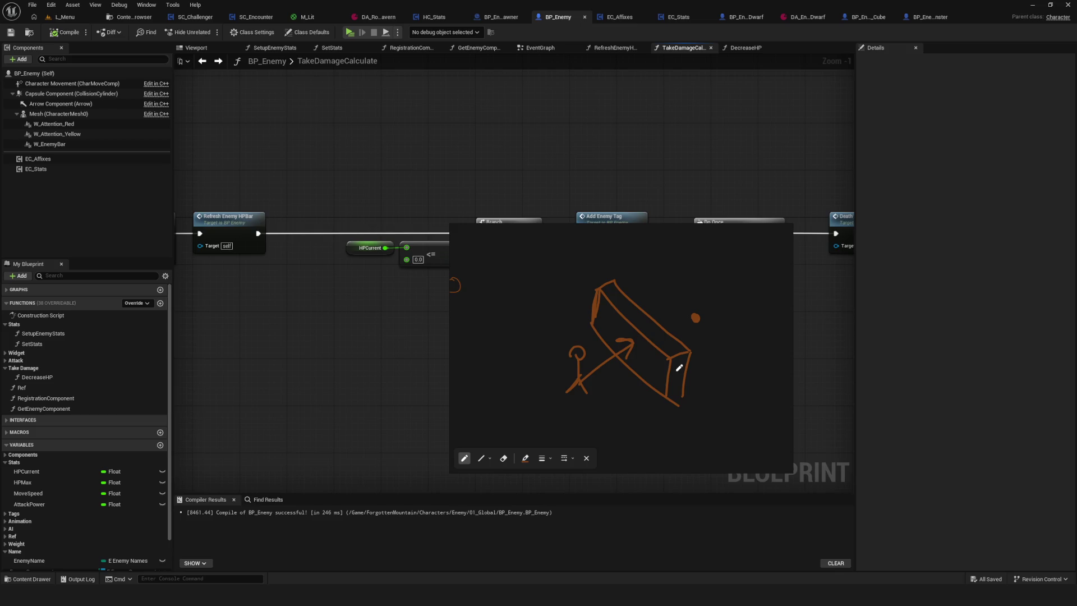
Erase the arrow, sketch a second stick figure, and search Blueprint actions for 'SetActor L'
{"action": "key", "text": "e"}
{"action": "left_click", "coordinate": [590, 372]}
{"action": "key", "text": "p"}
{"action": "mouse_move", "coordinate": [698, 286]}
{"action": "left_mouse_down"}
{"action": "mouse_move", "coordinate": [706, 276]}
{"action": "mouse_move", "coordinate": [682, 322]}
{"action": "mouse_move", "coordinate": [706, 329]}
{"action": "left_mouse_up"}
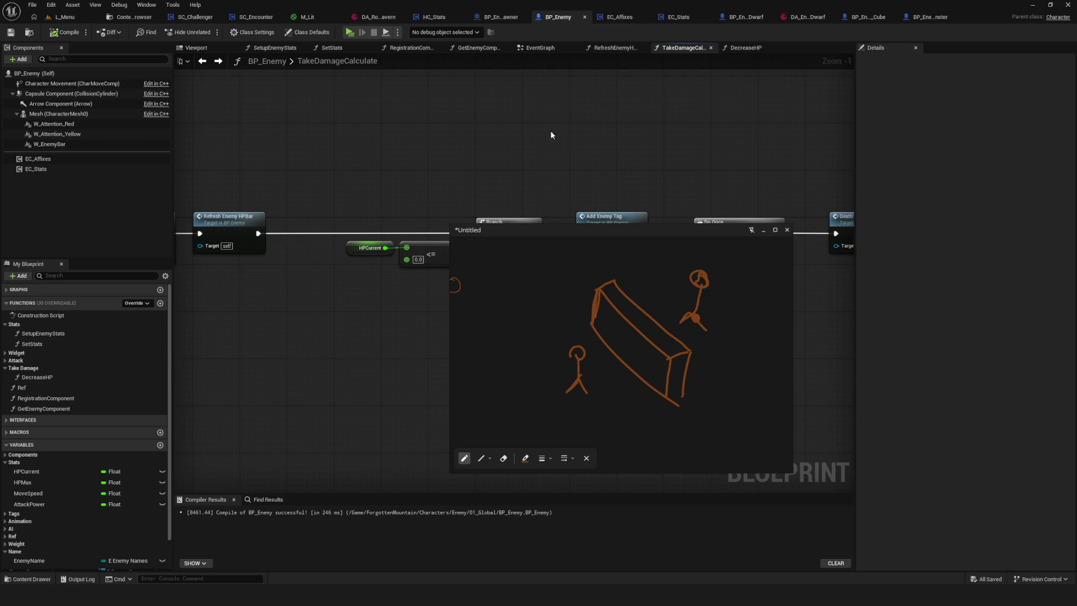
{"action": "right_click", "coordinate": [291, 276]}
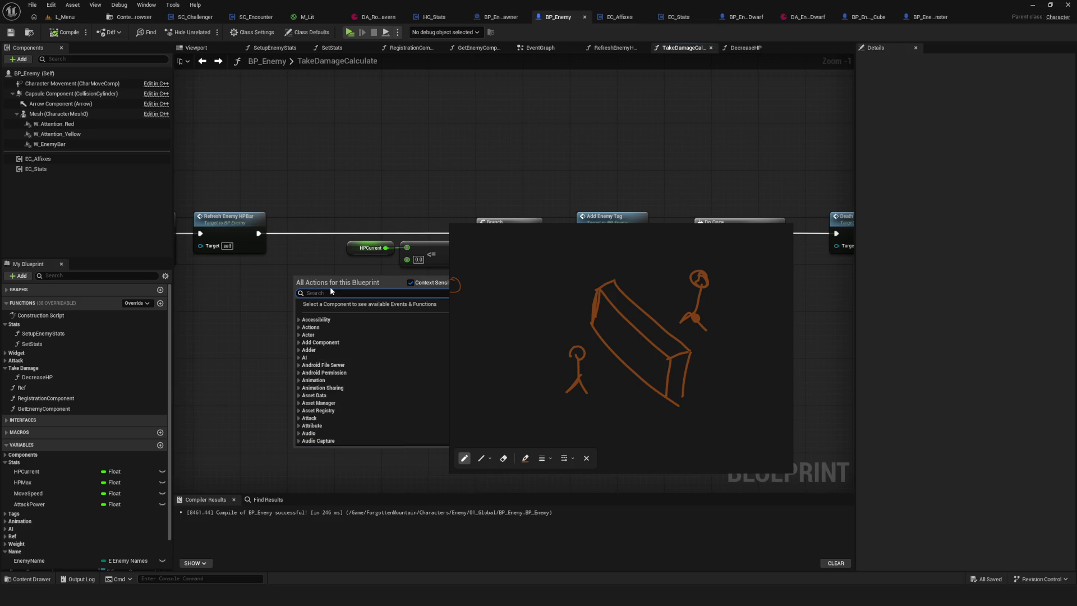
{"action": "type", "text": "SetActor L"}
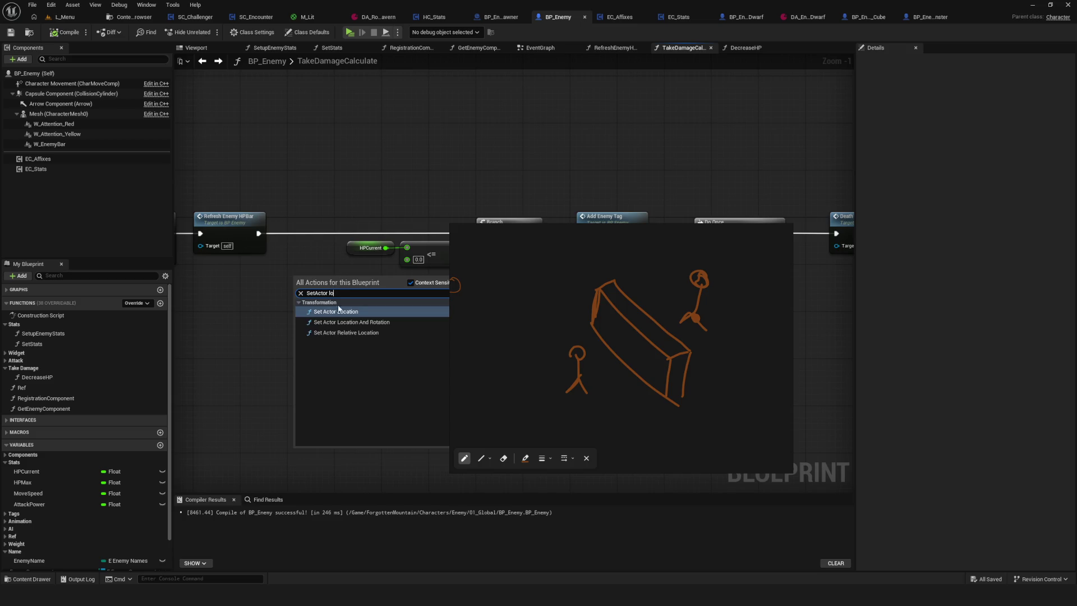
Place a Set Actor Location node (New Location 0, 0, 0) and close the sketch overlay
{"action": "left_click", "coordinate": [340, 312]}
{"action": "scroll", "coordinate": [325, 317], "scroll_direction": "up", "scroll_amount": 1}
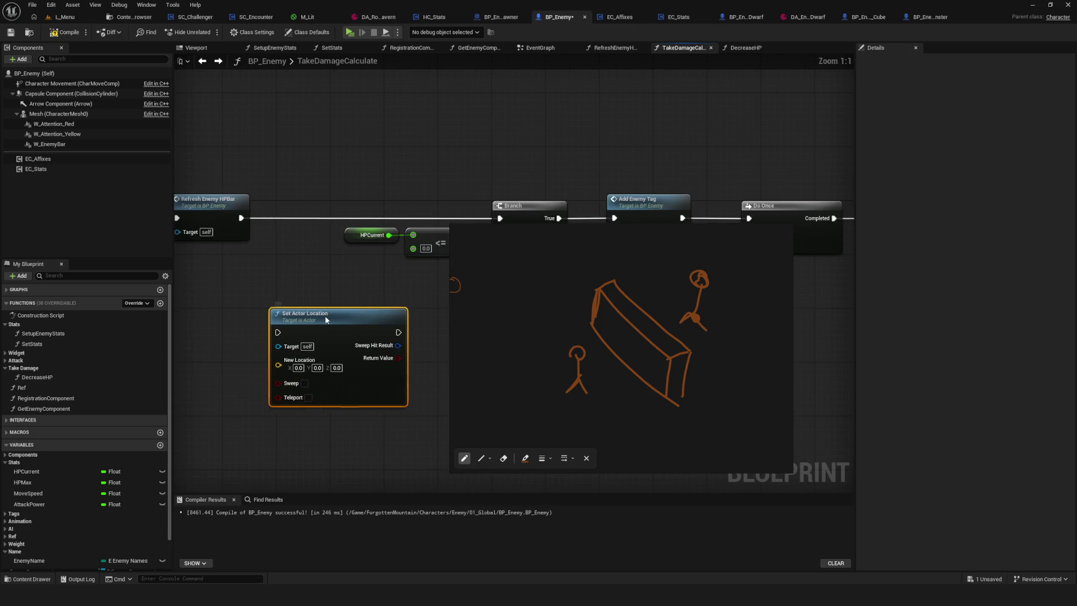
{"action": "left_click_drag", "start_coordinate": [325, 318], "coordinate": [331, 328]}
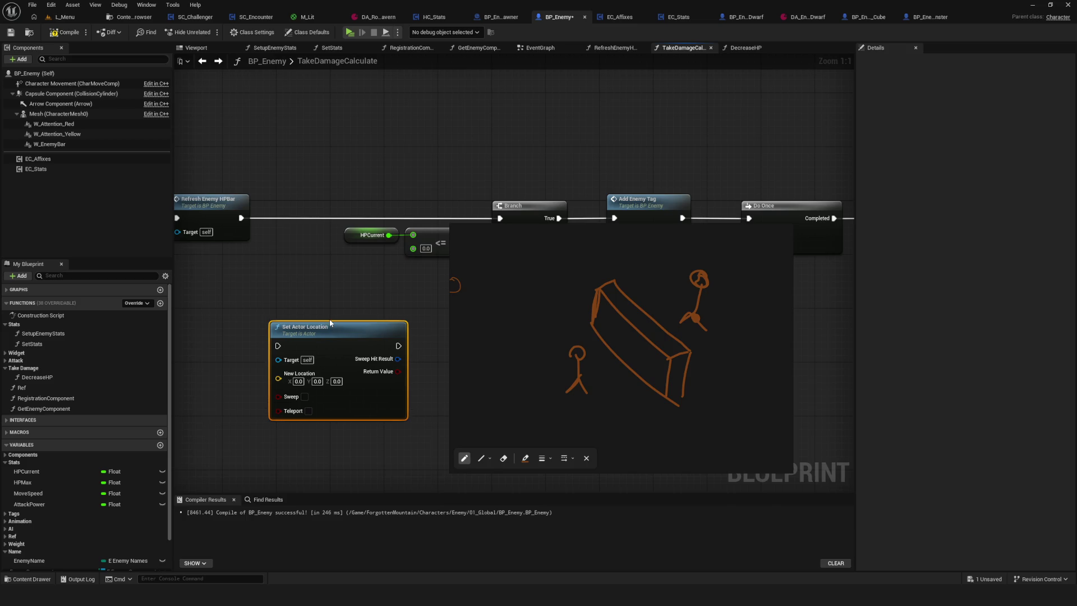
{"action": "left_click_drag", "start_coordinate": [323, 277], "coordinate": [421, 473]}
{"action": "left_click_drag", "start_coordinate": [308, 328], "coordinate": [294, 315]}
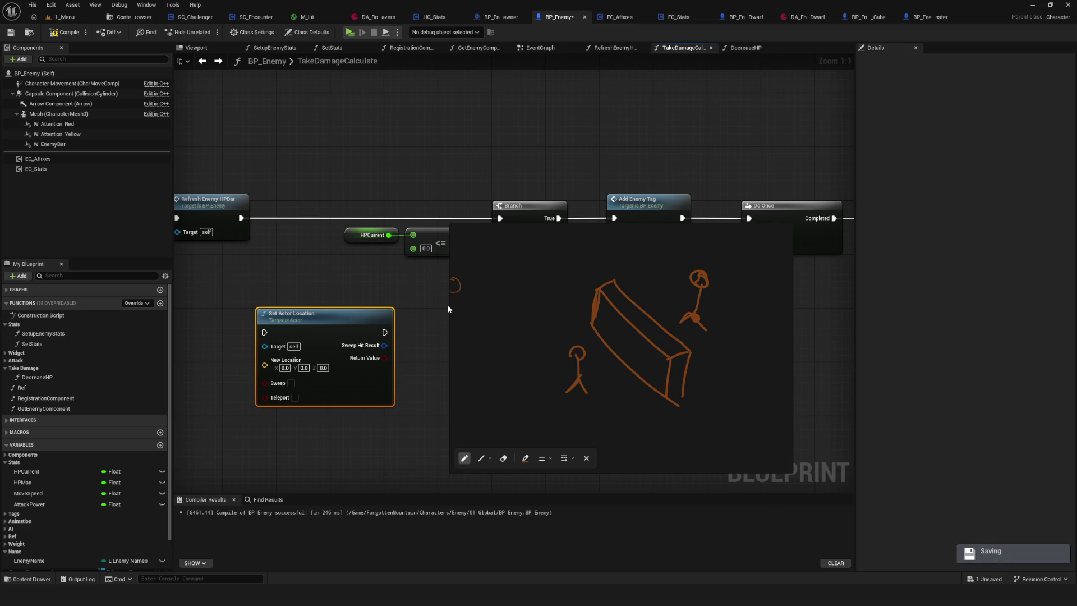
{"action": "left_click", "coordinate": [763, 230]}
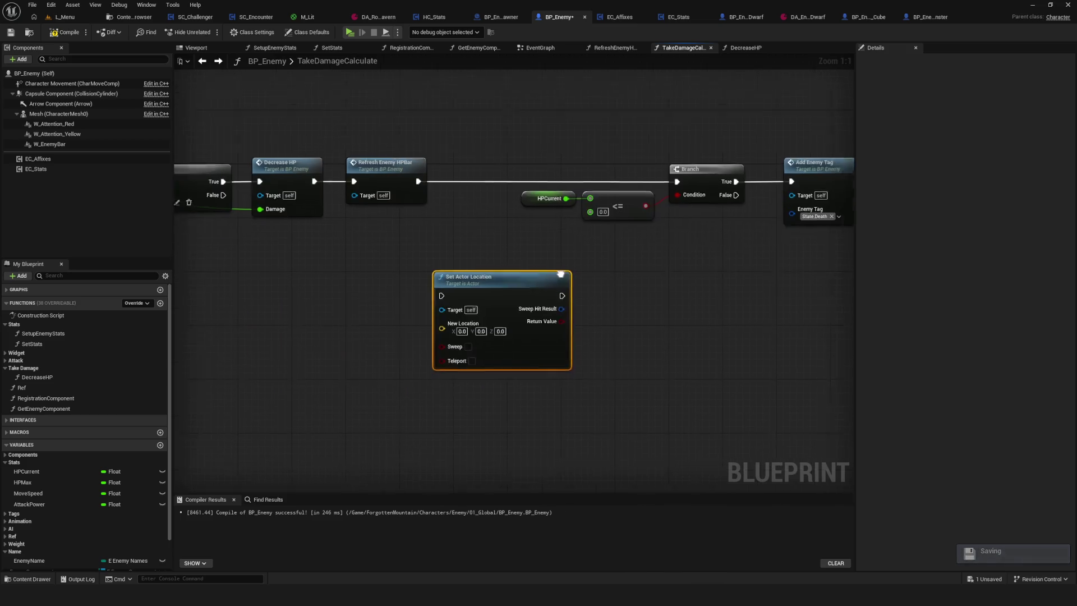
Draw an open U-shaped box with a circle, repositioning the sketch on the board
{"action": "mouse_move", "coordinate": [421, 243]}
{"action": "left_mouse_down"}
{"action": "mouse_move", "coordinate": [372, 338]}
{"action": "mouse_move", "coordinate": [549, 285]}
{"action": "left_mouse_up"}
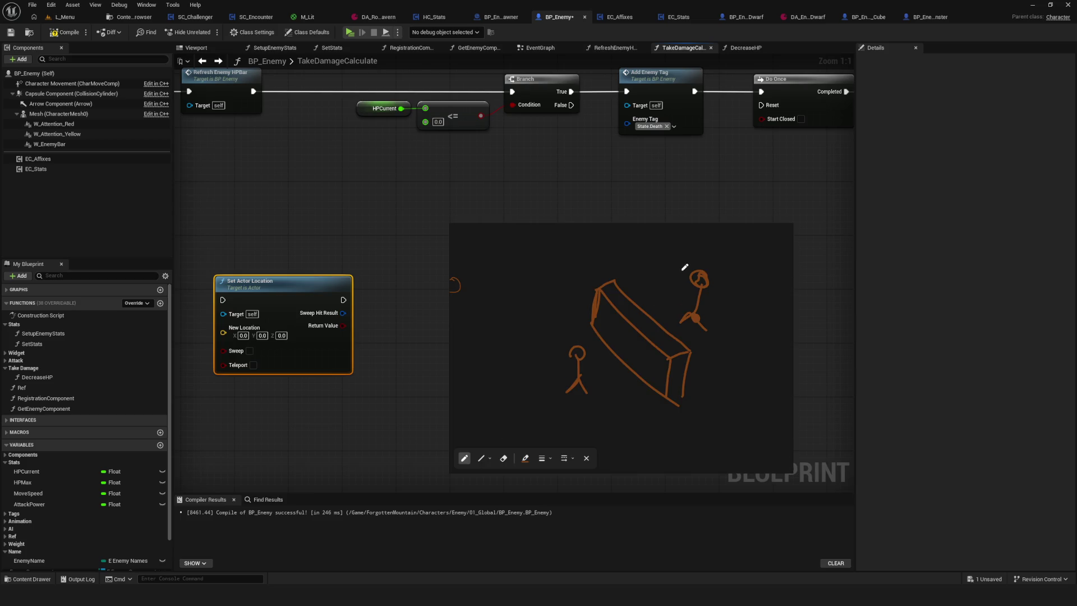
{"action": "scroll", "coordinate": [620, 324], "scroll_direction": "right", "scroll_amount": 5}
{"action": "mouse_move", "coordinate": [603, 301]}
{"action": "left_mouse_down"}
{"action": "mouse_move", "coordinate": [604, 354]}
{"action": "mouse_move", "coordinate": [686, 314]}
{"action": "left_mouse_up"}
{"action": "left_click_drag", "start_coordinate": [605, 299], "coordinate": [605, 312]}
{"action": "mouse_move", "coordinate": [687, 294]}
{"action": "left_mouse_down"}
{"action": "mouse_move", "coordinate": [686, 311]}
{"action": "mouse_move", "coordinate": [637, 280]}
{"action": "mouse_move", "coordinate": [656, 305]}
{"action": "mouse_move", "coordinate": [667, 277]}
{"action": "mouse_move", "coordinate": [664, 319]}
{"action": "mouse_move", "coordinate": [674, 300]}
{"action": "mouse_move", "coordinate": [662, 318]}
{"action": "mouse_move", "coordinate": [676, 303]}
{"action": "mouse_move", "coordinate": [673, 313]}
{"action": "left_mouse_up"}
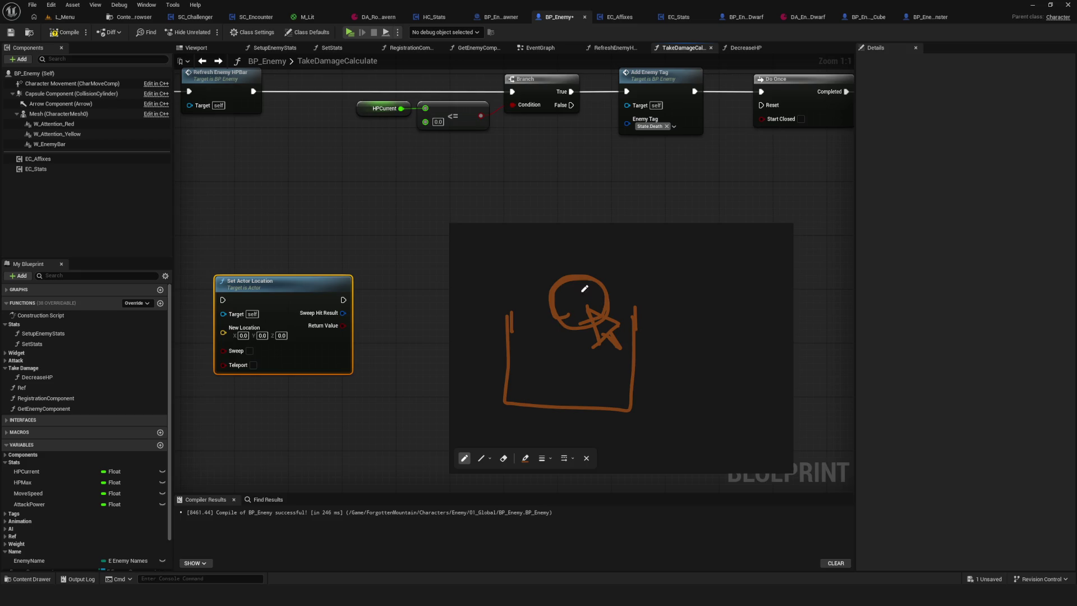
{"action": "mouse_move", "coordinate": [583, 272]}
{"action": "left_mouse_down"}
{"action": "mouse_move", "coordinate": [551, 304]}
{"action": "mouse_move", "coordinate": [568, 271]}
{"action": "mouse_move", "coordinate": [588, 306]}
{"action": "left_mouse_up"}
{"action": "left_click_drag", "start_coordinate": [607, 348], "coordinate": [584, 347]}
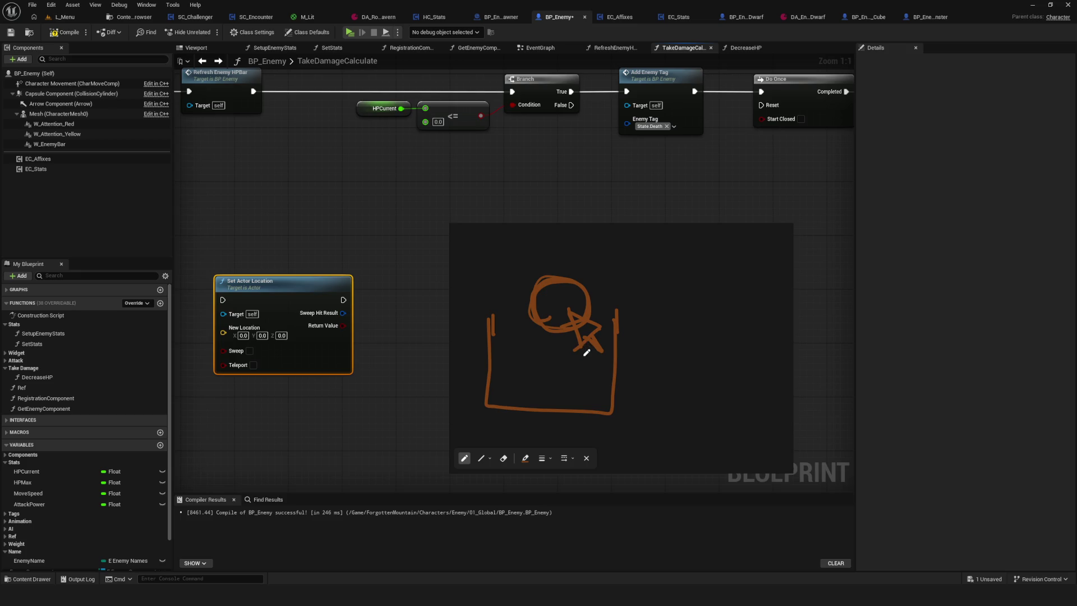
{"action": "left_click_drag", "start_coordinate": [583, 348], "coordinate": [589, 352]}
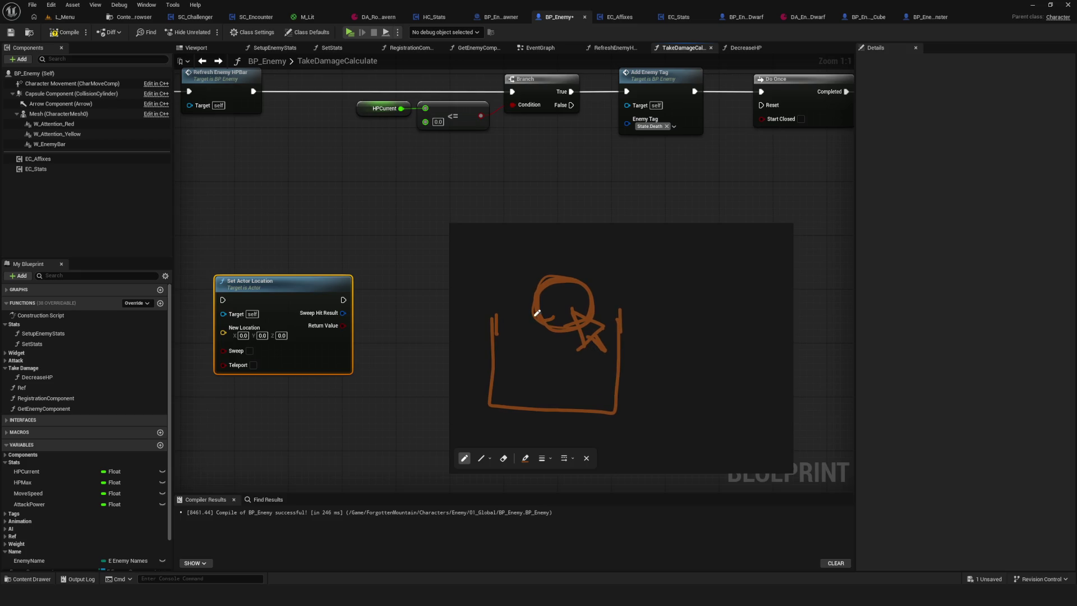
Draw an arrow from the circle toward the box edge, undoing stray loops and marks
{"action": "mouse_move", "coordinate": [535, 315]}
{"action": "left_mouse_down"}
{"action": "mouse_move", "coordinate": [498, 334]}
{"action": "mouse_move", "coordinate": [515, 332]}
{"action": "mouse_move", "coordinate": [500, 326]}
{"action": "left_mouse_up"}
{"action": "key", "text": "ctrl+z"}
{"action": "key", "text": "ctrl+z"}
{"action": "left_click_drag", "start_coordinate": [530, 313], "coordinate": [479, 341]}
{"action": "key", "text": "e"}
{"action": "key", "text": "ctrl+z"}
{"action": "left_click_drag", "start_coordinate": [535, 306], "coordinate": [589, 327]}
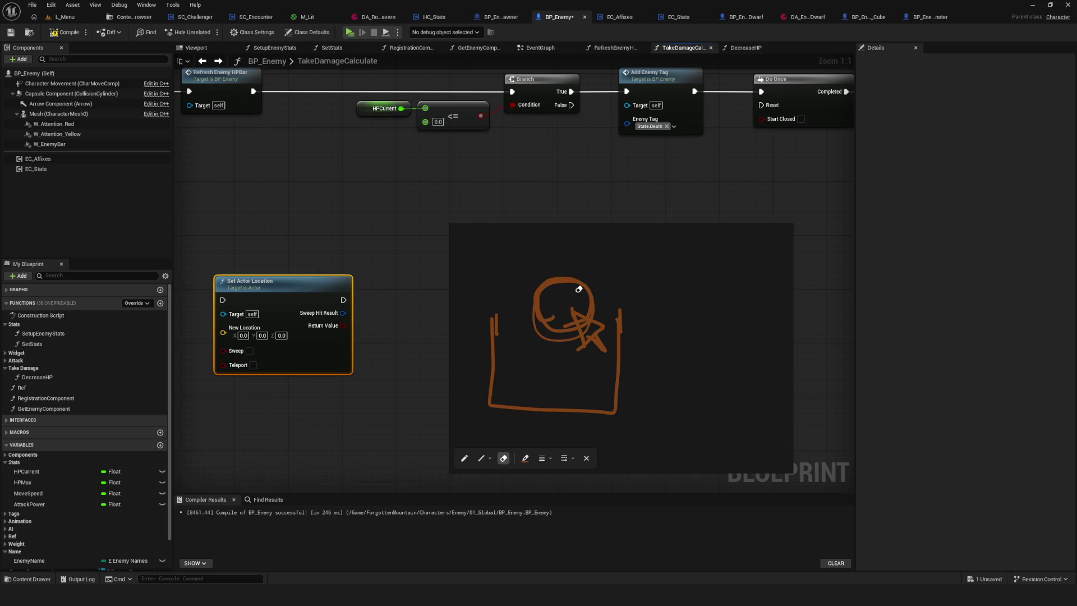
{"action": "key", "text": "ctrl+z"}
{"action": "left_click_drag", "start_coordinate": [552, 275], "coordinate": [599, 293]}
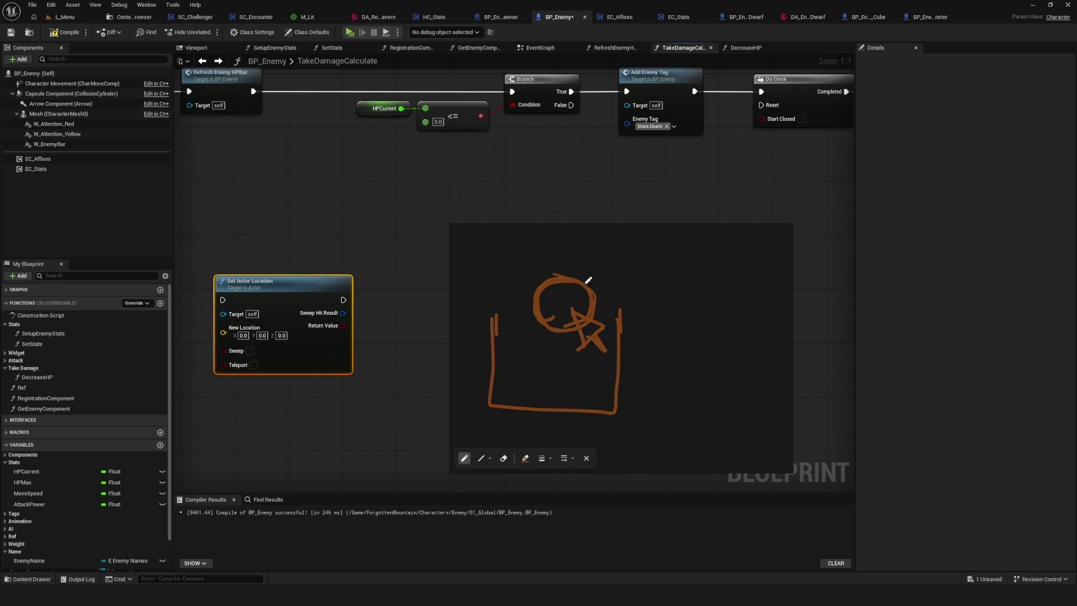
{"action": "mouse_move", "coordinate": [634, 248]}
{"action": "left_mouse_down"}
{"action": "mouse_move", "coordinate": [662, 248]}
{"action": "mouse_move", "coordinate": [670, 277]}
{"action": "left_mouse_up"}
{"action": "left_click_drag", "start_coordinate": [671, 300], "coordinate": [691, 306]}
{"action": "key", "text": "ctrl+z"}
{"action": "key", "text": "ctrl+z"}
{"action": "key", "text": "ctrl+z"}
Select the W_Attention_Red component to view its settings
{"action": "scroll", "coordinate": [566, 277], "scroll_direction": "down", "scroll_amount": 2}
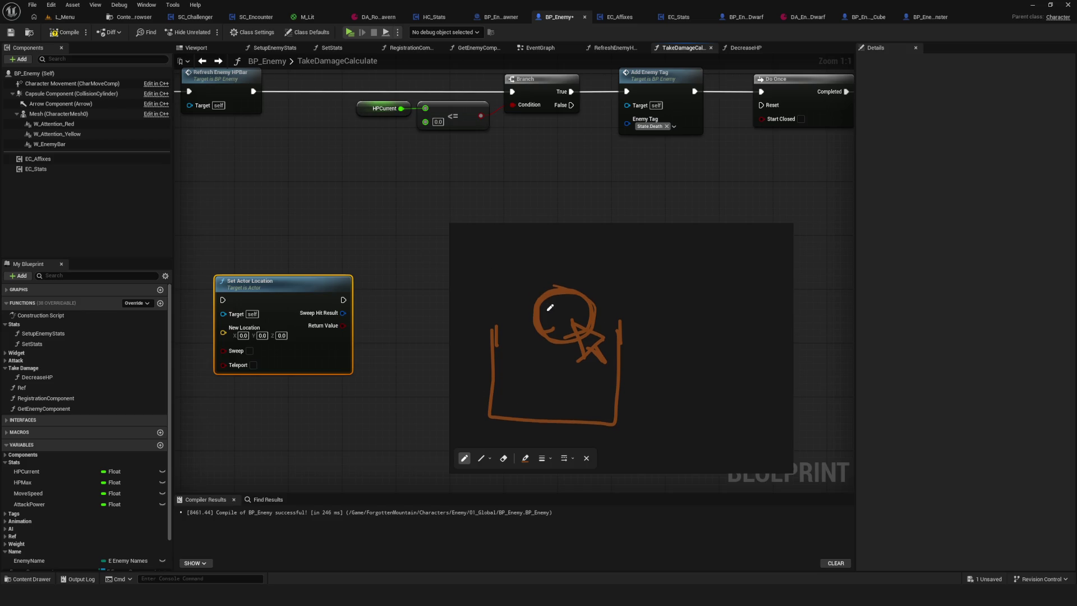
{"action": "scroll", "coordinate": [558, 283], "scroll_direction": "up", "scroll_amount": 3}
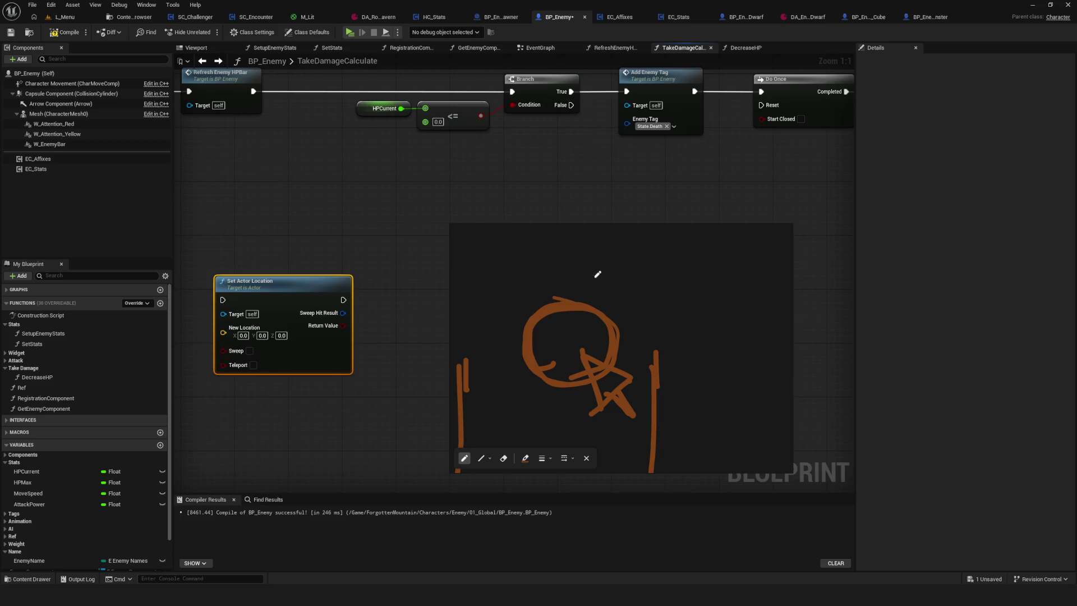
{"action": "scroll", "coordinate": [551, 275], "scroll_direction": "down", "scroll_amount": 2}
{"action": "scroll", "coordinate": [605, 278], "scroll_direction": "down", "scroll_amount": 1}
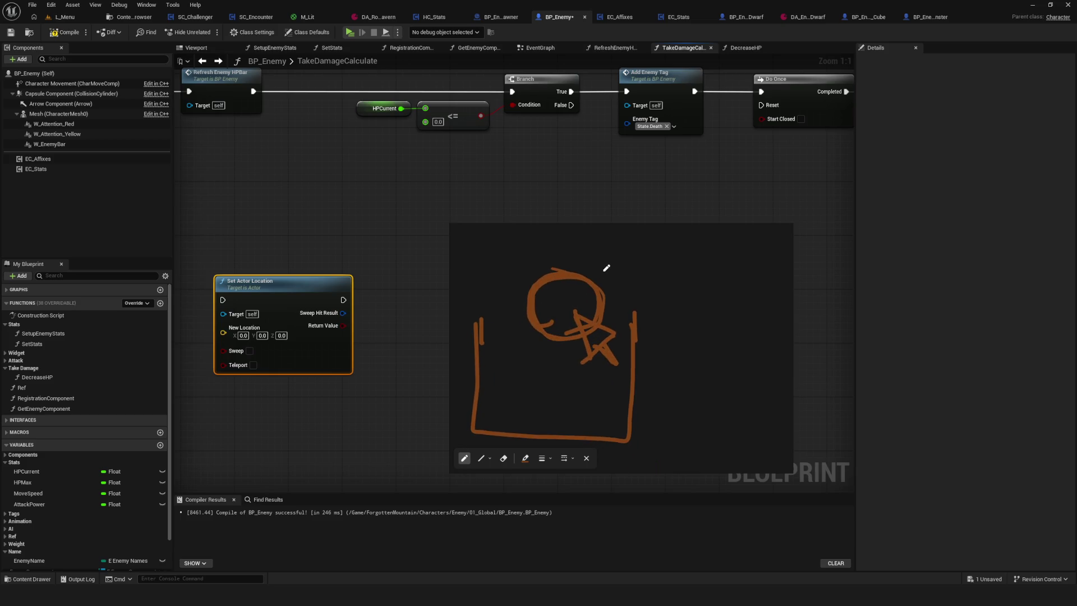
{"action": "scroll", "coordinate": [610, 279], "scroll_direction": "up", "scroll_amount": 1}
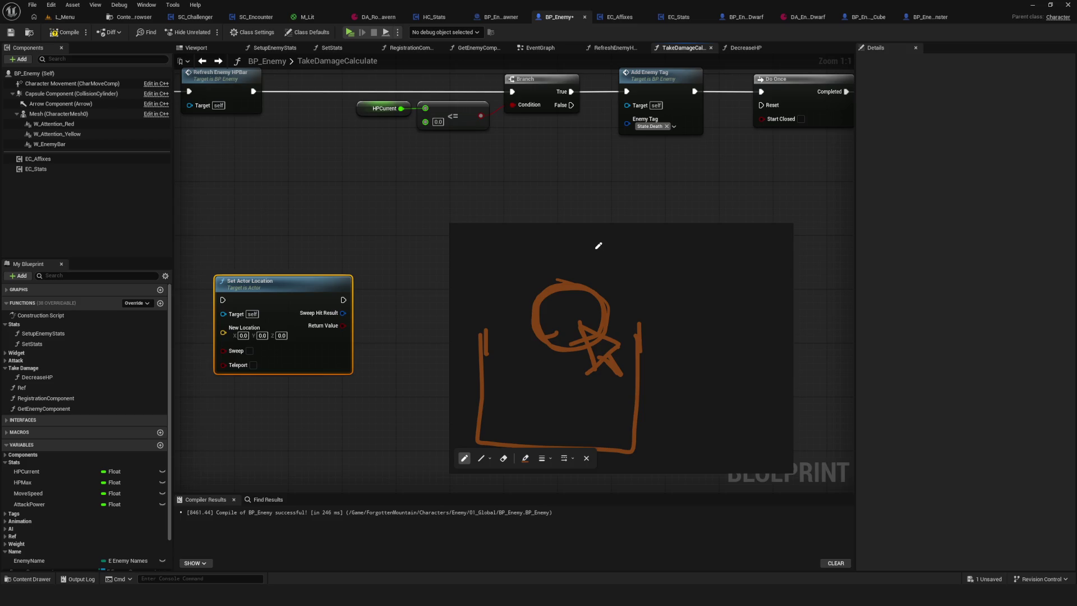
{"action": "left_click", "coordinate": [53, 124]}
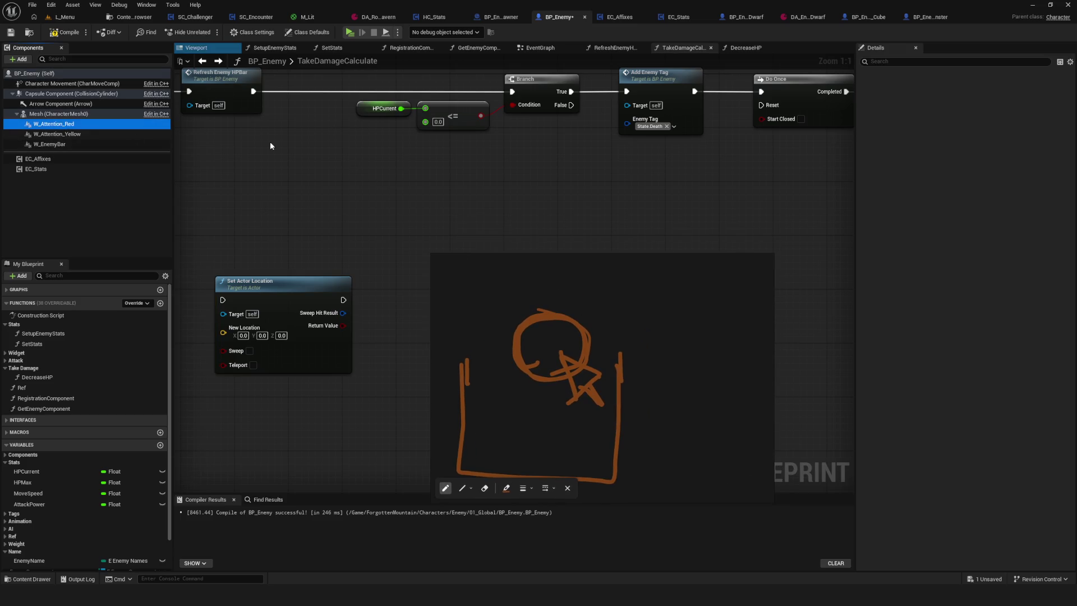
Scroll Details to Collision and draw arrows, a chevron and a line around the circle
{"action": "scroll", "coordinate": [1014, 325], "scroll_direction": "down", "scroll_amount": 10}
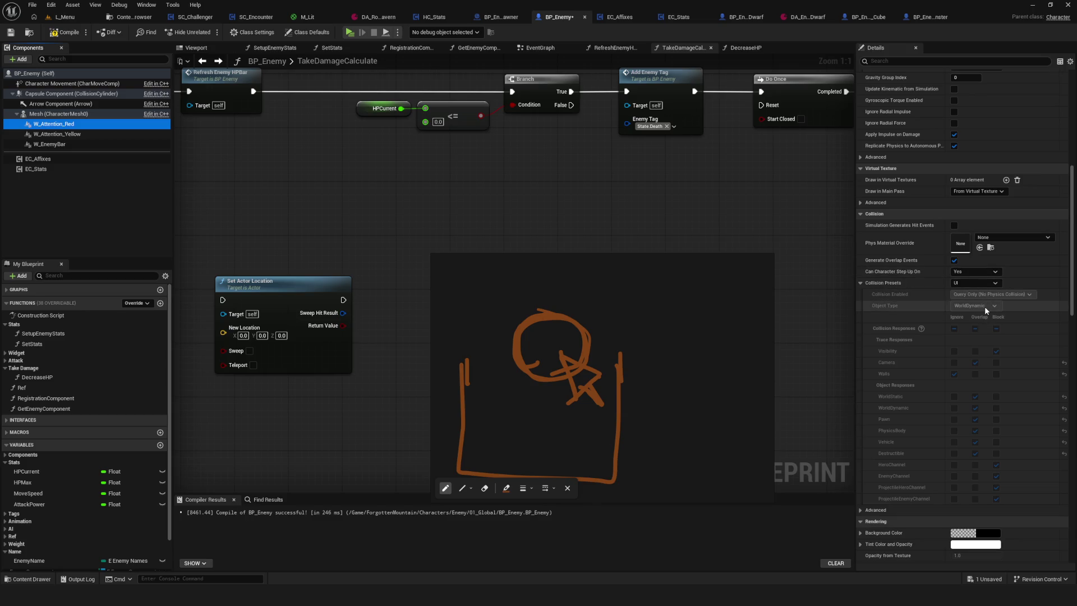
{"action": "left_click_drag", "start_coordinate": [457, 310], "coordinate": [493, 344]}
{"action": "left_click_drag", "start_coordinate": [477, 336], "coordinate": [498, 325]}
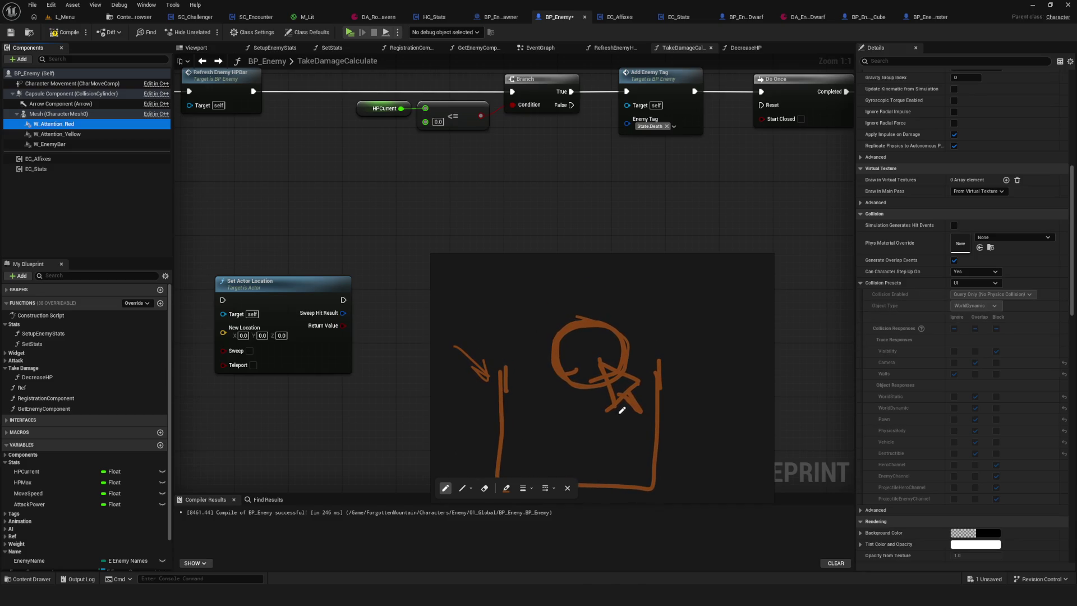
{"action": "left_click_drag", "start_coordinate": [596, 318], "coordinate": [628, 328]}
{"action": "left_click_drag", "start_coordinate": [666, 279], "coordinate": [620, 331]}
{"action": "left_click_drag", "start_coordinate": [654, 321], "coordinate": [622, 332]}
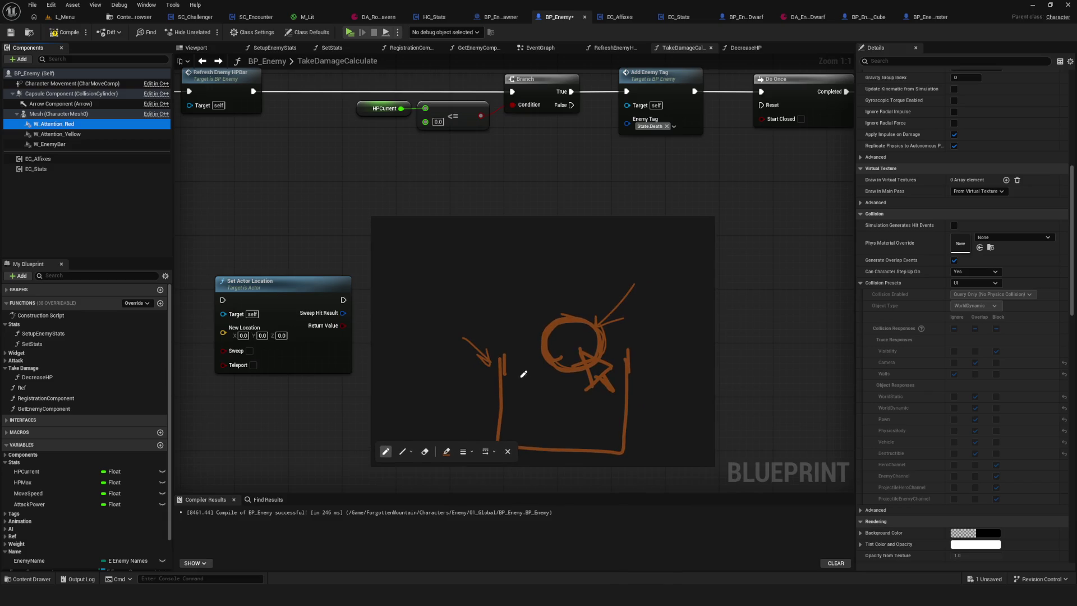
{"action": "mouse_move", "coordinate": [544, 351]}
{"action": "left_mouse_down"}
{"action": "mouse_move", "coordinate": [502, 370]}
{"action": "mouse_move", "coordinate": [533, 375]}
{"action": "left_mouse_up"}
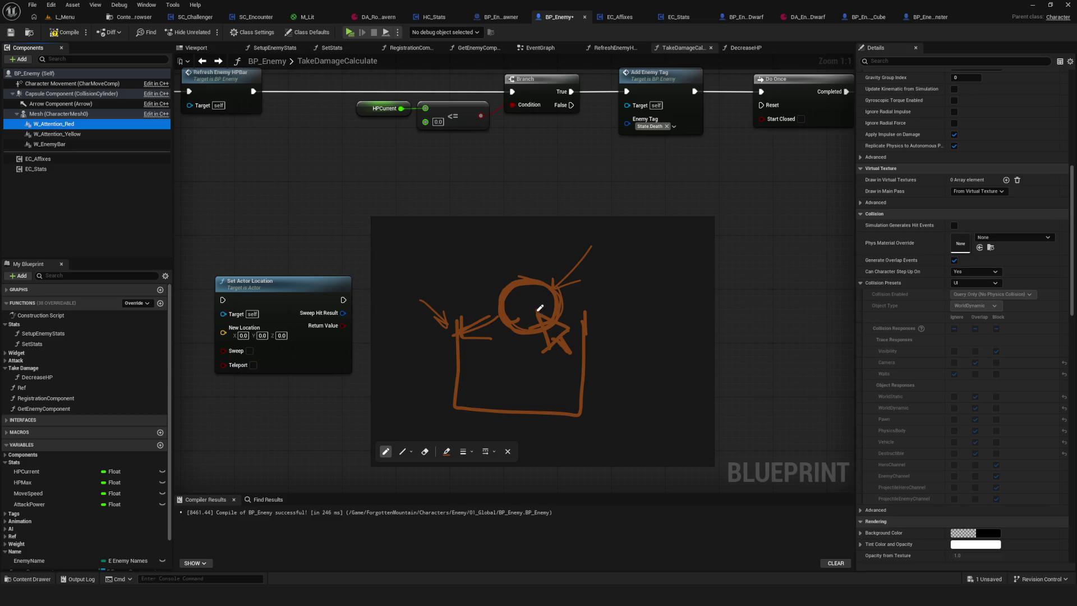
{"action": "mouse_move", "coordinate": [518, 243]}
{"action": "left_mouse_down"}
{"action": "mouse_move", "coordinate": [553, 294]}
{"action": "mouse_move", "coordinate": [585, 312]}
{"action": "left_mouse_up"}
Reposition the sketch and handwrite the note 'tick → collisi' beside it
{"action": "mouse_move", "coordinate": [599, 312]}
{"action": "left_mouse_down"}
{"action": "mouse_move", "coordinate": [487, 312]}
{"action": "mouse_move", "coordinate": [517, 308]}
{"action": "mouse_move", "coordinate": [493, 356]}
{"action": "mouse_move", "coordinate": [448, 335]}
{"action": "mouse_move", "coordinate": [550, 315]}
{"action": "mouse_move", "coordinate": [493, 329]}
{"action": "left_mouse_up"}
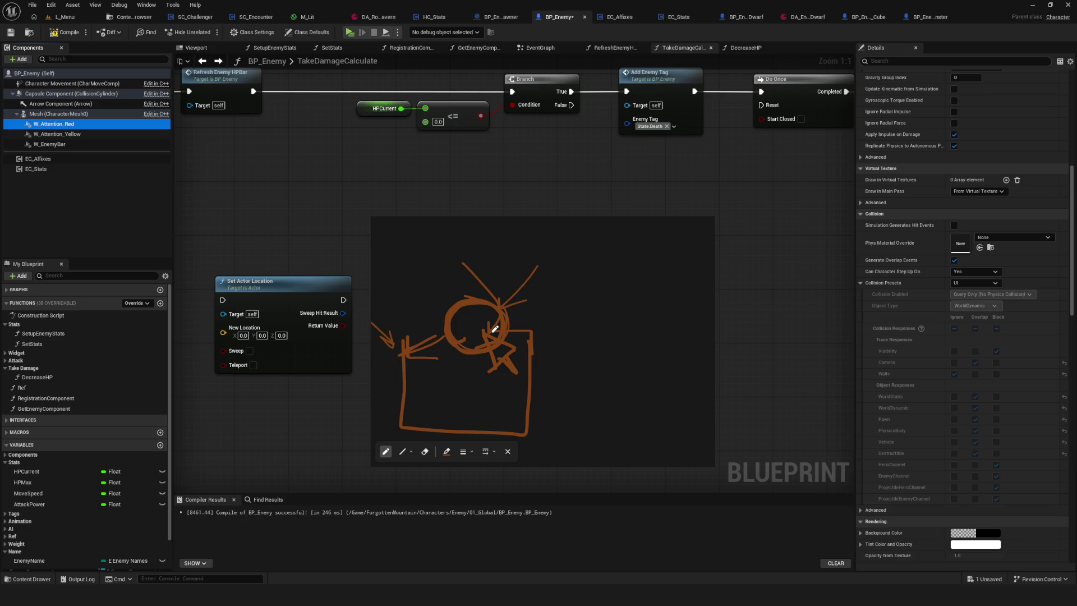
{"action": "left_click_drag", "start_coordinate": [495, 329], "coordinate": [536, 320]}
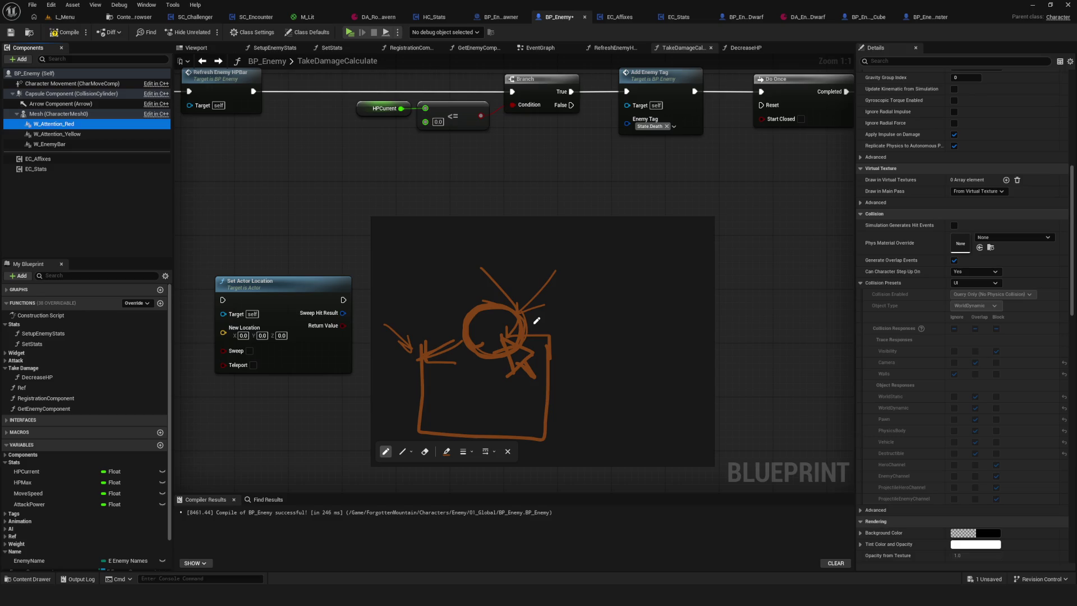
{"action": "scroll", "coordinate": [536, 320], "scroll_direction": "down", "scroll_amount": 3}
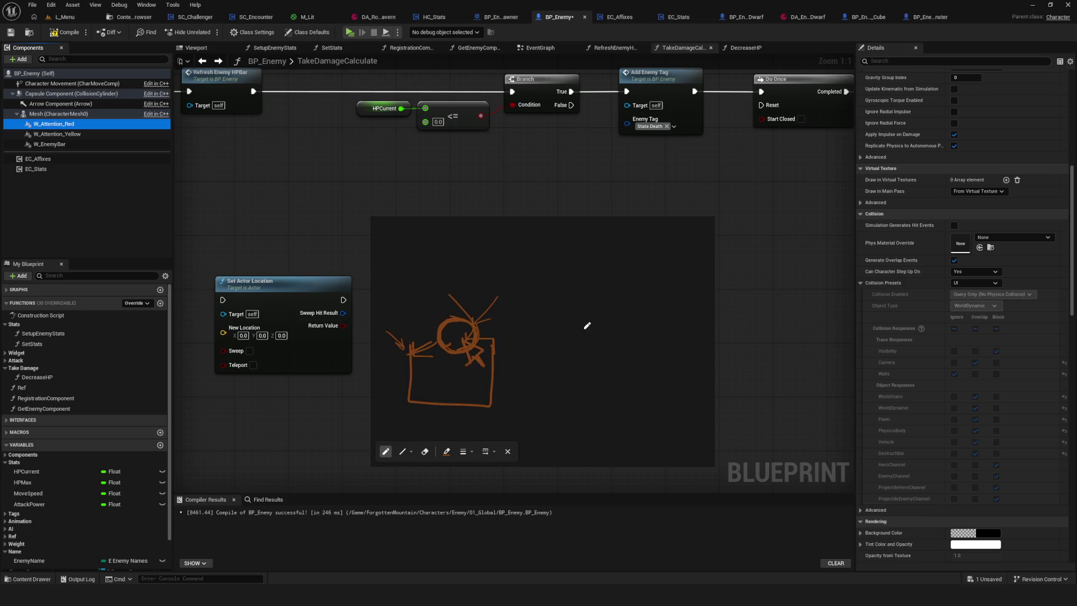
{"action": "scroll", "coordinate": [547, 328], "scroll_direction": "up", "scroll_amount": 3}
{"action": "left_click_drag", "start_coordinate": [527, 286], "coordinate": [565, 308]}
{"action": "left_click_drag", "start_coordinate": [558, 349], "coordinate": [512, 339]}
{"action": "mouse_move", "coordinate": [530, 284]}
{"action": "left_mouse_down"}
{"action": "mouse_move", "coordinate": [601, 295]}
{"action": "mouse_move", "coordinate": [608, 271]}
{"action": "mouse_move", "coordinate": [628, 295]}
{"action": "mouse_move", "coordinate": [560, 346]}
{"action": "mouse_move", "coordinate": [591, 348]}
{"action": "mouse_move", "coordinate": [537, 408]}
{"action": "left_mouse_up"}
{"action": "left_click", "coordinate": [616, 272]}
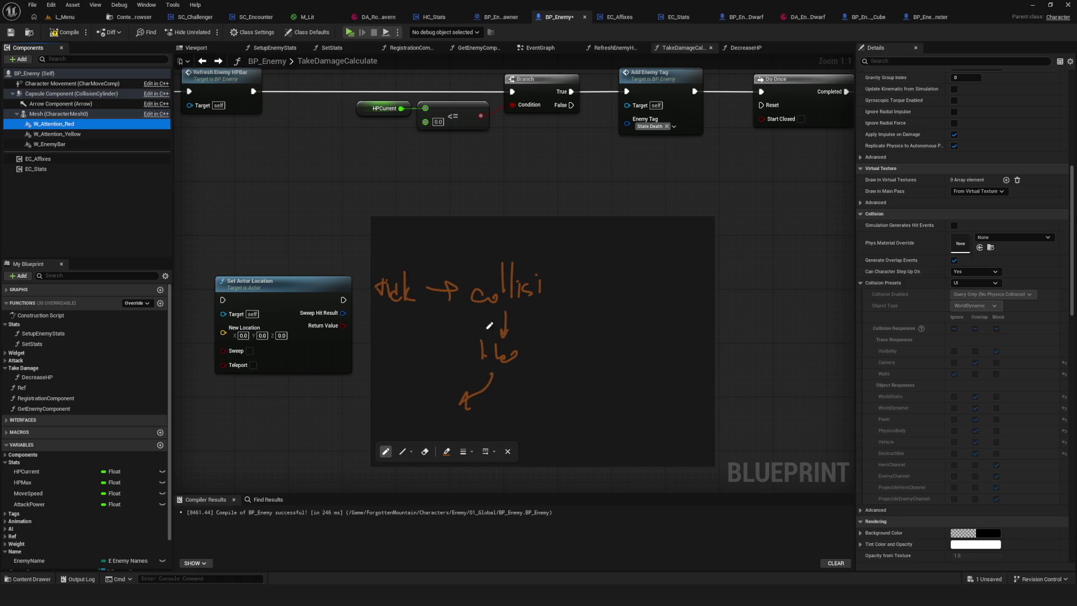
Reposition the sketch, begin a note below the circle, and strike a diagonal through it
{"action": "mouse_move", "coordinate": [489, 325]}
{"action": "left_mouse_down"}
{"action": "mouse_move", "coordinate": [568, 300]}
{"action": "mouse_move", "coordinate": [558, 298]}
{"action": "mouse_move", "coordinate": [563, 312]}
{"action": "mouse_move", "coordinate": [516, 355]}
{"action": "mouse_move", "coordinate": [632, 335]}
{"action": "mouse_move", "coordinate": [593, 310]}
{"action": "left_mouse_up"}
{"action": "left_click_drag", "start_coordinate": [531, 365], "coordinate": [542, 351]}
{"action": "left_click_drag", "start_coordinate": [485, 400], "coordinate": [530, 404]}
{"action": "left_click_drag", "start_coordinate": [531, 374], "coordinate": [547, 399]}
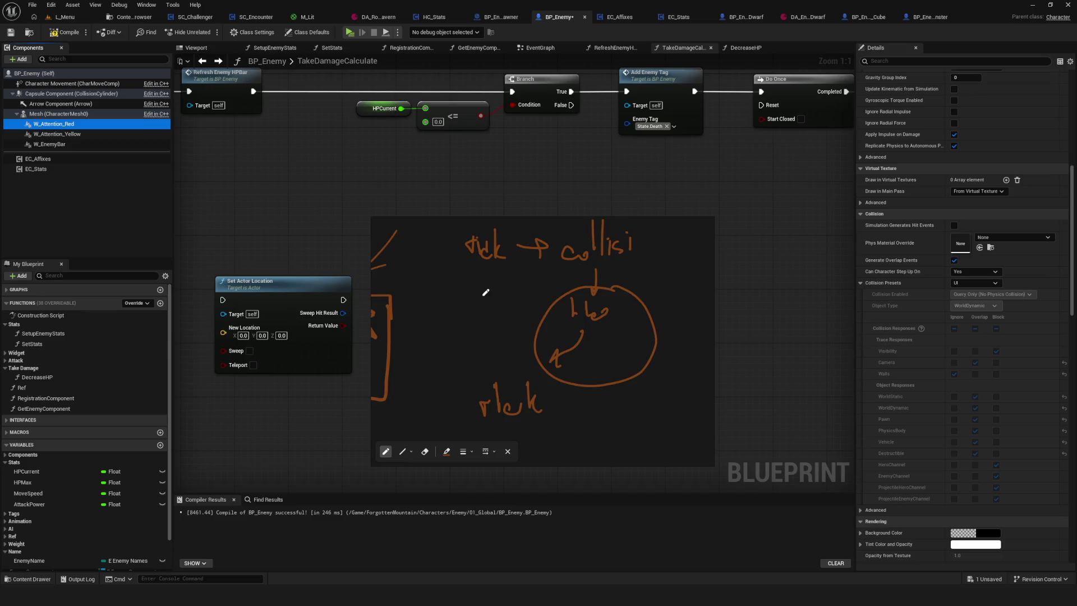
{"action": "scroll", "coordinate": [579, 409], "scroll_direction": "left", "scroll_amount": 2}
{"action": "scroll", "coordinate": [393, 284], "scroll_direction": "left", "scroll_amount": 3}
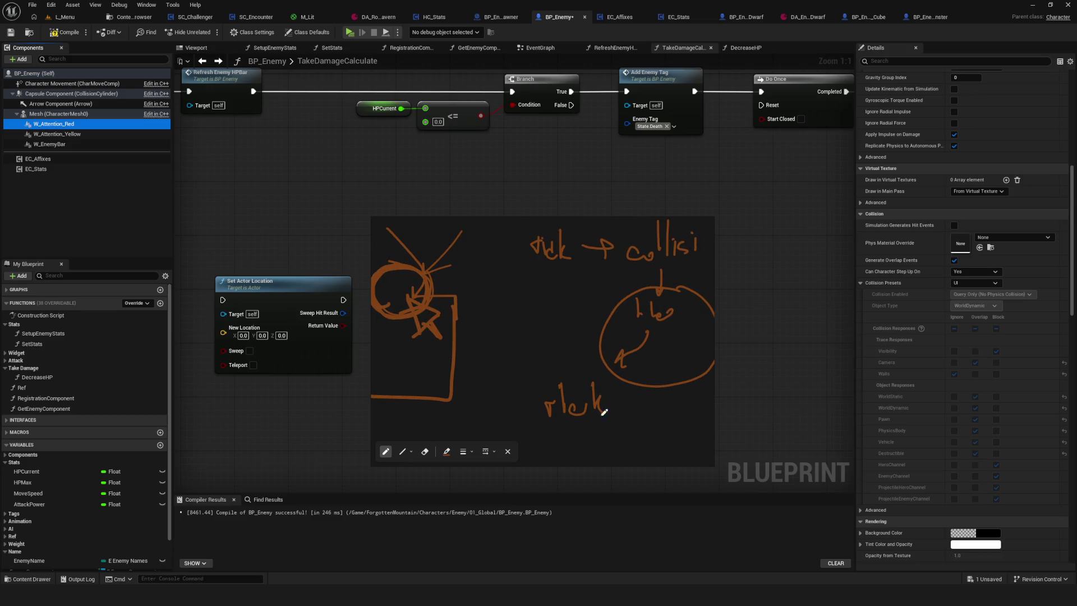
{"action": "left_click", "coordinate": [613, 415]}
{"action": "scroll", "coordinate": [639, 323], "scroll_direction": "right", "scroll_amount": 3}
{"action": "left_click_drag", "start_coordinate": [668, 272], "coordinate": [527, 356]}
{"action": "left_click_drag", "start_coordinate": [495, 269], "coordinate": [710, 386]}
Finish handwriting 'set actor locat' and draw the first side of a new box
{"action": "scroll", "coordinate": [630, 380], "scroll_direction": "right", "scroll_amount": 5}
{"action": "mouse_move", "coordinate": [518, 394]}
{"action": "left_mouse_down"}
{"action": "mouse_move", "coordinate": [595, 398]}
{"action": "mouse_move", "coordinate": [614, 358]}
{"action": "mouse_move", "coordinate": [622, 390]}
{"action": "mouse_move", "coordinate": [638, 387]}
{"action": "mouse_move", "coordinate": [629, 395]}
{"action": "mouse_move", "coordinate": [679, 392]}
{"action": "left_mouse_up"}
{"action": "left_click_drag", "start_coordinate": [685, 352], "coordinate": [681, 385]}
{"action": "mouse_move", "coordinate": [670, 369]}
{"action": "left_mouse_down"}
{"action": "mouse_move", "coordinate": [687, 365]}
{"action": "mouse_move", "coordinate": [694, 384]}
{"action": "left_mouse_up"}
{"action": "scroll", "coordinate": [582, 362], "scroll_direction": "right", "scroll_amount": 2}
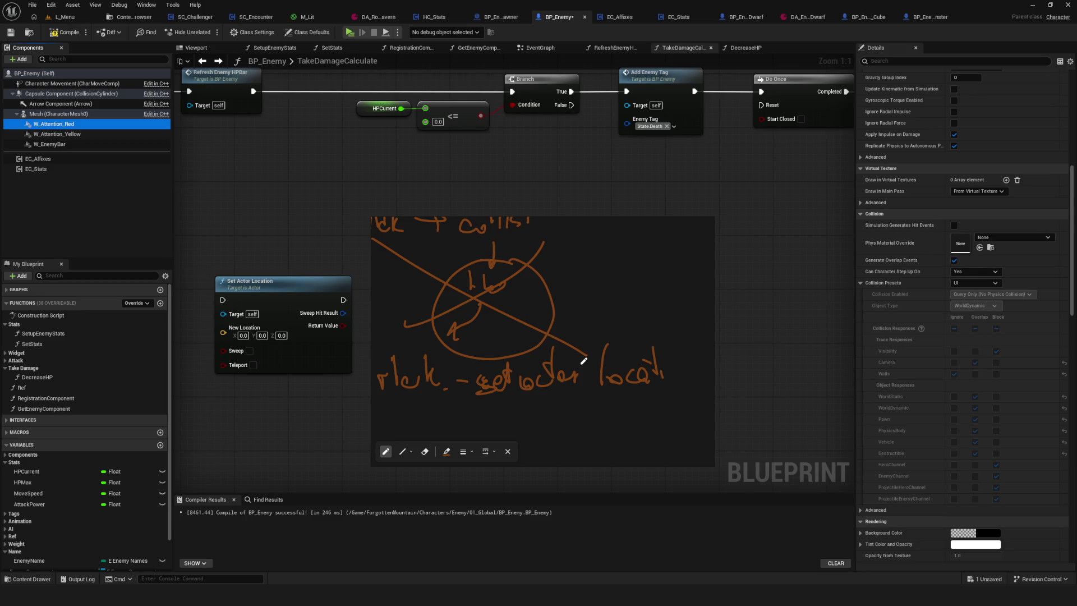
{"action": "scroll", "coordinate": [583, 360], "scroll_direction": "down", "scroll_amount": 3}
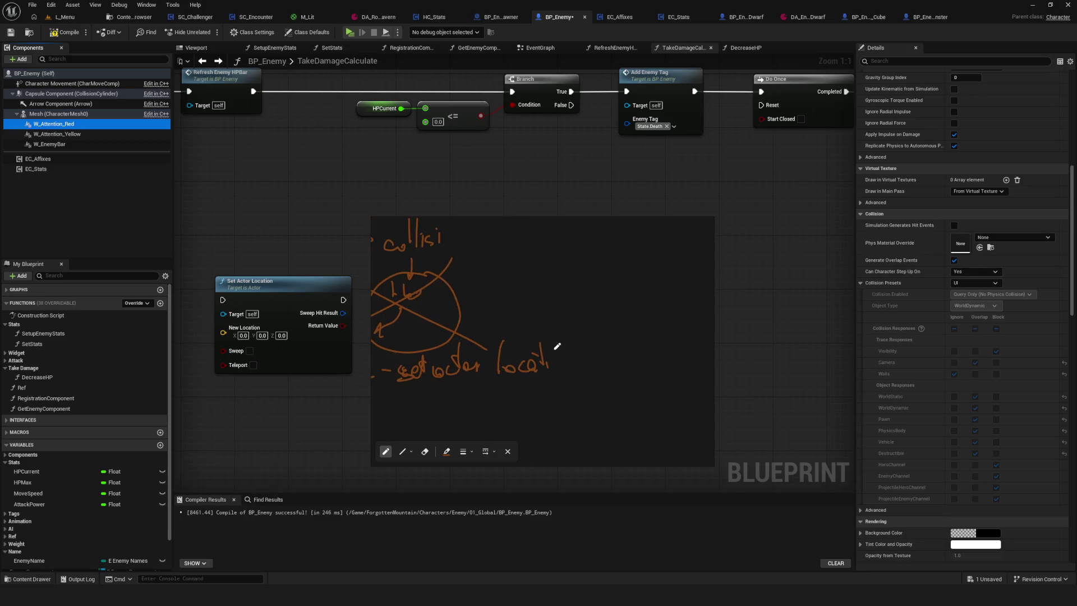
{"action": "mouse_move", "coordinate": [556, 346]}
{"action": "left_mouse_down"}
{"action": "mouse_move", "coordinate": [585, 340]}
{"action": "mouse_move", "coordinate": [551, 344]}
{"action": "left_mouse_up"}
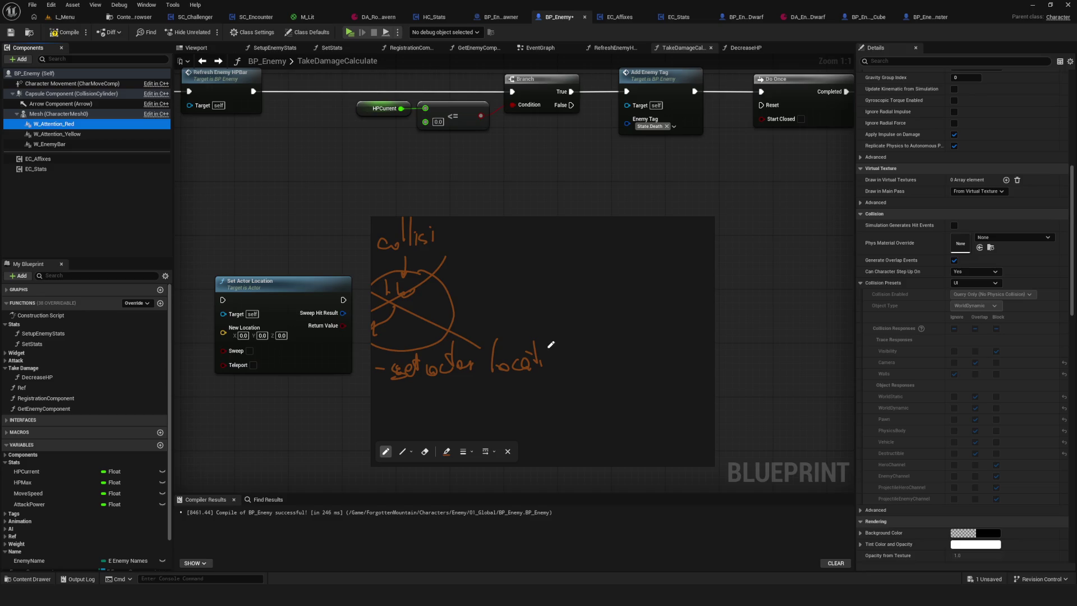
{"action": "scroll", "coordinate": [443, 314], "scroll_direction": "down", "scroll_amount": 3}
{"action": "mouse_move", "coordinate": [531, 265]}
{"action": "left_mouse_down"}
{"action": "mouse_move", "coordinate": [555, 325]}
{"action": "mouse_move", "coordinate": [631, 281]}
{"action": "left_mouse_up"}
Redraw a larger U-shaped box with a small figure inside and a hook near its right edge
{"action": "key", "text": "ctrl+z"}
{"action": "mouse_move", "coordinate": [533, 275]}
{"action": "left_mouse_down"}
{"action": "mouse_move", "coordinate": [541, 343]}
{"action": "mouse_move", "coordinate": [639, 273]}
{"action": "left_mouse_up"}
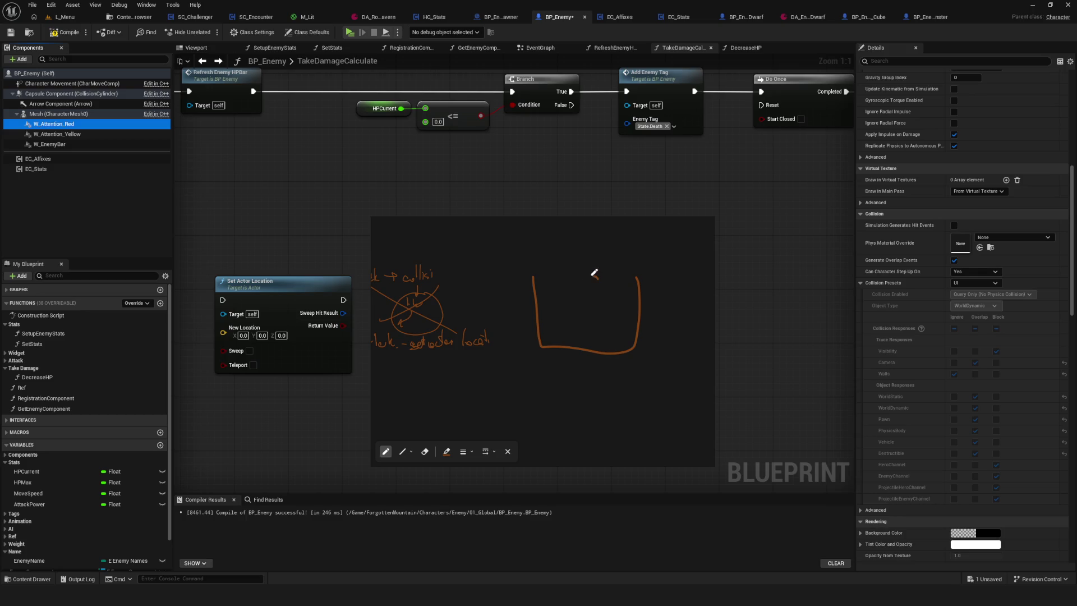
{"action": "mouse_move", "coordinate": [593, 274]}
{"action": "left_mouse_down"}
{"action": "mouse_move", "coordinate": [607, 308]}
{"action": "mouse_move", "coordinate": [613, 295]}
{"action": "left_mouse_up"}
{"action": "scroll", "coordinate": [605, 292], "scroll_direction": "up", "scroll_amount": 5}
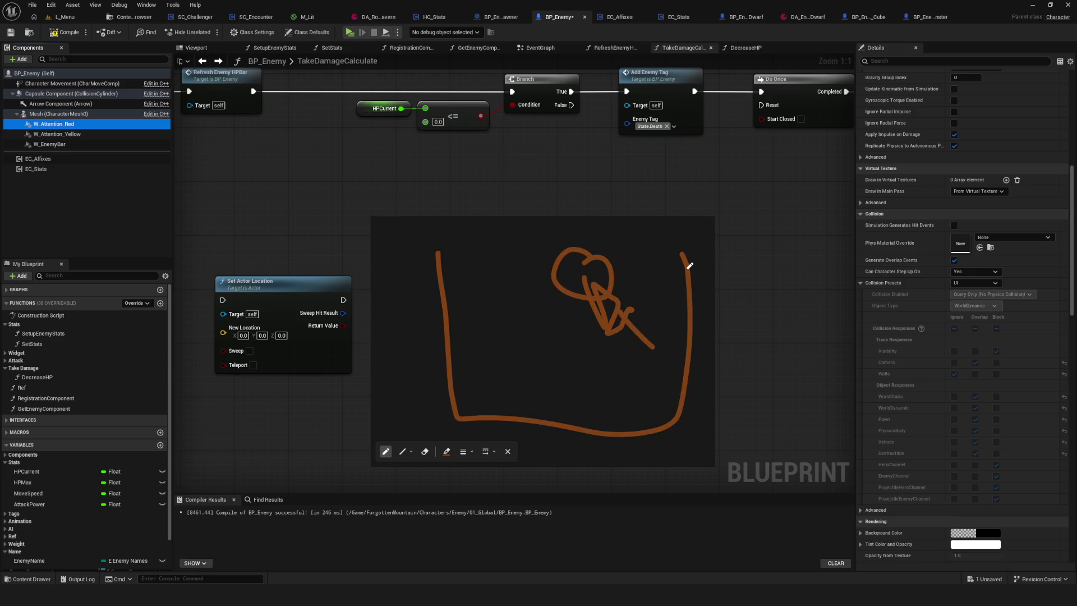
{"action": "left_click_drag", "start_coordinate": [679, 268], "coordinate": [682, 276]}
{"action": "scroll", "coordinate": [686, 275], "scroll_direction": "down", "scroll_amount": 3}
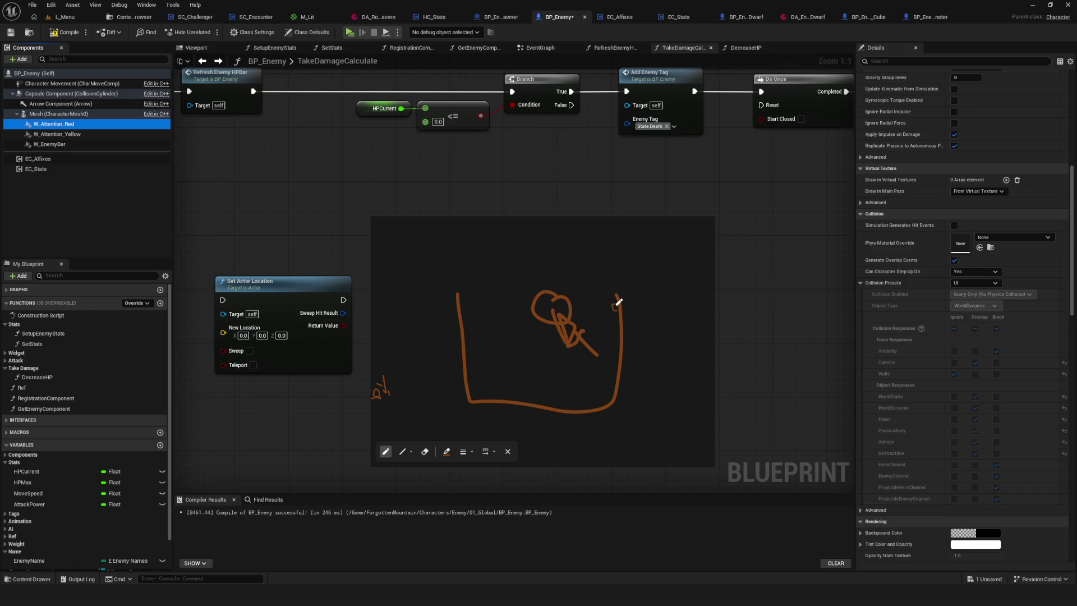
Add strokes across the figure, erase the stray arrow and diagonal, and undo an extra stroke
{"action": "mouse_move", "coordinate": [618, 301]}
{"action": "left_mouse_down"}
{"action": "mouse_move", "coordinate": [562, 385]}
{"action": "mouse_move", "coordinate": [579, 378]}
{"action": "left_mouse_up"}
{"action": "mouse_move", "coordinate": [564, 307]}
{"action": "left_mouse_down"}
{"action": "mouse_move", "coordinate": [549, 332]}
{"action": "mouse_move", "coordinate": [597, 352]}
{"action": "mouse_move", "coordinate": [553, 355]}
{"action": "mouse_move", "coordinate": [584, 372]}
{"action": "left_mouse_up"}
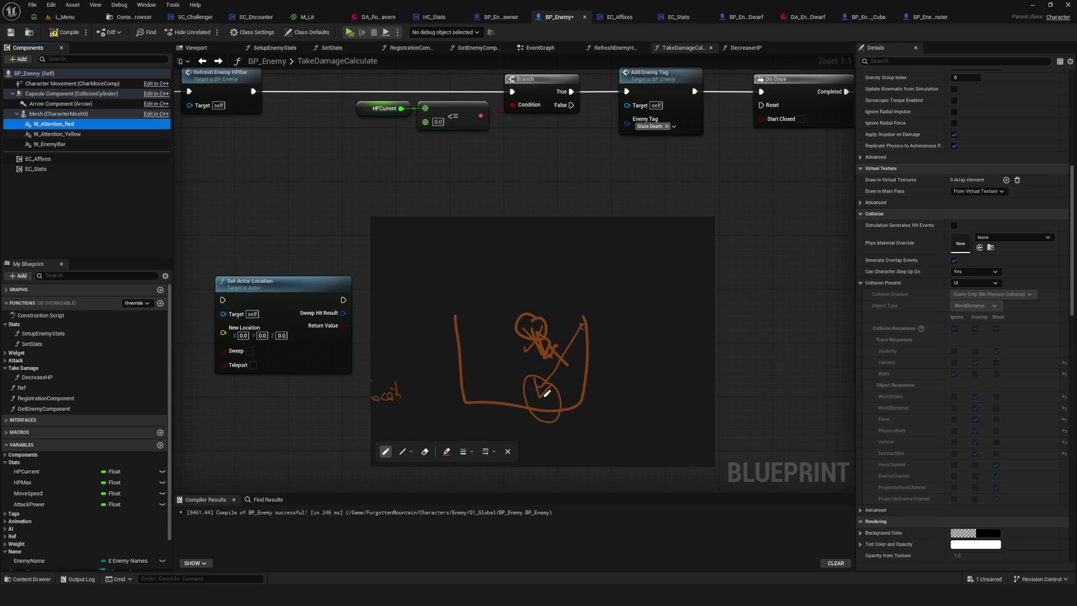
{"action": "mouse_move", "coordinate": [542, 392]}
{"action": "left_mouse_down"}
{"action": "mouse_move", "coordinate": [567, 274]}
{"action": "mouse_move", "coordinate": [584, 271]}
{"action": "mouse_move", "coordinate": [563, 250]}
{"action": "left_mouse_up"}
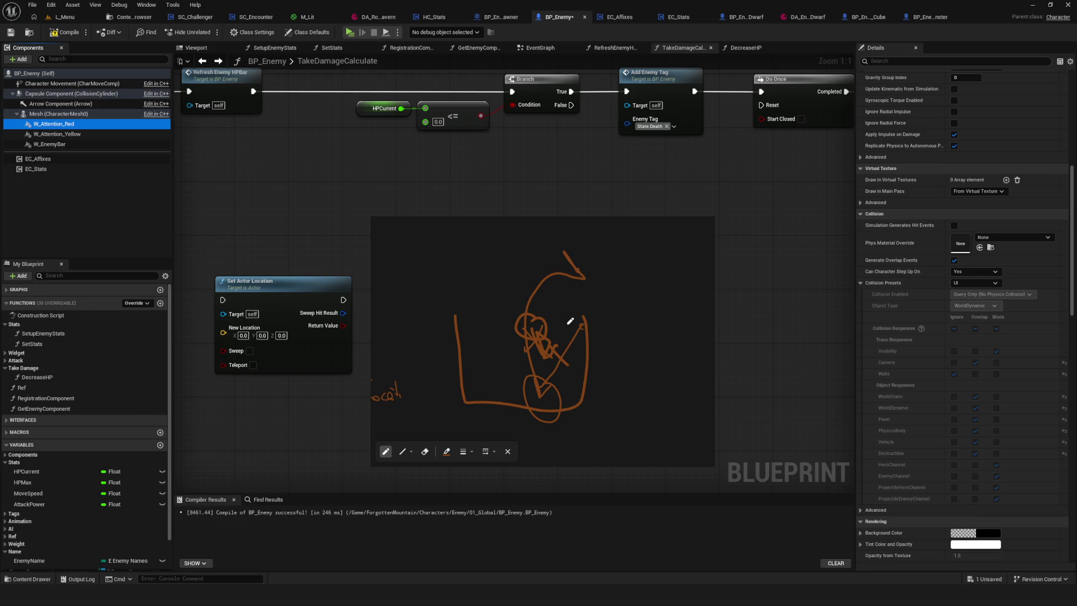
{"action": "key", "text": "e"}
{"action": "mouse_move", "coordinate": [570, 321]}
{"action": "left_mouse_down"}
{"action": "mouse_move", "coordinate": [553, 329]}
{"action": "mouse_move", "coordinate": [577, 320]}
{"action": "mouse_move", "coordinate": [577, 329]}
{"action": "left_mouse_up"}
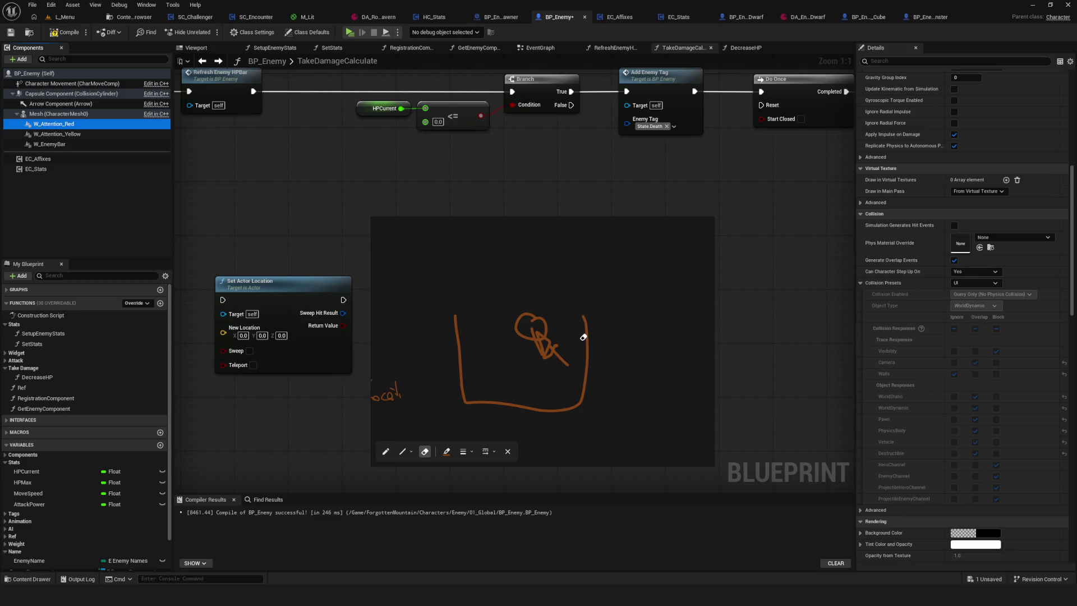
{"action": "key", "text": "p"}
{"action": "left_click_drag", "start_coordinate": [557, 344], "coordinate": [527, 325]}
{"action": "left_click_drag", "start_coordinate": [540, 303], "coordinate": [558, 305]}
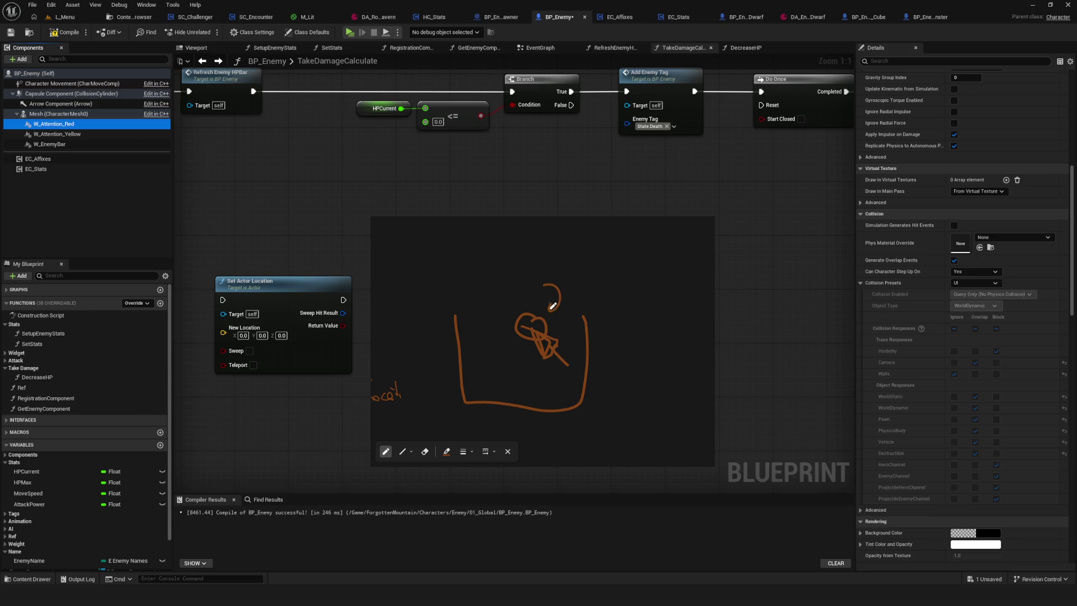
{"action": "key", "text": "ctrl+z"}
Pan the sketch left and draw a Q figure and an A-shaped figure right of the box
{"action": "scroll", "coordinate": [556, 353], "scroll_direction": "up", "scroll_amount": 3}
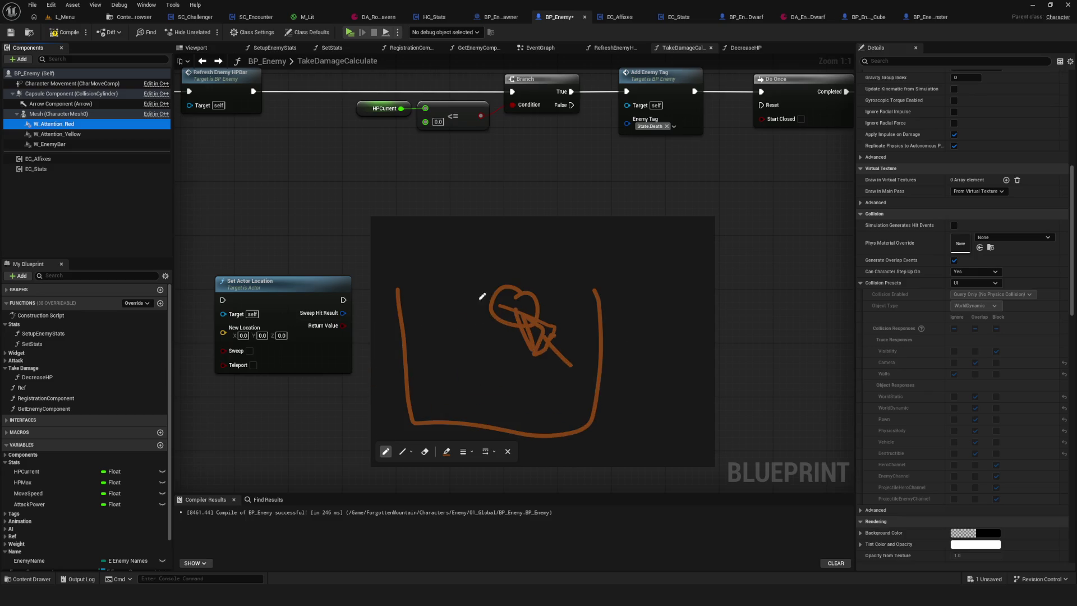
{"action": "scroll", "coordinate": [544, 356], "scroll_direction": "down", "scroll_amount": 2}
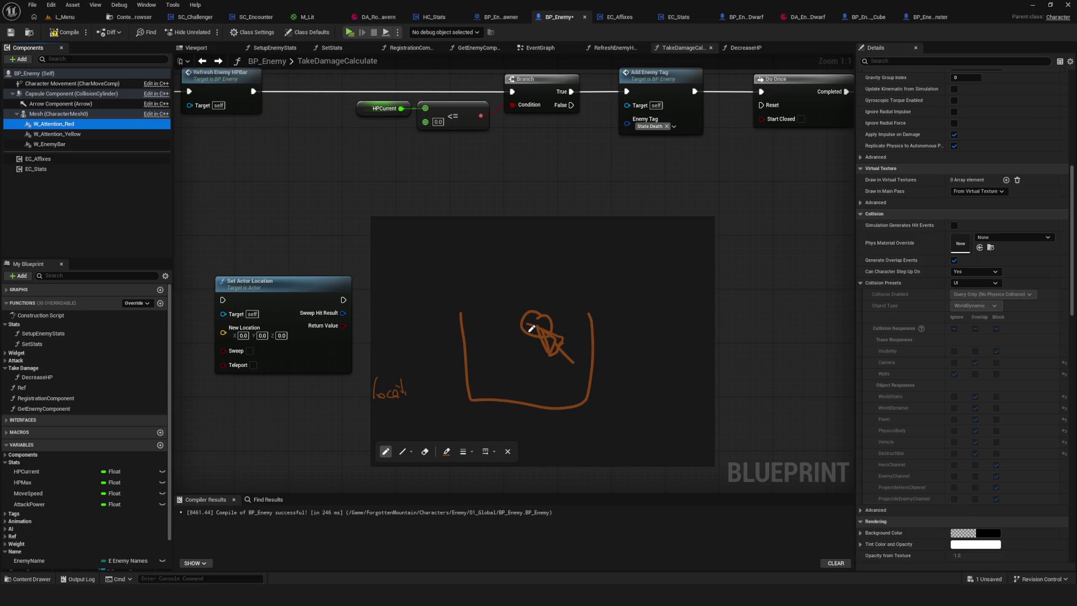
{"action": "scroll", "coordinate": [511, 336], "scroll_direction": "right", "scroll_amount": 1}
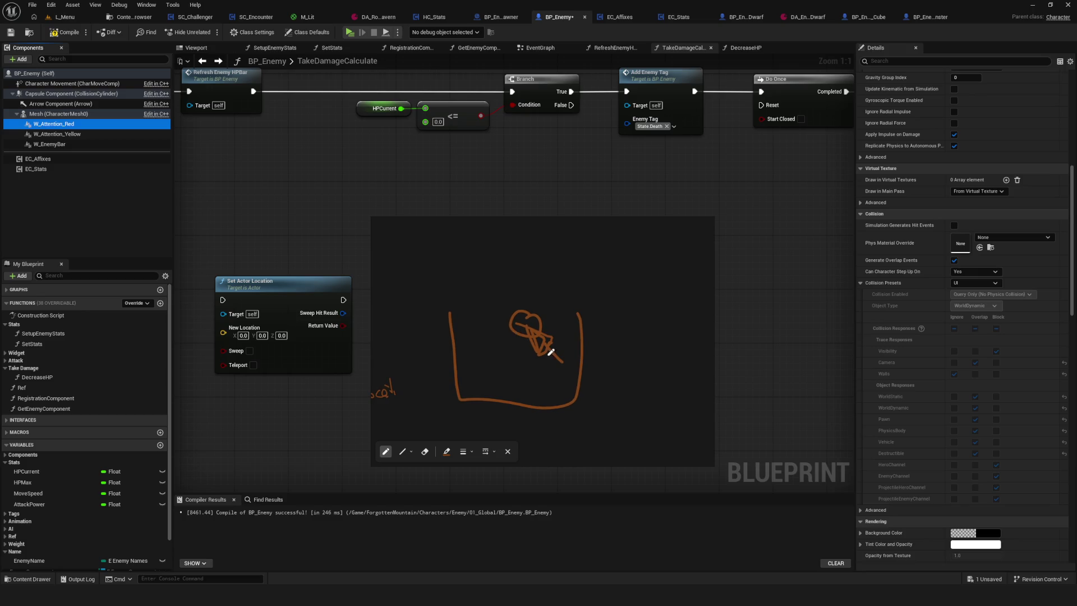
{"action": "scroll", "coordinate": [538, 354], "scroll_direction": "right", "scroll_amount": 1}
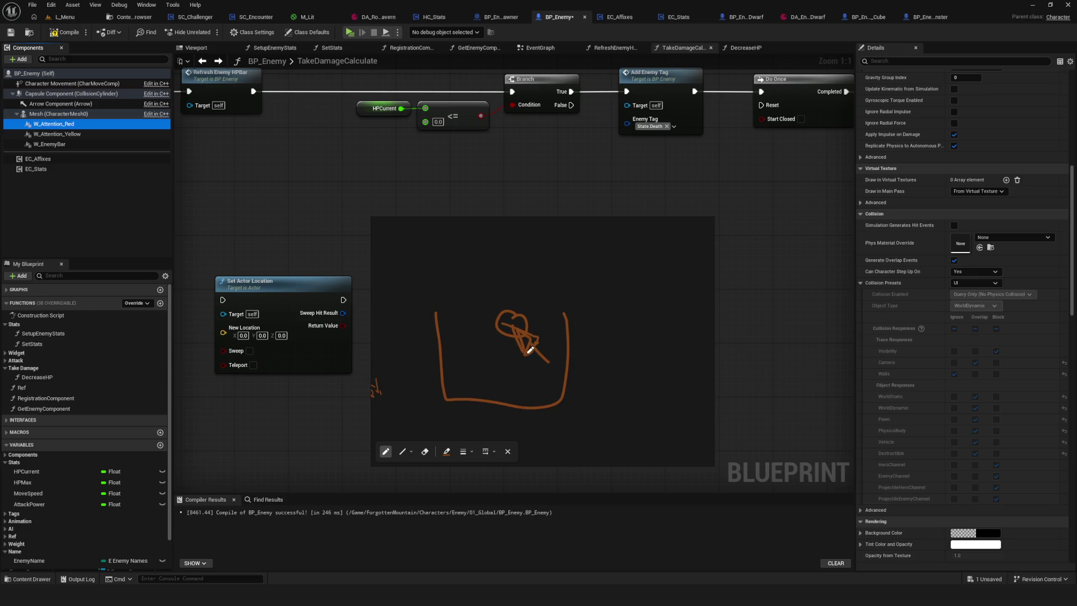
{"action": "scroll", "coordinate": [529, 351], "scroll_direction": "right", "scroll_amount": 1}
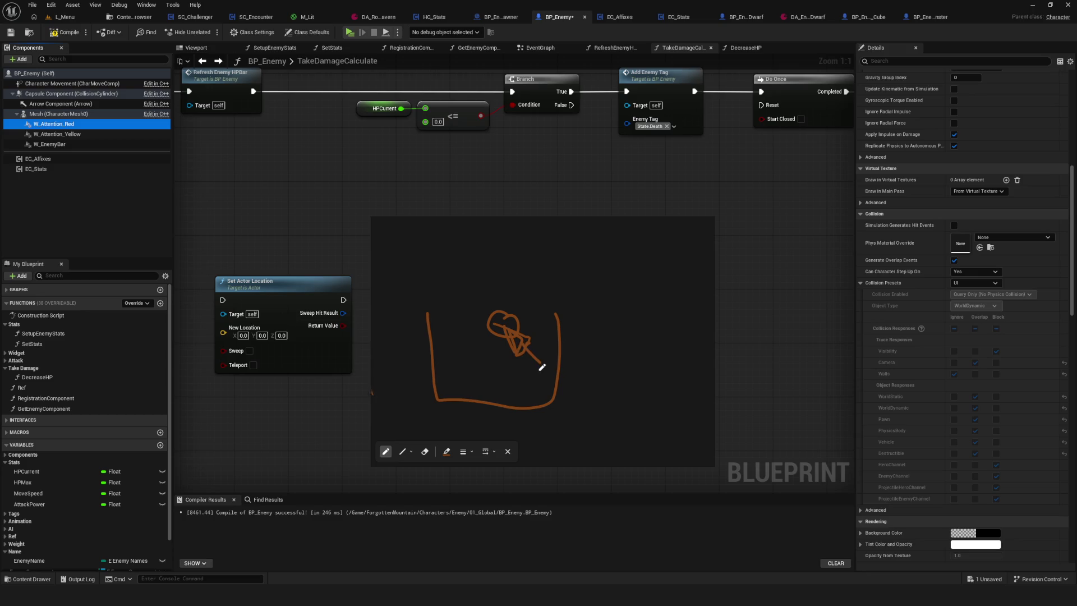
{"action": "scroll", "coordinate": [530, 353], "scroll_direction": "right", "scroll_amount": 2}
{"action": "scroll", "coordinate": [529, 353], "scroll_direction": "down", "scroll_amount": 1}
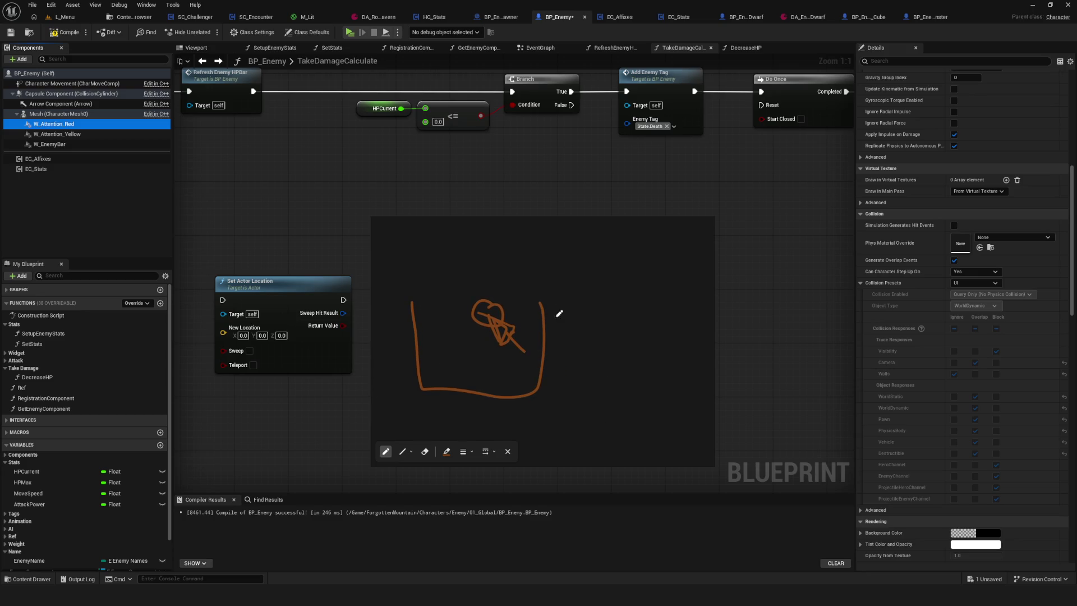
{"action": "scroll", "coordinate": [555, 385], "scroll_direction": "right", "scroll_amount": 3}
{"action": "scroll", "coordinate": [555, 385], "scroll_direction": "down", "scroll_amount": 1}
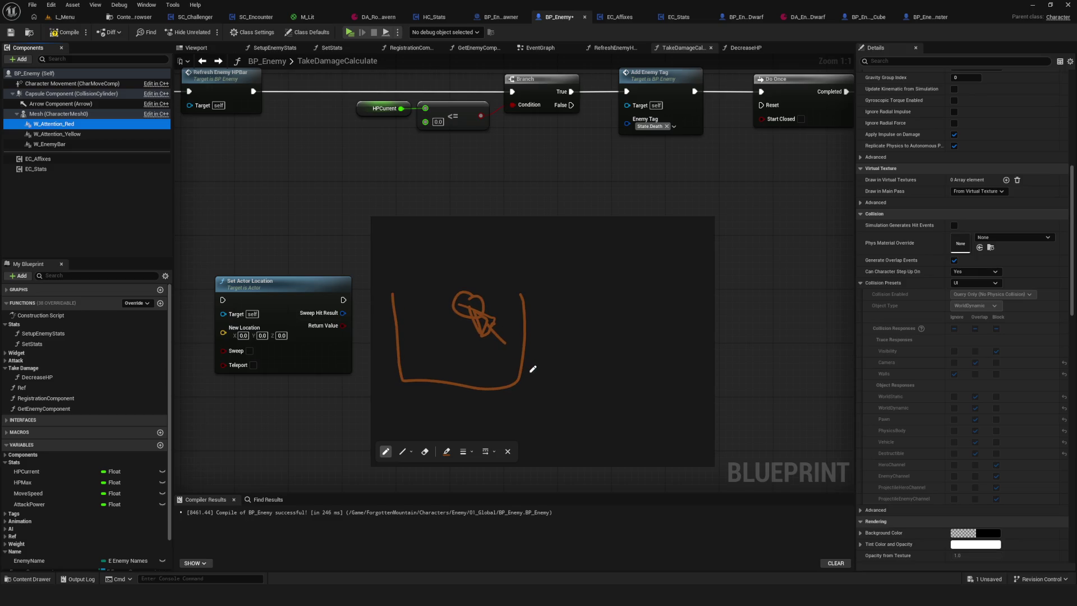
{"action": "scroll", "coordinate": [561, 361], "scroll_direction": "left", "scroll_amount": 2}
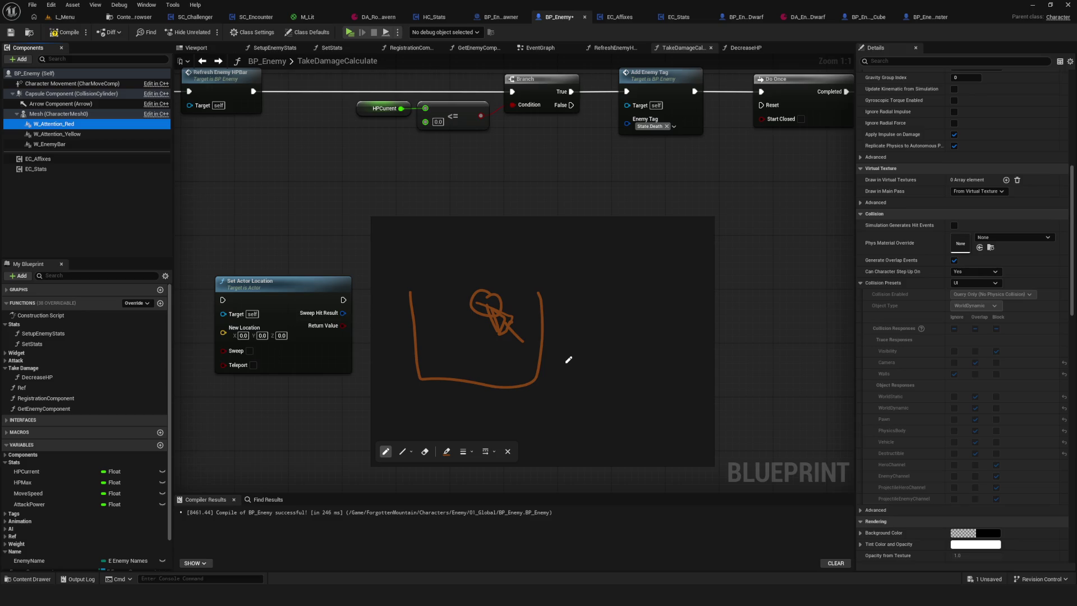
{"action": "left_click_drag", "start_coordinate": [568, 359], "coordinate": [448, 385]}
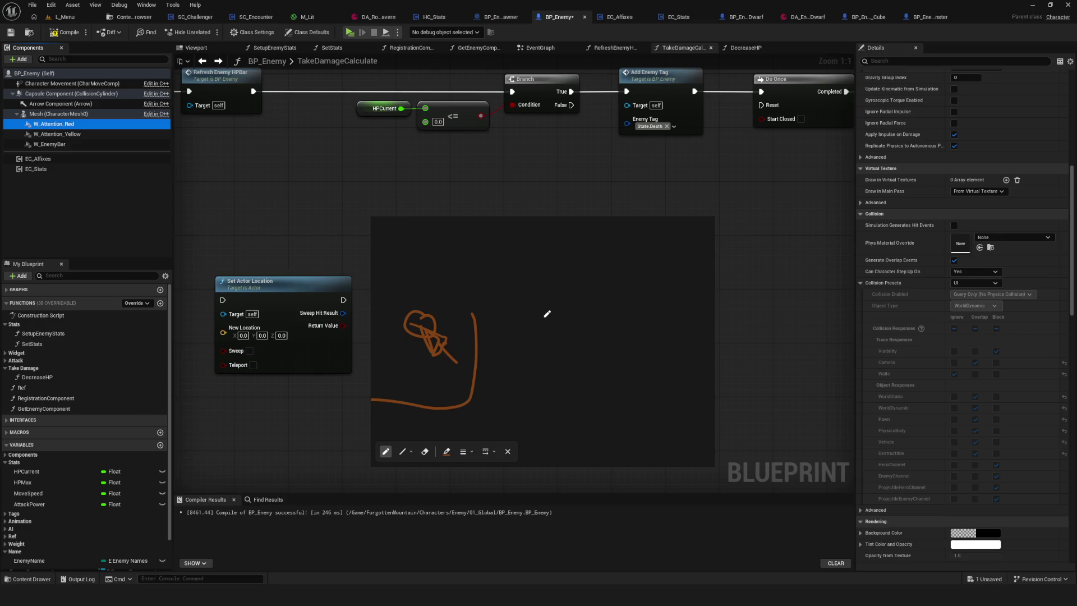
{"action": "left_click_drag", "start_coordinate": [561, 278], "coordinate": [574, 314]}
{"action": "left_click_drag", "start_coordinate": [637, 291], "coordinate": [656, 334]}
{"action": "mouse_move", "coordinate": [618, 258]}
{"action": "left_mouse_down"}
{"action": "mouse_move", "coordinate": [629, 280]}
{"action": "mouse_move", "coordinate": [620, 257]}
{"action": "mouse_move", "coordinate": [643, 272]}
{"action": "mouse_move", "coordinate": [645, 299]}
{"action": "left_mouse_up"}
{"action": "mouse_move", "coordinate": [630, 259]}
{"action": "left_mouse_down"}
{"action": "mouse_move", "coordinate": [639, 293]}
{"action": "mouse_move", "coordinate": [665, 307]}
{"action": "mouse_move", "coordinate": [644, 305]}
{"action": "left_mouse_up"}
Add a diagonal stroke beside the circle and open the Components Add list
{"action": "scroll", "coordinate": [644, 305], "scroll_direction": "right", "scroll_amount": 3}
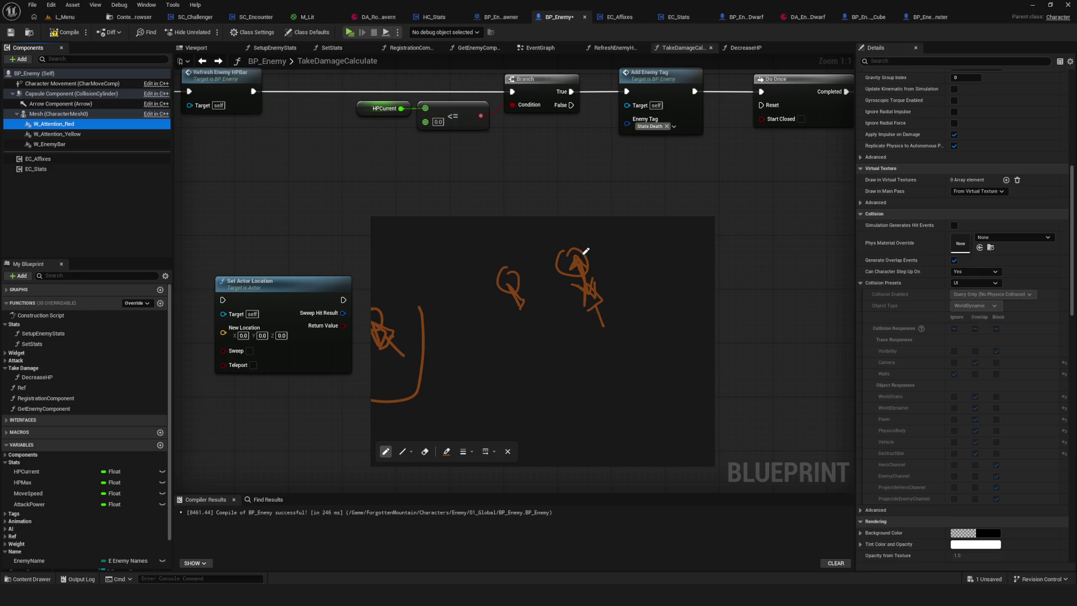
{"action": "left_click_drag", "start_coordinate": [536, 234], "coordinate": [556, 252]}
{"action": "scroll", "coordinate": [618, 286], "scroll_direction": "right", "scroll_amount": 3}
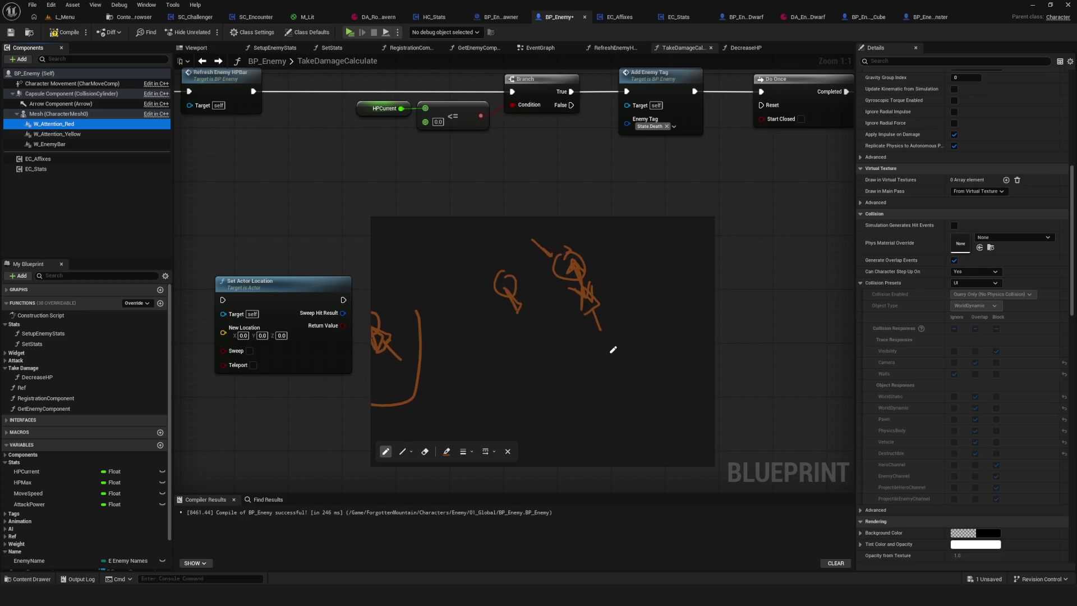
{"action": "scroll", "coordinate": [613, 351], "scroll_direction": "left", "scroll_amount": 3}
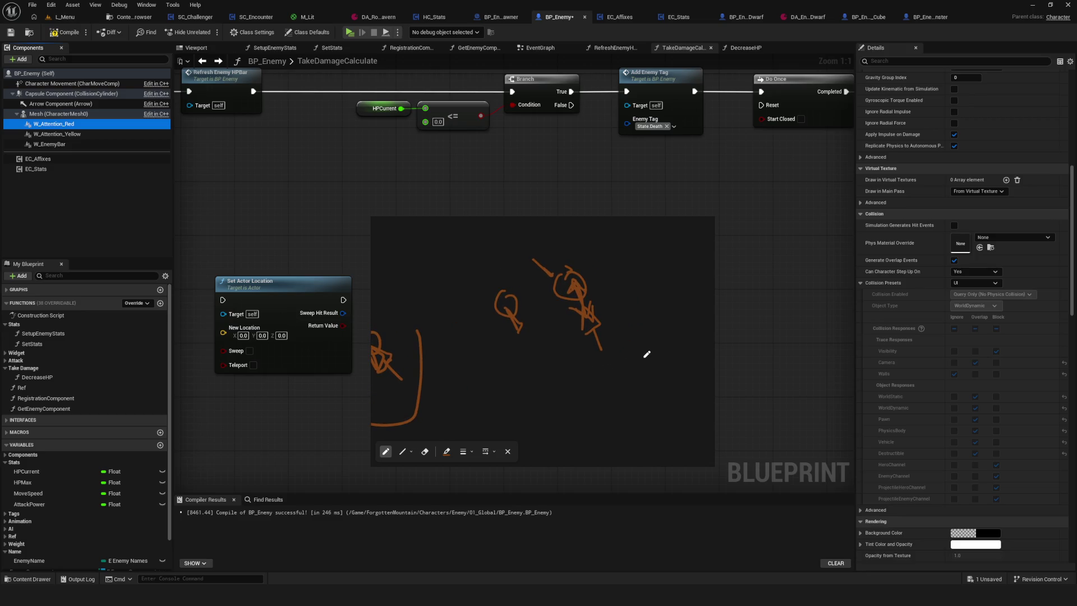
{"action": "left_click", "coordinate": [23, 59]}
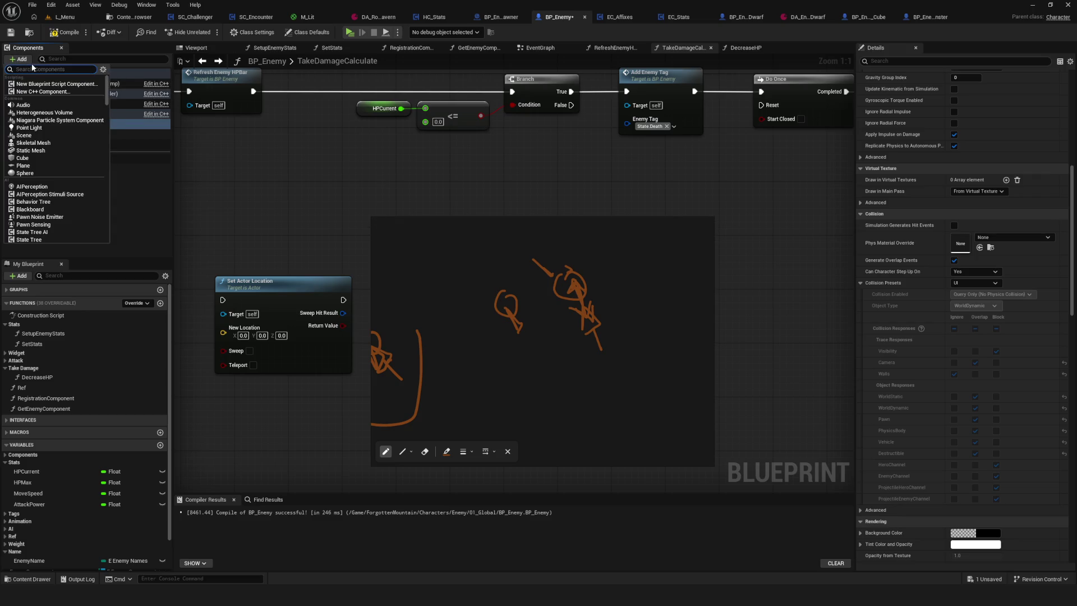
Search the components list for 'spring', then draw a small circle on the sketch
{"action": "type", "text": "sp"}
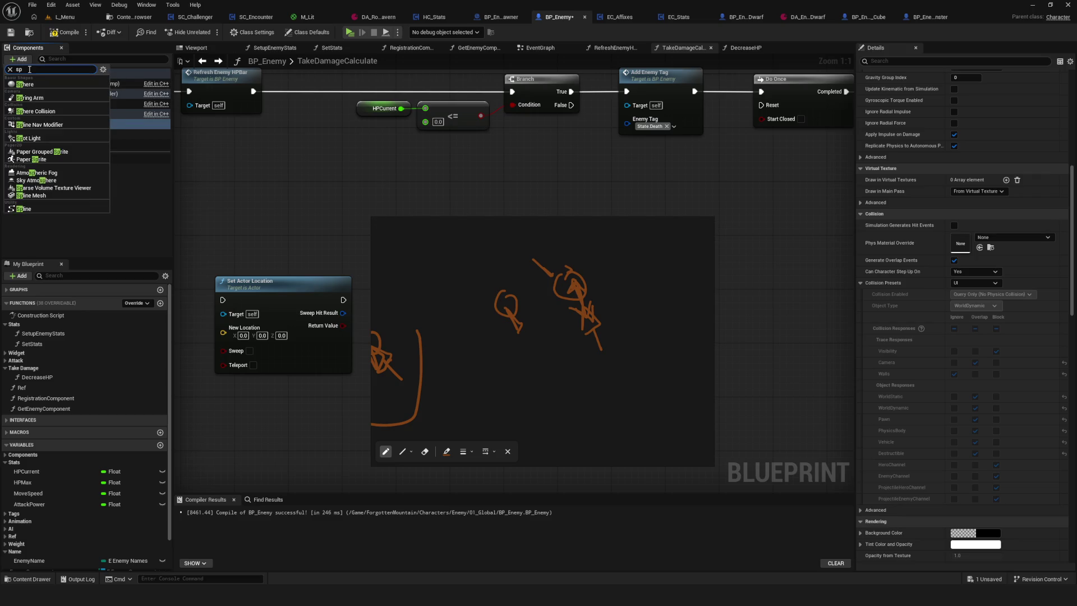
{"action": "type", "text": "ring"}
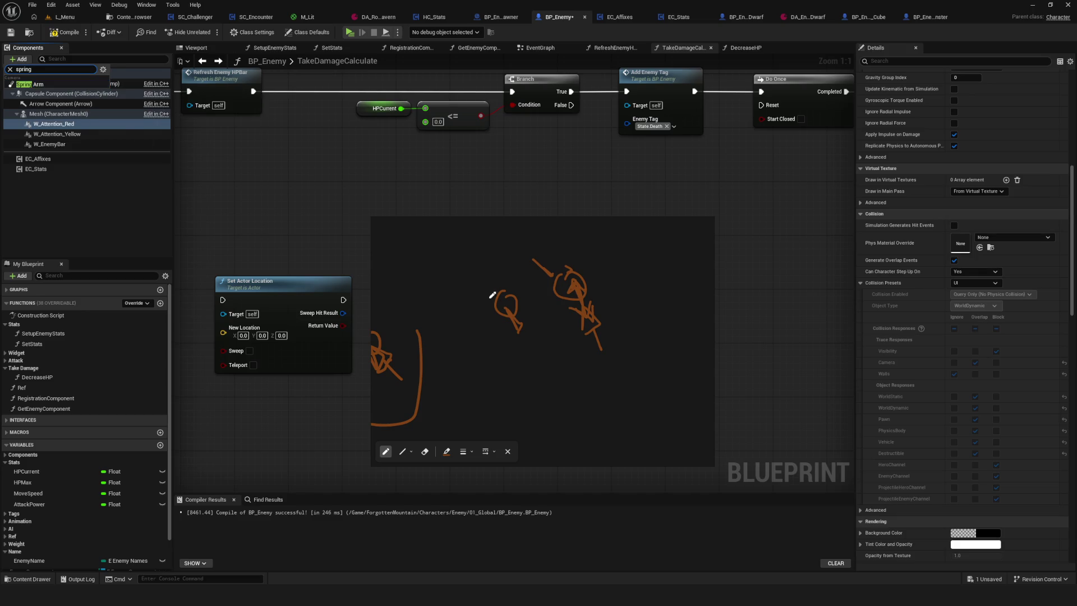
{"action": "mouse_move", "coordinate": [584, 336]}
{"action": "left_mouse_down"}
{"action": "mouse_move", "coordinate": [558, 343]}
{"action": "mouse_move", "coordinate": [585, 338]}
{"action": "mouse_move", "coordinate": [574, 328]}
{"action": "mouse_move", "coordinate": [598, 383]}
{"action": "left_mouse_up"}
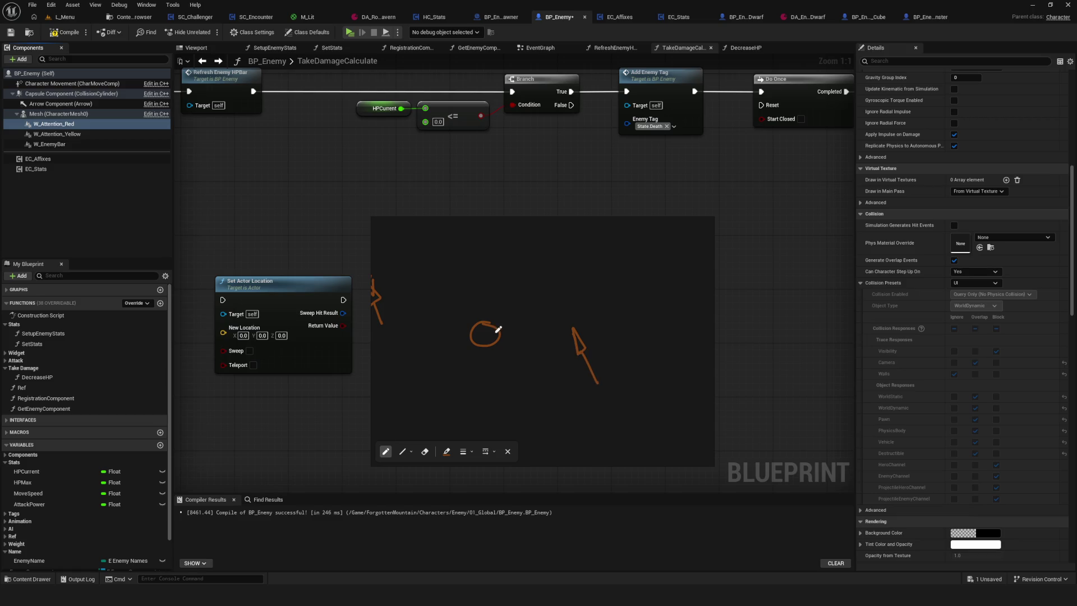
Link the circle to the arrow tip and draw an ear-and-wing shape around the circle
{"action": "mouse_move", "coordinate": [489, 337]}
{"action": "left_mouse_down"}
{"action": "mouse_move", "coordinate": [574, 338]}
{"action": "mouse_move", "coordinate": [493, 335]}
{"action": "left_mouse_up"}
{"action": "left_click_drag", "start_coordinate": [563, 324], "coordinate": [572, 337]}
{"action": "mouse_move", "coordinate": [537, 300]}
{"action": "left_mouse_down"}
{"action": "mouse_move", "coordinate": [536, 334]}
{"action": "mouse_move", "coordinate": [564, 339]}
{"action": "left_mouse_up"}
{"action": "left_click_drag", "start_coordinate": [497, 340], "coordinate": [570, 339]}
{"action": "mouse_move", "coordinate": [480, 317]}
{"action": "left_mouse_down"}
{"action": "mouse_move", "coordinate": [486, 279]}
{"action": "mouse_move", "coordinate": [447, 390]}
{"action": "left_mouse_up"}
{"action": "scroll", "coordinate": [449, 337], "scroll_direction": "left", "scroll_amount": 2}
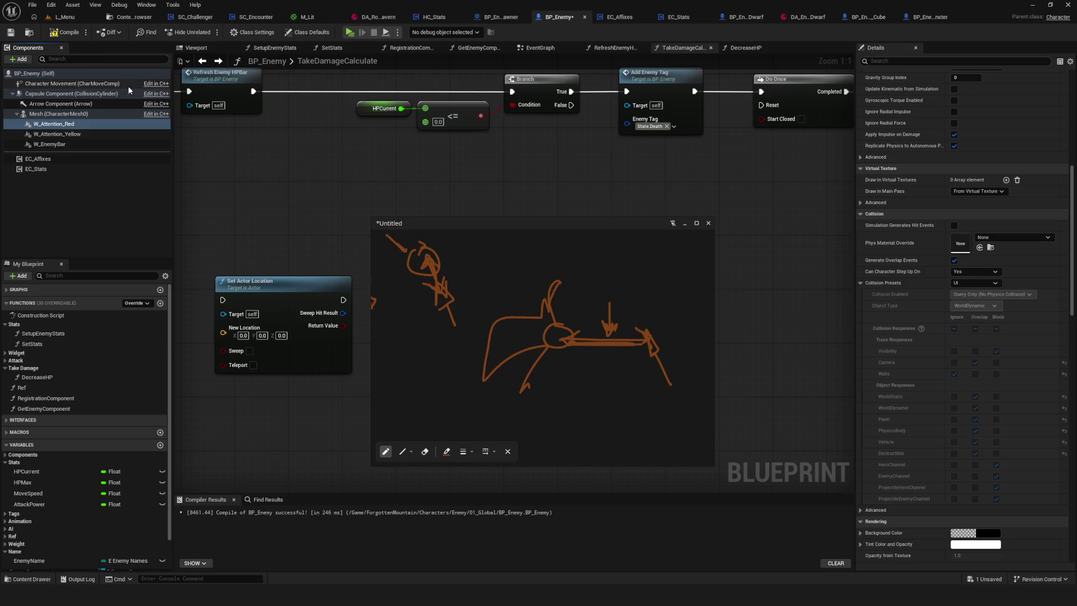
{"action": "left_click", "coordinate": [49, 59]}
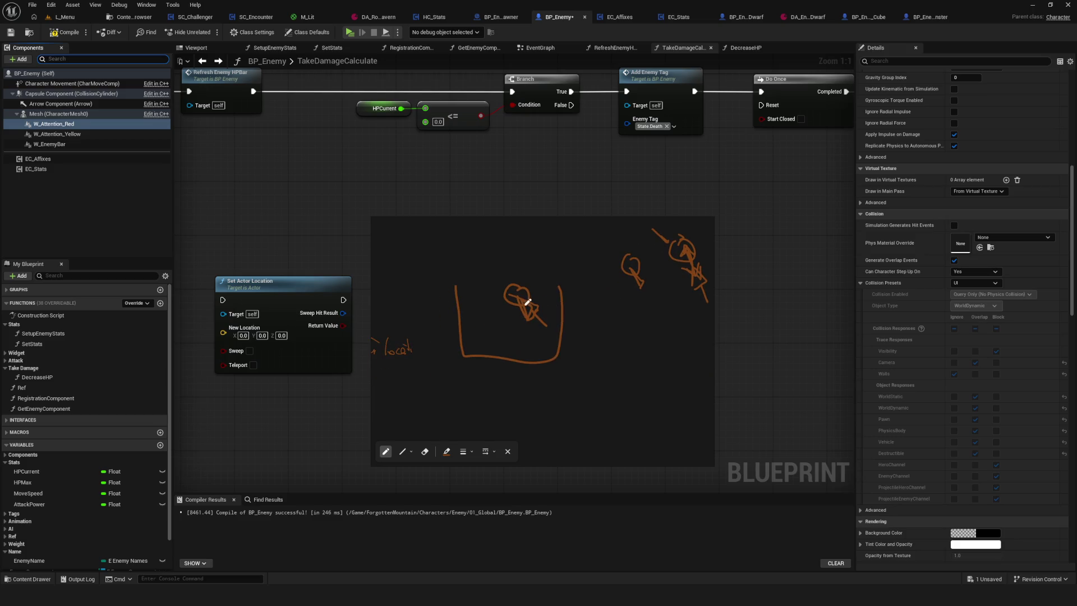
Mark the box's bottom circle and top corners, add linking strokes, then close the sketch overlay
{"action": "left_click_drag", "start_coordinate": [511, 329], "coordinate": [513, 335]}
{"action": "left_click_drag", "start_coordinate": [563, 277], "coordinate": [557, 281]}
{"action": "mouse_move", "coordinate": [456, 291]}
{"action": "left_mouse_down"}
{"action": "mouse_move", "coordinate": [472, 277]}
{"action": "mouse_move", "coordinate": [463, 281]}
{"action": "left_mouse_up"}
{"action": "left_click_drag", "start_coordinate": [537, 292], "coordinate": [487, 300]}
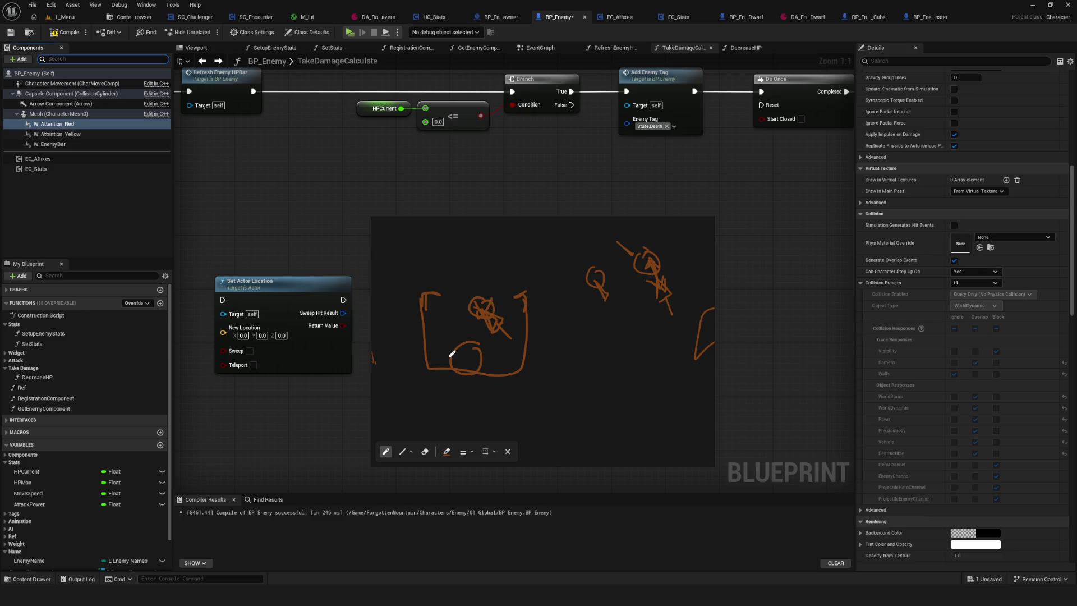
{"action": "left_click_drag", "start_coordinate": [499, 273], "coordinate": [471, 328]}
{"action": "mouse_move", "coordinate": [483, 300]}
{"action": "left_mouse_down"}
{"action": "mouse_move", "coordinate": [608, 283]}
{"action": "mouse_move", "coordinate": [589, 279]}
{"action": "left_mouse_up"}
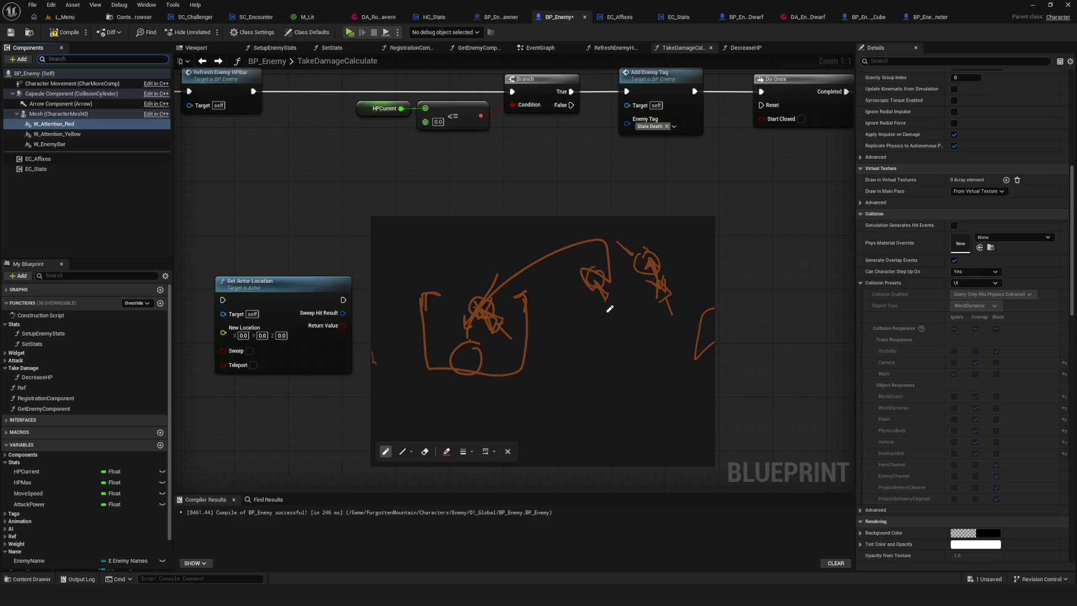
{"action": "left_click_drag", "start_coordinate": [595, 268], "coordinate": [503, 264]}
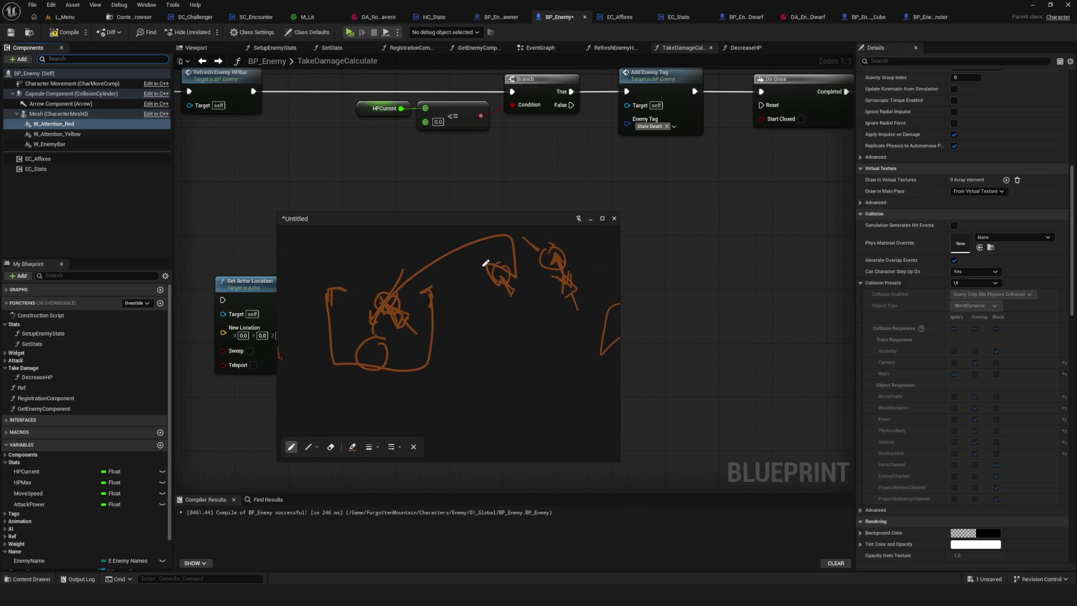
{"action": "left_click", "coordinate": [615, 217]}
{"action": "scroll", "coordinate": [591, 344], "scroll_direction": "down", "scroll_amount": 10}
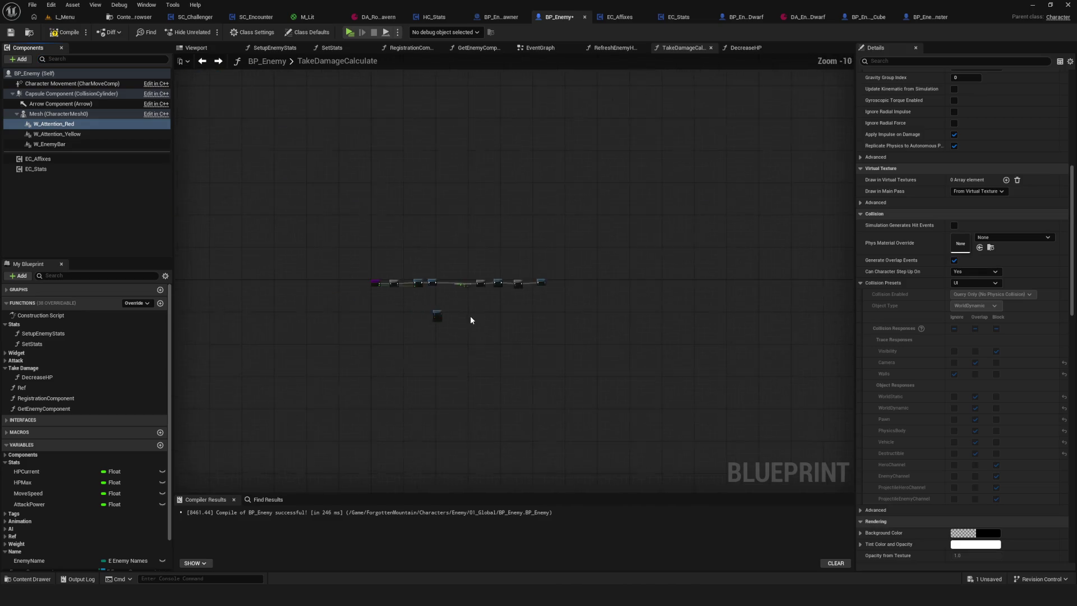
Centre the TakeDamageCalculate nodes and select the Set Actor Location node
{"action": "scroll", "coordinate": [471, 318], "scroll_direction": "up", "scroll_amount": 6}
{"action": "mouse_move", "coordinate": [463, 320]}
{"action": "left_mouse_down"}
{"action": "mouse_move", "coordinate": [549, 308]}
{"action": "mouse_move", "coordinate": [517, 330]}
{"action": "left_mouse_up"}
{"action": "scroll", "coordinate": [513, 329], "scroll_direction": "down", "scroll_amount": 2}
{"action": "scroll", "coordinate": [495, 351], "scroll_direction": "up", "scroll_amount": 6}
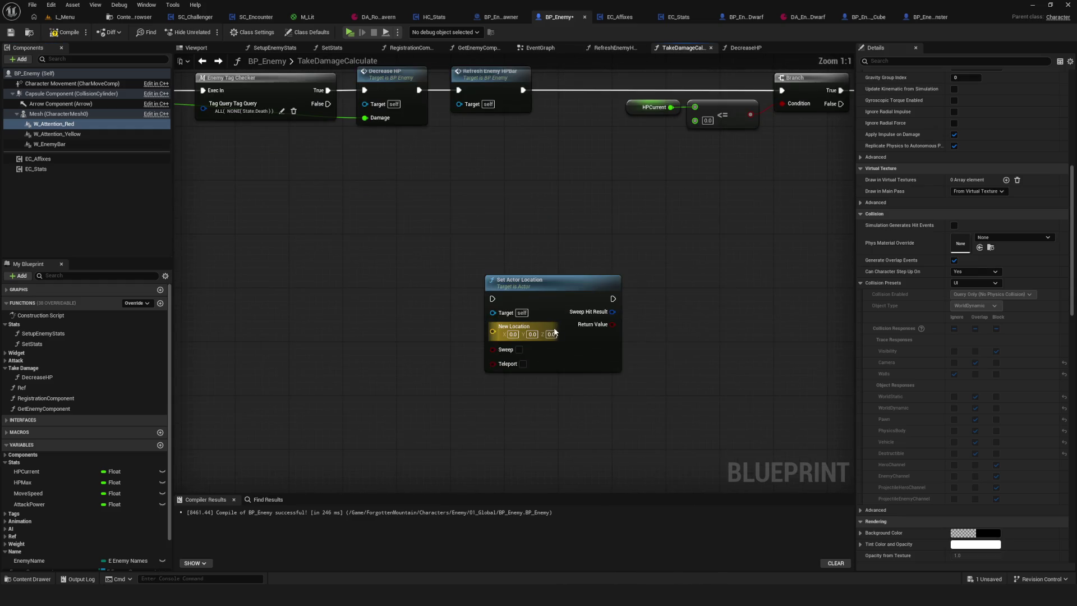
{"action": "mouse_move", "coordinate": [428, 275]}
{"action": "left_mouse_down"}
{"action": "mouse_move", "coordinate": [618, 431]}
{"action": "mouse_move", "coordinate": [512, 381]}
{"action": "mouse_move", "coordinate": [567, 343]}
{"action": "mouse_move", "coordinate": [553, 335]}
{"action": "mouse_move", "coordinate": [489, 387]}
{"action": "left_mouse_up"}
{"action": "scroll", "coordinate": [489, 382], "scroll_direction": "down", "scroll_amount": 10}
{"action": "scroll", "coordinate": [531, 384], "scroll_direction": "up", "scroll_amount": 9}
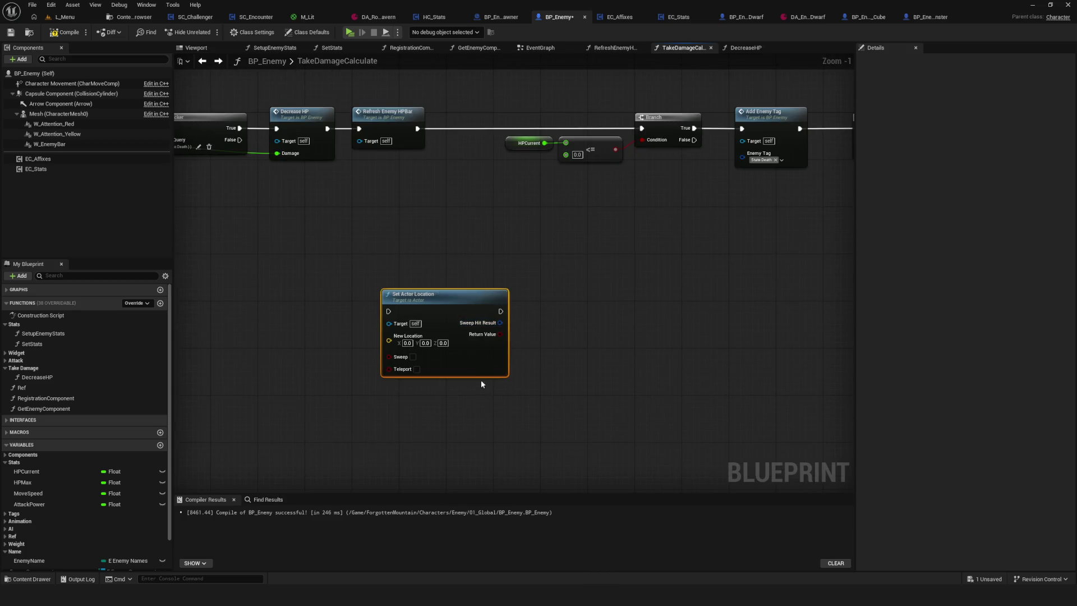
{"action": "scroll", "coordinate": [438, 319], "scroll_direction": "down", "scroll_amount": 10}
{"action": "scroll", "coordinate": [440, 314], "scroll_direction": "up", "scroll_amount": 10}
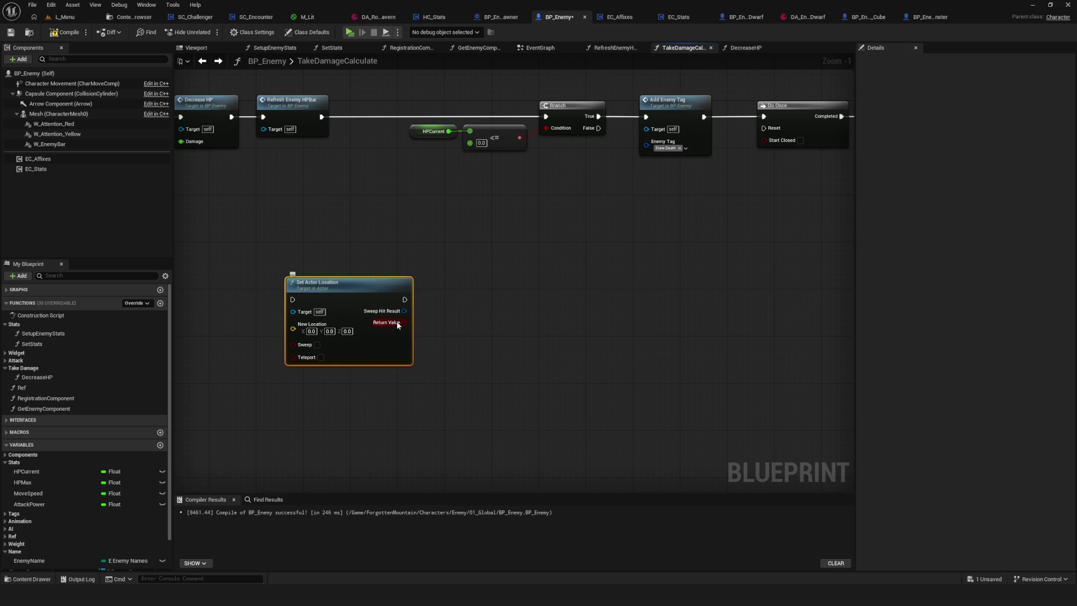
Bring the function entry and Enemy Tag Checker into view, then switch to the EventGraph
{"action": "left_click_drag", "start_coordinate": [456, 275], "coordinate": [588, 240]}
{"action": "scroll", "coordinate": [392, 197], "scroll_direction": "up", "scroll_amount": 1}
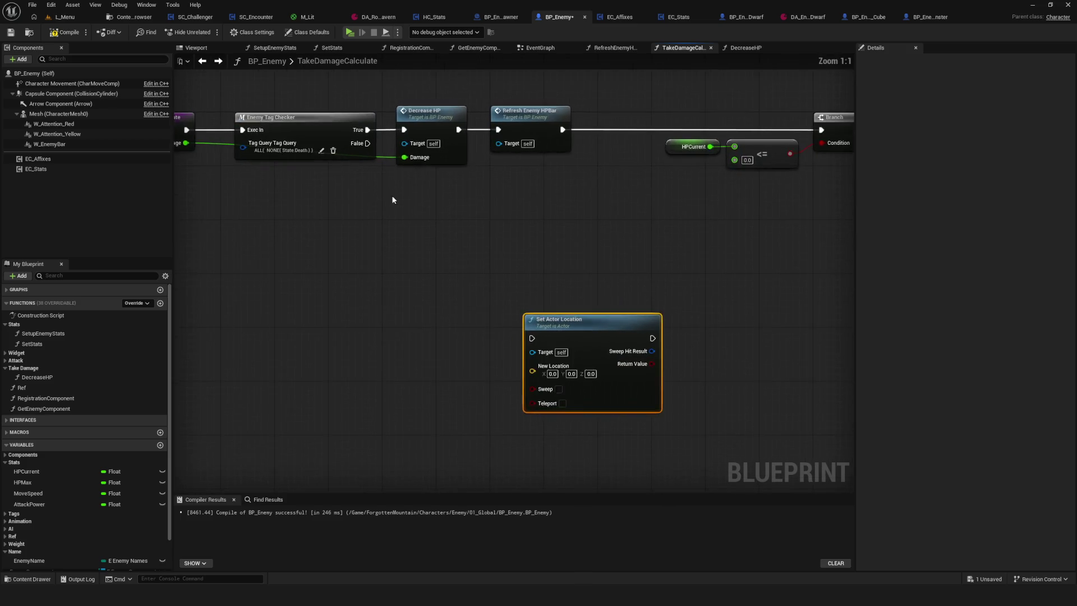
{"action": "left_click_drag", "start_coordinate": [392, 197], "coordinate": [731, 200]}
{"action": "left_click_drag", "start_coordinate": [434, 143], "coordinate": [389, 161]}
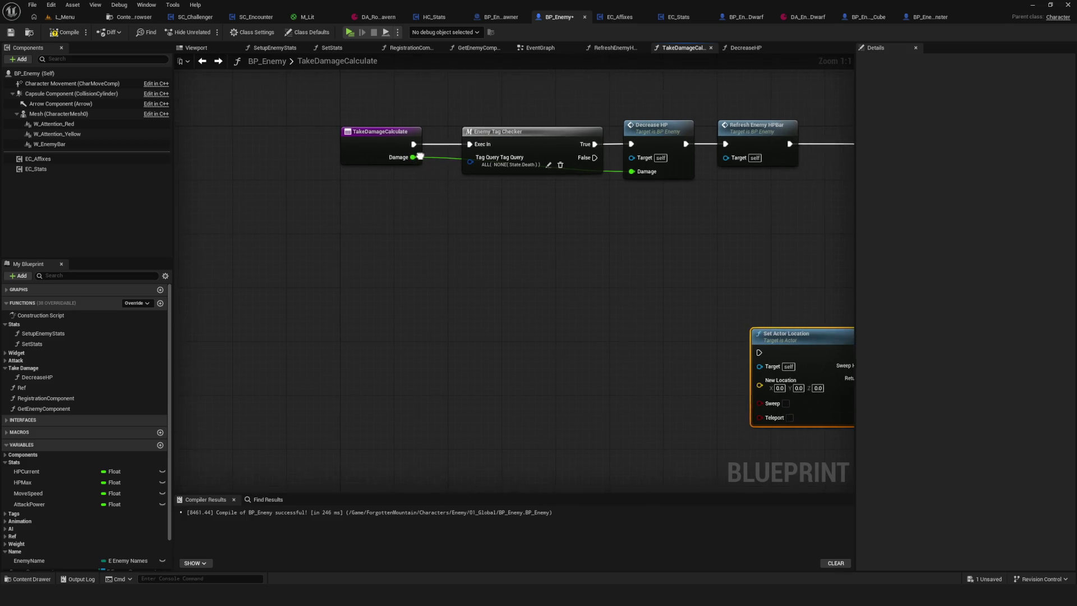
{"action": "left_click", "coordinate": [201, 61]}
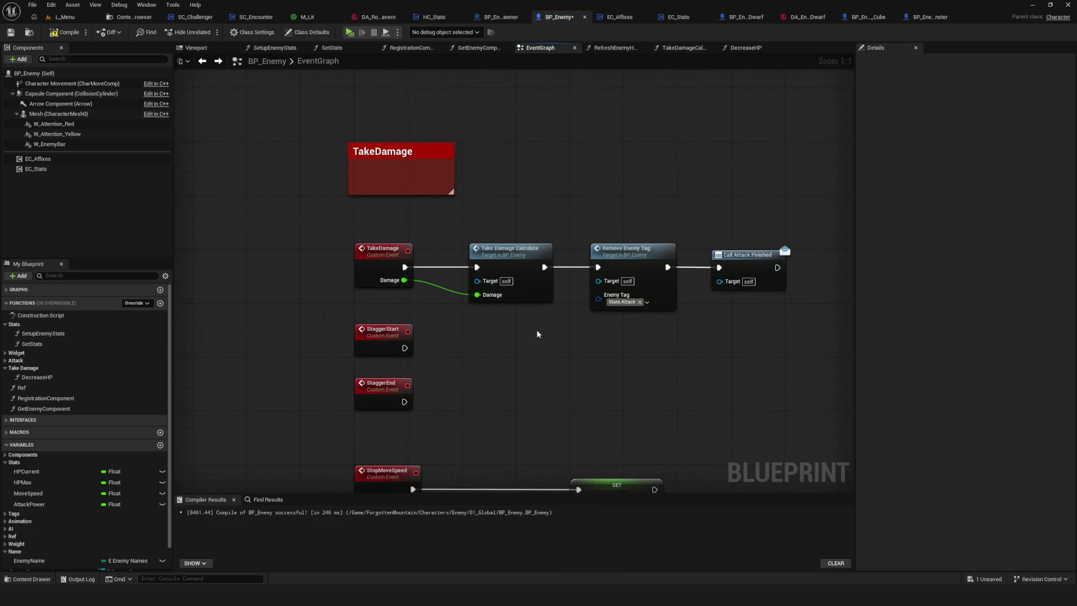
Inspect the TakeDamage event chain, briefly checking BP_Enemy_Dwarf before returning to BP_Enemy
{"action": "mouse_move", "coordinate": [450, 227]}
{"action": "left_mouse_down"}
{"action": "mouse_move", "coordinate": [529, 297]}
{"action": "mouse_move", "coordinate": [498, 290]}
{"action": "left_mouse_up"}
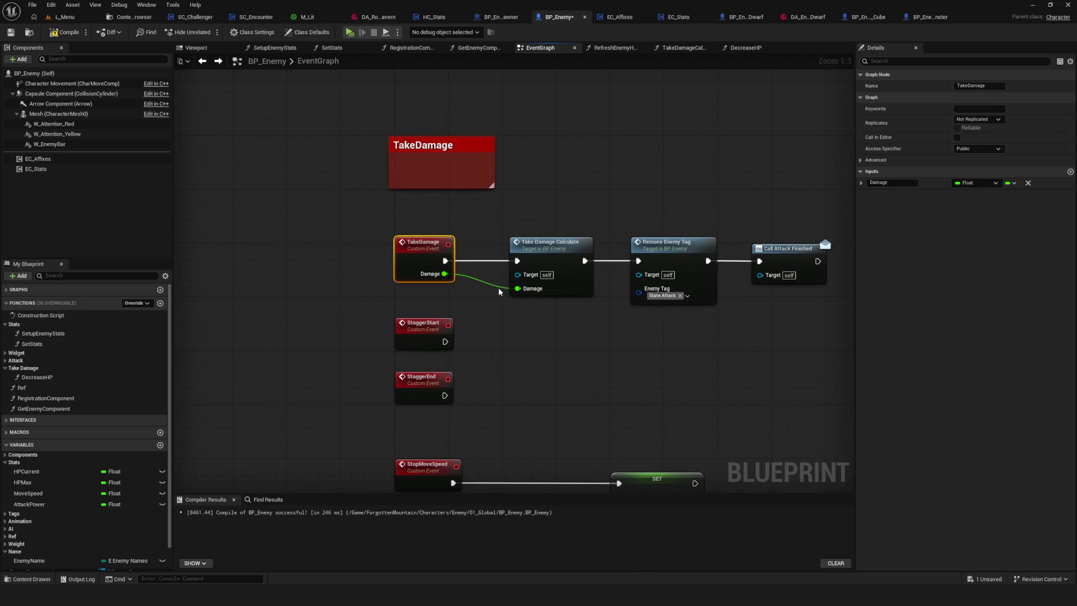
{"action": "left_click_drag", "start_coordinate": [635, 178], "coordinate": [515, 152]}
{"action": "mouse_move", "coordinate": [357, 173]}
{"action": "left_mouse_down"}
{"action": "mouse_move", "coordinate": [404, 236]}
{"action": "mouse_move", "coordinate": [406, 257]}
{"action": "mouse_move", "coordinate": [438, 261]}
{"action": "mouse_move", "coordinate": [473, 286]}
{"action": "left_mouse_up"}
{"action": "left_click", "coordinate": [438, 261]}
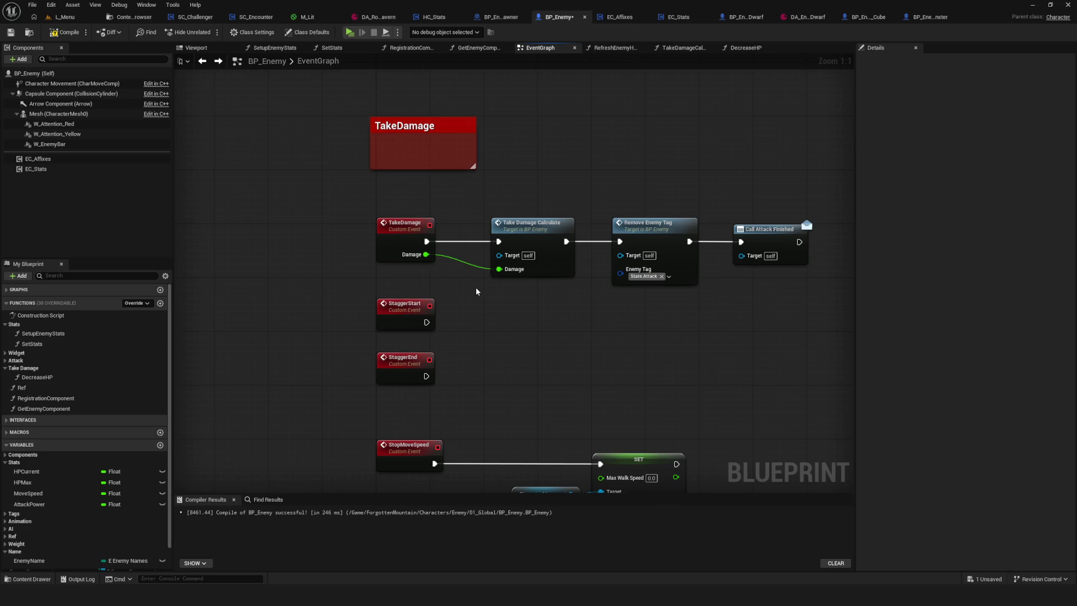
{"action": "left_click", "coordinate": [744, 19]}
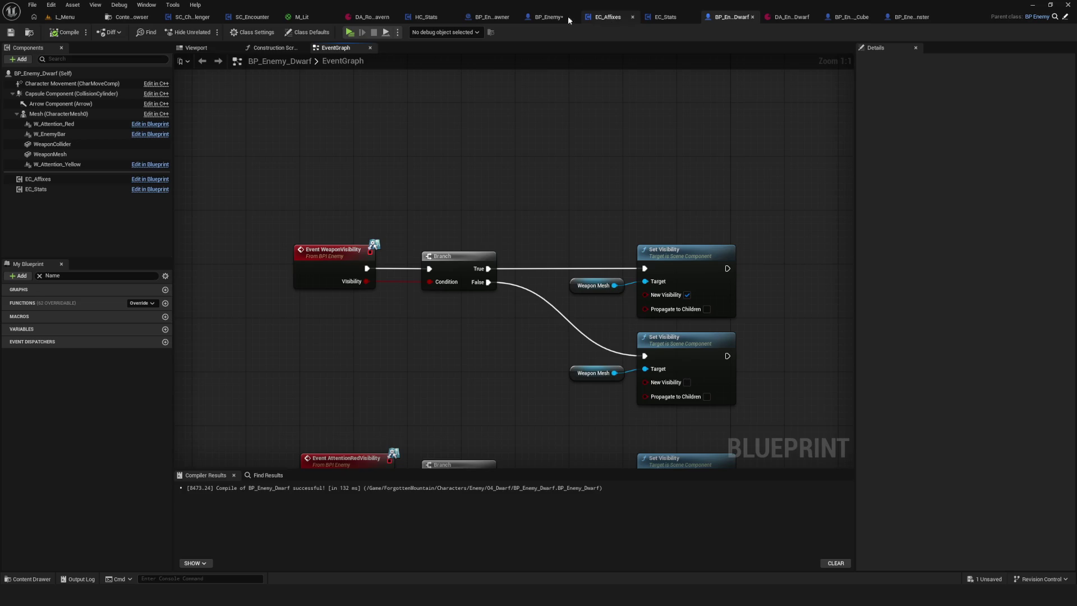
{"action": "left_click", "coordinate": [568, 16]}
Box-select Remove Enemy Tag and Call Attack Finished and move them rightward
{"action": "mouse_move", "coordinate": [333, 193]}
{"action": "left_mouse_down"}
{"action": "mouse_move", "coordinate": [559, 271]}
{"action": "mouse_move", "coordinate": [817, 274]}
{"action": "left_mouse_up"}
{"action": "left_click_drag", "start_coordinate": [271, 187], "coordinate": [862, 277]}
{"action": "mouse_move", "coordinate": [327, 182]}
{"action": "left_mouse_down"}
{"action": "mouse_move", "coordinate": [759, 267]}
{"action": "mouse_move", "coordinate": [769, 278]}
{"action": "mouse_move", "coordinate": [303, 185]}
{"action": "mouse_move", "coordinate": [794, 261]}
{"action": "left_mouse_up"}
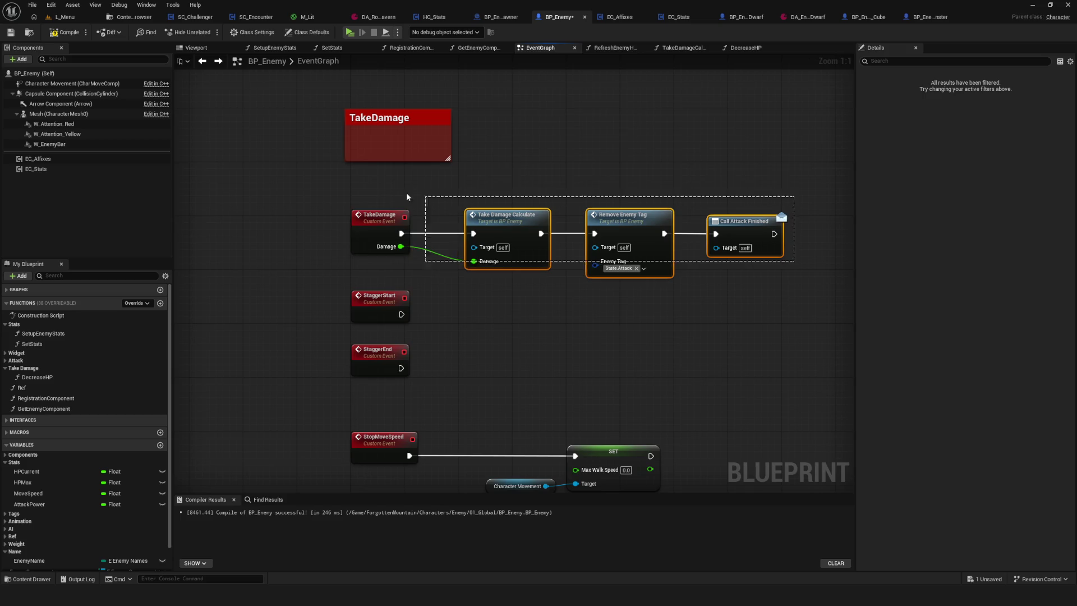
{"action": "mouse_move", "coordinate": [355, 191]}
{"action": "left_mouse_down"}
{"action": "mouse_move", "coordinate": [851, 281]}
{"action": "mouse_move", "coordinate": [819, 284]}
{"action": "left_mouse_up"}
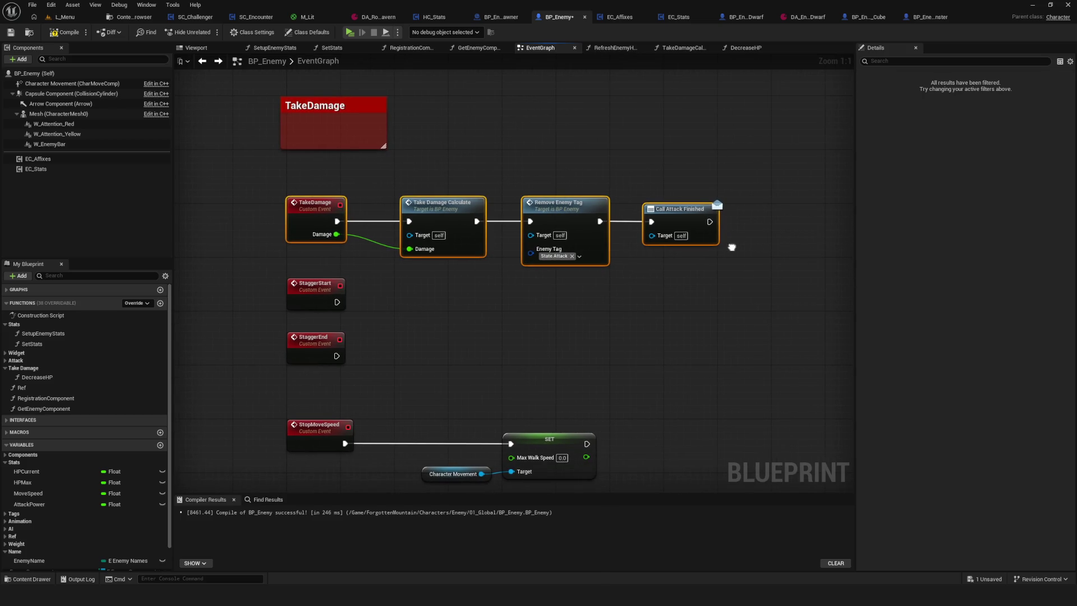
{"action": "left_click_drag", "start_coordinate": [566, 143], "coordinate": [768, 296]}
{"action": "left_click_drag", "start_coordinate": [554, 210], "coordinate": [695, 210]}
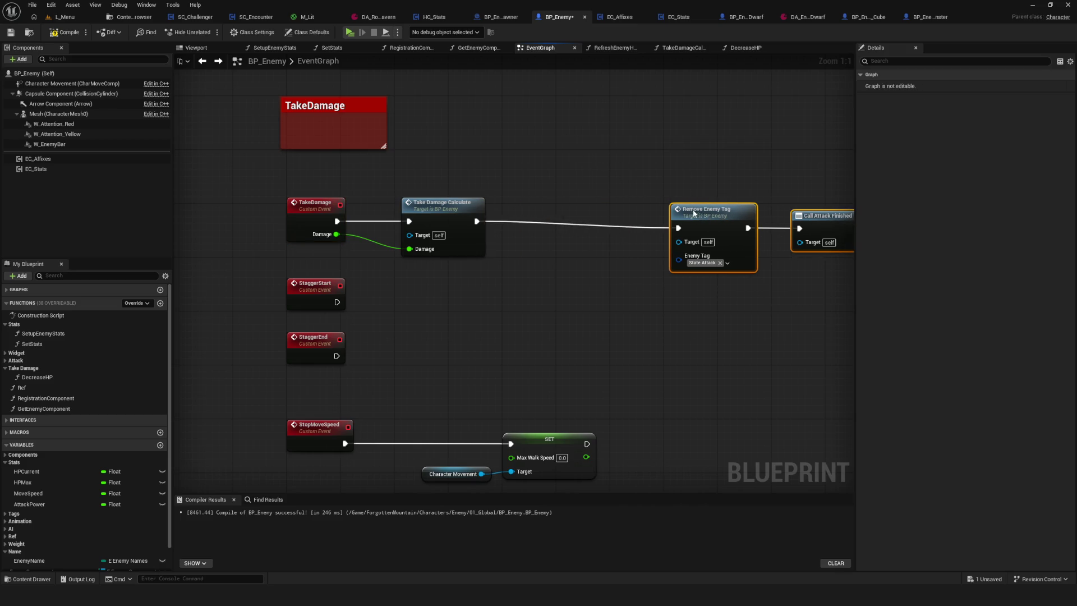
Open the TakeDamageCalculate function graph from its node and select Enemy Tag Checker
{"action": "left_click", "coordinate": [507, 202]}
{"action": "scroll", "coordinate": [517, 197], "scroll_direction": "down", "scroll_amount": 3}
{"action": "scroll", "coordinate": [499, 196], "scroll_direction": "up", "scroll_amount": 3}
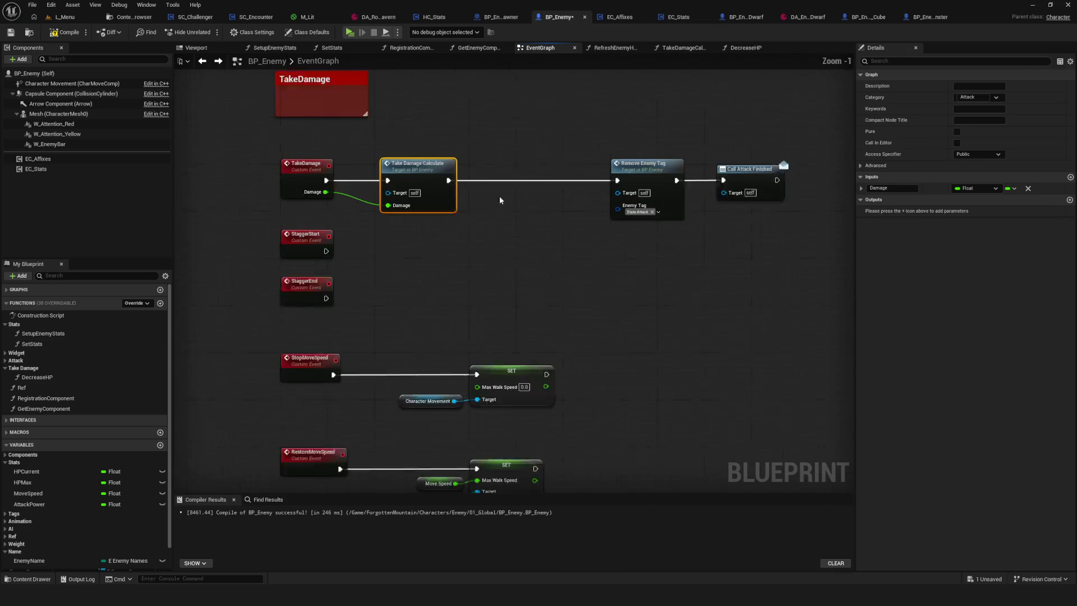
{"action": "double_click", "coordinate": [402, 166]}
{"action": "mouse_move", "coordinate": [763, 237]}
{"action": "left_mouse_down"}
{"action": "mouse_move", "coordinate": [381, 236]}
{"action": "mouse_move", "coordinate": [567, 250]}
{"action": "left_mouse_up"}
{"action": "left_click", "coordinate": [345, 184]}
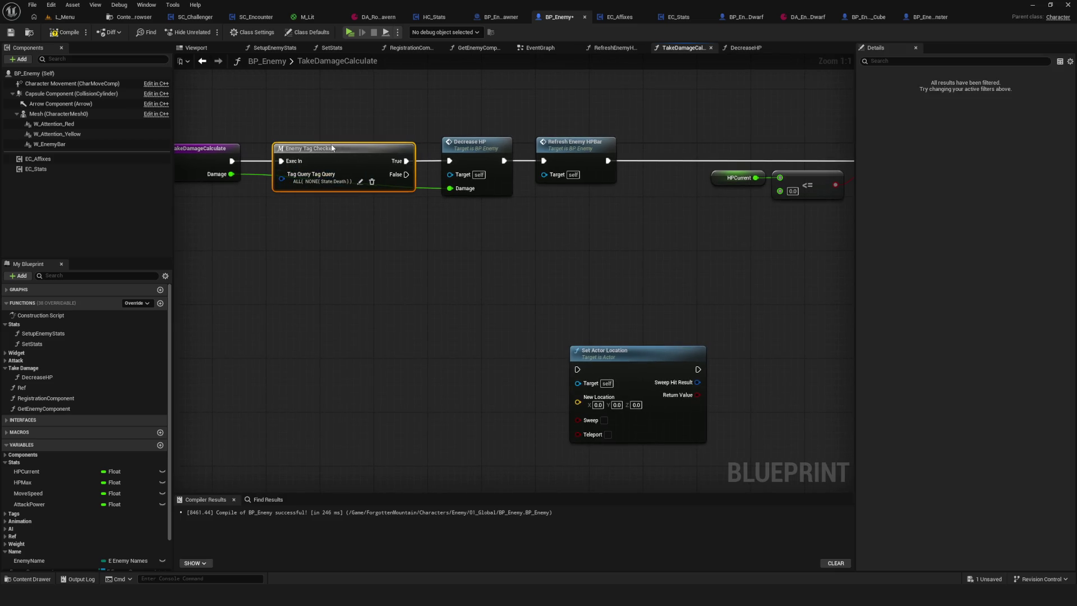
Remove Enemy Tag Checker from the function and wire its entry straight to Decrease HP
{"action": "left_click_drag", "start_coordinate": [365, 218], "coordinate": [455, 243]}
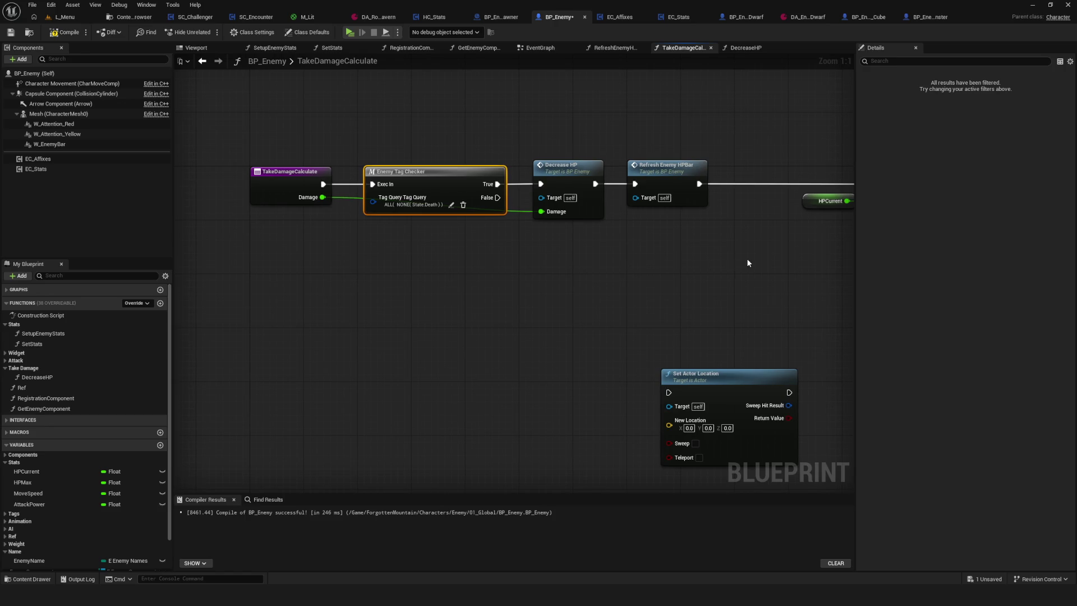
{"action": "scroll", "coordinate": [746, 258], "scroll_direction": "down", "scroll_amount": 1}
{"action": "scroll", "coordinate": [642, 257], "scroll_direction": "up", "scroll_amount": 1}
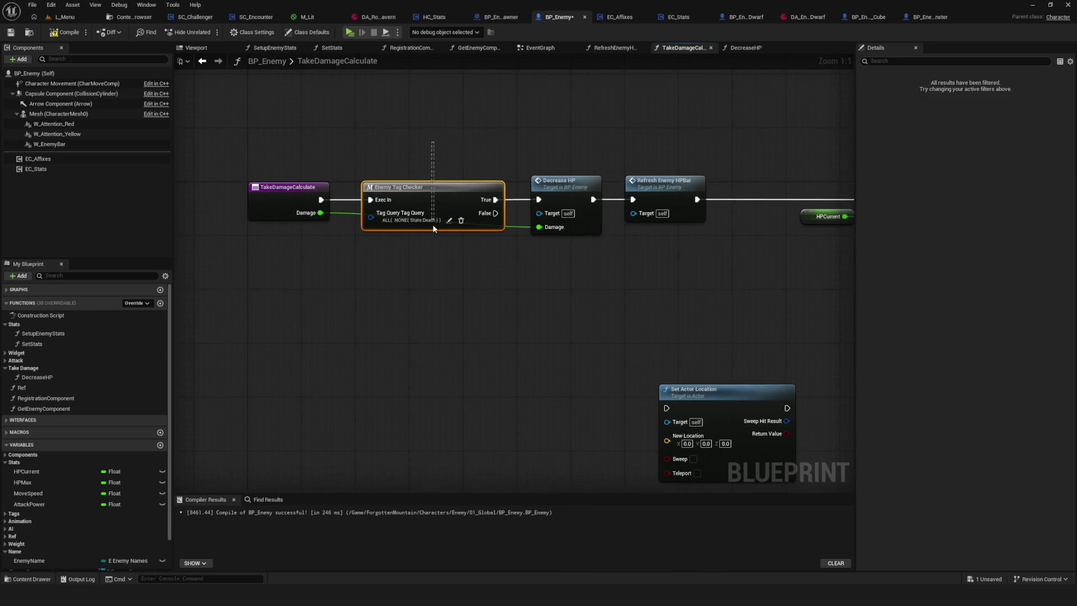
{"action": "key", "text": "Delete"}
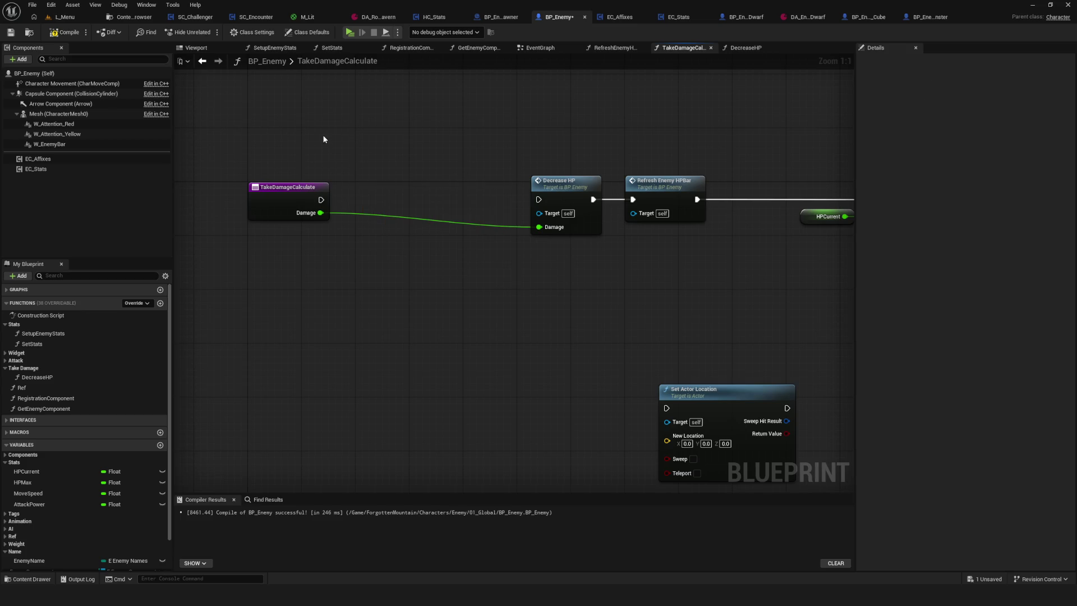
{"action": "left_click_drag", "start_coordinate": [320, 199], "coordinate": [547, 199]}
{"action": "left_click_drag", "start_coordinate": [321, 198], "coordinate": [538, 199]}
In the EventGraph, try Enemy Tag Checker before Take Damage Calculate, then relink TakeDamage directly
{"action": "left_click", "coordinate": [202, 61]}
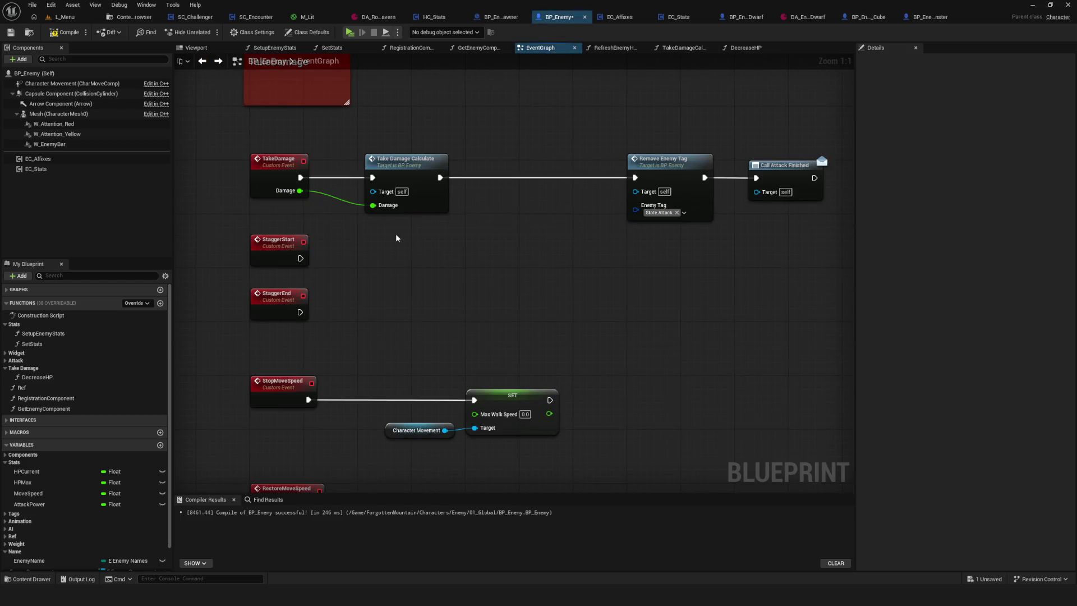
{"action": "key", "text": "ctrl+v"}
{"action": "mouse_move", "coordinate": [406, 159]}
{"action": "left_mouse_down"}
{"action": "mouse_move", "coordinate": [521, 164]}
{"action": "mouse_move", "coordinate": [502, 163]}
{"action": "left_mouse_up"}
{"action": "left_click_drag", "start_coordinate": [444, 240], "coordinate": [402, 174]}
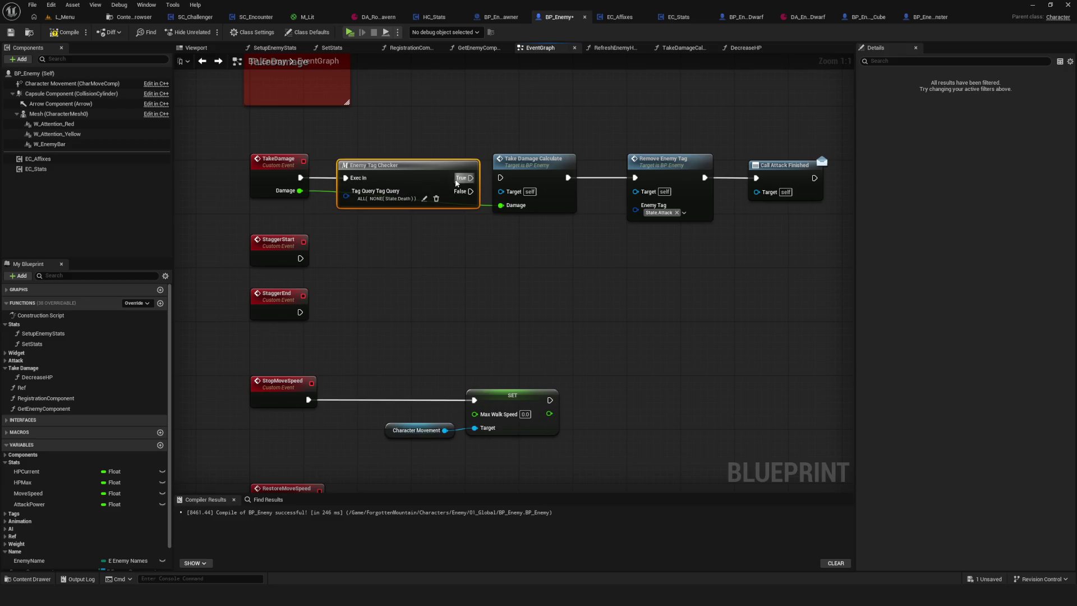
{"action": "left_click_drag", "start_coordinate": [459, 178], "coordinate": [499, 178]}
{"action": "left_click", "coordinate": [426, 166]}
{"action": "key", "text": "Delete"}
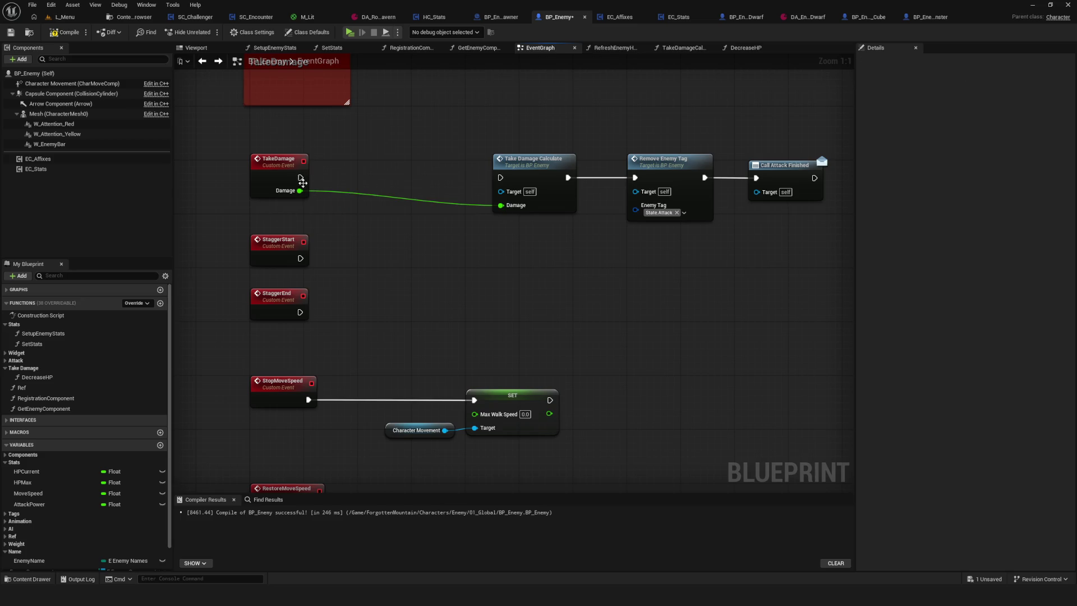
{"action": "left_click_drag", "start_coordinate": [301, 177], "coordinate": [500, 178]}
Paste Enemy Tag Checker after the TakeDamageCalculate entry, with True driving Decrease HP
{"action": "double_click", "coordinate": [524, 163]}
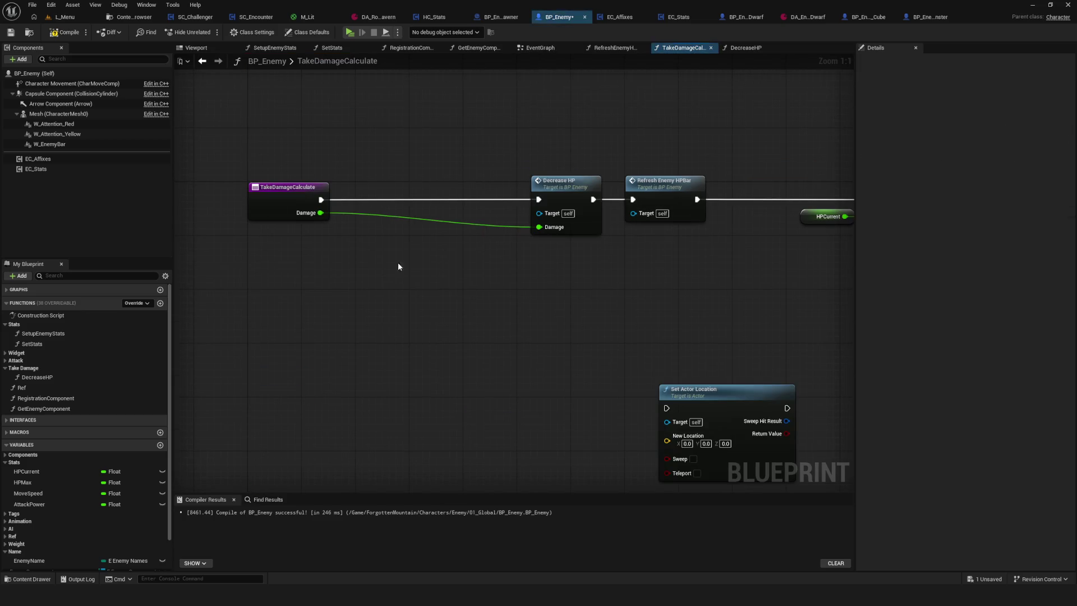
{"action": "key", "text": "ctrl+v"}
{"action": "mouse_move", "coordinate": [415, 263]}
{"action": "left_mouse_down"}
{"action": "mouse_move", "coordinate": [407, 193]}
{"action": "mouse_move", "coordinate": [321, 200]}
{"action": "left_mouse_up"}
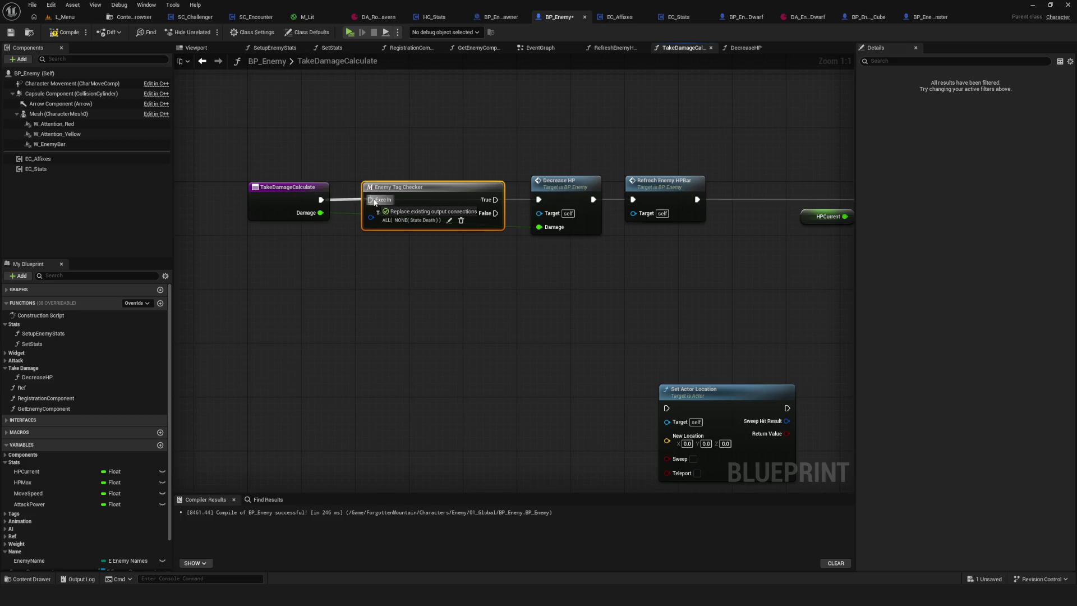
{"action": "left_click_drag", "start_coordinate": [495, 200], "coordinate": [538, 200]}
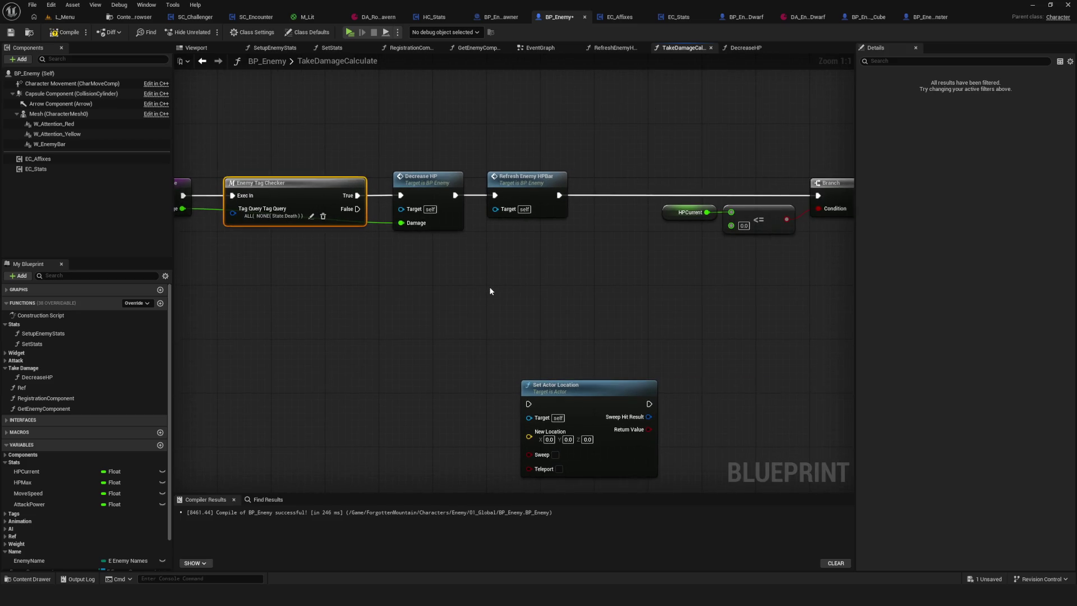
{"action": "scroll", "coordinate": [485, 286], "scroll_direction": "down", "scroll_amount": 6}
{"action": "scroll", "coordinate": [486, 286], "scroll_direction": "up", "scroll_amount": 6}
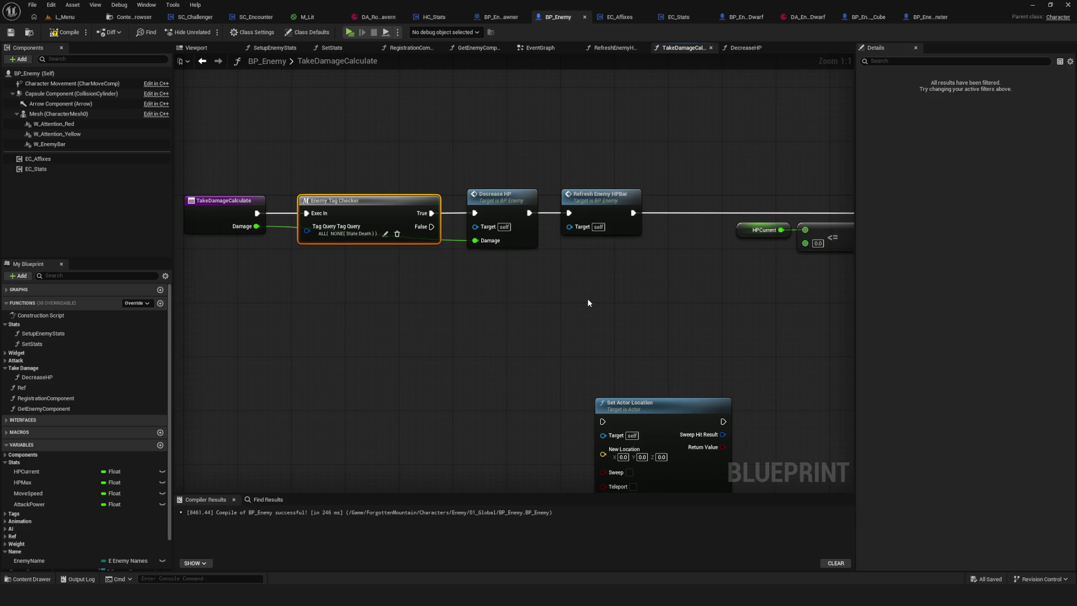
{"action": "left_click_drag", "start_coordinate": [531, 276], "coordinate": [602, 273]}
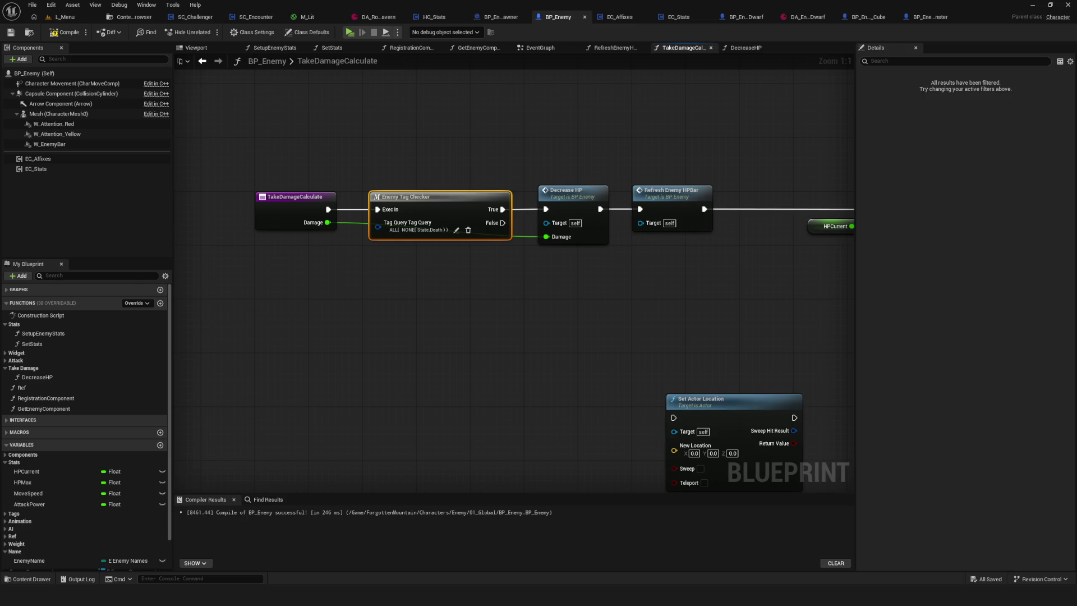
Delete the unused Set Actor Location node from the TakeDamageCalculate graph
{"action": "scroll", "coordinate": [393, 275], "scroll_direction": "down", "scroll_amount": 5}
{"action": "scroll", "coordinate": [616, 273], "scroll_direction": "up", "scroll_amount": 4}
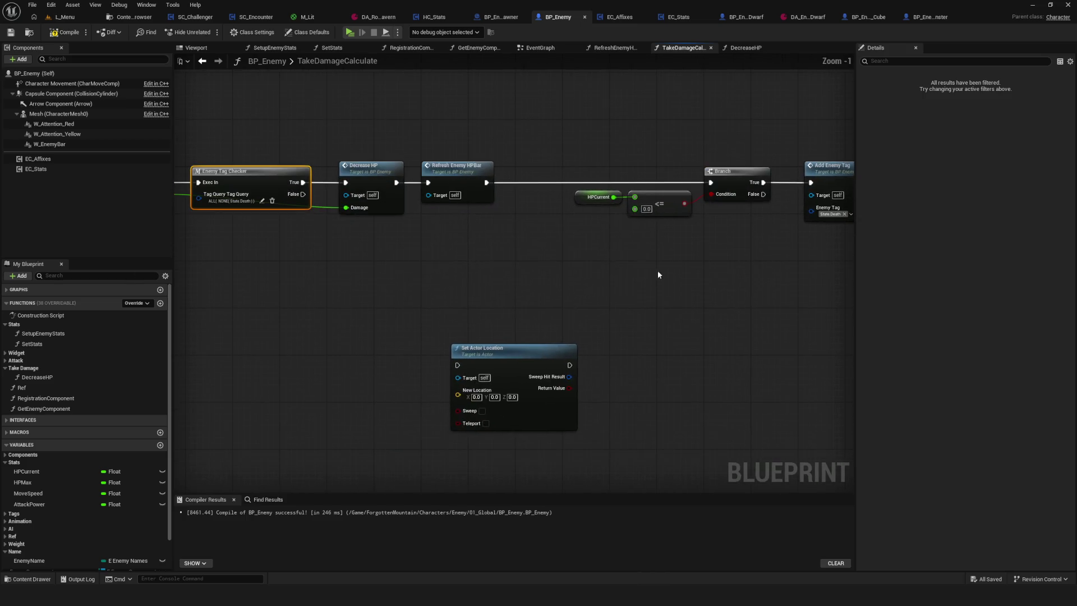
{"action": "scroll", "coordinate": [672, 260], "scroll_direction": "up", "scroll_amount": 1}
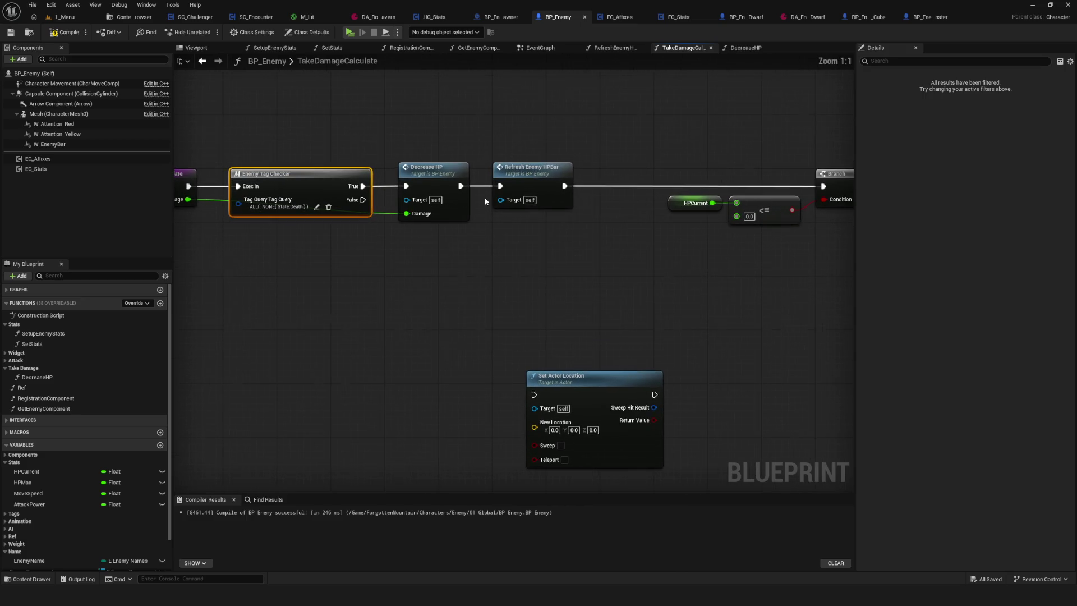
{"action": "left_click", "coordinate": [429, 170]}
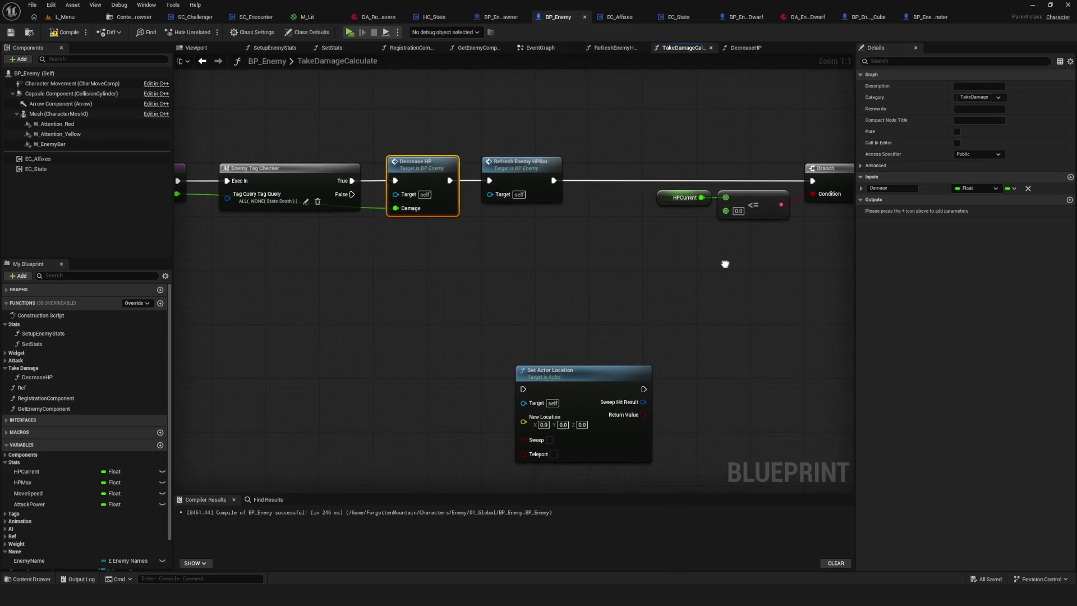
{"action": "left_click_drag", "start_coordinate": [577, 252], "coordinate": [642, 425]}
{"action": "key", "text": "Delete"}
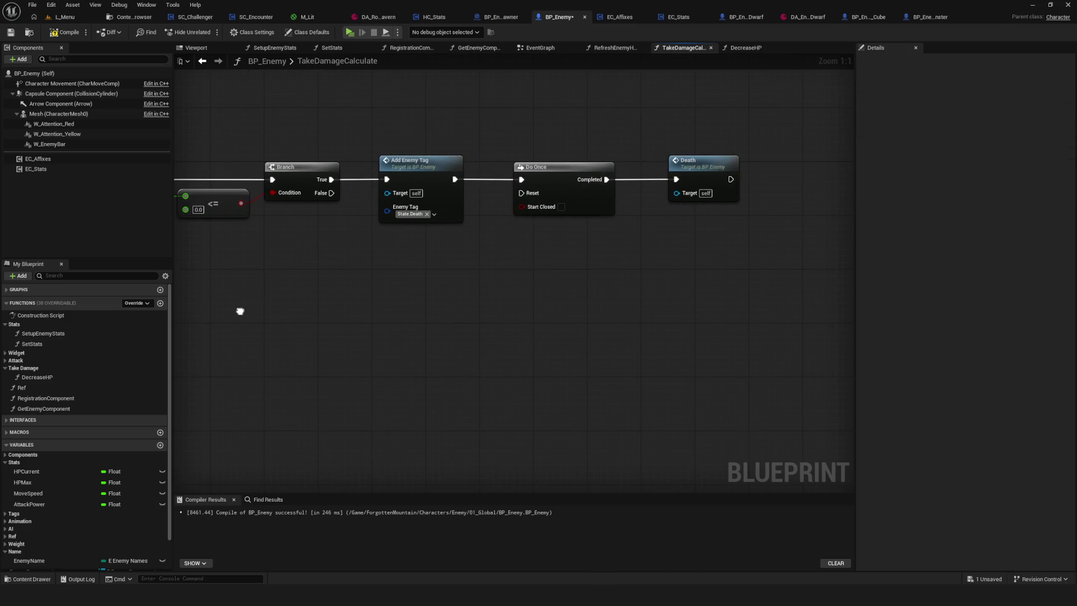
Review the TakeDamageCalculate chain from Decrease HP through Branch, Add Enemy Tag and Death
{"action": "left_click_drag", "start_coordinate": [236, 312], "coordinate": [176, 334]}
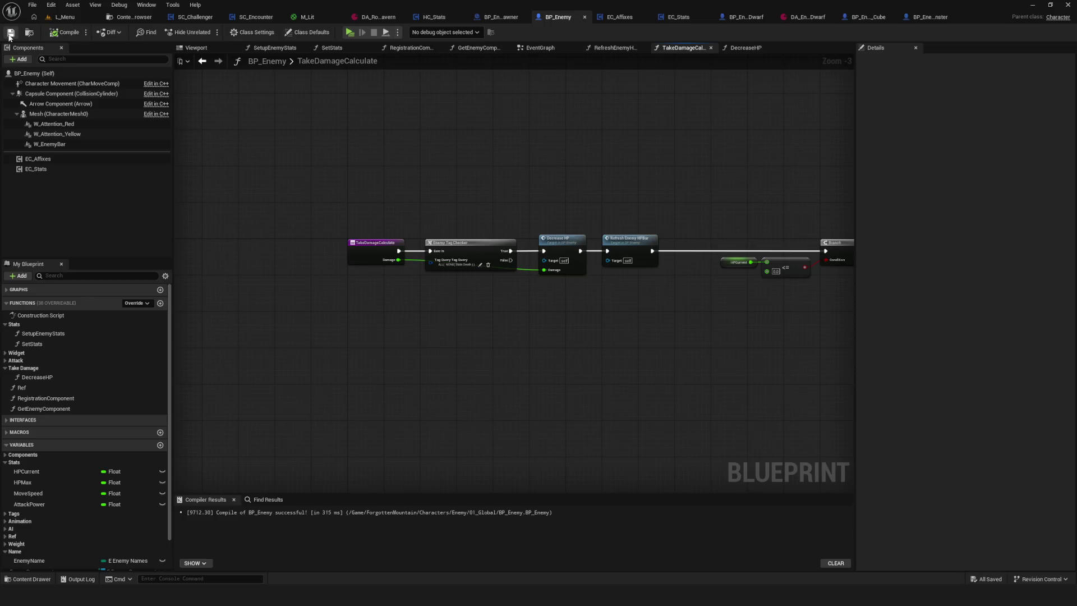
{"action": "scroll", "coordinate": [501, 254], "scroll_direction": "up", "scroll_amount": 2}
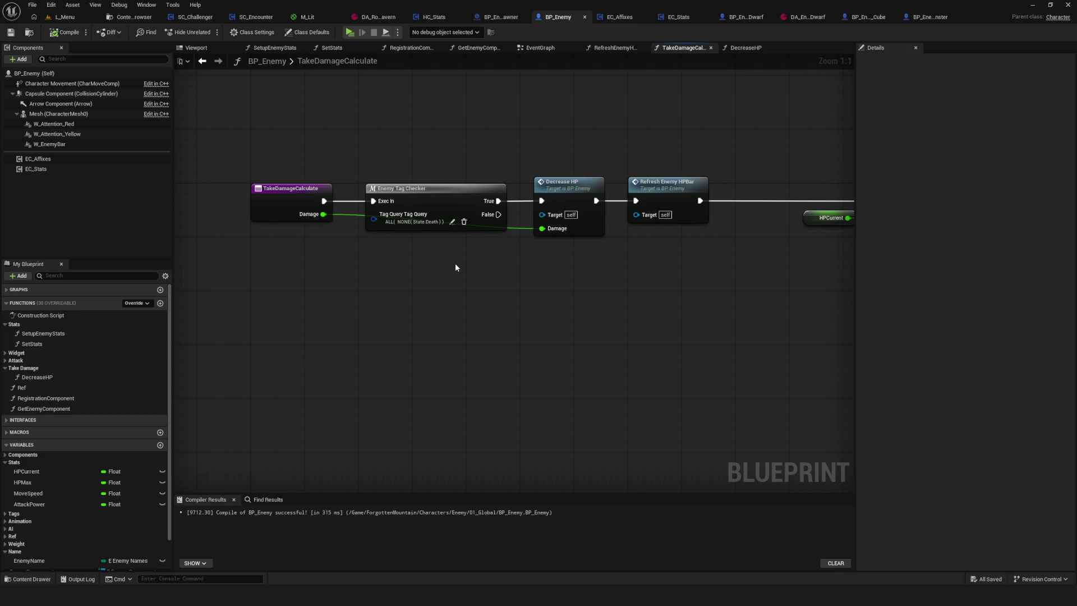
{"action": "left_click", "coordinate": [583, 221]}
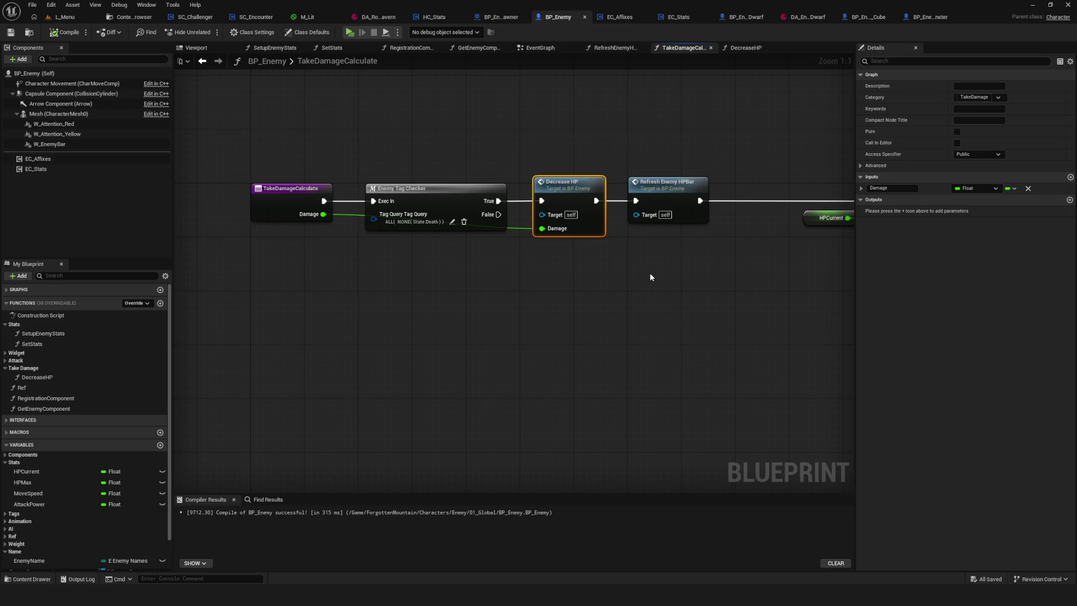
{"action": "scroll", "coordinate": [649, 273], "scroll_direction": "down", "scroll_amount": 2}
{"action": "scroll", "coordinate": [649, 273], "scroll_direction": "up", "scroll_amount": 2}
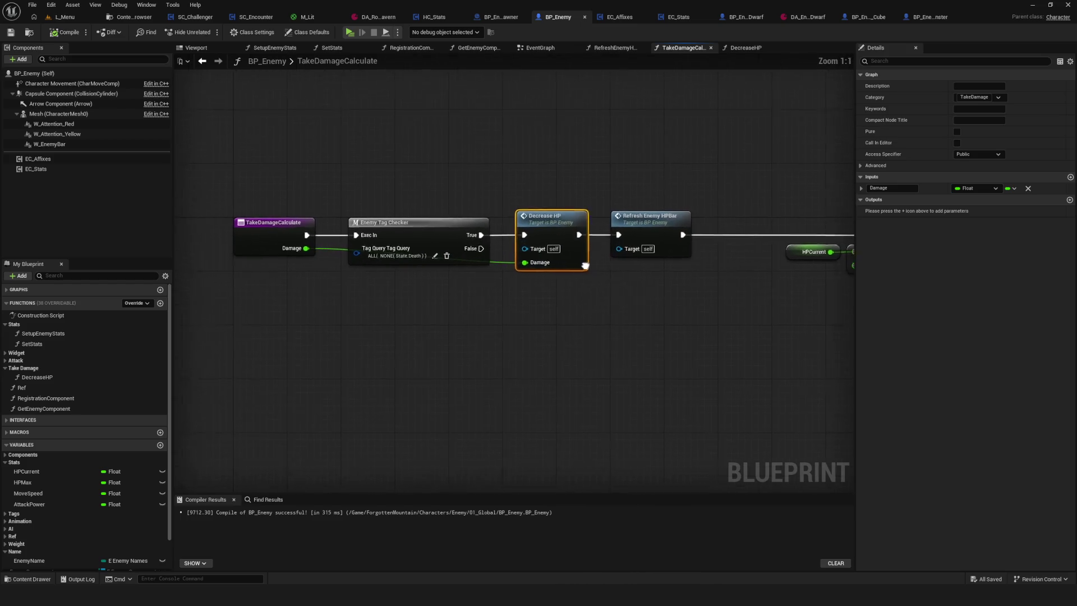
{"action": "left_click_drag", "start_coordinate": [585, 251], "coordinate": [51, 251]}
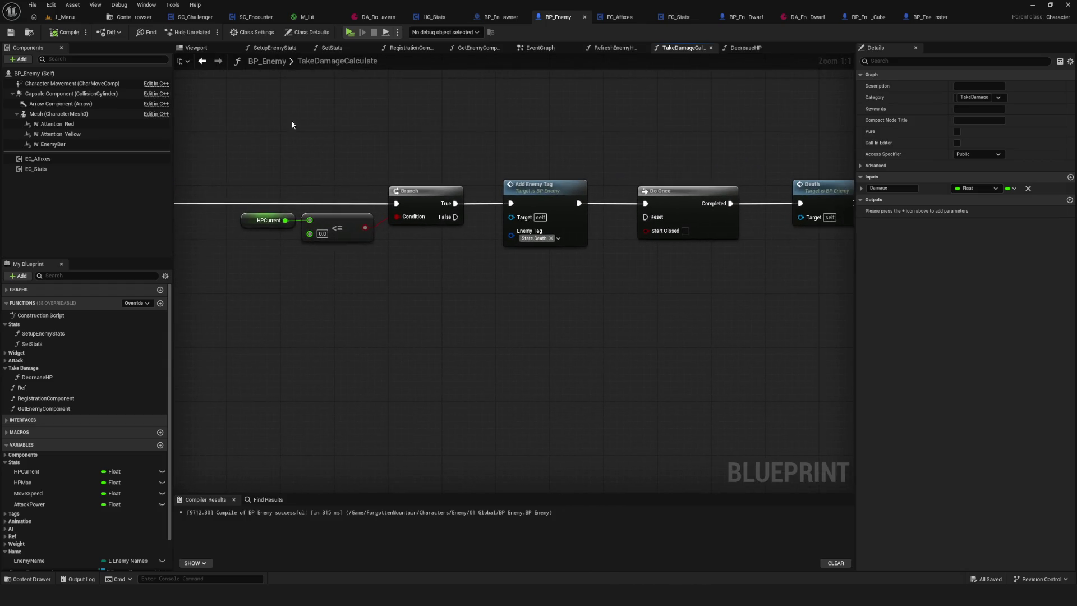
{"action": "left_click_drag", "start_coordinate": [292, 124], "coordinate": [833, 343]}
{"action": "left_click_drag", "start_coordinate": [440, 310], "coordinate": [502, 291]}
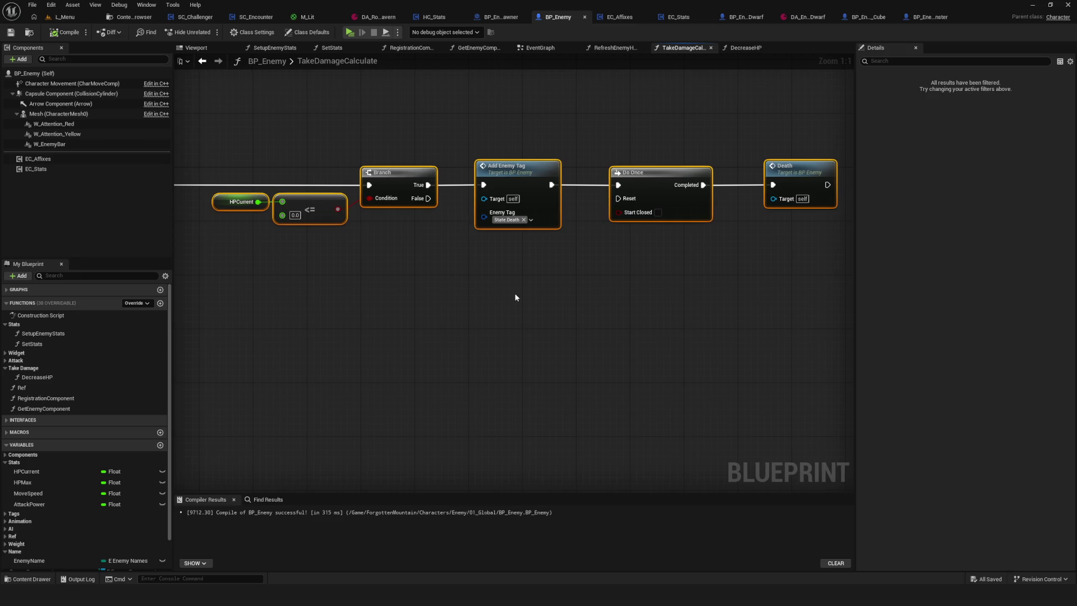
Inspect the Enemy Tag Checker macro's graph, then select its node in TakeDamageCalculate
{"action": "mouse_move", "coordinate": [514, 298]}
{"action": "left_mouse_down"}
{"action": "mouse_move", "coordinate": [712, 275]}
{"action": "mouse_move", "coordinate": [657, 256]}
{"action": "left_mouse_up"}
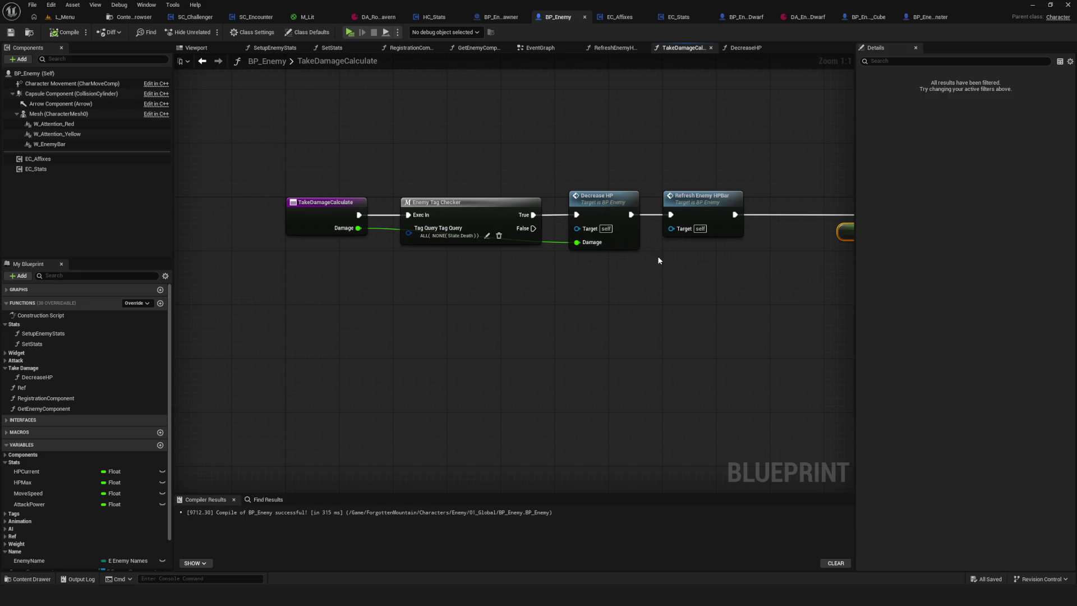
{"action": "double_click", "coordinate": [444, 201]}
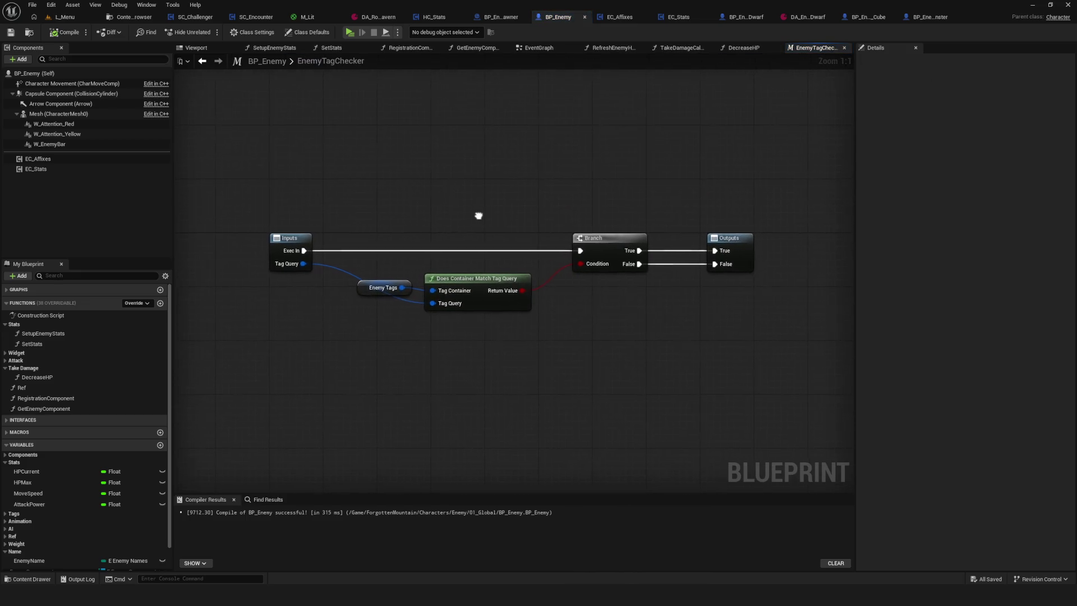
{"action": "left_click", "coordinate": [203, 61]}
{"action": "left_click_drag", "start_coordinate": [415, 157], "coordinate": [471, 352]}
Expand the Macros list's Tags and Operations categories and bring up EC_Affixes' event graph
{"action": "left_click", "coordinate": [12, 432]}
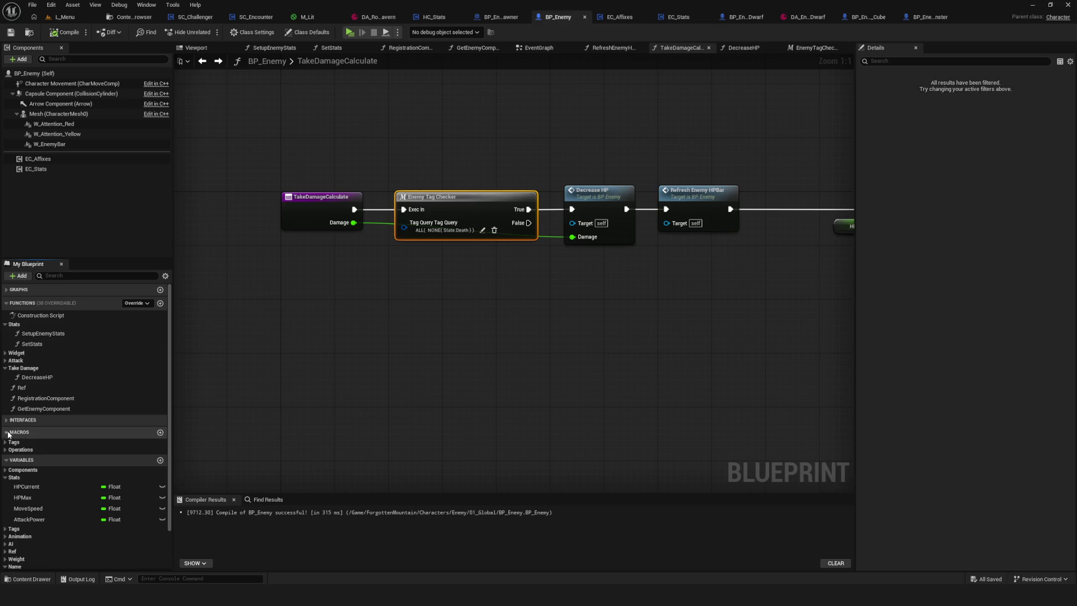
{"action": "left_click", "coordinate": [12, 443]}
{"action": "left_click", "coordinate": [12, 460]}
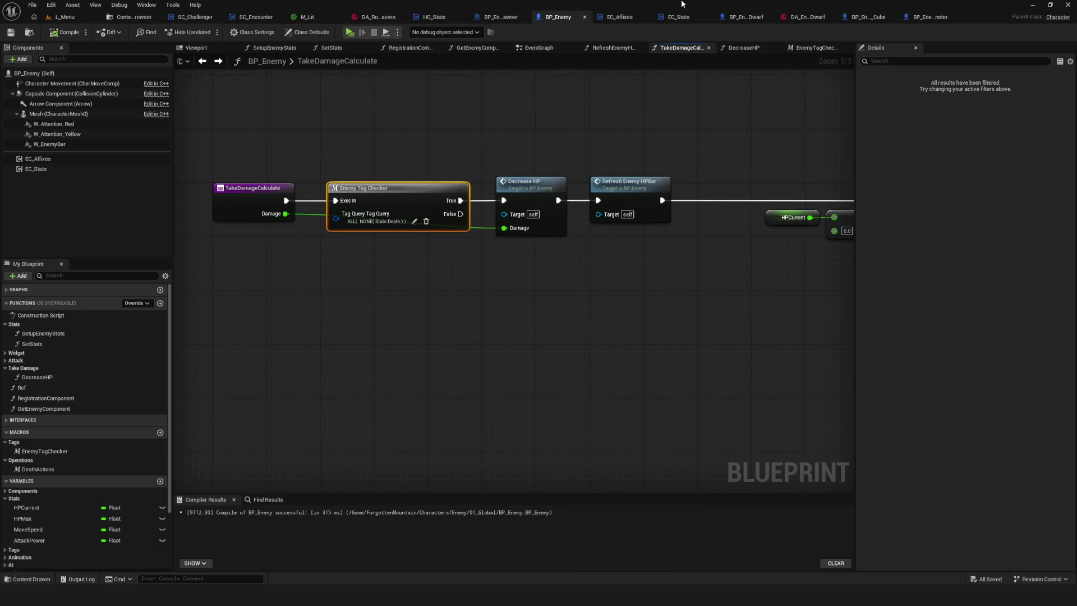
{"action": "left_click", "coordinate": [622, 16]}
{"action": "scroll", "coordinate": [616, 223], "scroll_direction": "down", "scroll_amount": 5}
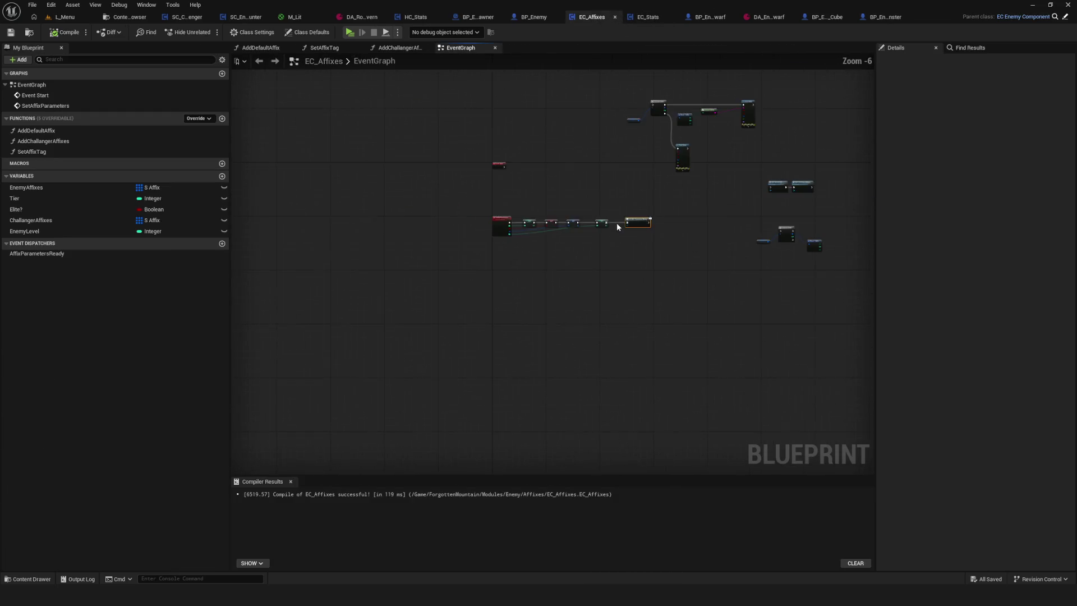
Switch to EC_Stats and open its SetEnemyStats function graph
{"action": "scroll", "coordinate": [622, 185], "scroll_direction": "up", "scroll_amount": 3}
{"action": "left_click", "coordinate": [635, 18]}
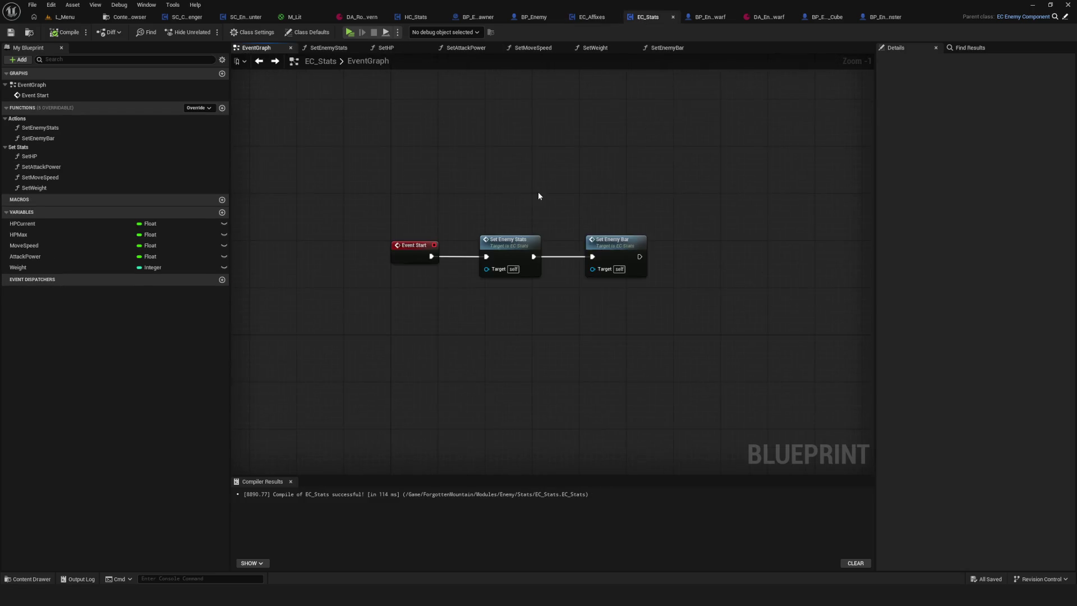
{"action": "left_click", "coordinate": [511, 251]}
{"action": "double_click", "coordinate": [511, 251]}
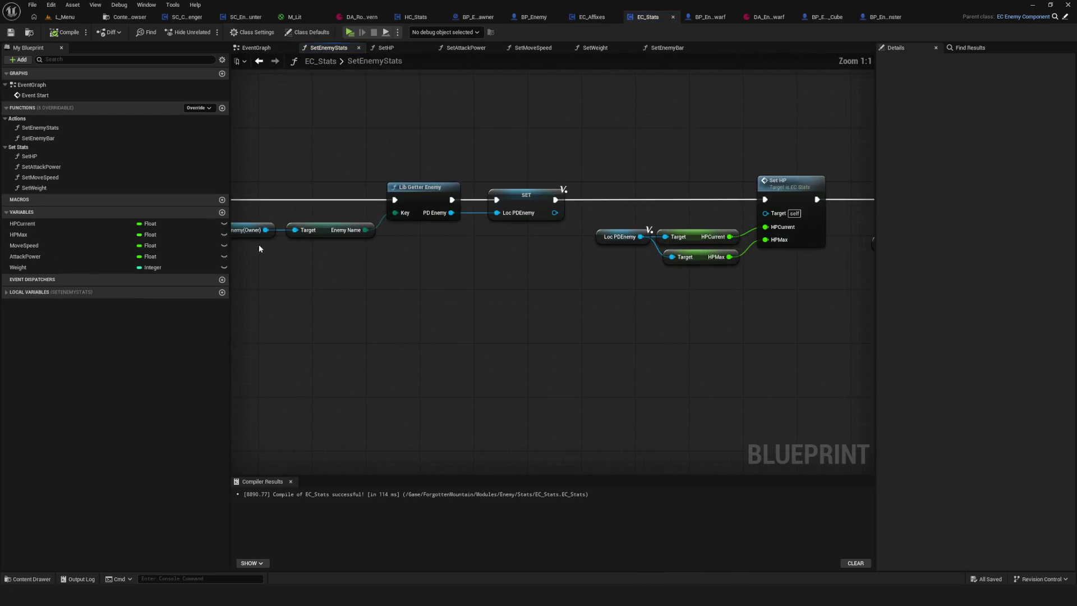
Copy the BP Enemy(Owner) reference into the EventGraph, browse its EnemyTag actions, then delete it
{"action": "key", "text": "ctrl+c"}
{"action": "left_click", "coordinate": [258, 60]}
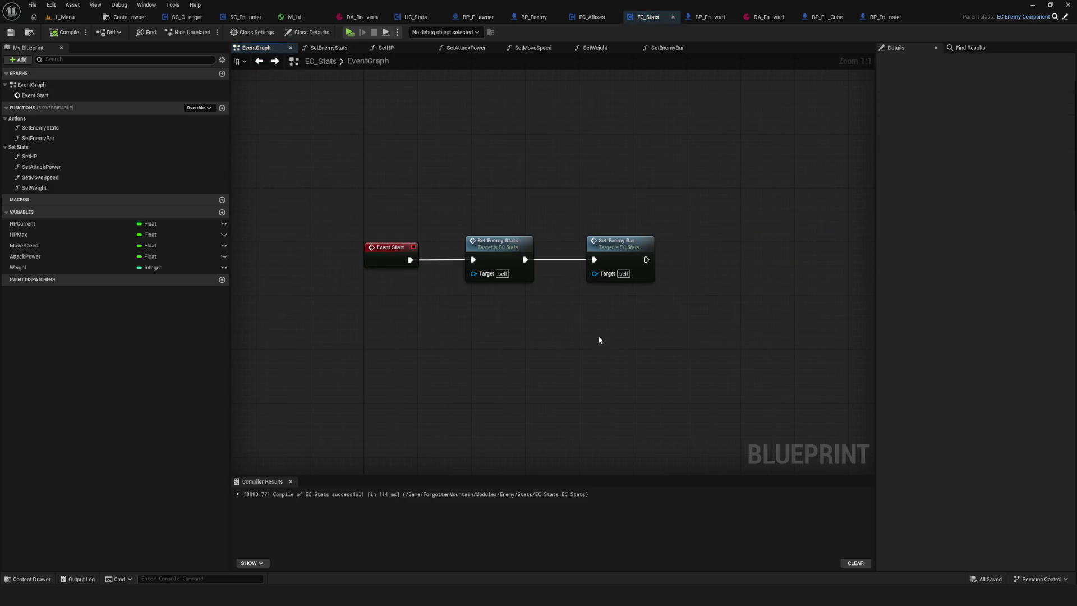
{"action": "key", "text": "ctrl+v"}
{"action": "left_click_drag", "start_coordinate": [596, 351], "coordinate": [629, 320]}
{"action": "type", "text": "Enem"}
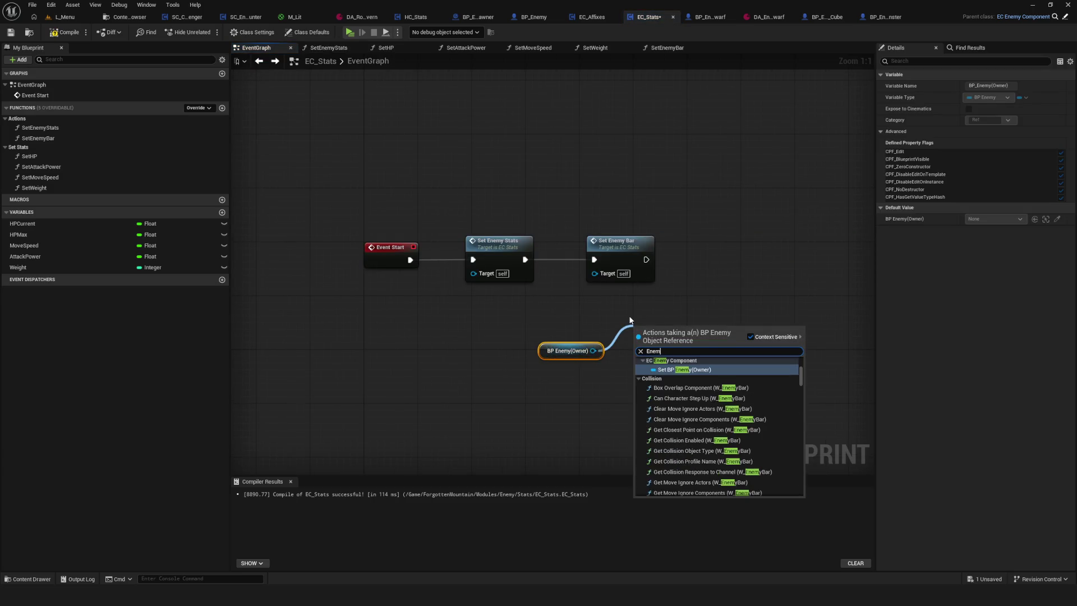
{"action": "type", "text": "yTag"}
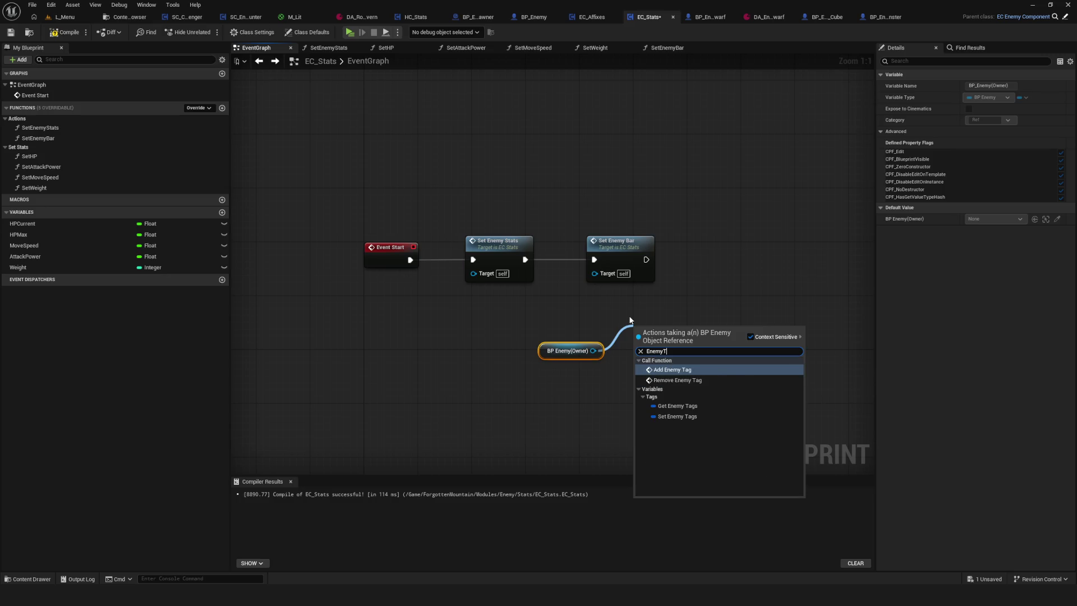
{"action": "key", "text": "Escape"}
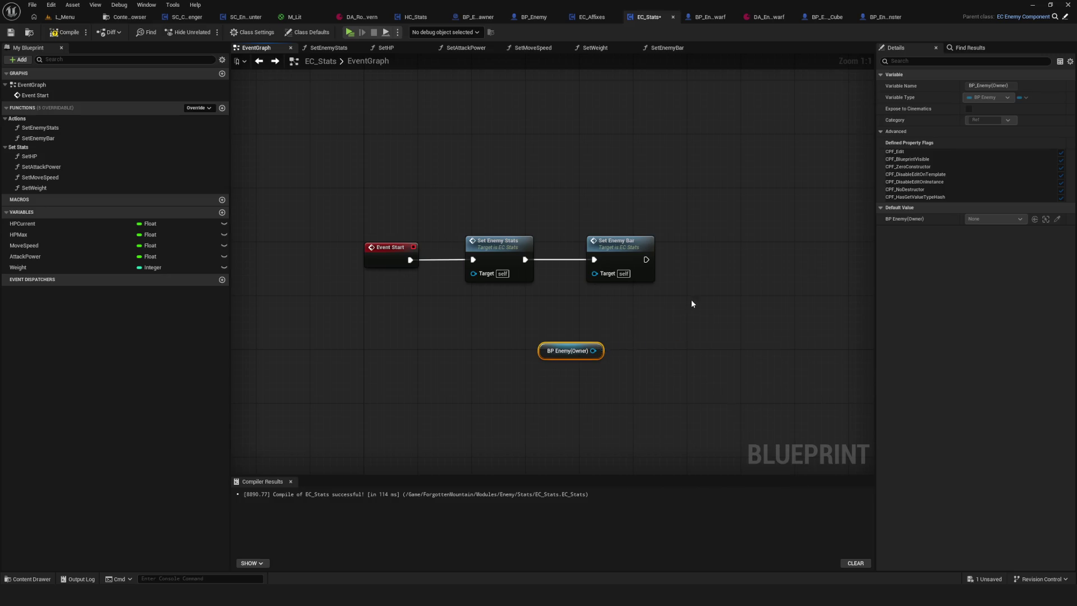
{"action": "key", "text": "Delete"}
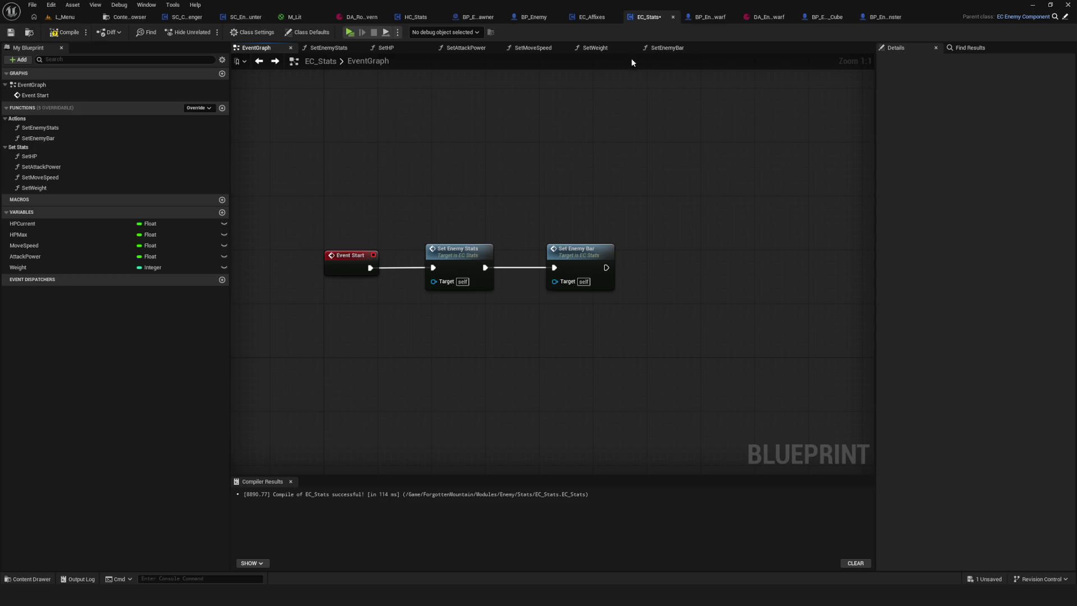
{"action": "scroll", "coordinate": [665, 207], "scroll_direction": "down", "scroll_amount": 2}
{"action": "scroll", "coordinate": [579, 267], "scroll_direction": "up", "scroll_amount": 2}
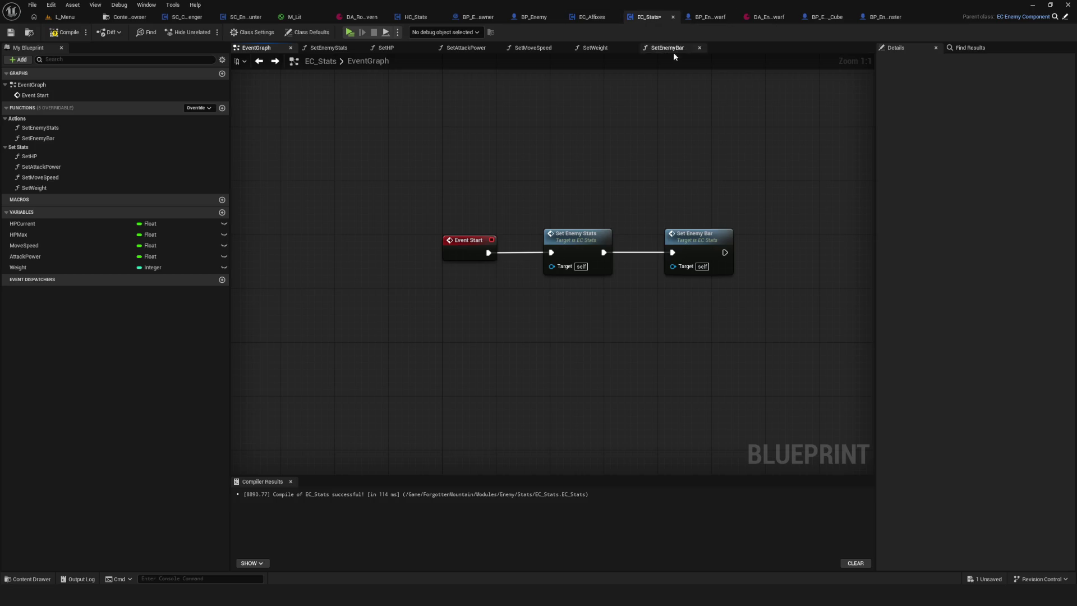
{"action": "left_click_drag", "start_coordinate": [641, 144], "coordinate": [579, 160]}
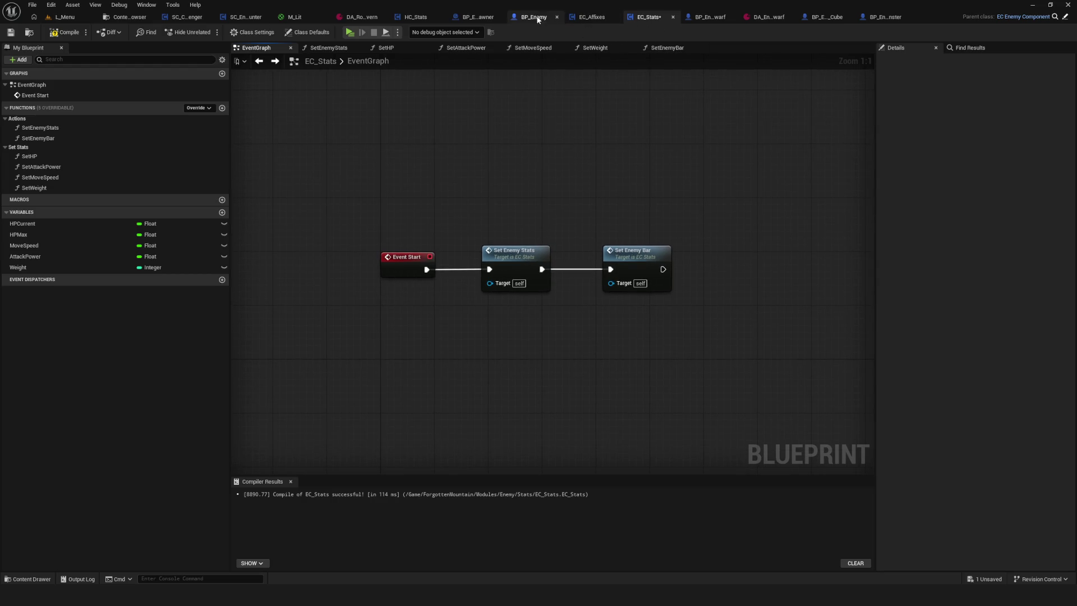
Back in BP_Enemy, inspect the Enemy Tag Checker macro's Enemy Tags and tag query nodes
{"action": "left_click", "coordinate": [532, 17]}
{"action": "double_click", "coordinate": [588, 204]}
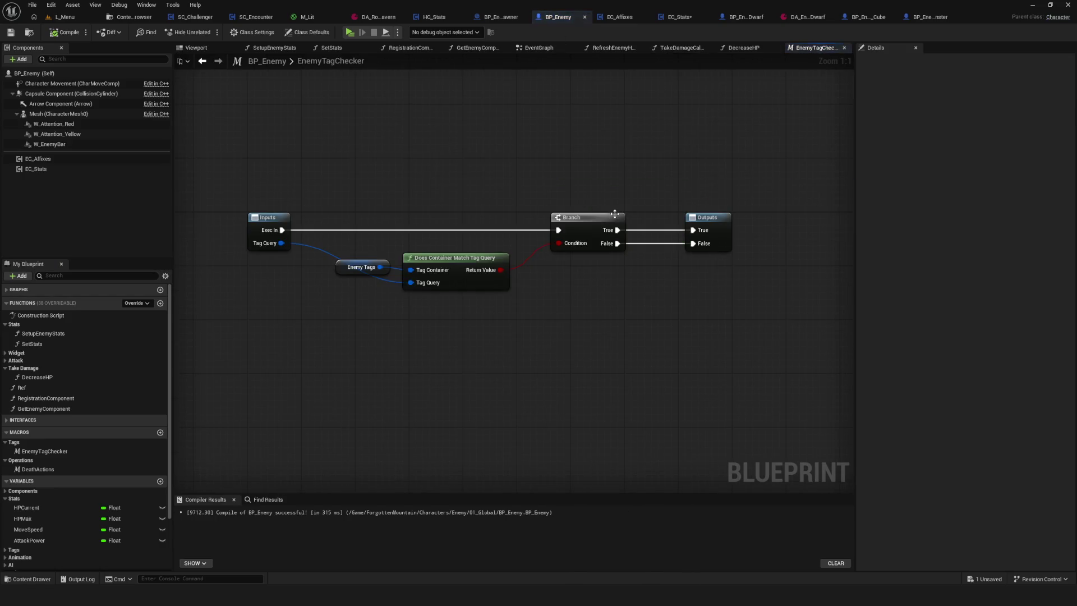
{"action": "mouse_move", "coordinate": [348, 211]}
{"action": "left_mouse_down"}
{"action": "mouse_move", "coordinate": [359, 257]}
{"action": "mouse_move", "coordinate": [490, 404]}
{"action": "mouse_move", "coordinate": [517, 375]}
{"action": "left_mouse_up"}
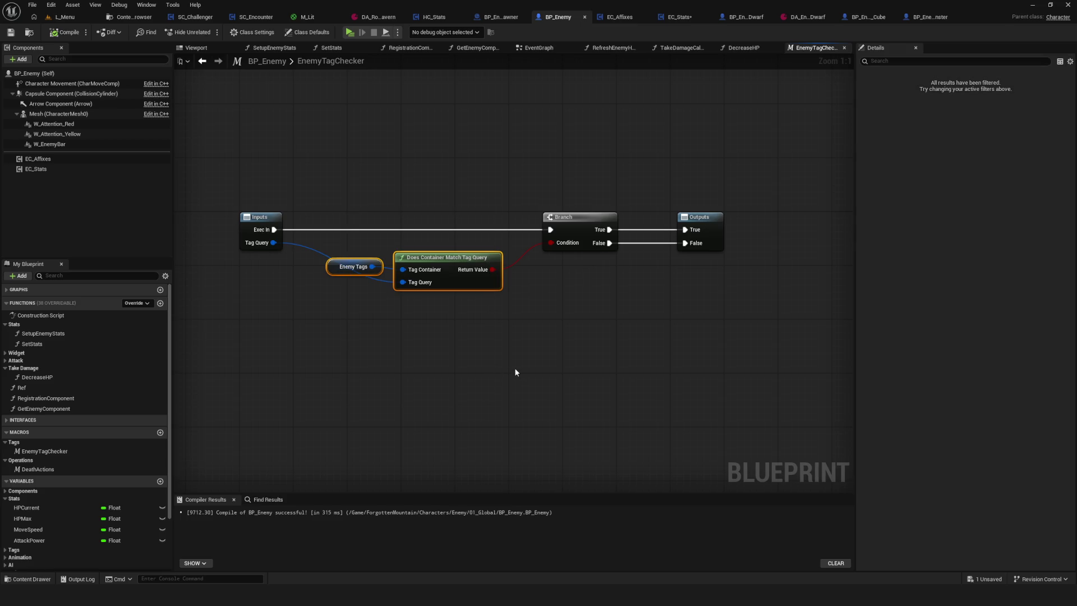
{"action": "left_click", "coordinate": [332, 174]}
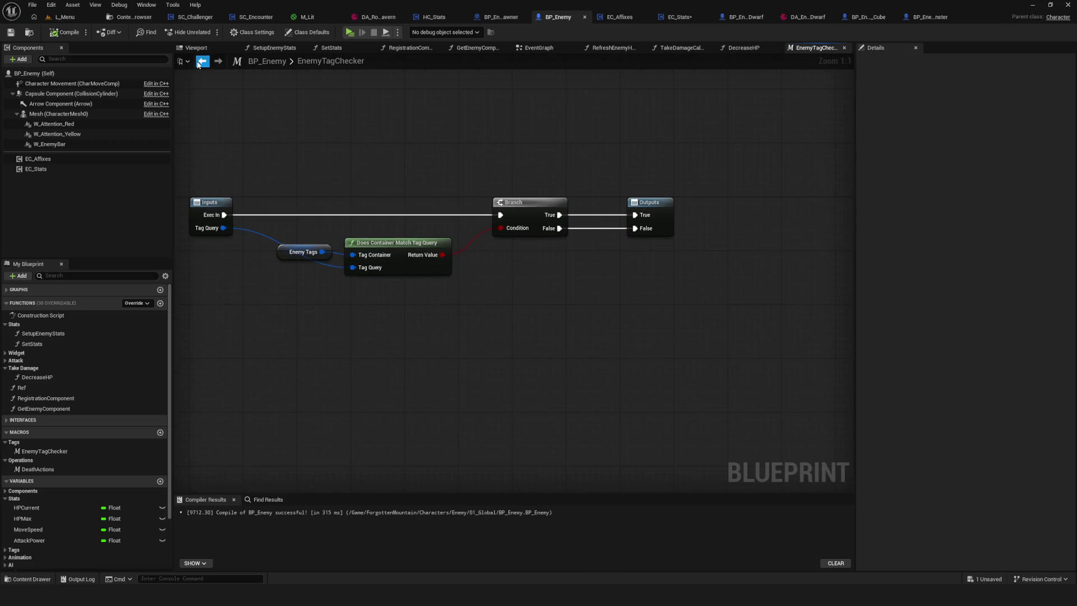
{"action": "left_click", "coordinate": [201, 62]}
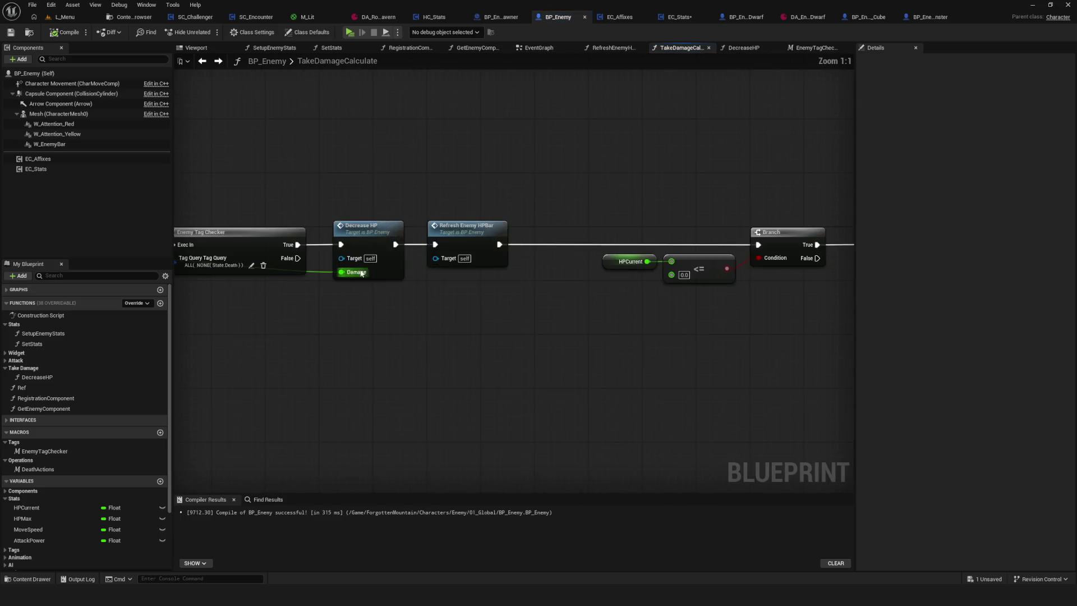
Open the DecreaseHP function and shift its SET HPCurrent node left
{"action": "left_click_drag", "start_coordinate": [362, 273], "coordinate": [581, 266]}
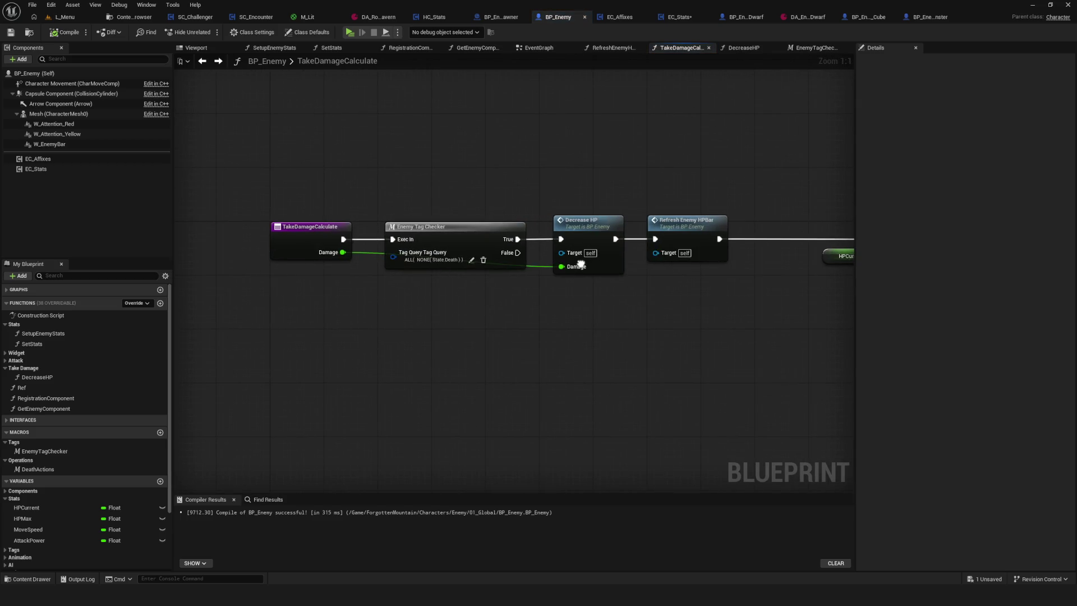
{"action": "mouse_move", "coordinate": [580, 265]}
{"action": "left_mouse_down"}
{"action": "mouse_move", "coordinate": [284, 253]}
{"action": "mouse_move", "coordinate": [293, 254]}
{"action": "left_mouse_up"}
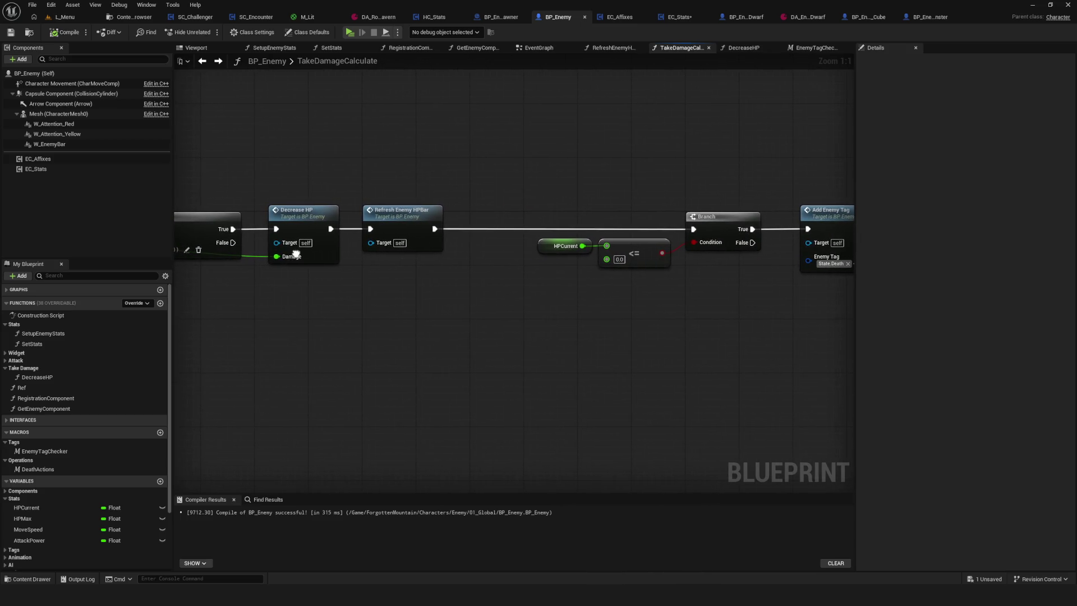
{"action": "double_click", "coordinate": [292, 249]}
{"action": "left_click_drag", "start_coordinate": [518, 261], "coordinate": [484, 271]}
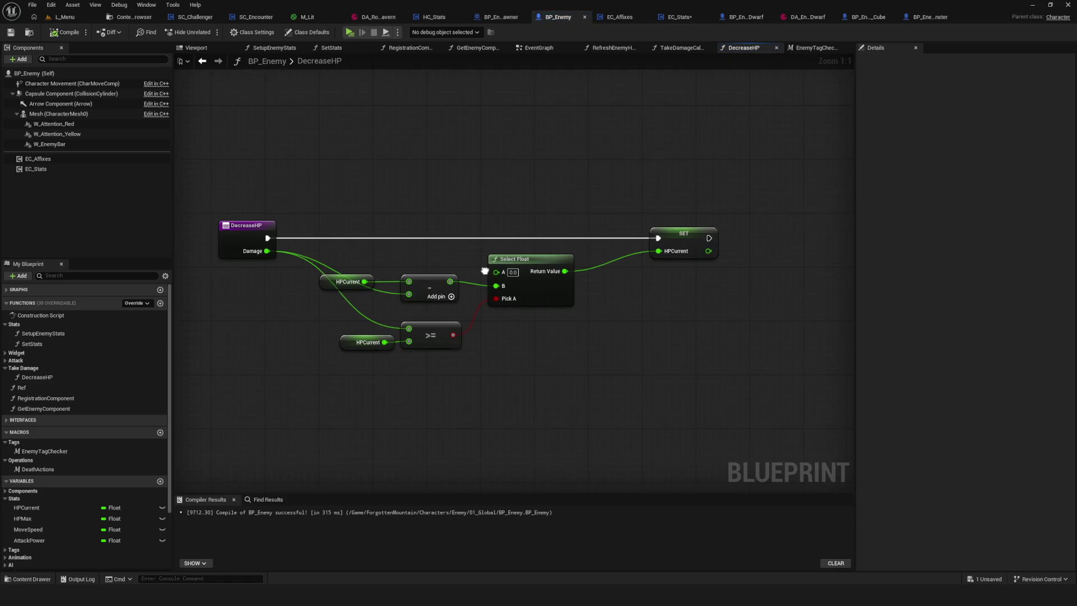
{"action": "left_click", "coordinate": [707, 255]}
{"action": "left_click_drag", "start_coordinate": [677, 242], "coordinate": [614, 241]}
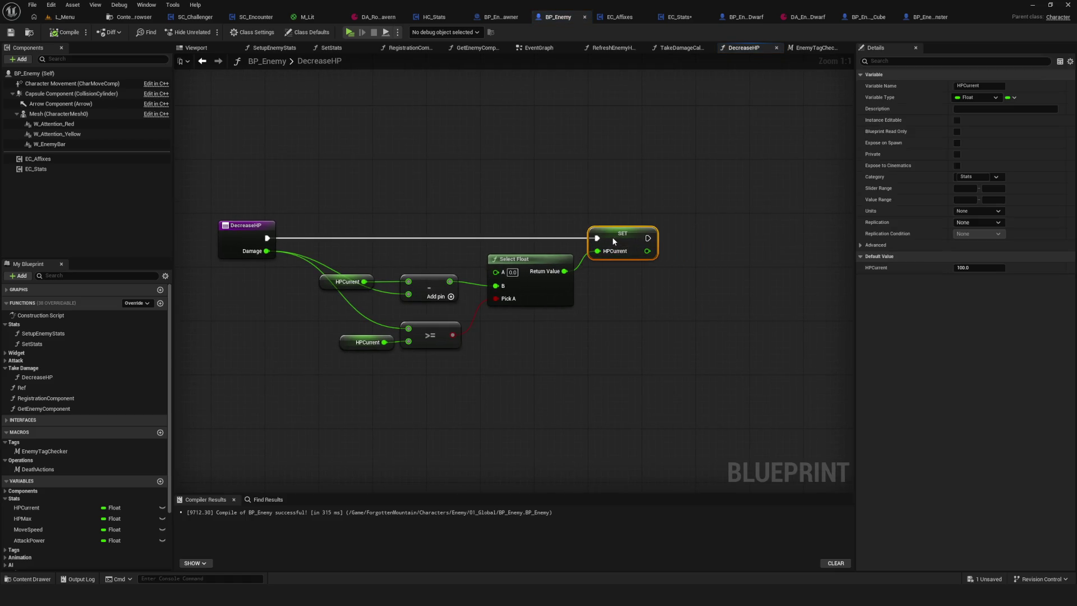
Review the TakeDamageCalculate chain around the Branch and Add Enemy Tag nodes
{"action": "left_click", "coordinate": [201, 61]}
{"action": "scroll", "coordinate": [439, 233], "scroll_direction": "down", "scroll_amount": 5}
{"action": "scroll", "coordinate": [499, 247], "scroll_direction": "up", "scroll_amount": 4}
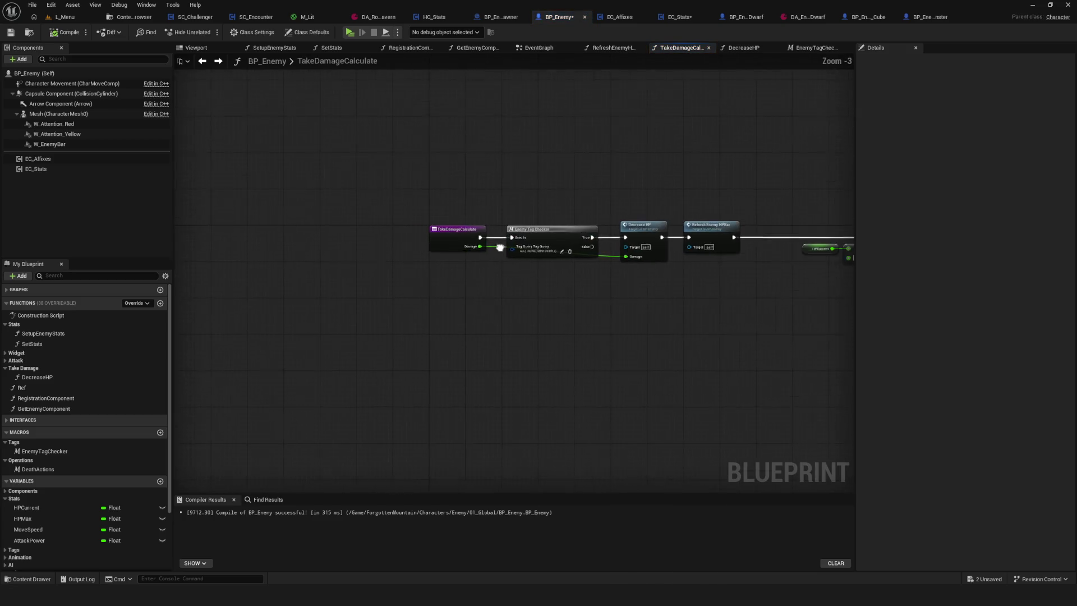
{"action": "scroll", "coordinate": [500, 248], "scroll_direction": "up", "scroll_amount": 3}
{"action": "mouse_move", "coordinate": [500, 248]}
{"action": "left_mouse_down"}
{"action": "mouse_move", "coordinate": [179, 241]}
{"action": "mouse_move", "coordinate": [239, 228]}
{"action": "mouse_move", "coordinate": [356, 243]}
{"action": "left_mouse_up"}
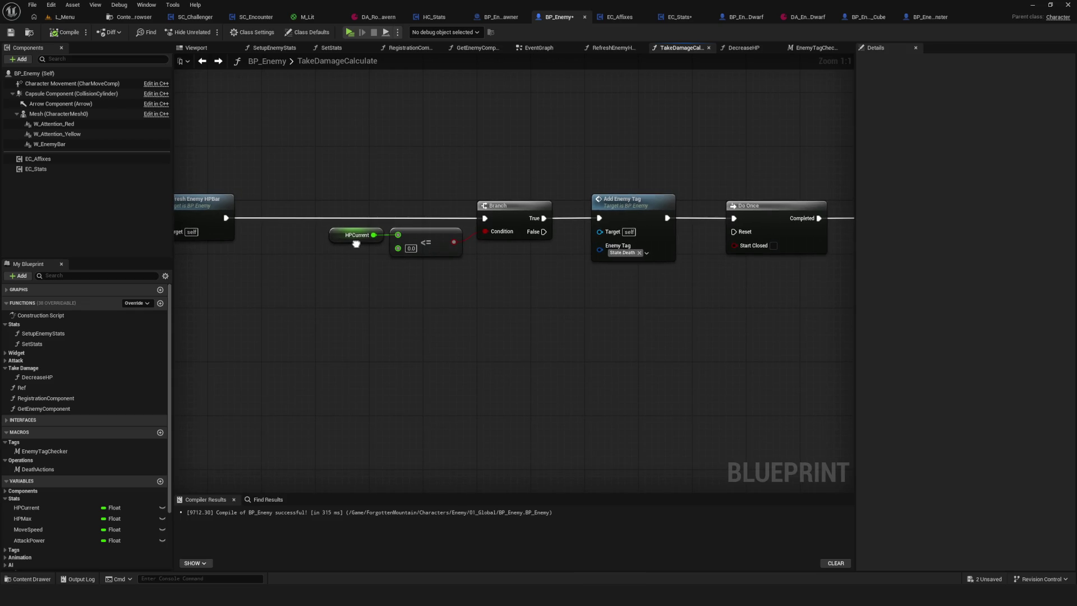
{"action": "left_click_drag", "start_coordinate": [357, 243], "coordinate": [502, 241]}
In the EventGraph, move Take Damage Calculate left and push Remove Enemy Tag and Call Attack Finished right
{"action": "left_click", "coordinate": [202, 61]}
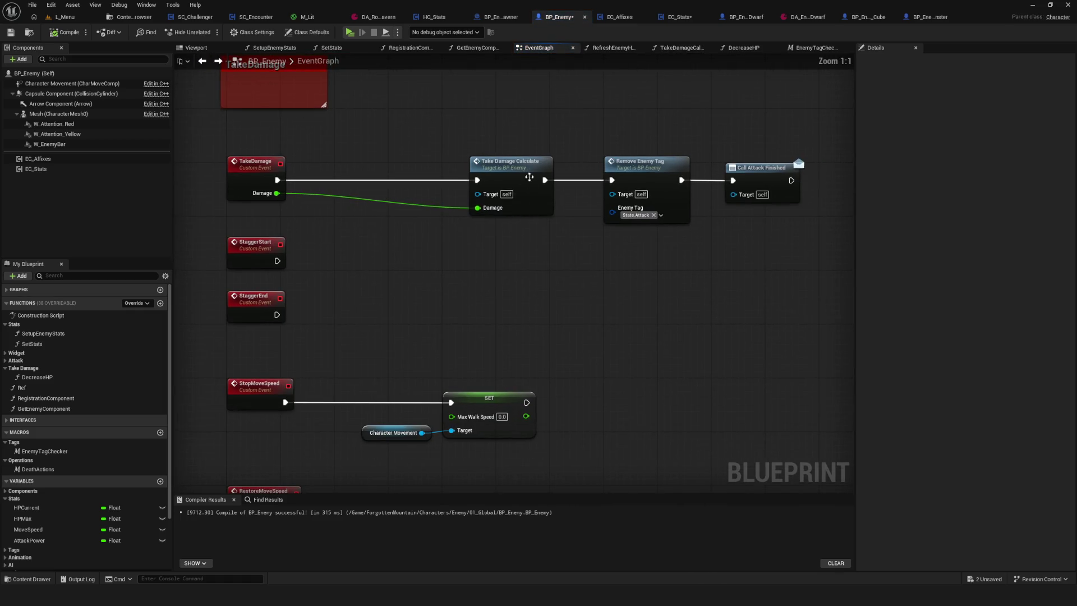
{"action": "left_click_drag", "start_coordinate": [530, 168], "coordinate": [426, 169]}
{"action": "left_click_drag", "start_coordinate": [653, 183], "coordinate": [558, 182]}
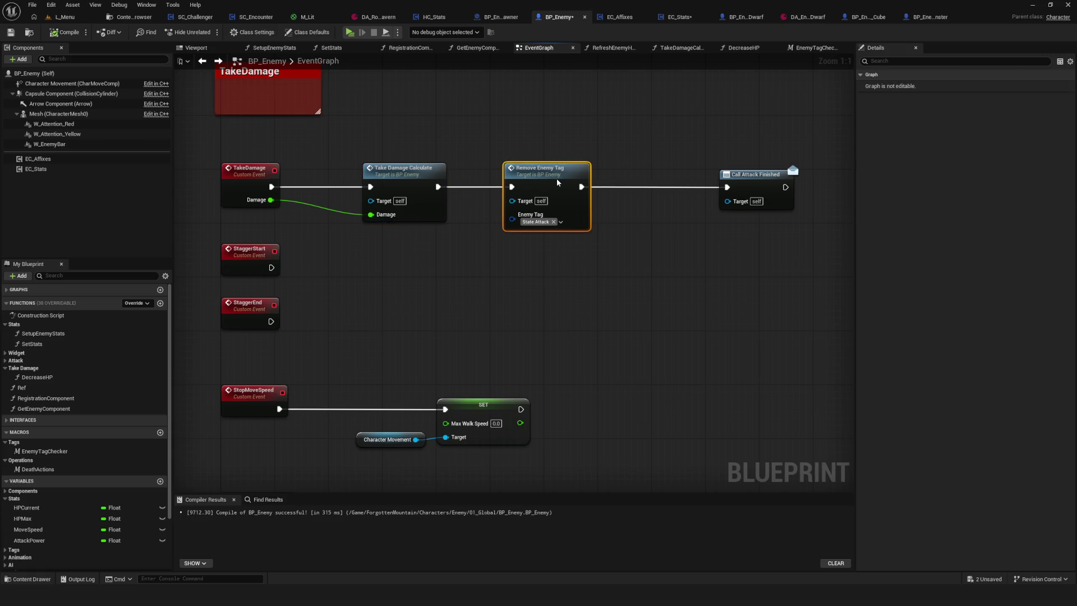
{"action": "left_click_drag", "start_coordinate": [564, 181], "coordinate": [678, 182]}
{"action": "left_click", "coordinate": [643, 138]}
{"action": "left_click_drag", "start_coordinate": [642, 138], "coordinate": [815, 303]}
{"action": "left_click_drag", "start_coordinate": [653, 193], "coordinate": [674, 192]}
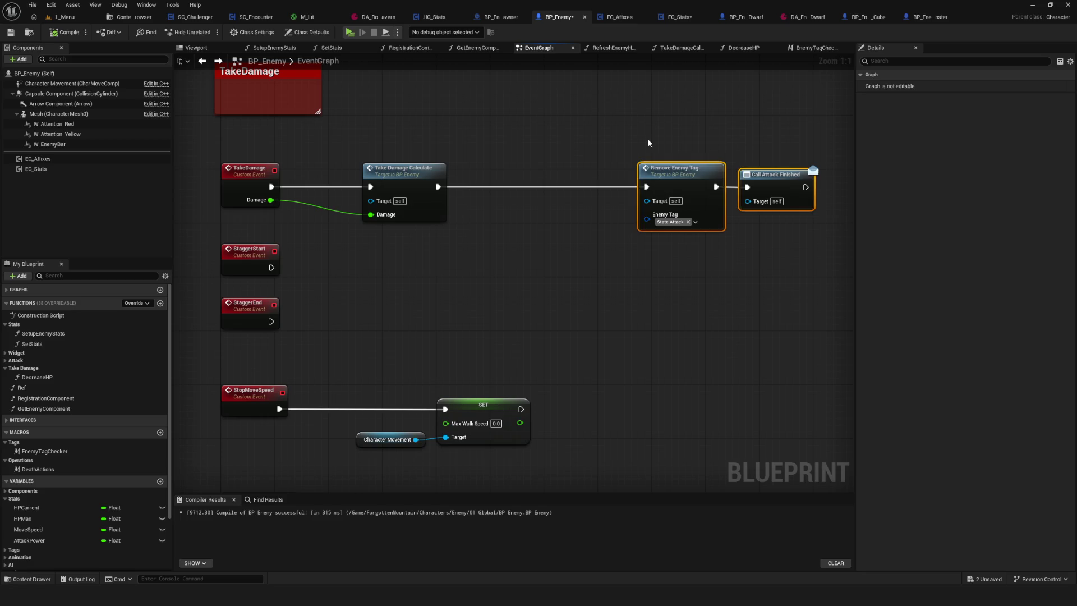
{"action": "left_click_drag", "start_coordinate": [648, 142], "coordinate": [794, 274]}
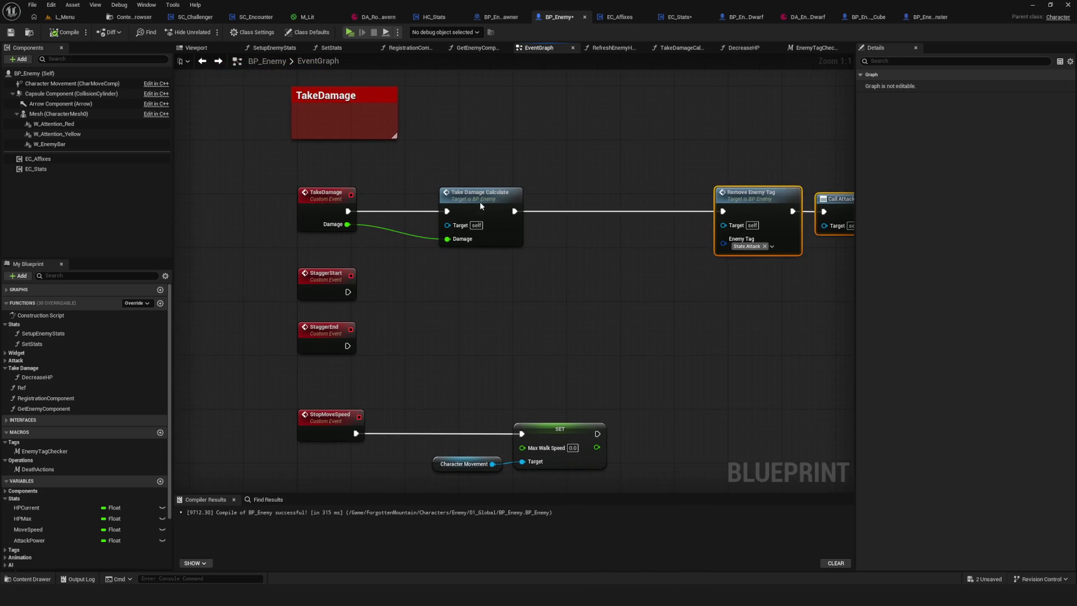
Check the Take Damage Calculate node's spacing in the EventGraph and switch to EC_Stats
{"action": "left_click", "coordinate": [481, 206]}
{"action": "left_click_drag", "start_coordinate": [530, 301], "coordinate": [534, 306]}
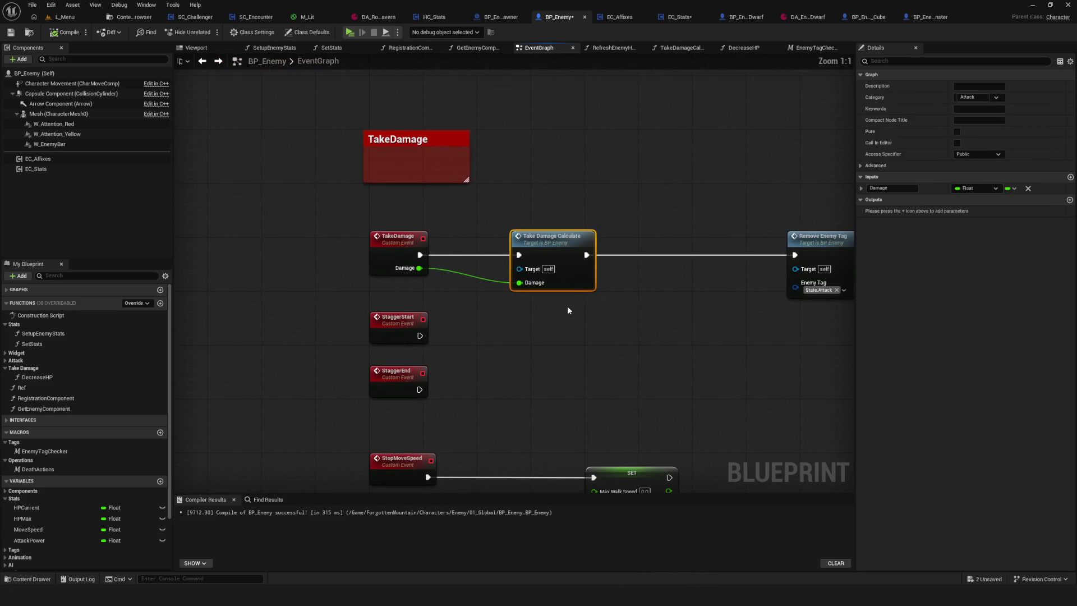
{"action": "mouse_move", "coordinate": [526, 199]}
{"action": "left_mouse_down"}
{"action": "mouse_move", "coordinate": [548, 324]}
{"action": "mouse_move", "coordinate": [591, 352]}
{"action": "left_mouse_up"}
{"action": "mouse_move", "coordinate": [591, 352]}
{"action": "left_mouse_down"}
{"action": "mouse_move", "coordinate": [630, 355]}
{"action": "mouse_move", "coordinate": [599, 356]}
{"action": "left_mouse_up"}
{"action": "left_click_drag", "start_coordinate": [639, 294], "coordinate": [615, 314]}
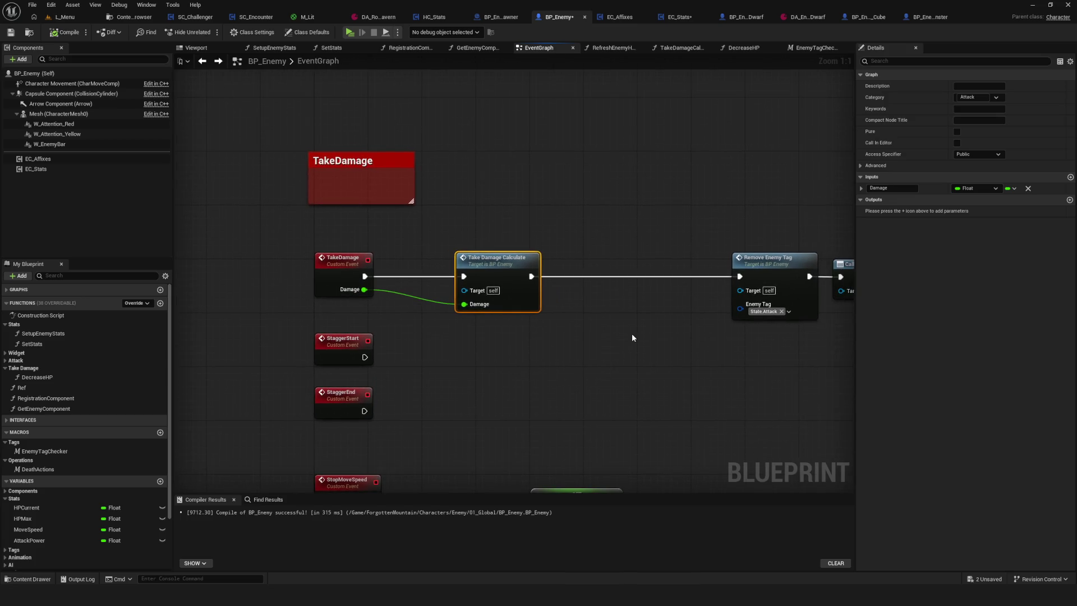
{"action": "left_click", "coordinate": [680, 16]}
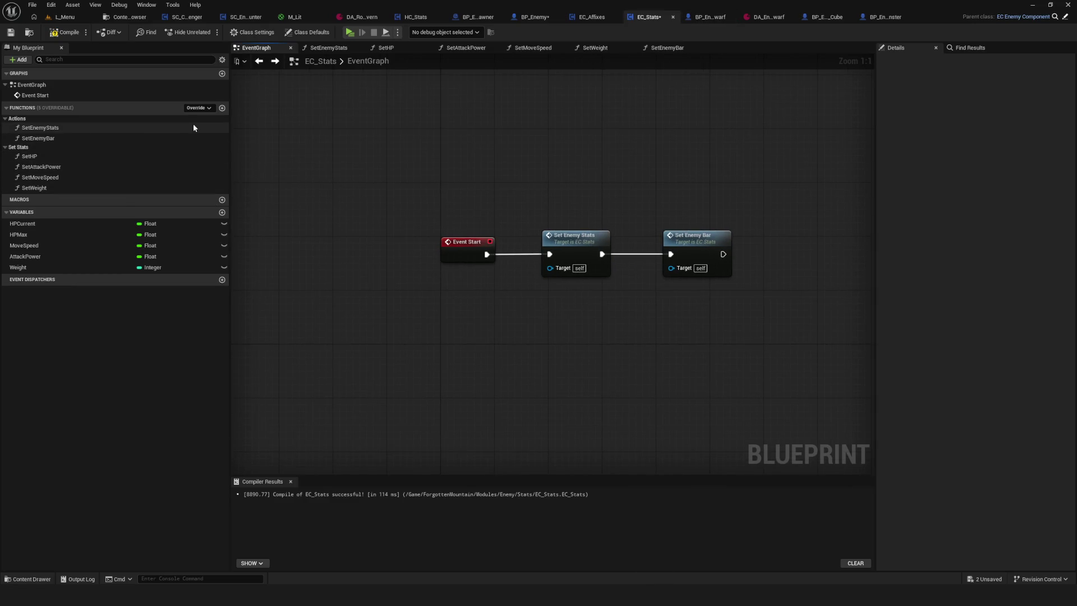
Add a new EC_Stats function named TakeDamage in the TakeDamage category
{"action": "left_click", "coordinate": [222, 108]}
{"action": "type", "text": "take"}
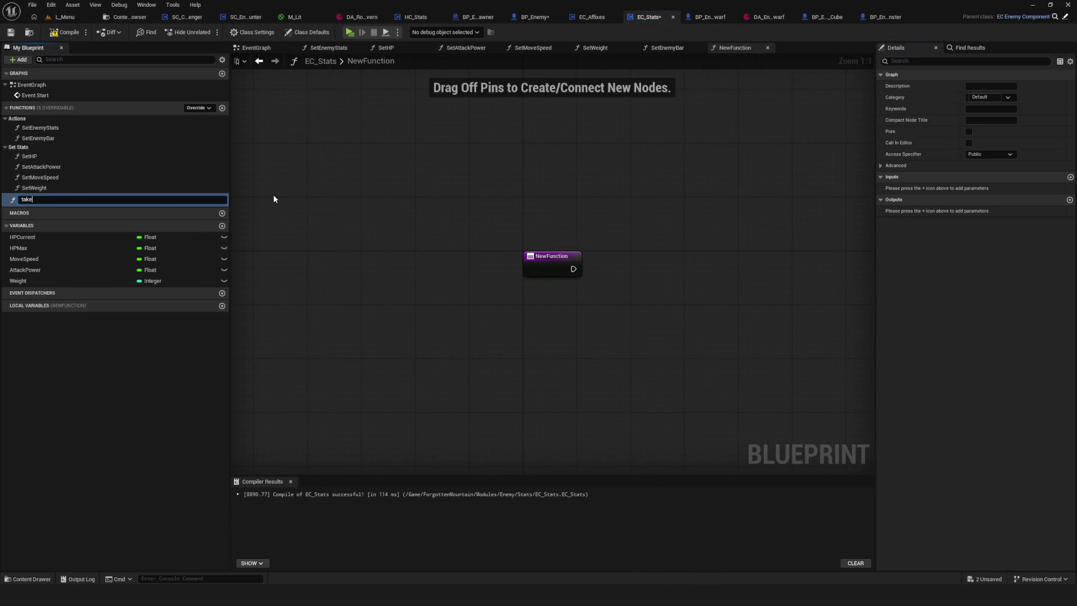
{"action": "key", "text": "BackSpace"}
{"action": "key", "text": "BackSpace"}
{"action": "key", "text": "BackSpace"}
{"action": "key", "text": "BackSpace"}
{"action": "key", "text": "BackSpace"}
{"action": "type", "text": "a"}
{"action": "key", "text": "Return"}
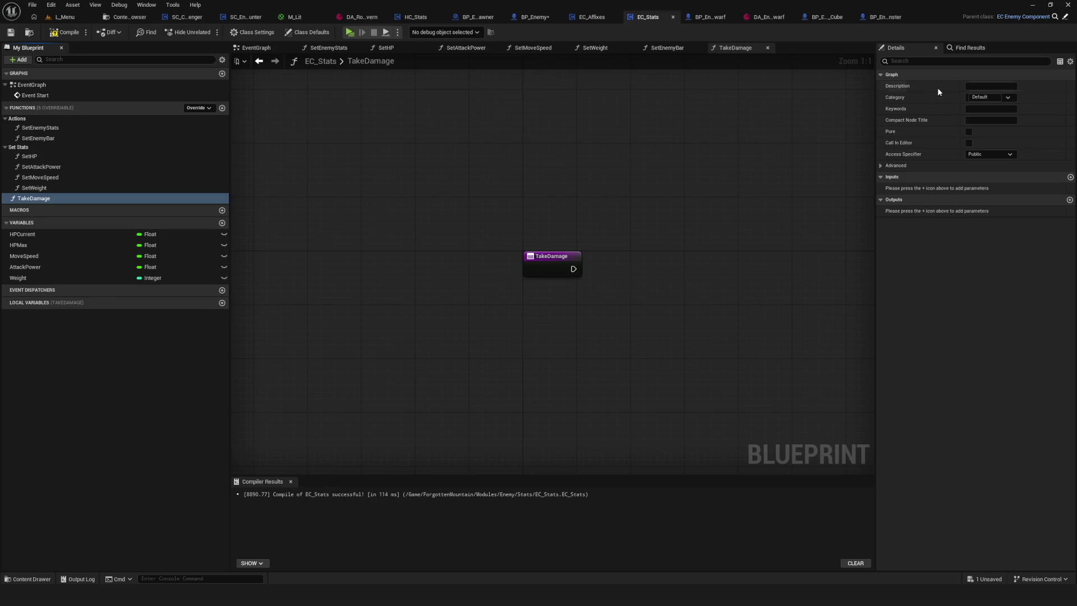
{"action": "left_click", "coordinate": [982, 97]}
{"action": "type", "text": "TakeDamag"}
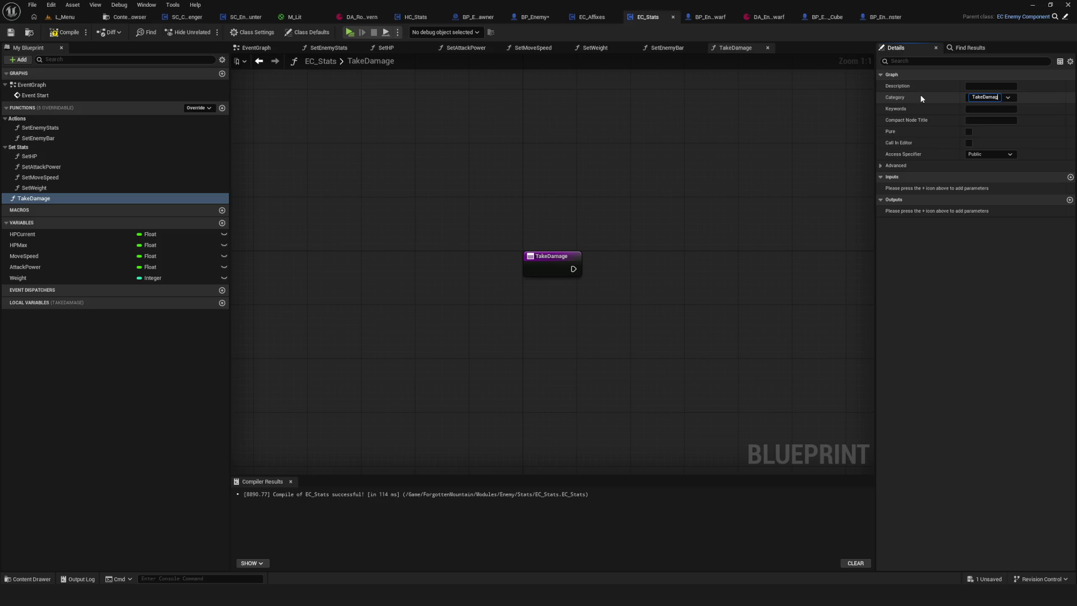
{"action": "type", "text": "e"}
{"action": "key", "text": "Return"}
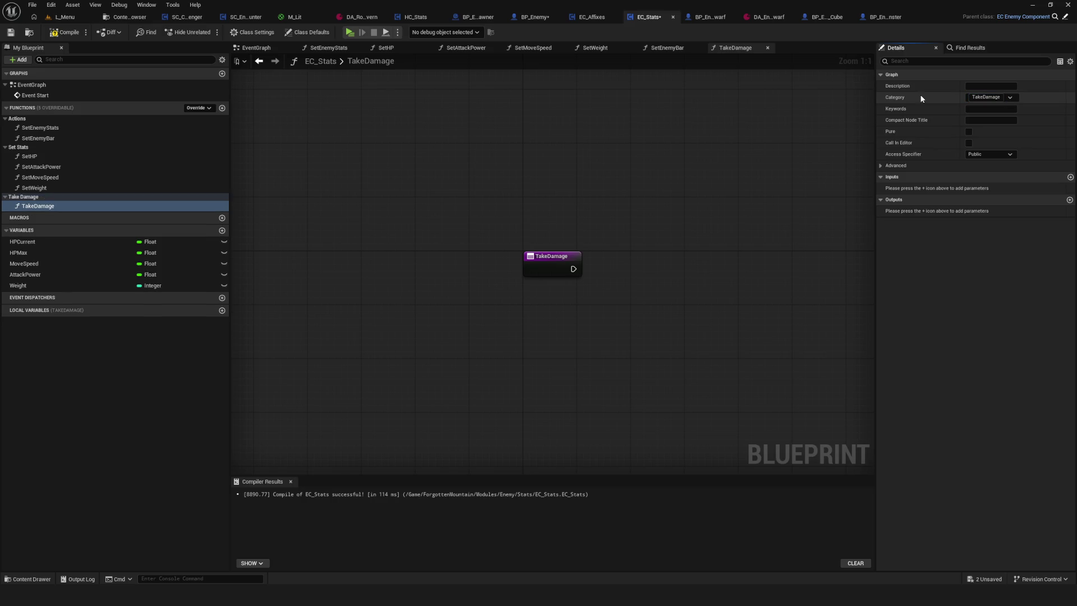
Give the TakeDamage function a Float input named Damage
{"action": "left_click", "coordinate": [474, 255]}
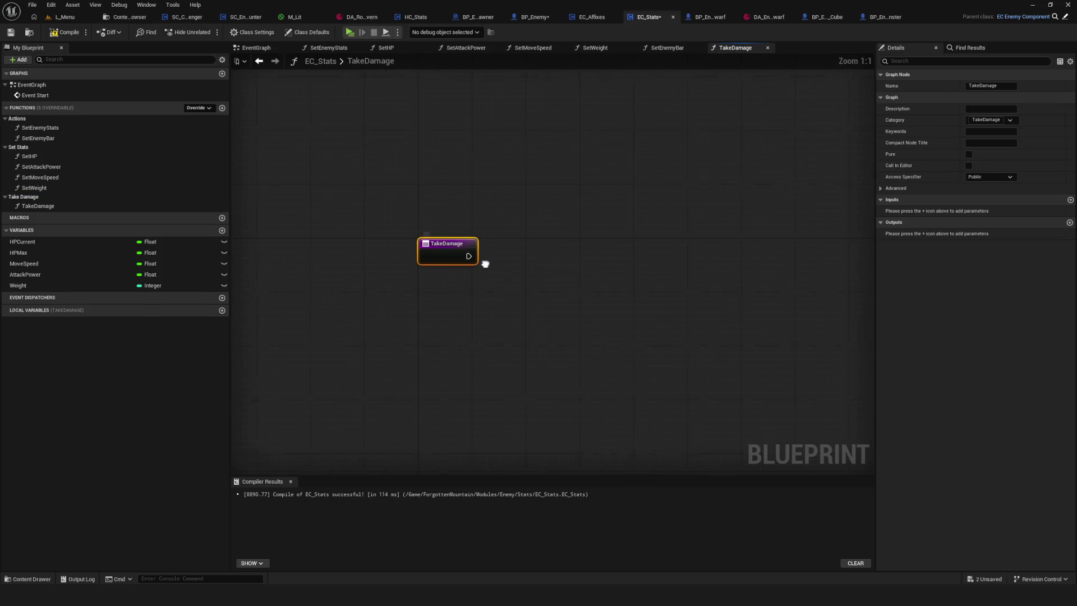
{"action": "left_click", "coordinate": [1070, 200]}
{"action": "left_click", "coordinate": [1000, 211]}
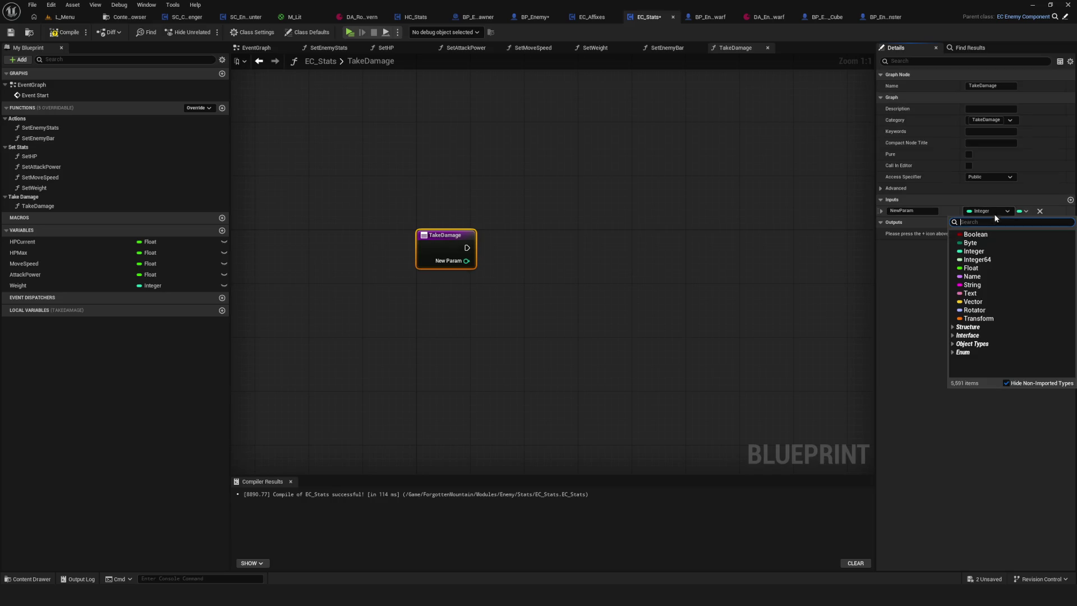
{"action": "left_click", "coordinate": [962, 250]}
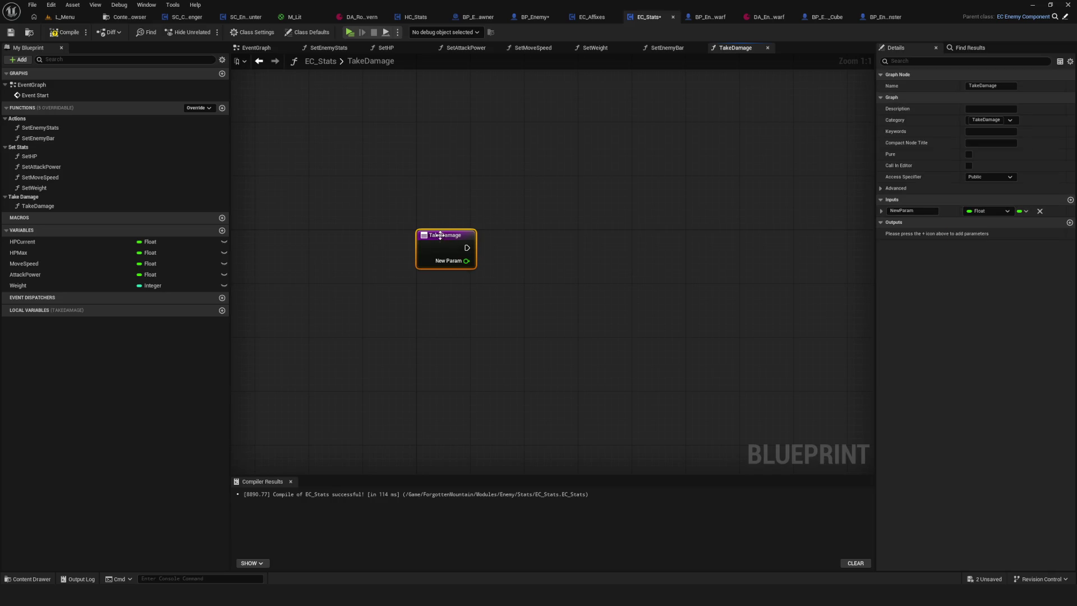
{"action": "right_click", "coordinate": [471, 253]}
{"action": "left_click", "coordinate": [457, 264]}
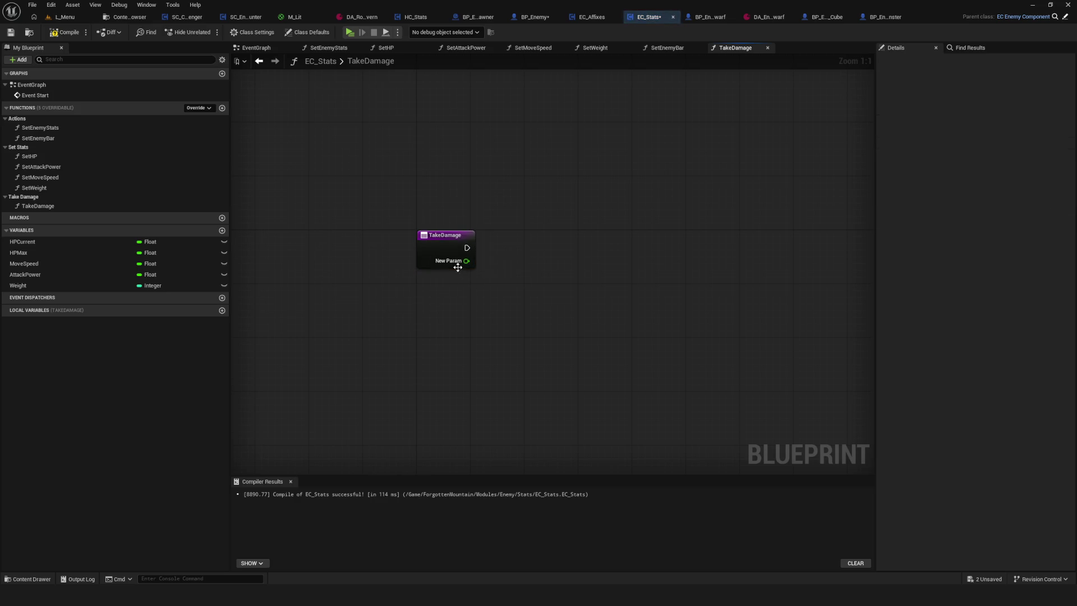
{"action": "left_click", "coordinate": [446, 243]}
{"action": "left_click", "coordinate": [936, 211]}
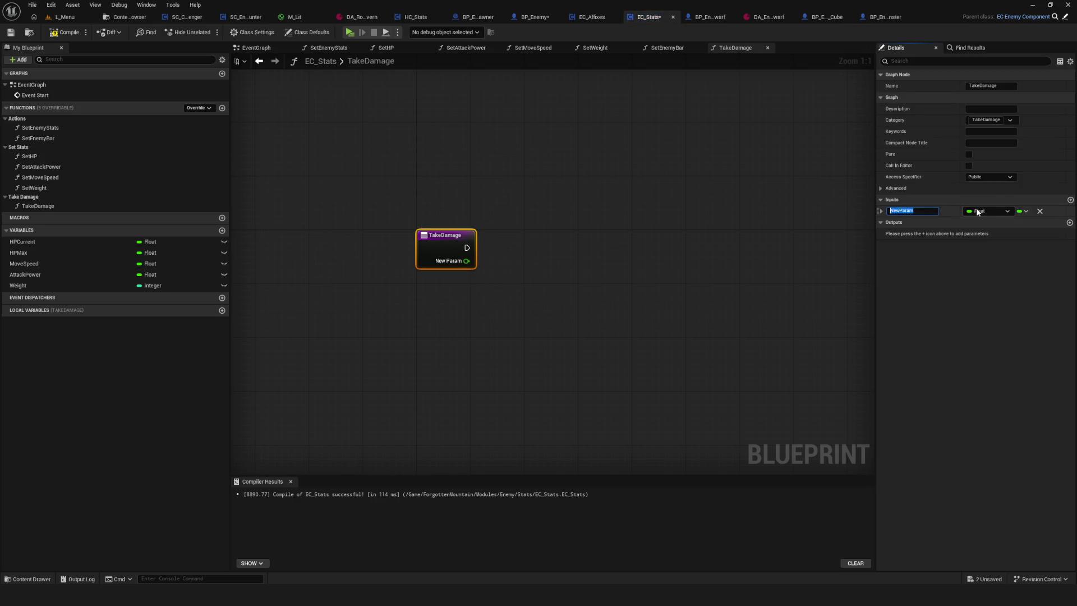
{"action": "type", "text": "Damage"}
{"action": "key", "text": "Return"}
Compile EC_Stats, reposition the TakeDamage entry node, and return to BP_Enemy
{"action": "left_click", "coordinate": [65, 32]}
{"action": "left_click", "coordinate": [10, 32]}
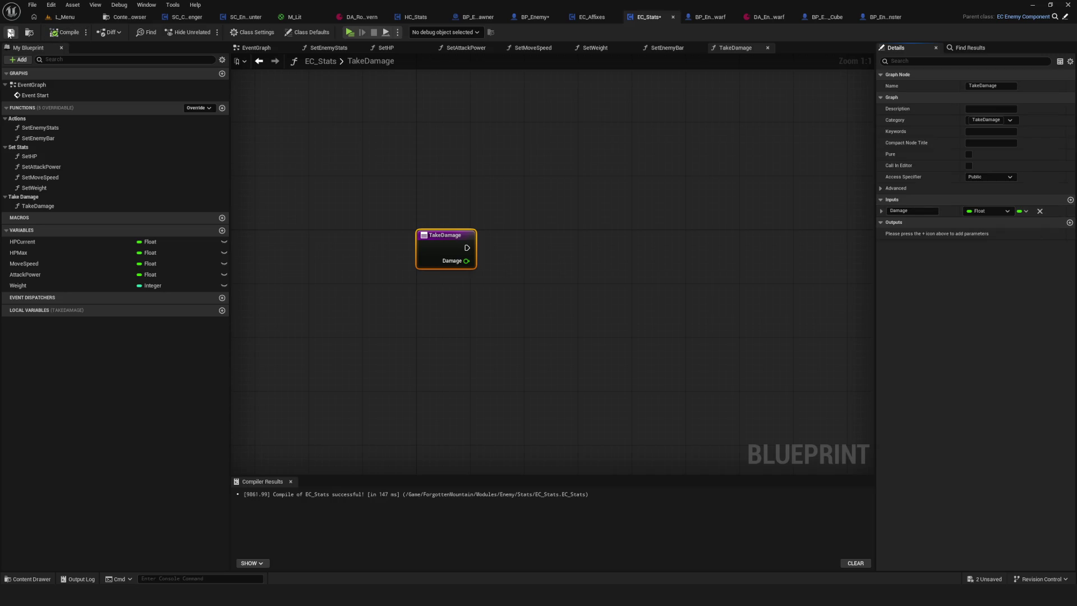
{"action": "scroll", "coordinate": [424, 255], "scroll_direction": "down", "scroll_amount": 7}
{"action": "scroll", "coordinate": [424, 255], "scroll_direction": "up", "scroll_amount": 7}
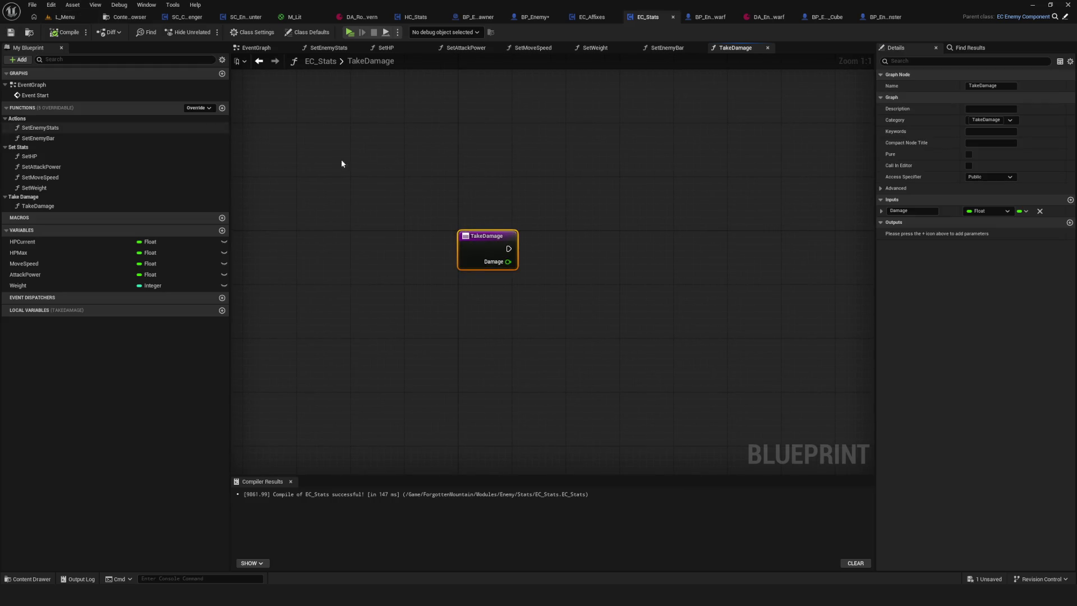
{"action": "left_click_drag", "start_coordinate": [505, 261], "coordinate": [454, 262]}
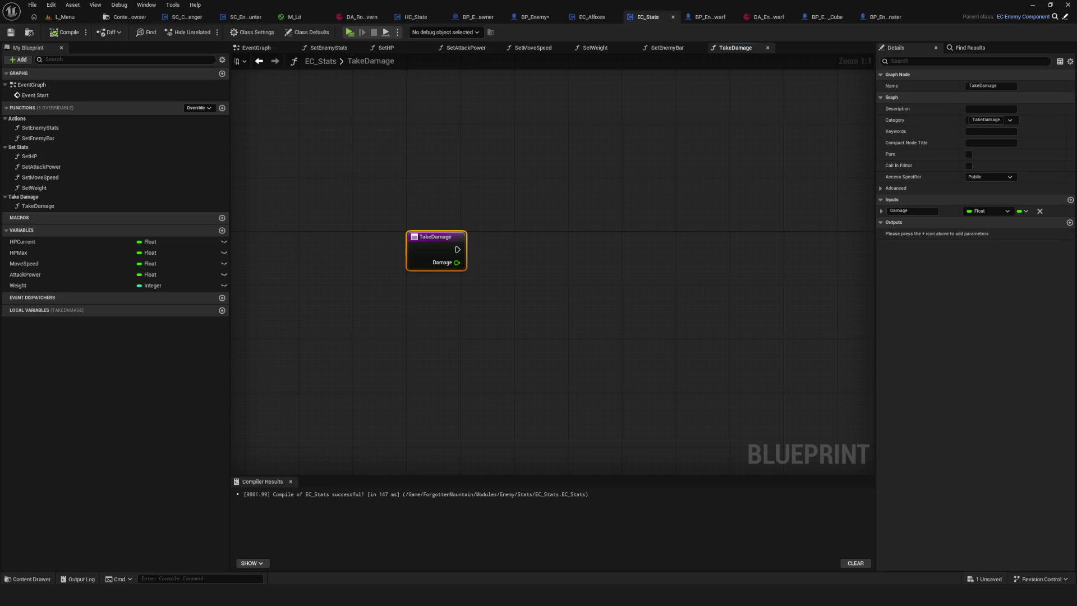
{"action": "mouse_move", "coordinate": [385, 201]}
{"action": "left_mouse_down"}
{"action": "mouse_move", "coordinate": [529, 371]}
{"action": "mouse_move", "coordinate": [494, 362]}
{"action": "left_mouse_up"}
{"action": "left_click", "coordinate": [530, 375]}
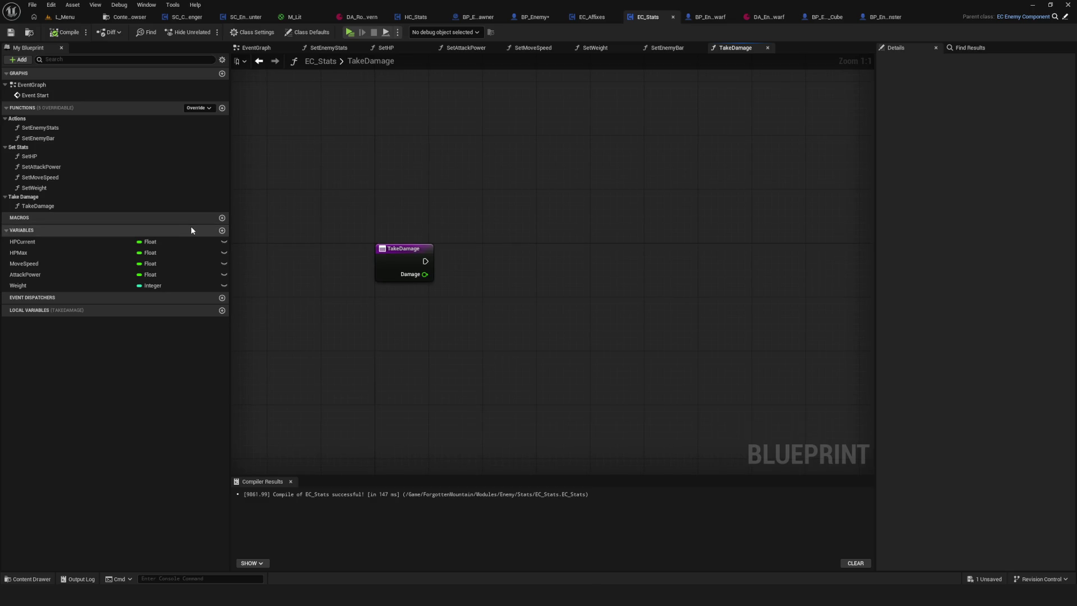
{"action": "left_click", "coordinate": [537, 17]}
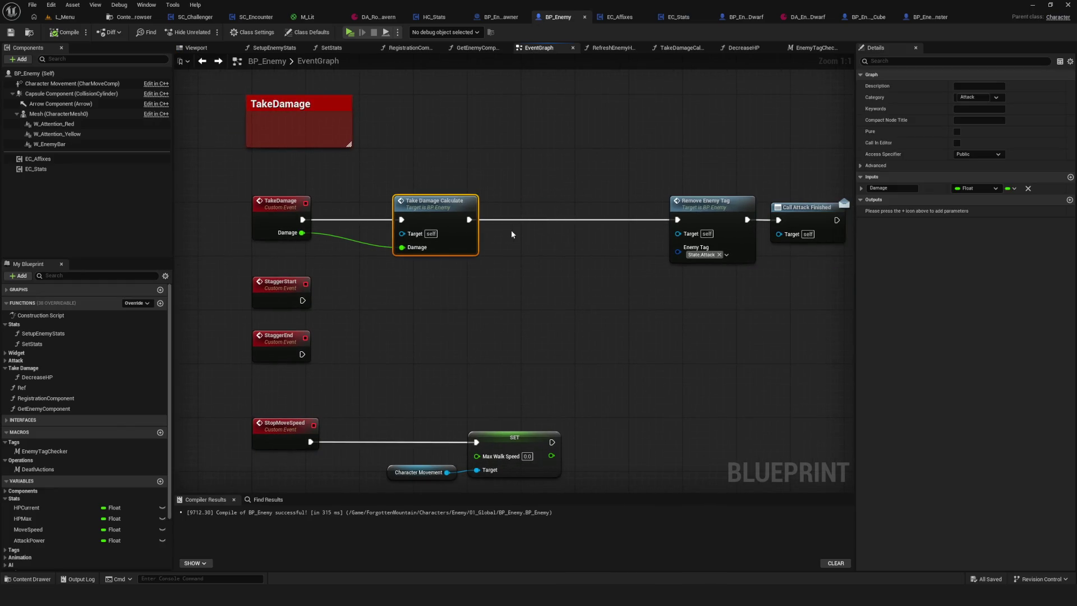
Open TakeDamageCalculate, then add and delete a stray new macro in EC_Affixes
{"action": "left_click_drag", "start_coordinate": [513, 233], "coordinate": [506, 235]}
{"action": "double_click", "coordinate": [448, 233]}
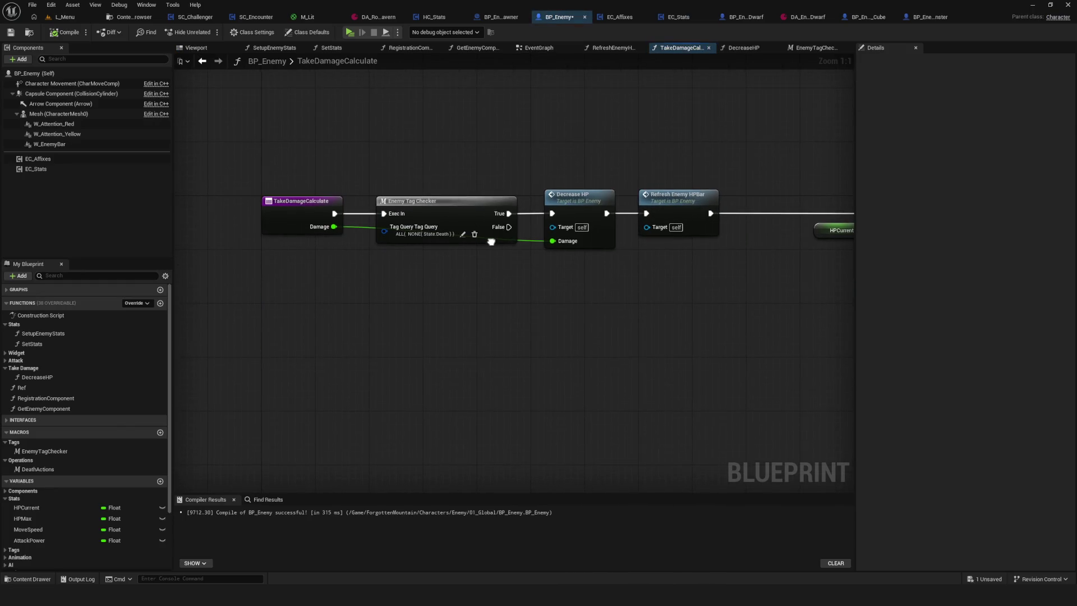
{"action": "left_click", "coordinate": [617, 17]}
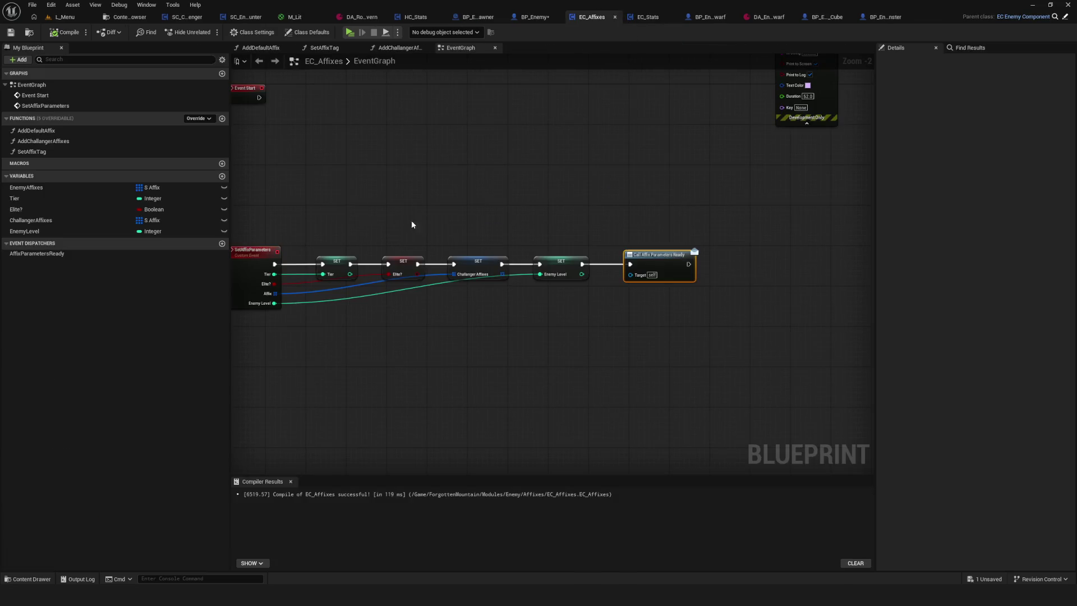
{"action": "left_click", "coordinate": [222, 163]}
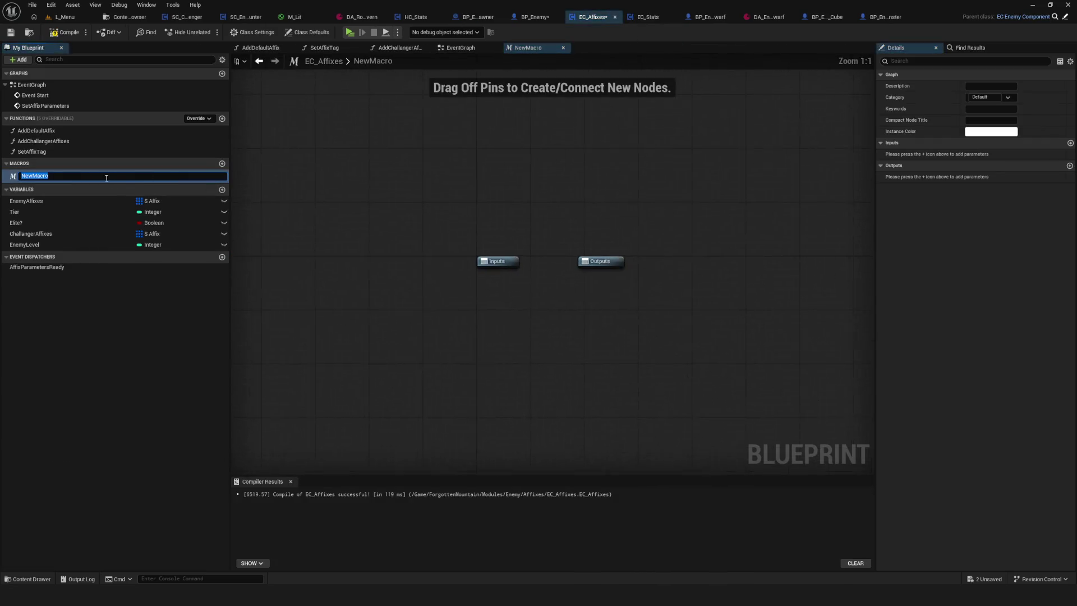
{"action": "left_click", "coordinate": [66, 298]}
{"action": "left_click", "coordinate": [40, 176]}
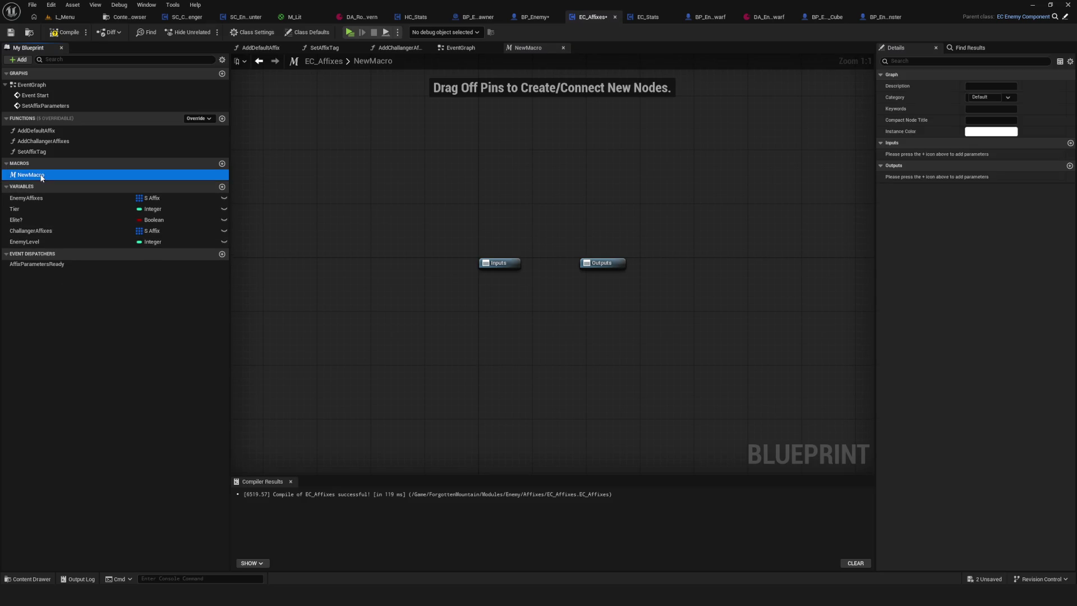
{"action": "right_click", "coordinate": [45, 176]}
{"action": "left_click", "coordinate": [62, 191]}
Copy BP_Enemy's EnemyTagChecker macro from the My Blueprint panel and switch to EC_Stats
{"action": "left_click", "coordinate": [533, 17]}
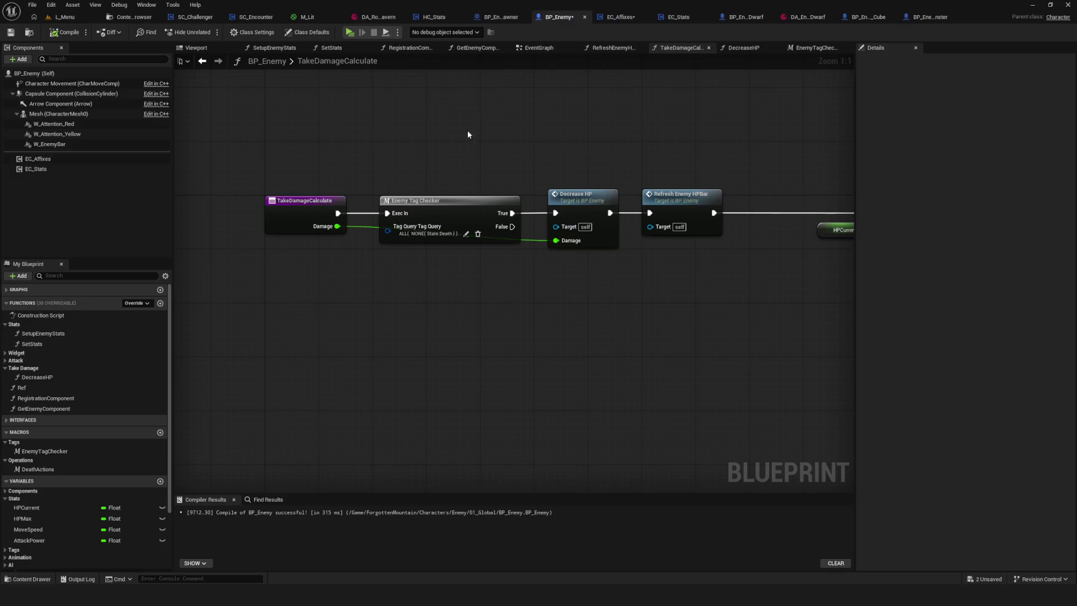
{"action": "scroll", "coordinate": [44, 398], "scroll_direction": "down", "scroll_amount": 3}
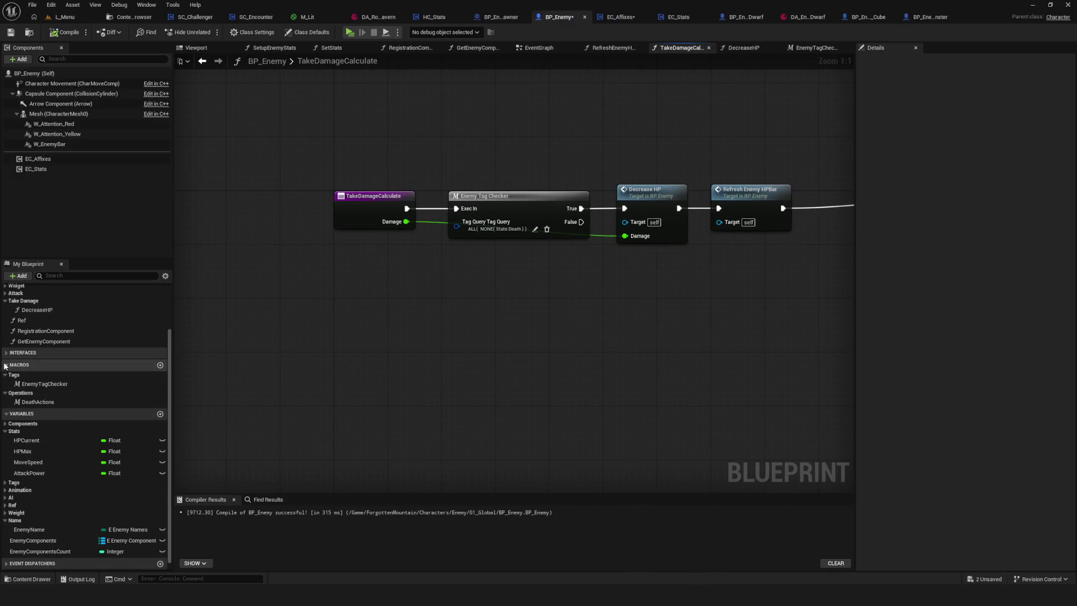
{"action": "left_click", "coordinate": [48, 385]}
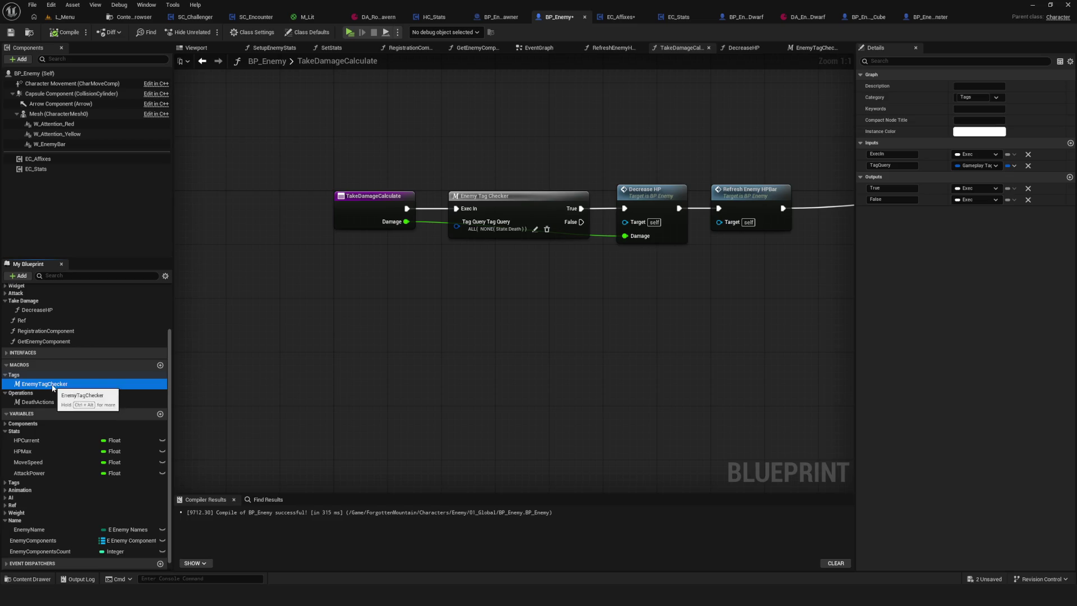
{"action": "right_click", "coordinate": [52, 385]}
{"action": "left_click", "coordinate": [78, 450]}
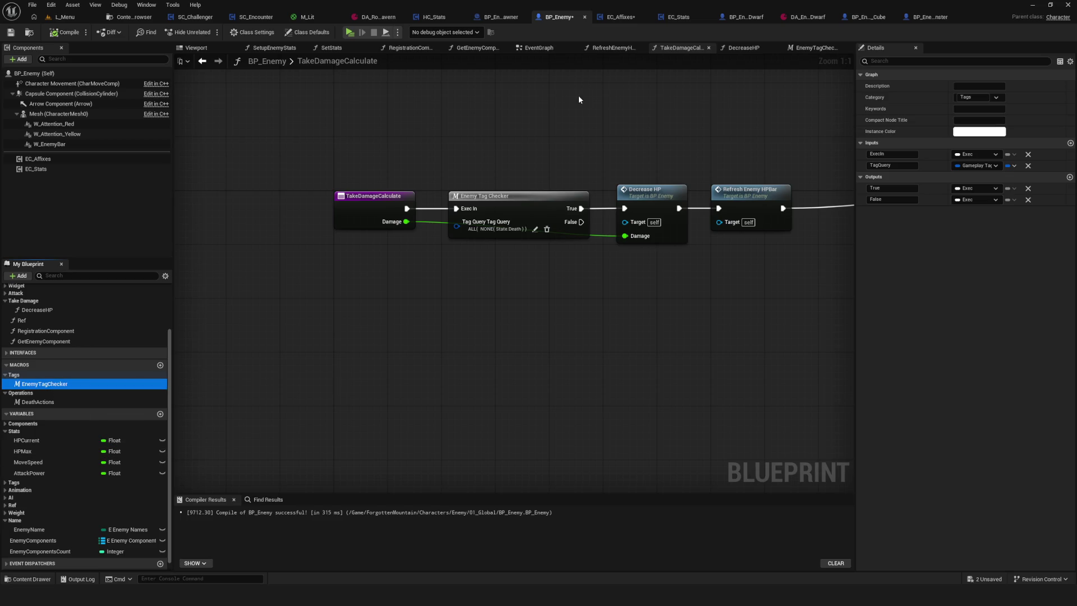
{"action": "left_click", "coordinate": [677, 17]}
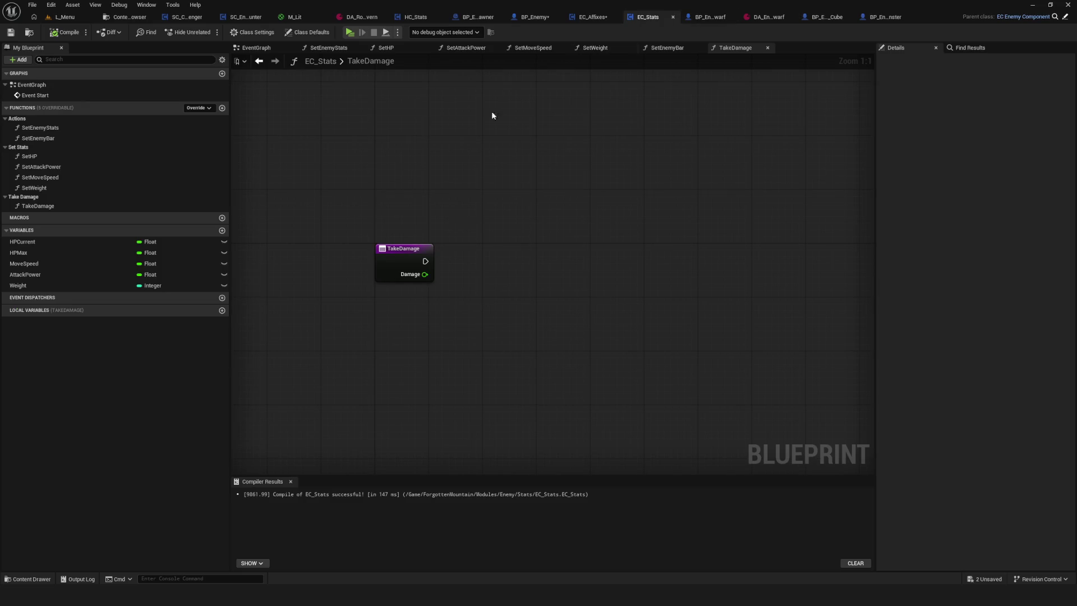
Paste EnemyTagChecker into EC_Stats' Macros and add a BP Enemy(Owner) reference in its graph
{"action": "right_click", "coordinate": [76, 220]}
{"action": "left_click", "coordinate": [115, 294]}
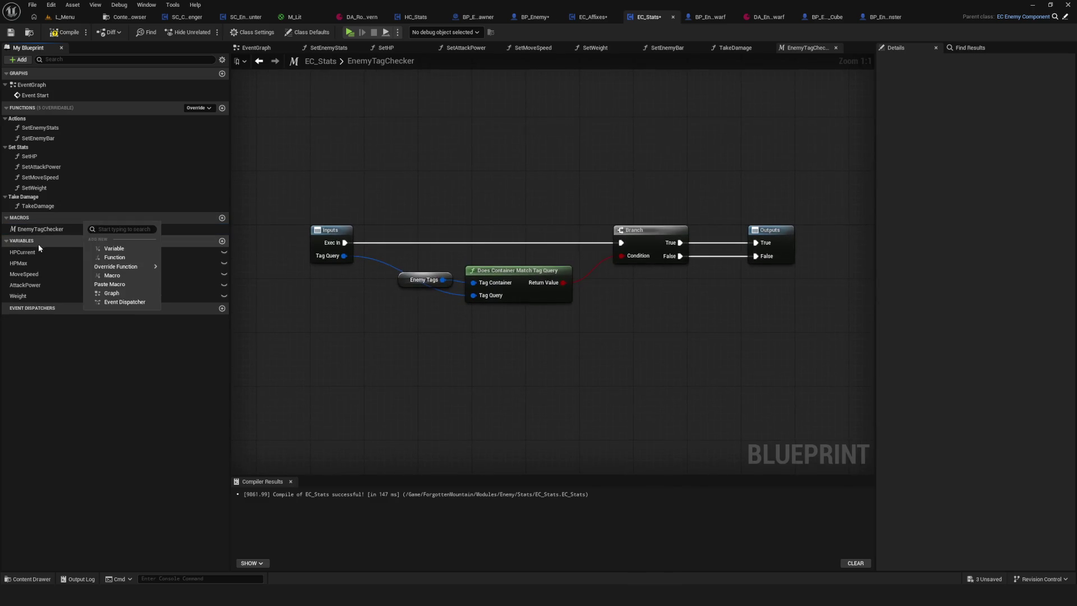
{"action": "left_click", "coordinate": [54, 231]}
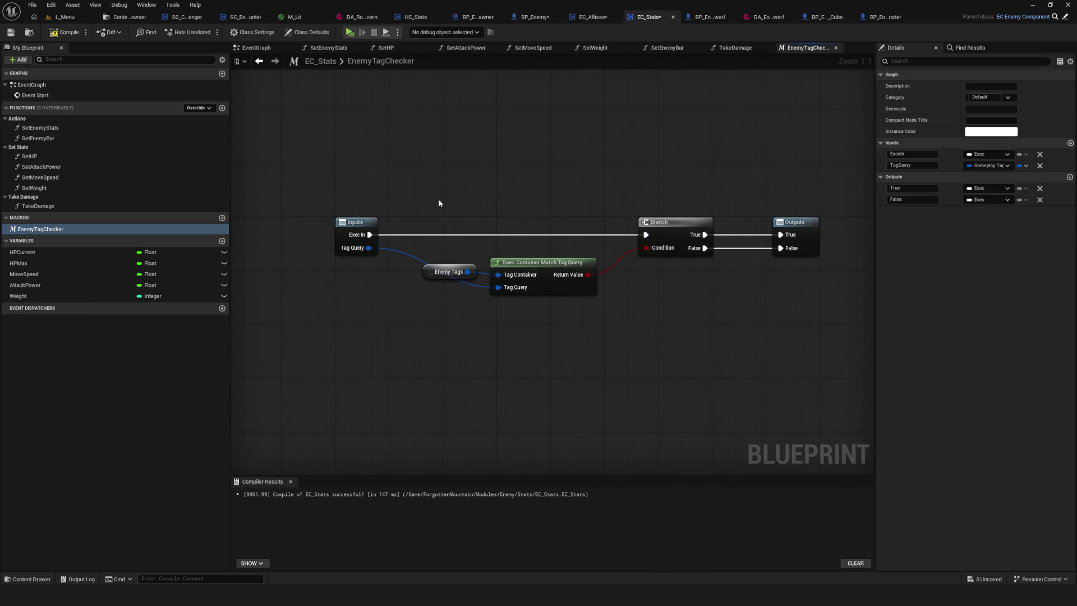
{"action": "left_click_drag", "start_coordinate": [439, 199], "coordinate": [460, 343]}
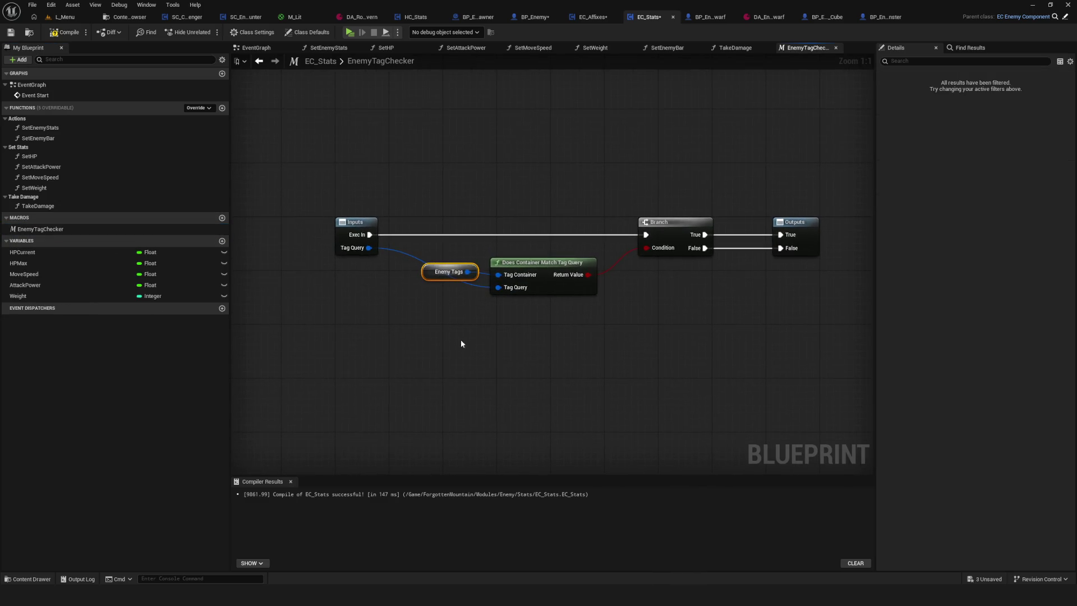
{"action": "right_click", "coordinate": [433, 350]}
{"action": "type", "text": "owner"}
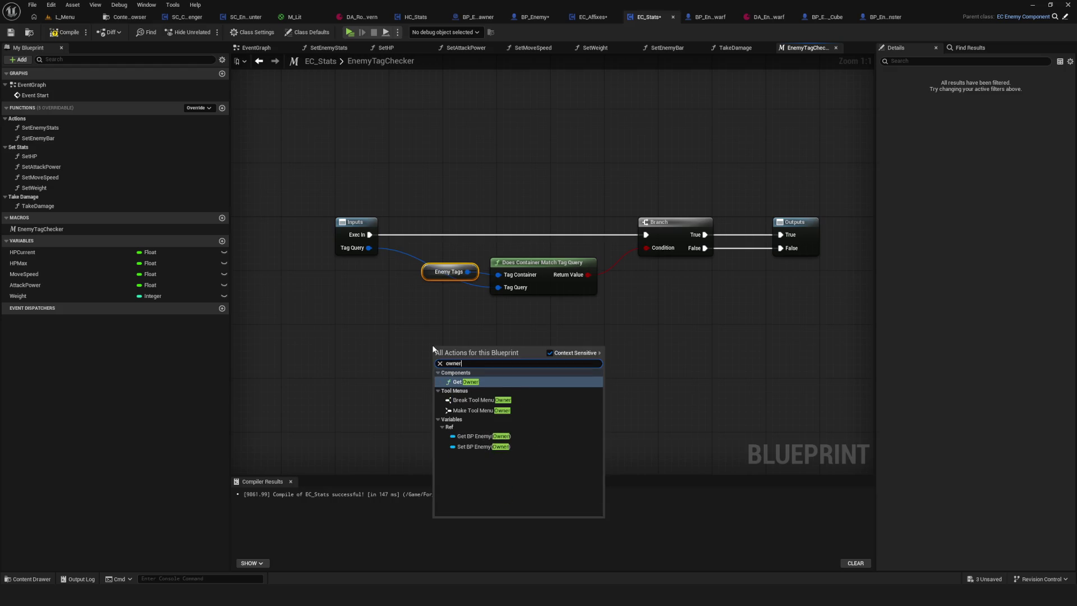
{"action": "left_click", "coordinate": [497, 436]}
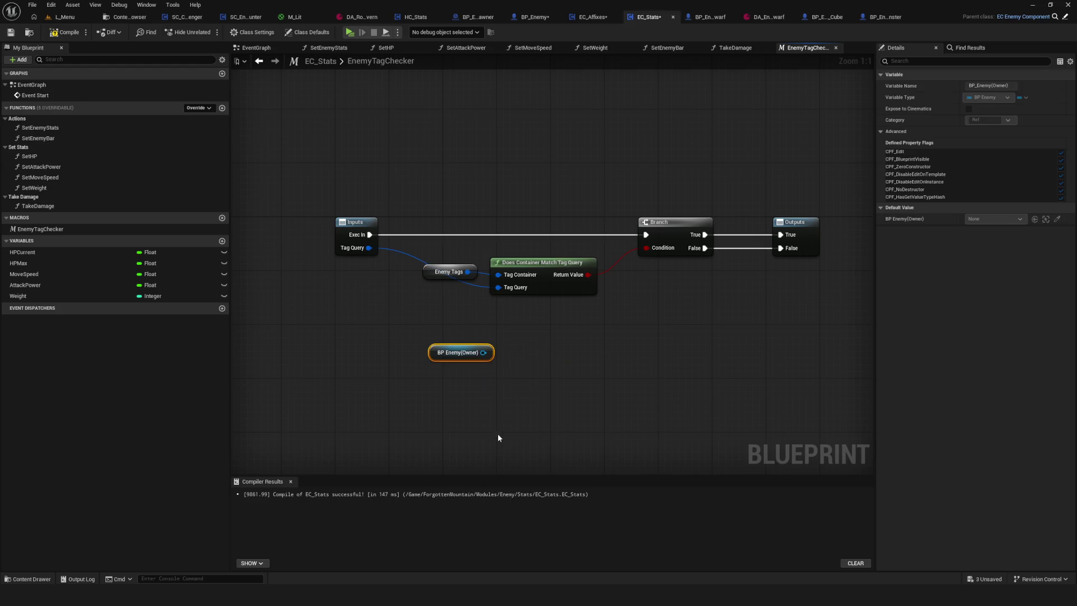
Wire the owner's Get Enemy Tags into Tag Container and delete the old Enemy Tags variable
{"action": "left_click_drag", "start_coordinate": [492, 352], "coordinate": [518, 351]}
{"action": "type", "text": "En"}
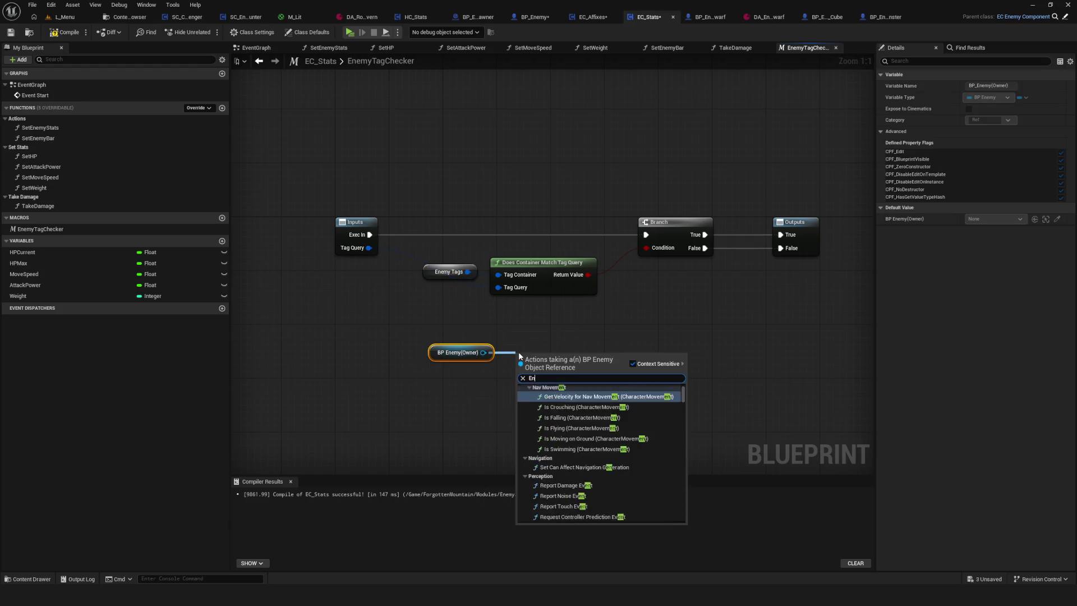
{"action": "type", "text": "emyTags"}
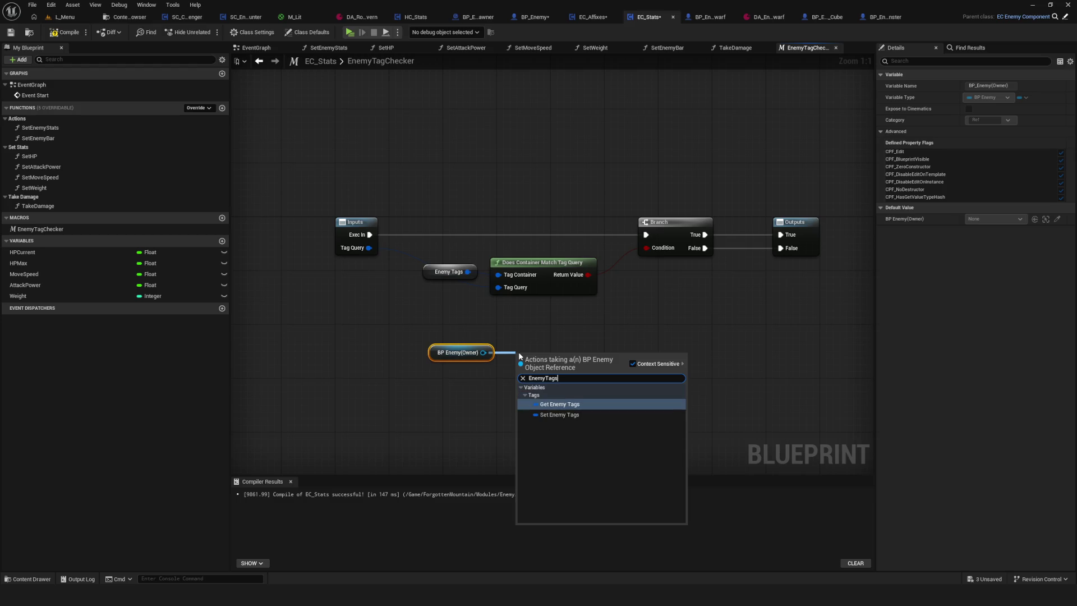
{"action": "left_click", "coordinate": [585, 404]}
{"action": "mouse_move", "coordinate": [588, 358]}
{"action": "left_mouse_down"}
{"action": "mouse_move", "coordinate": [415, 278]}
{"action": "mouse_move", "coordinate": [497, 275]}
{"action": "left_mouse_up"}
{"action": "left_click", "coordinate": [466, 272]}
{"action": "key", "text": "Delete"}
Tidy the macro's match, Branch, Outputs and owner nodes, and save EC_Stats
{"action": "left_click_drag", "start_coordinate": [428, 164], "coordinate": [810, 294]}
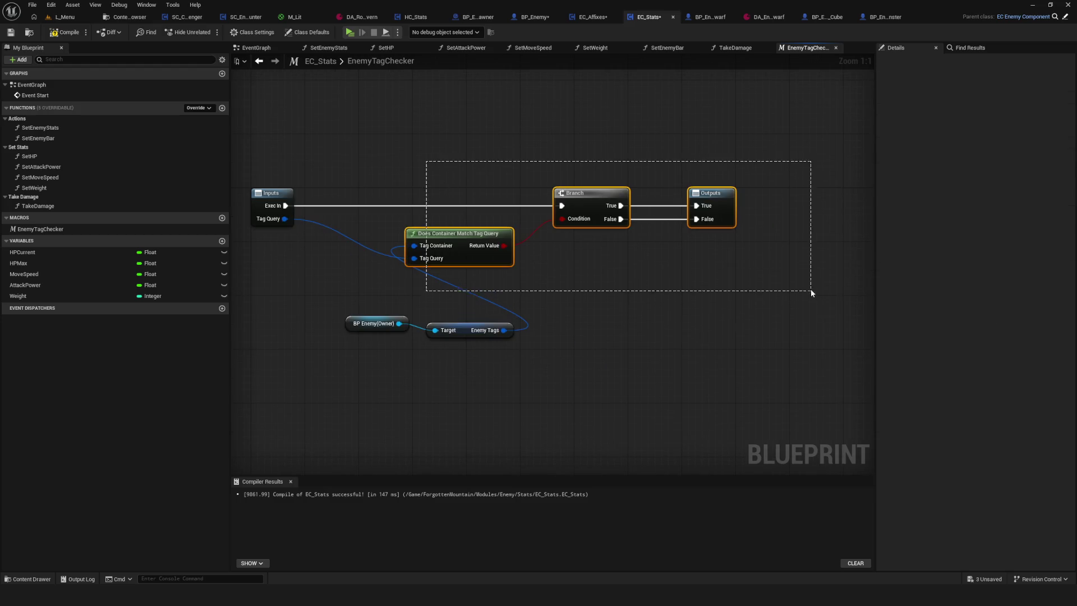
{"action": "left_click_drag", "start_coordinate": [590, 197], "coordinate": [709, 197]}
{"action": "left_click", "coordinate": [519, 340]}
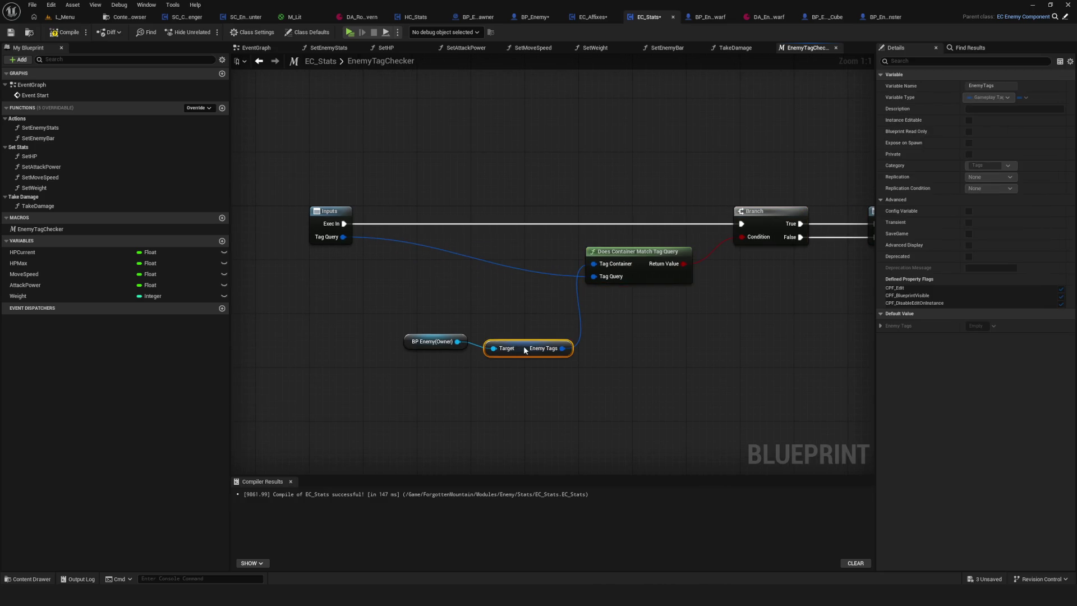
{"action": "mouse_move", "coordinate": [396, 328]}
{"action": "left_mouse_down"}
{"action": "mouse_move", "coordinate": [514, 354]}
{"action": "mouse_move", "coordinate": [521, 294]}
{"action": "left_mouse_up"}
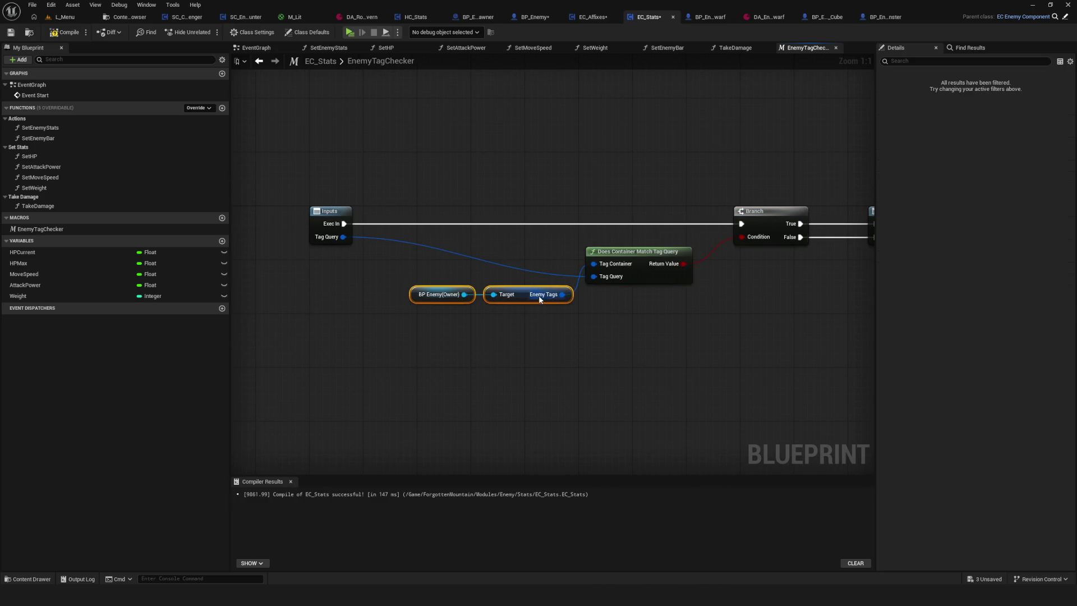
{"action": "key", "text": "ctrl+s"}
{"action": "left_click", "coordinate": [736, 48]}
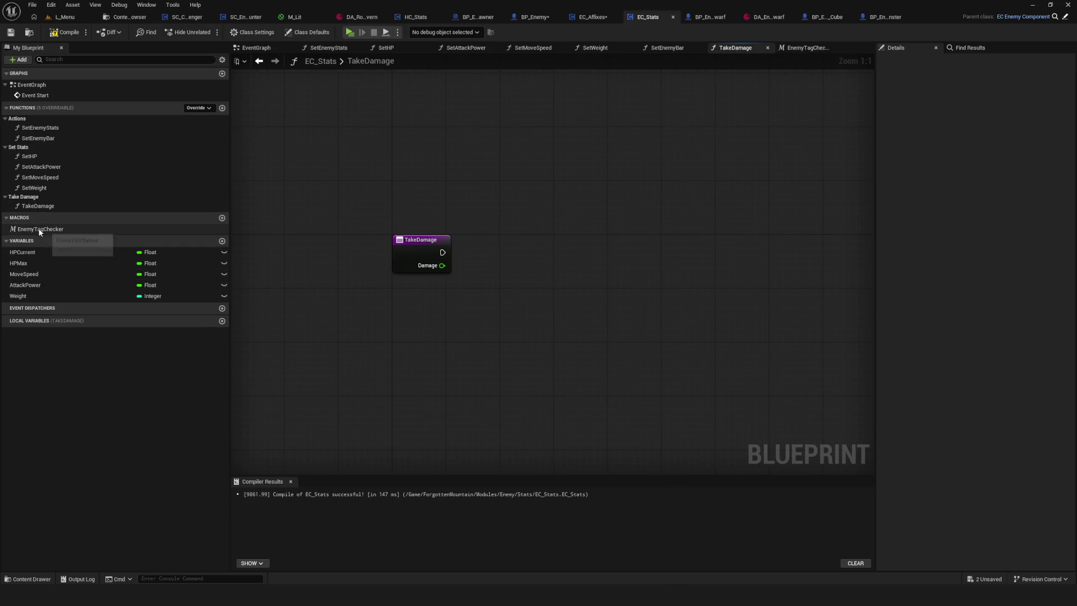
Place an Enemy Tag Checker node in TakeDamage and wire it after the entry node
{"action": "left_click", "coordinate": [124, 230]}
{"action": "left_click_drag", "start_coordinate": [124, 236], "coordinate": [507, 236]}
{"action": "left_click_drag", "start_coordinate": [442, 252], "coordinate": [514, 252]}
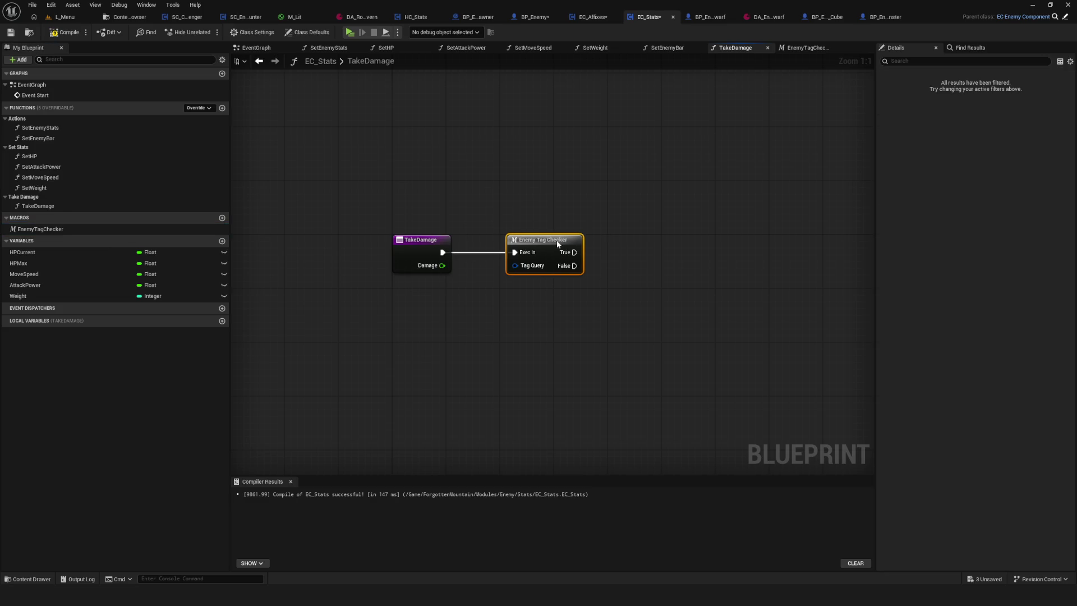
In the EnemyTagChecker macro graph, keep TagQuery as a single value, then compile EC_Stats
{"action": "left_click", "coordinate": [78, 231]}
{"action": "double_click", "coordinate": [77, 231]}
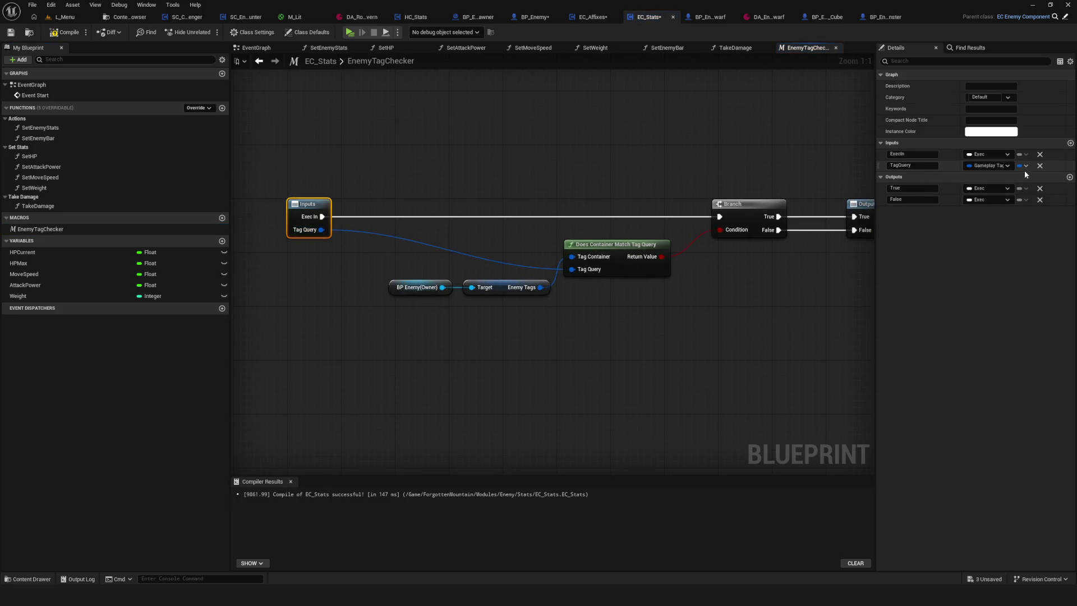
{"action": "left_click", "coordinate": [1026, 166]}
{"action": "left_click", "coordinate": [1017, 178]}
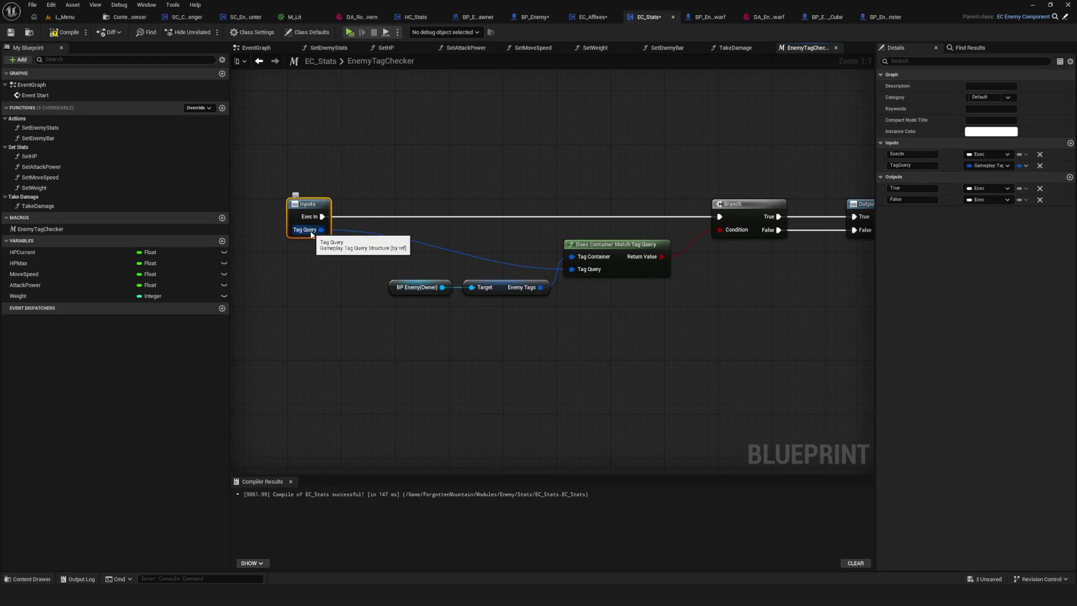
{"action": "left_click_drag", "start_coordinate": [433, 264], "coordinate": [466, 311]}
{"action": "left_click", "coordinate": [262, 63]}
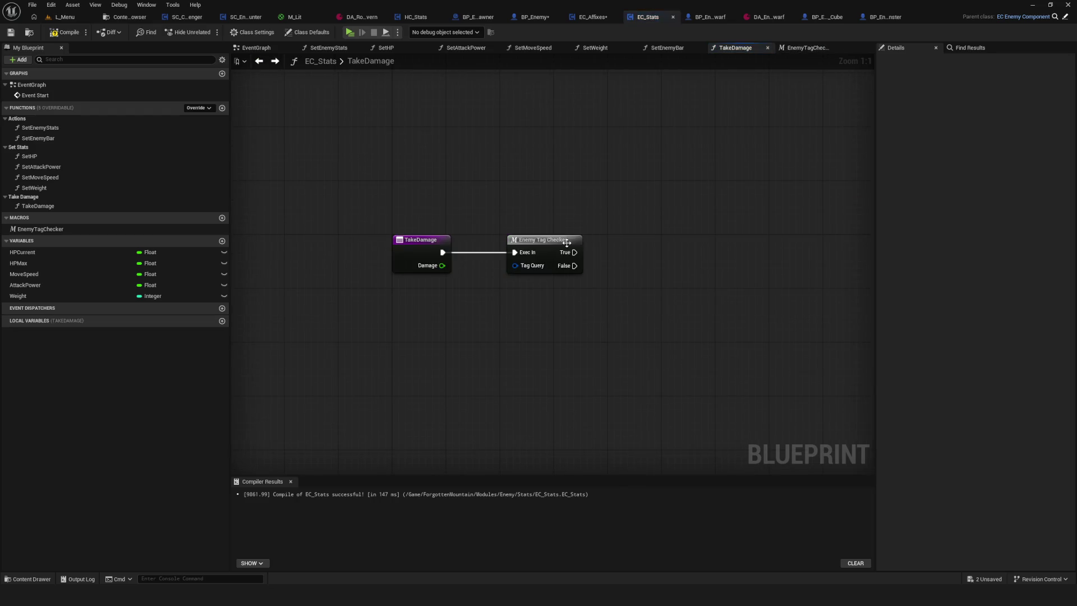
{"action": "double_click", "coordinate": [526, 272]}
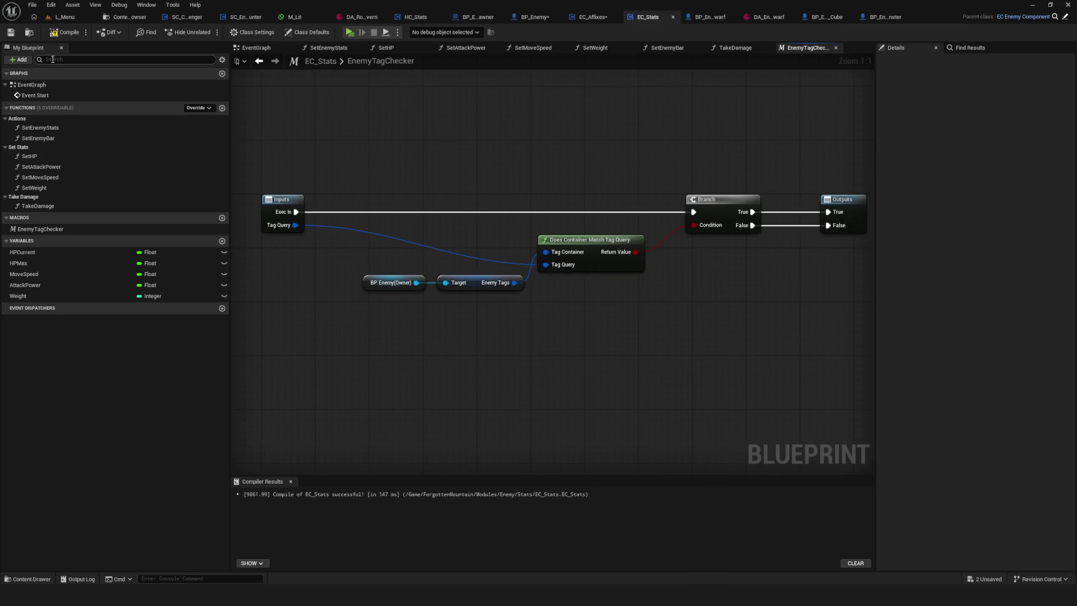
{"action": "key", "text": "F7"}
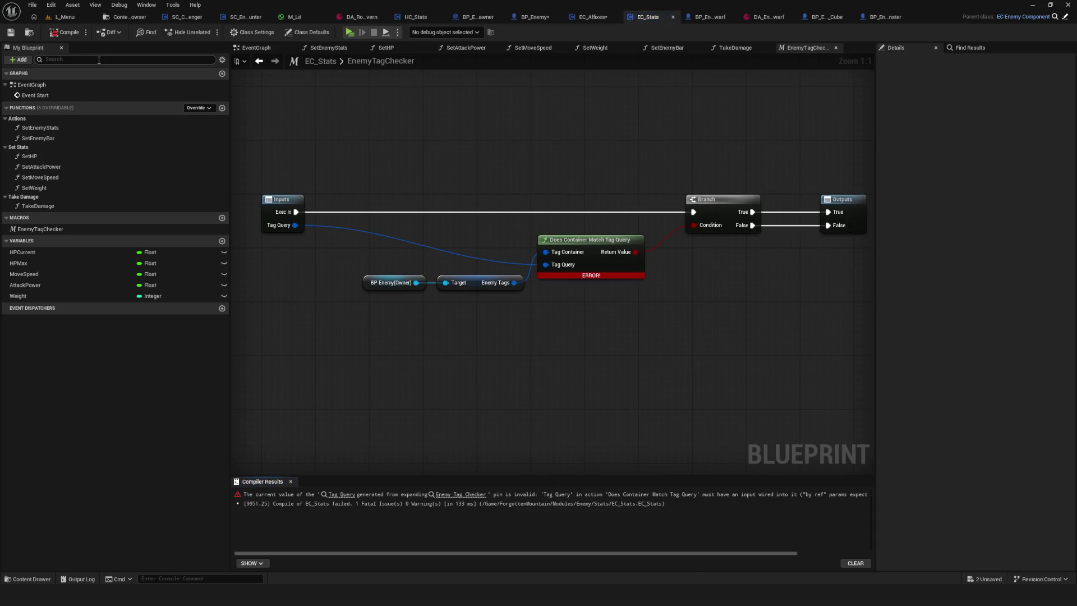
Recompile EC_Stats and jump to the Enemy Tag Checker node causing the compile error
{"action": "left_click", "coordinate": [63, 34]}
{"action": "left_click", "coordinate": [63, 35]}
{"action": "left_click", "coordinate": [347, 497]}
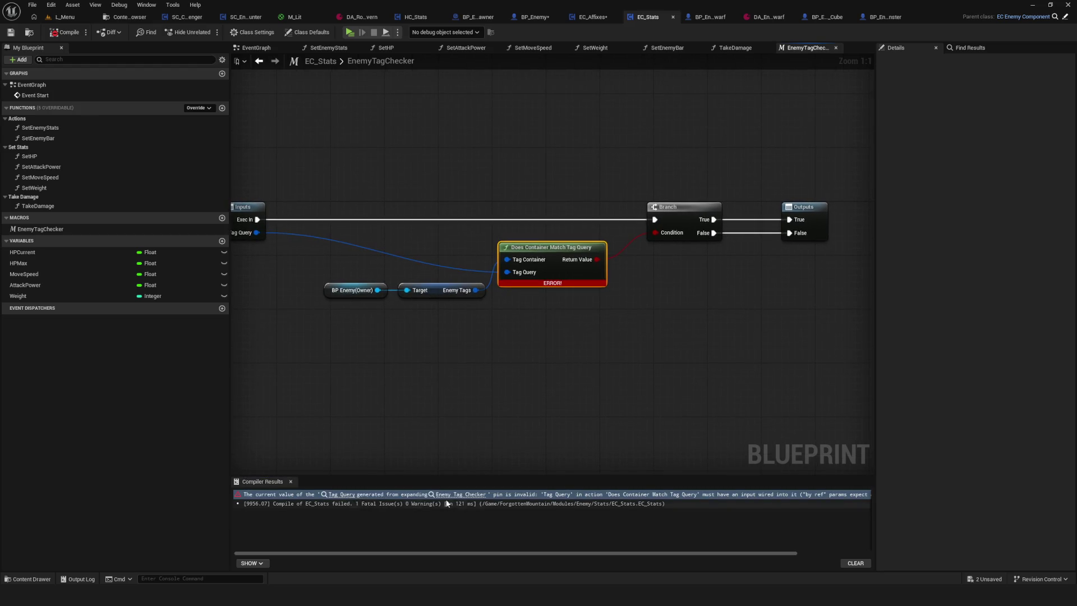
{"action": "left_click", "coordinate": [469, 495]}
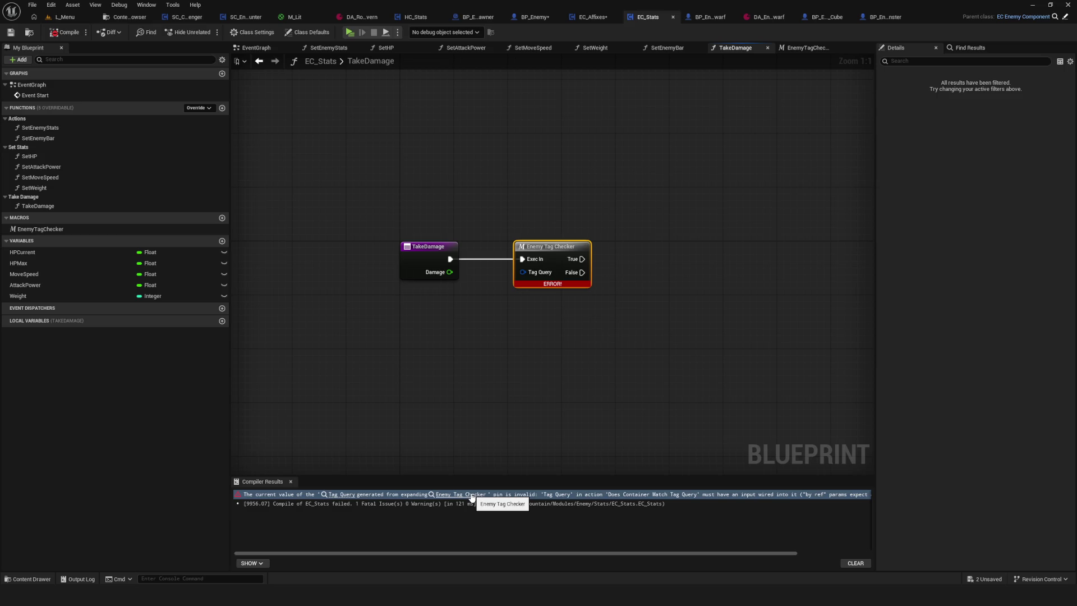
Open the EnemyTagChecker macro and wire the match node's Tag Query to the macro input
{"action": "right_click", "coordinate": [537, 275]}
{"action": "left_click", "coordinate": [549, 247]}
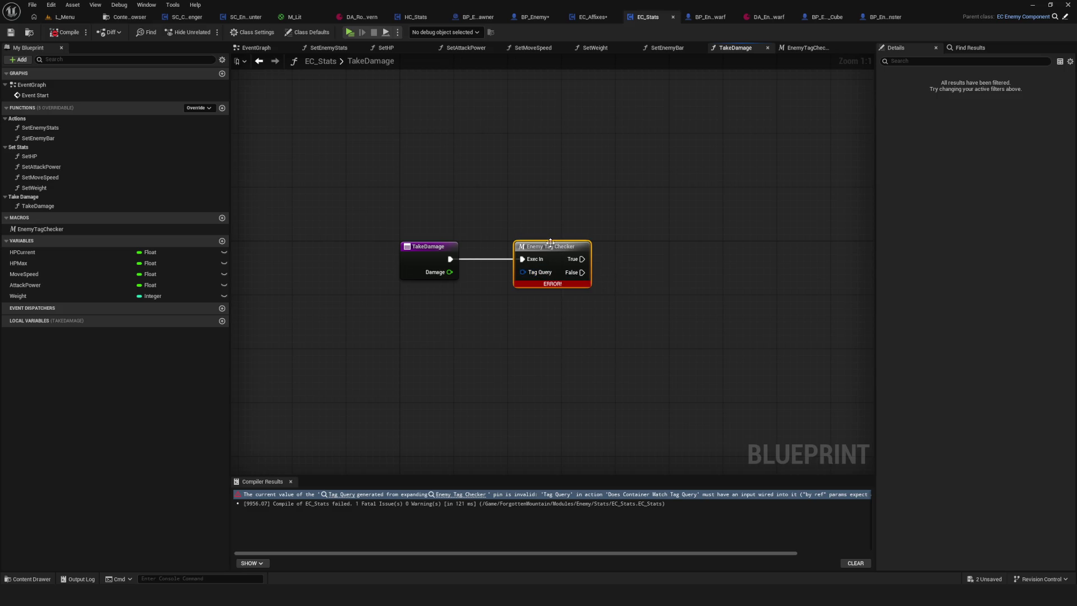
{"action": "double_click", "coordinate": [547, 246]}
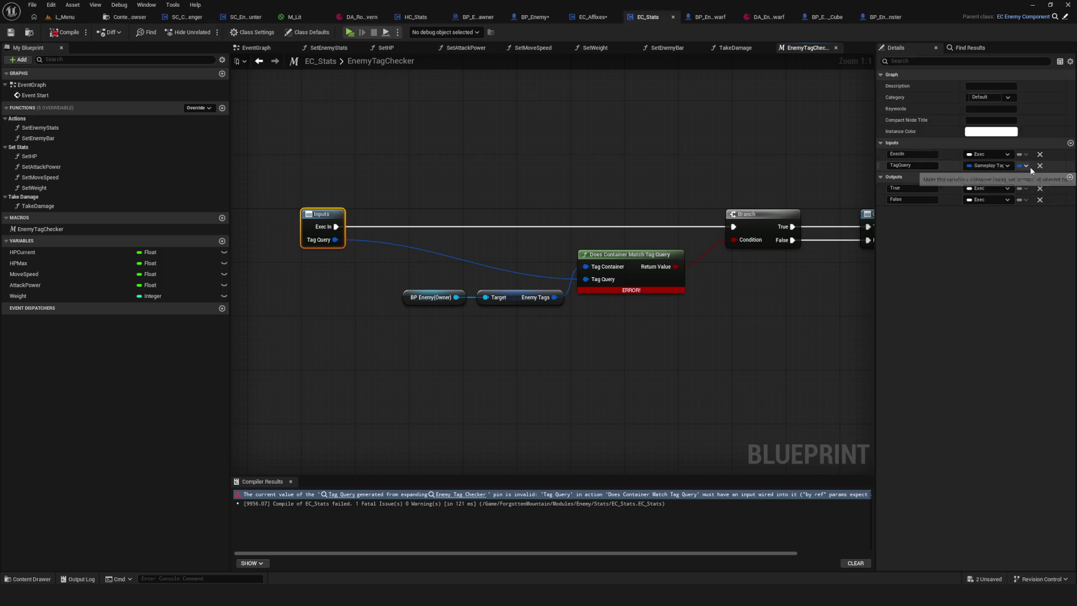
{"action": "key", "text": "Return"}
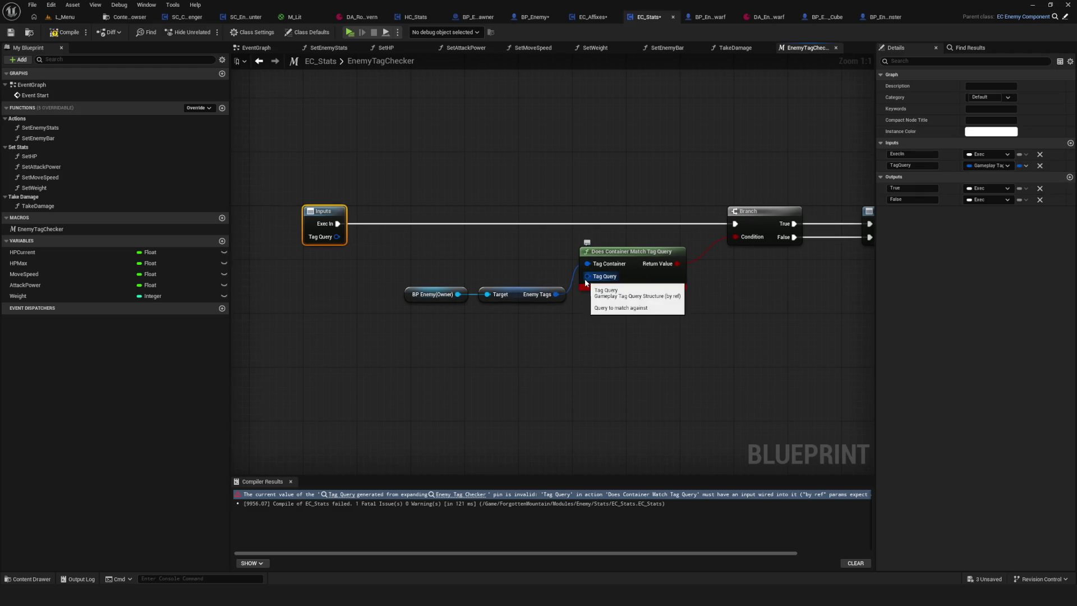
{"action": "left_click_drag", "start_coordinate": [586, 277], "coordinate": [351, 232]}
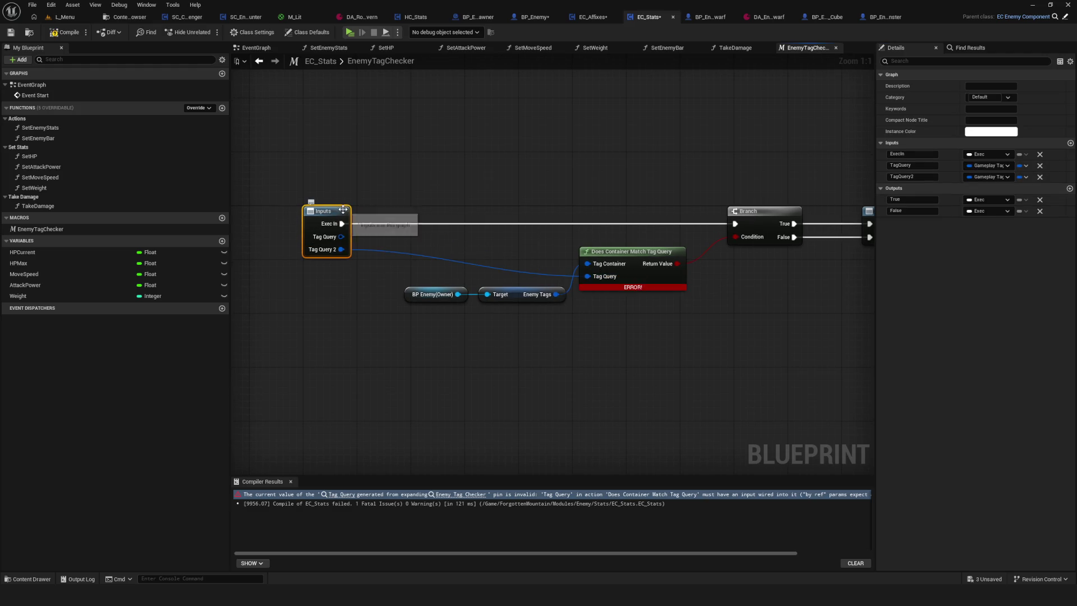
Recompile, then move the owner and Enemy Tags nodes down-left in the macro graph
{"action": "left_click", "coordinate": [261, 63]}
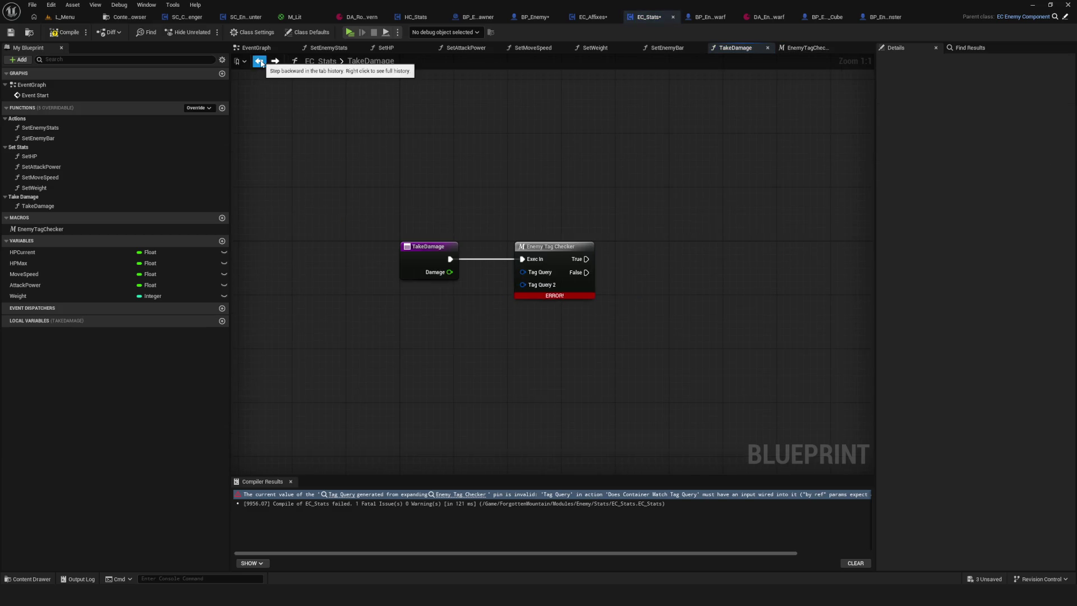
{"action": "left_click", "coordinate": [275, 61]}
{"action": "left_click", "coordinate": [59, 32]}
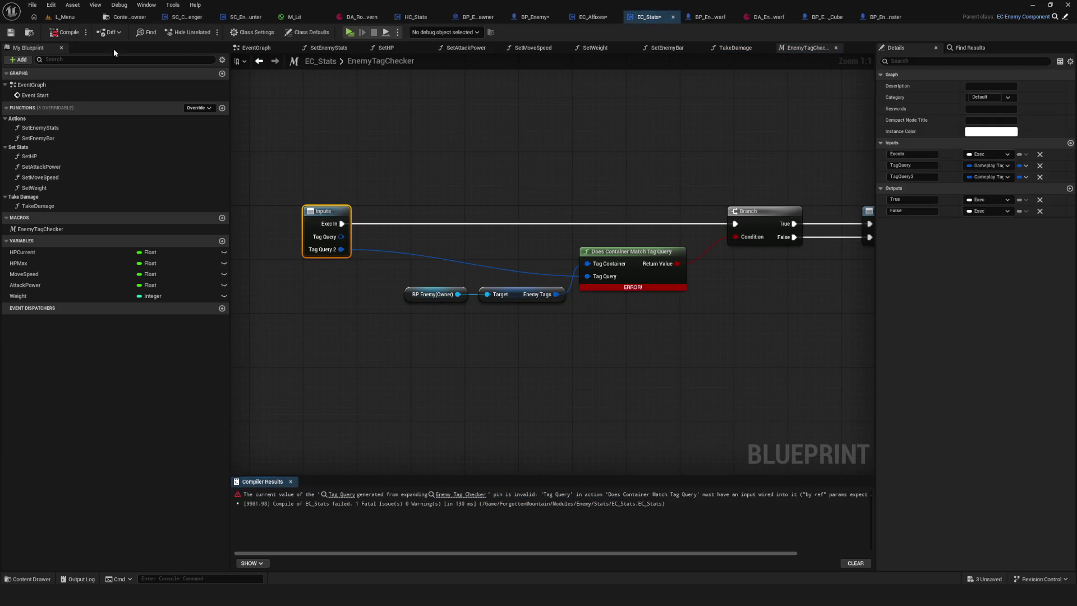
{"action": "left_click_drag", "start_coordinate": [397, 254], "coordinate": [526, 334]}
{"action": "left_click_drag", "start_coordinate": [499, 296], "coordinate": [485, 309]}
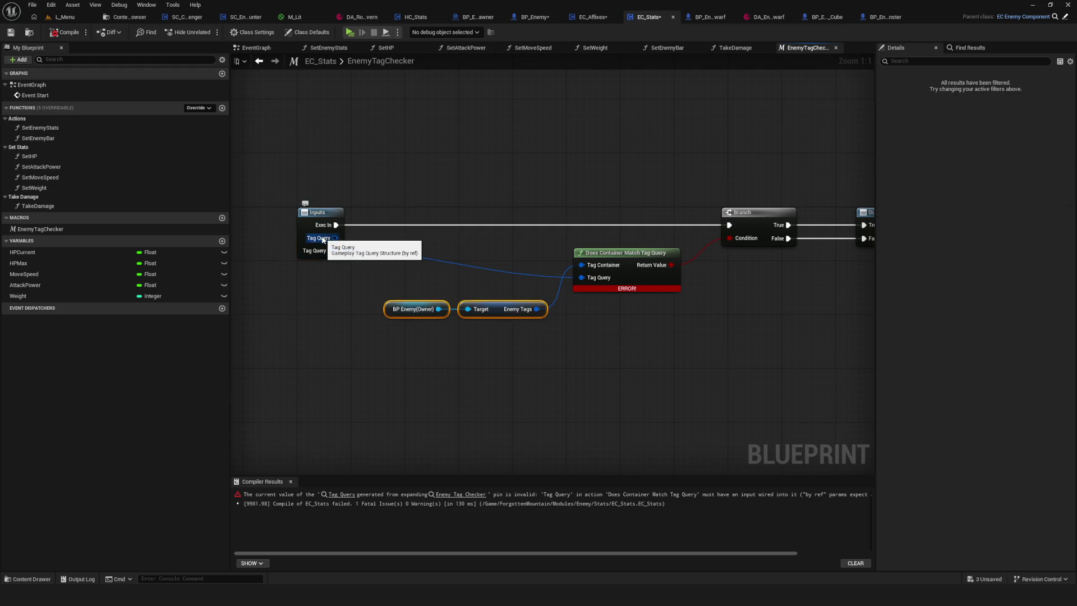
Undo the extra Tag Query output, then compile and save EC_Stats
{"action": "key", "text": "ctrl+z"}
{"action": "key", "text": "ctrl+z"}
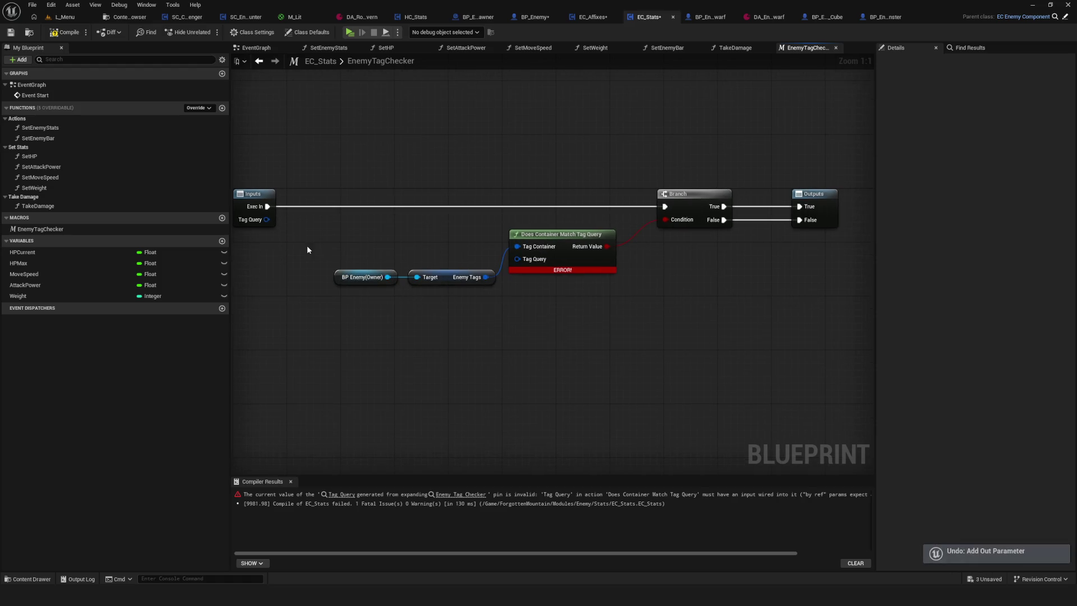
{"action": "left_click", "coordinate": [63, 34]}
{"action": "left_click", "coordinate": [11, 33]}
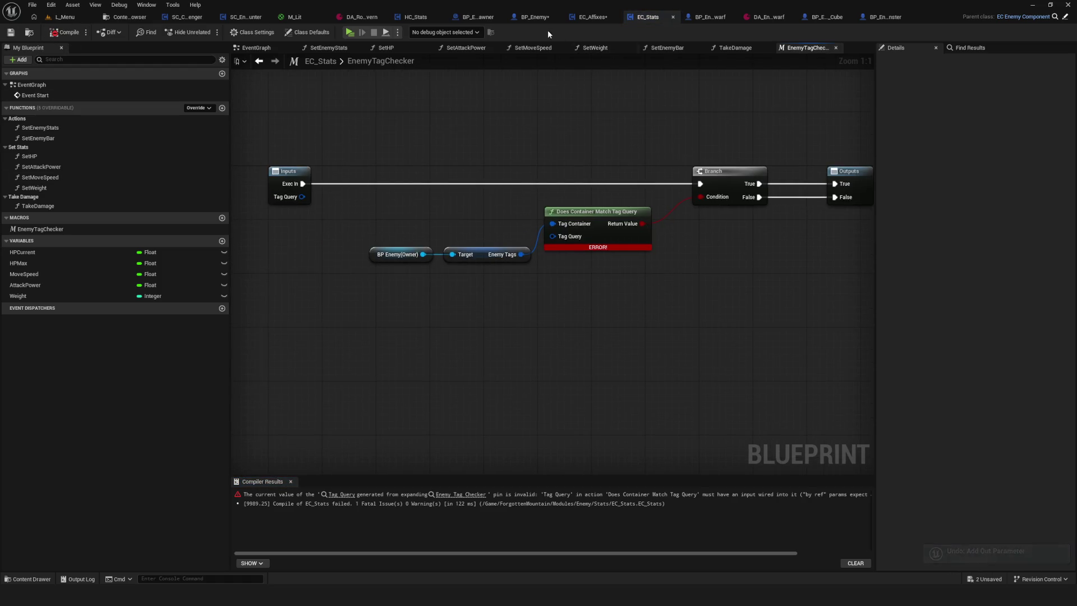
{"action": "left_click", "coordinate": [537, 17]}
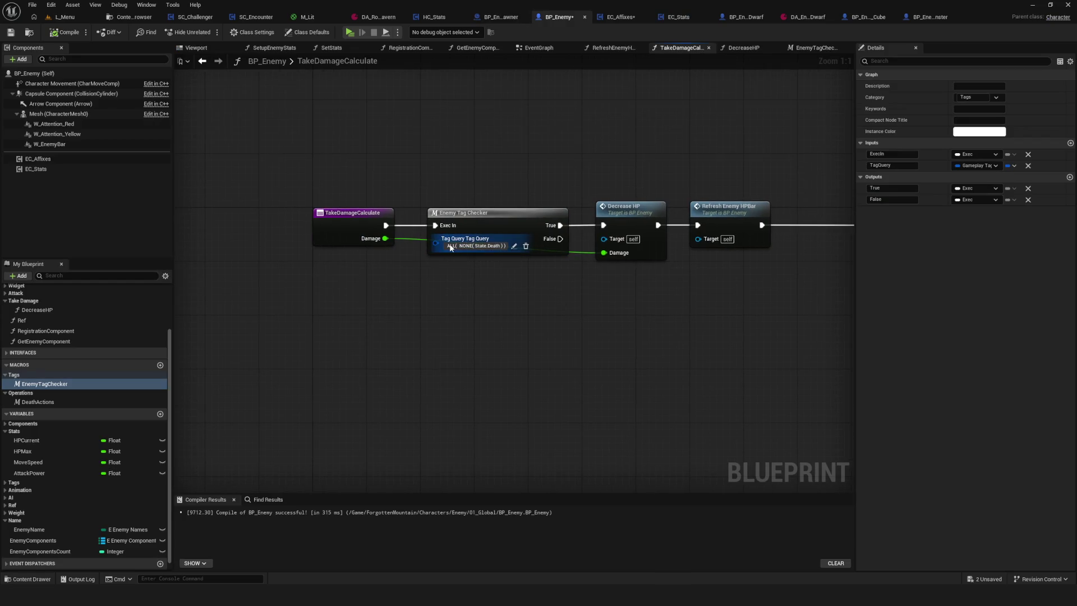
{"action": "double_click", "coordinate": [539, 223]}
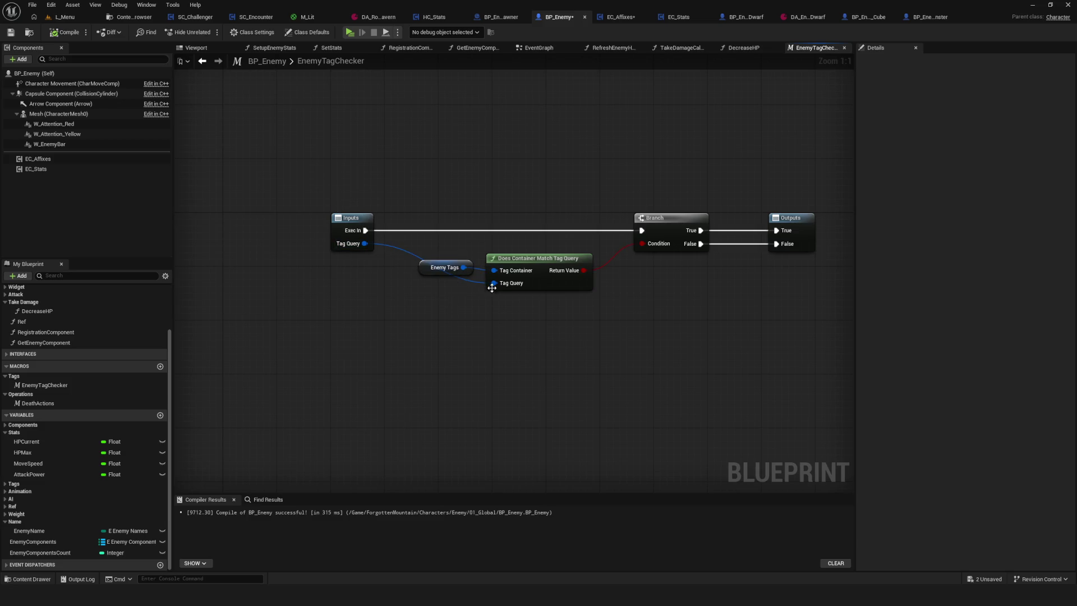
{"action": "left_click", "coordinate": [368, 225]}
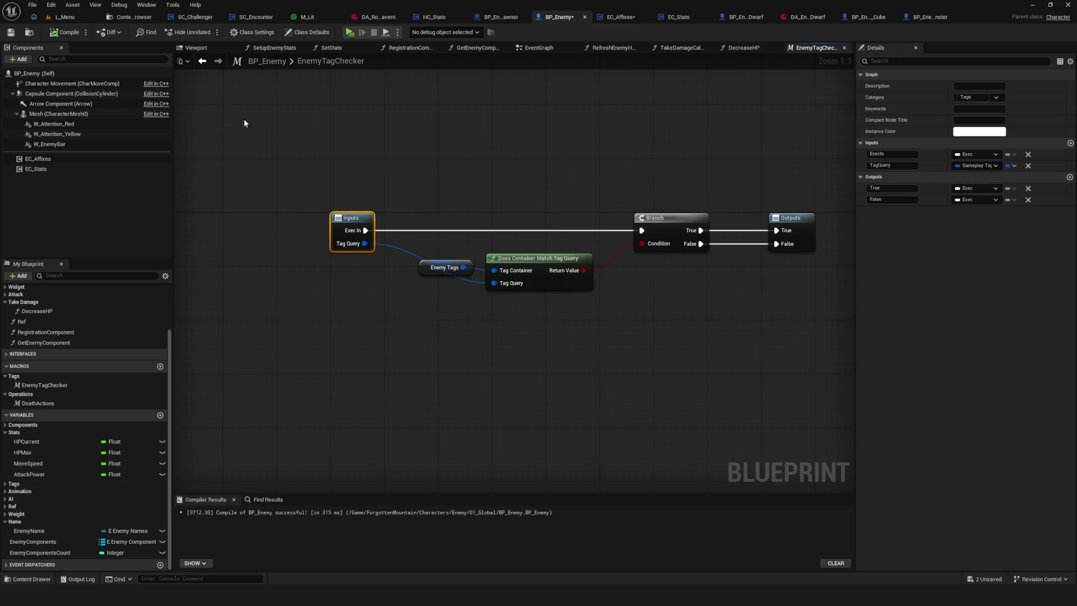
{"action": "left_click", "coordinate": [203, 63]}
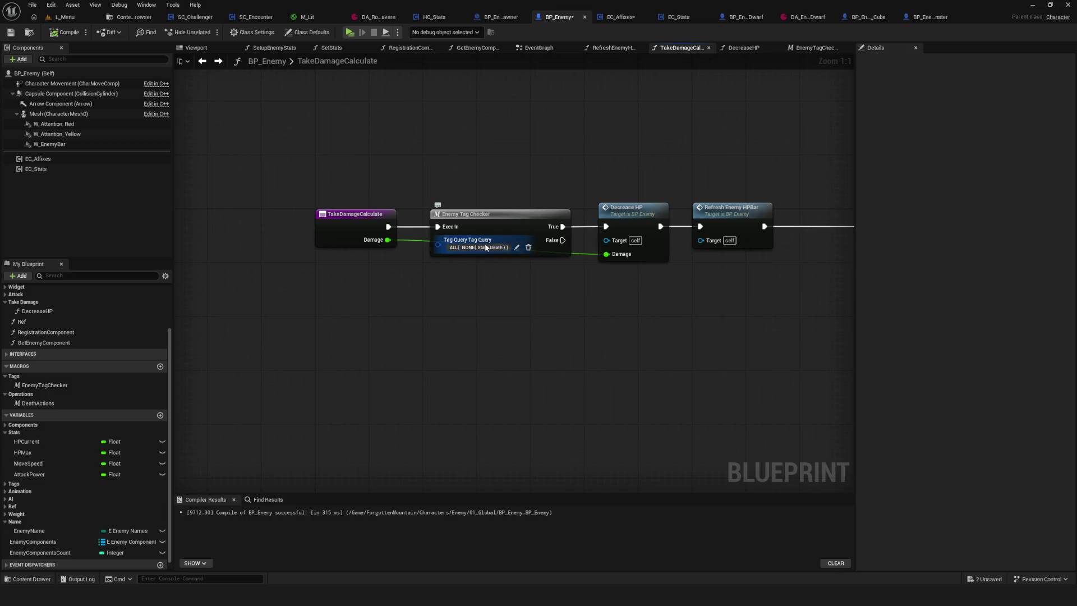
{"action": "left_click", "coordinate": [464, 219]}
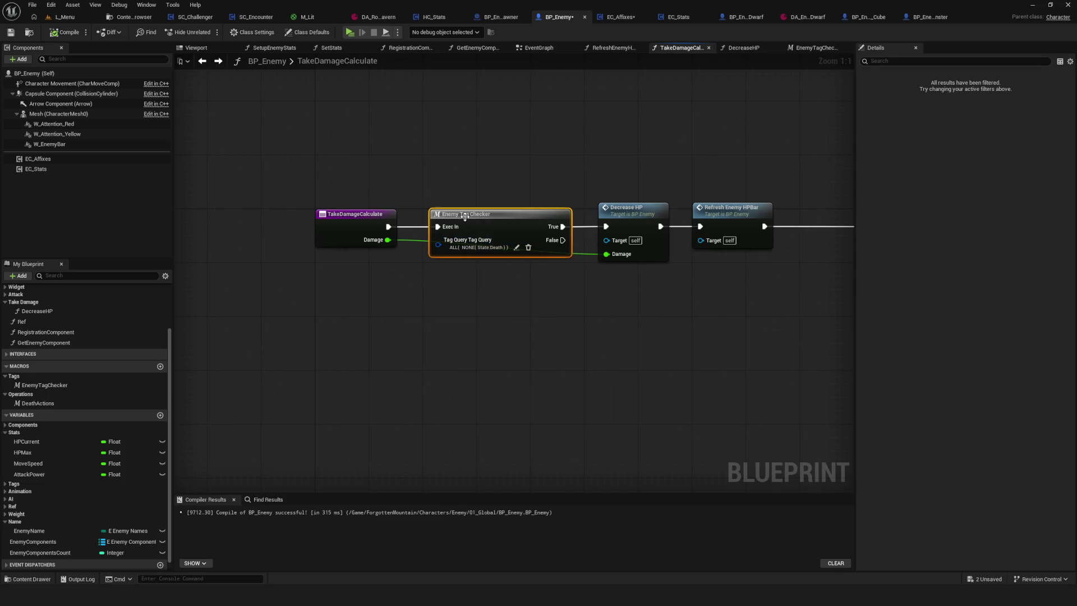
{"action": "double_click", "coordinate": [504, 216]}
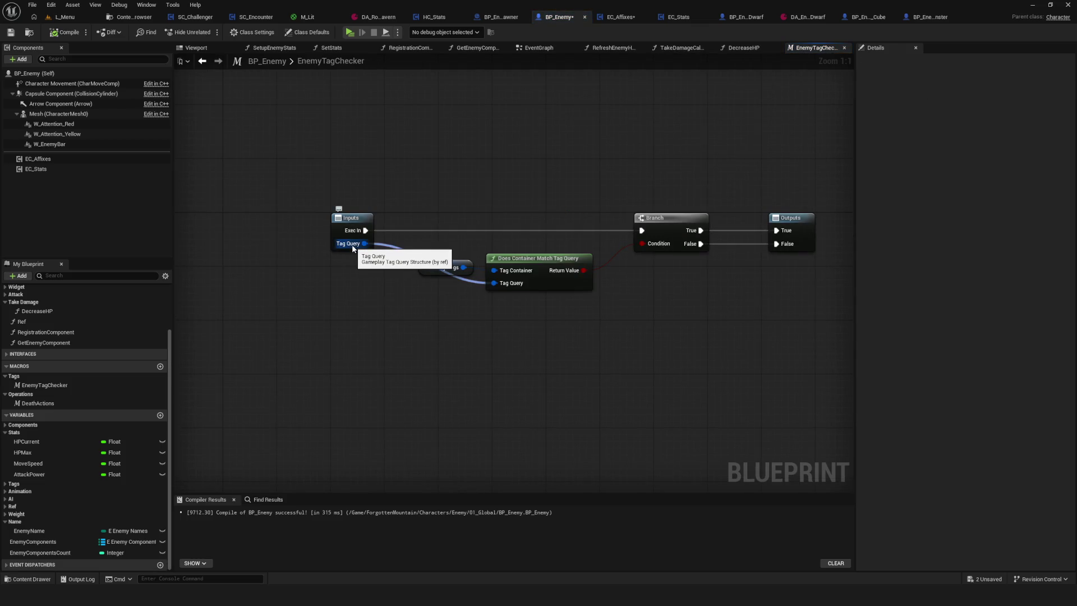
{"action": "left_click", "coordinate": [520, 275]}
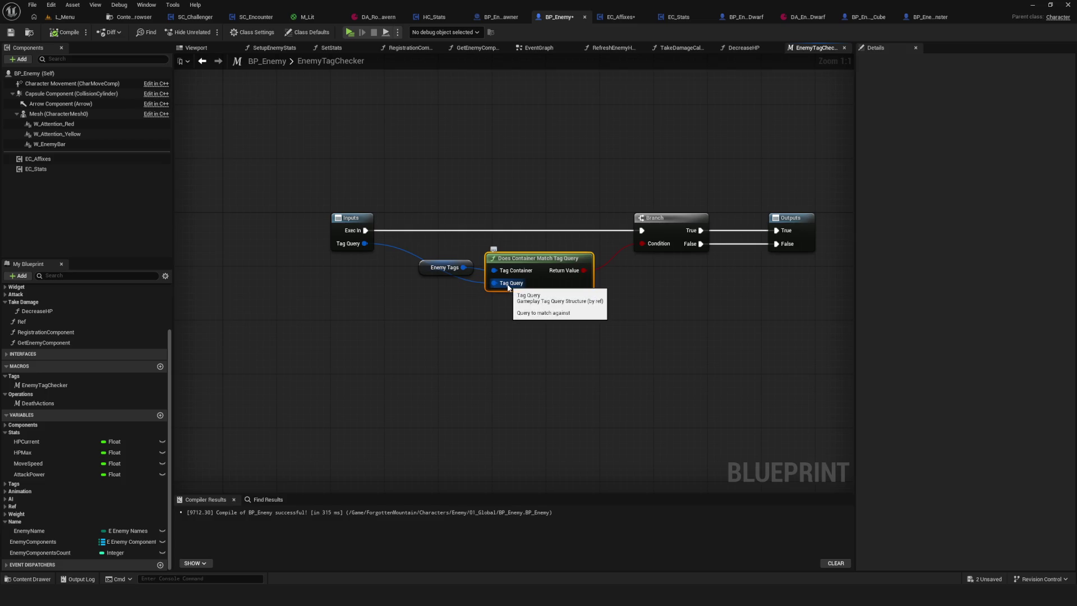
{"action": "left_click_drag", "start_coordinate": [520, 275], "coordinate": [531, 182]}
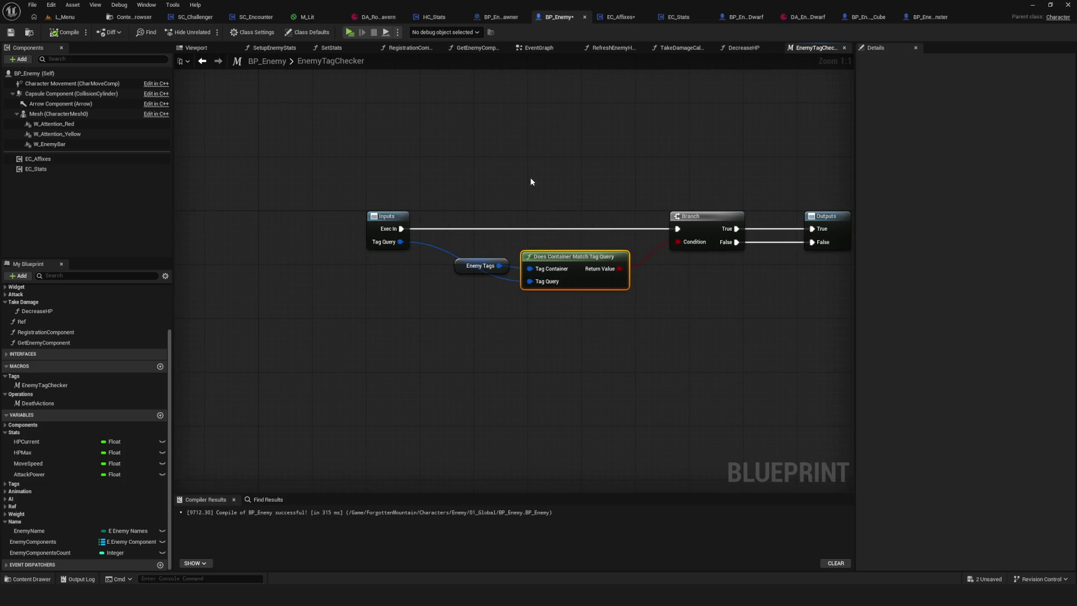
{"action": "left_click", "coordinate": [202, 63]}
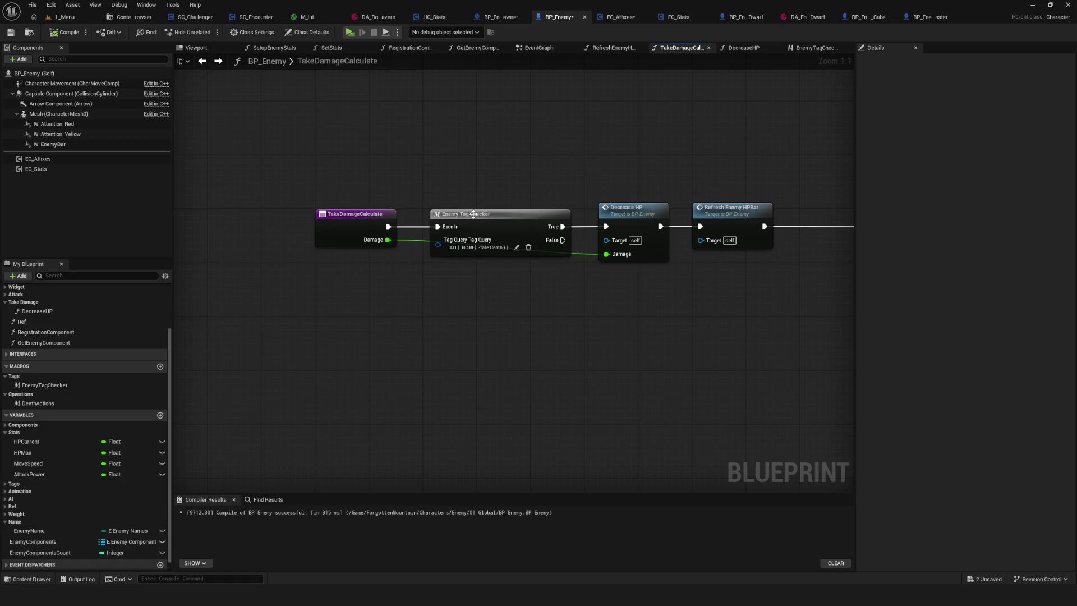
{"action": "left_click", "coordinate": [473, 214]}
{"action": "left_click", "coordinate": [674, 20]}
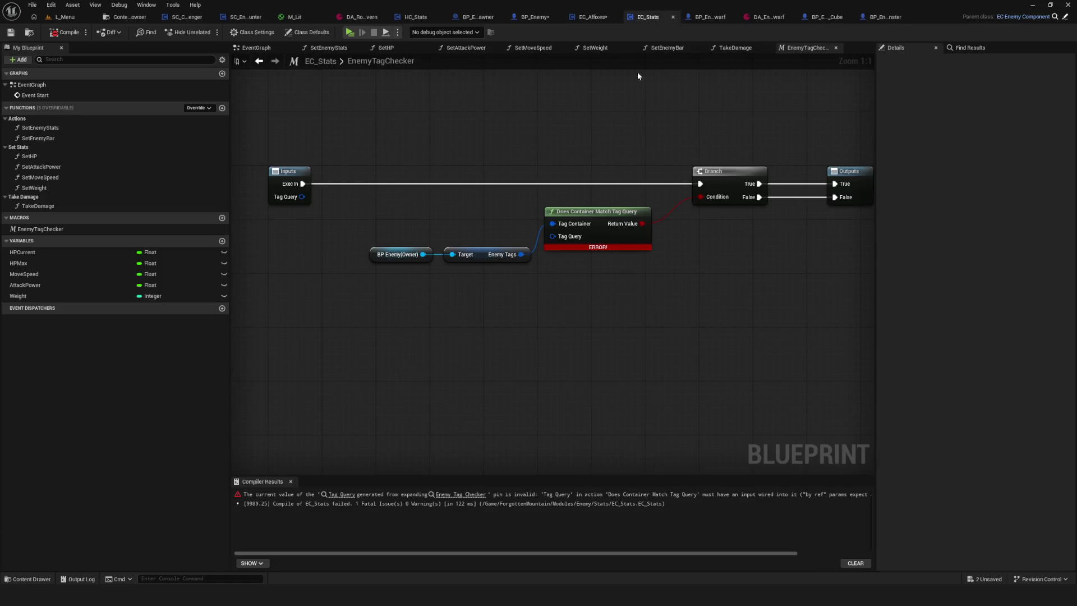
Start a Tag Query connection, then quit Discord from the system tray
{"action": "left_click_drag", "start_coordinate": [587, 241], "coordinate": [482, 314]}
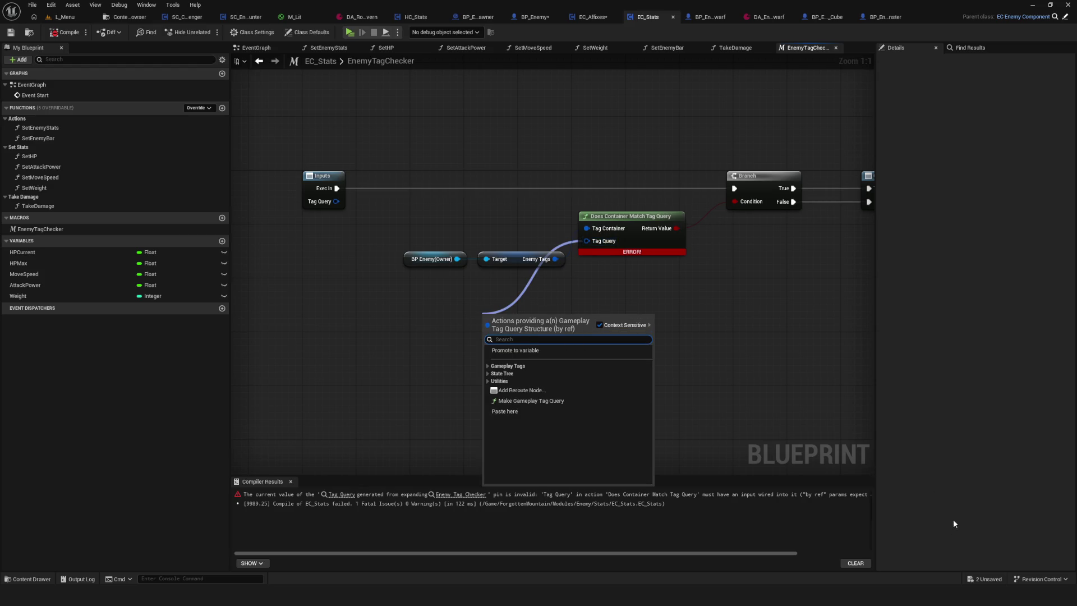
{"action": "left_click", "coordinate": [979, 594]}
{"action": "right_click", "coordinate": [978, 536]}
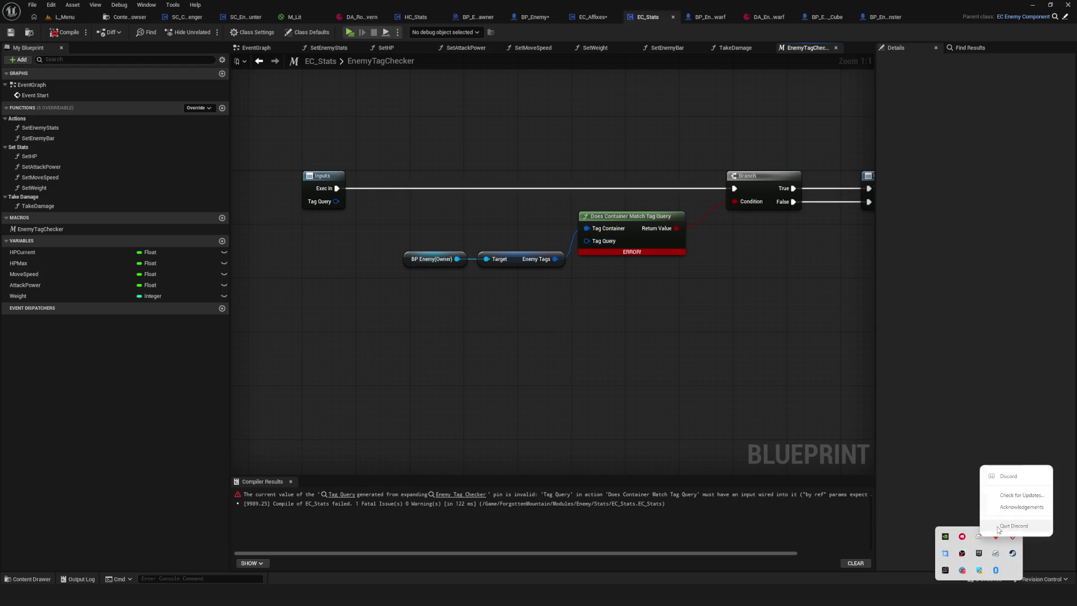
{"action": "left_click", "coordinate": [998, 527]}
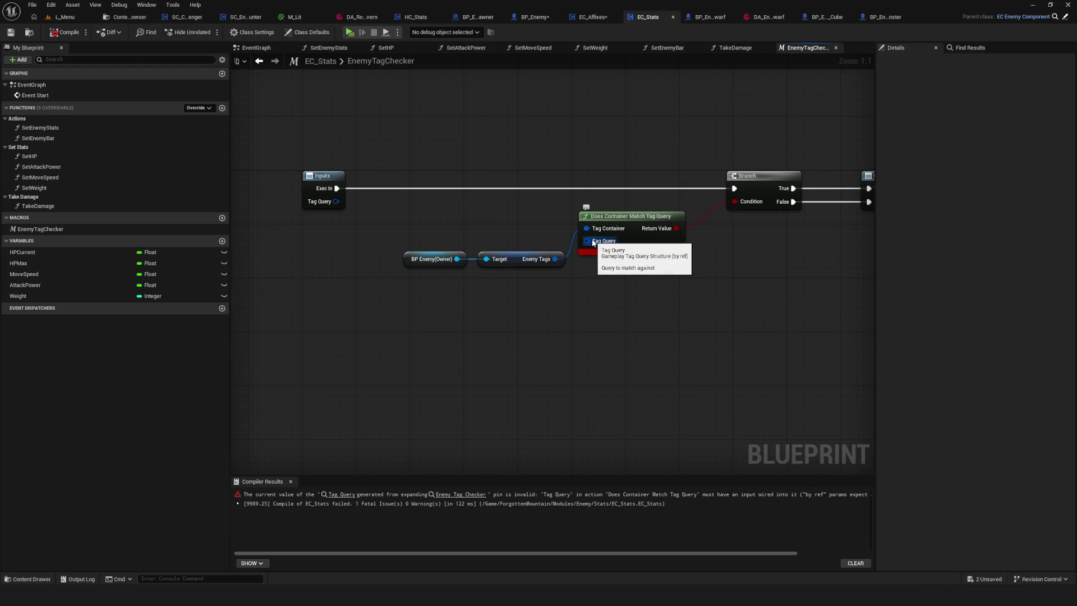
Inspect the macro's TagQuery input parameter and its type, keeping it unchanged
{"action": "mouse_move", "coordinate": [587, 241]}
{"action": "left_mouse_down"}
{"action": "mouse_move", "coordinate": [355, 216]}
{"action": "mouse_move", "coordinate": [355, 203]}
{"action": "left_mouse_up"}
{"action": "left_click", "coordinate": [322, 176]}
{"action": "key", "text": "Home"}
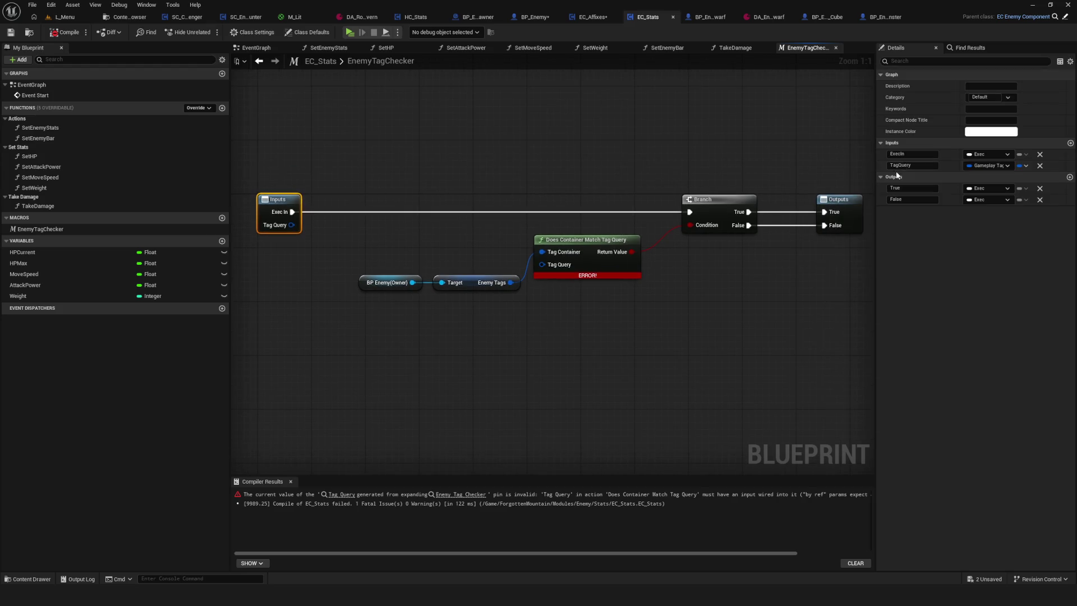
{"action": "left_click", "coordinate": [921, 166]}
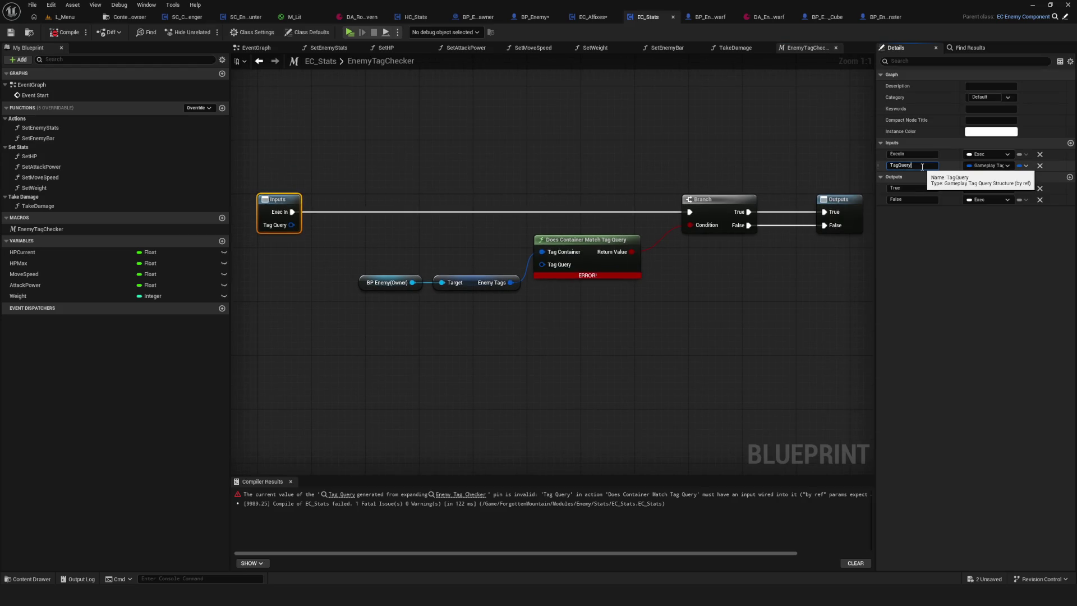
{"action": "left_click", "coordinate": [1004, 165]}
{"action": "left_click", "coordinate": [975, 207]}
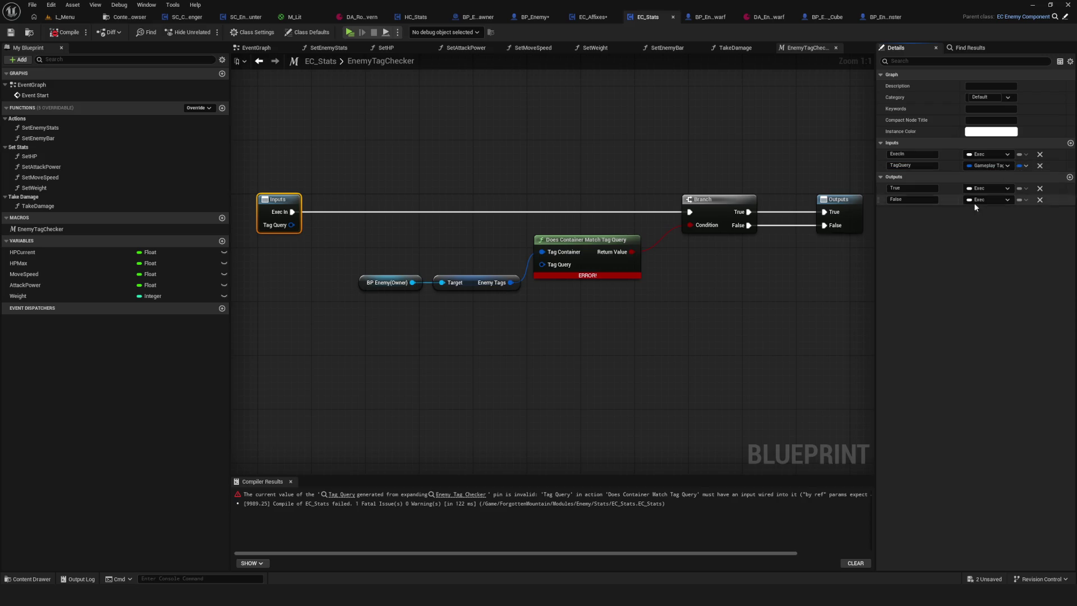
{"action": "left_click", "coordinate": [1039, 165]}
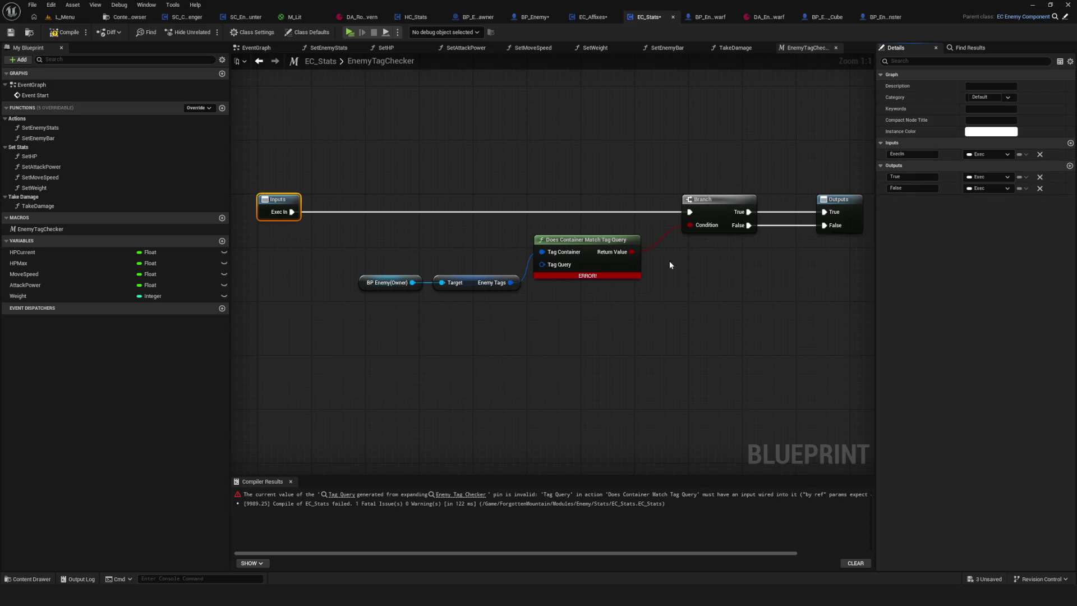
{"action": "key", "text": "ctrl+z"}
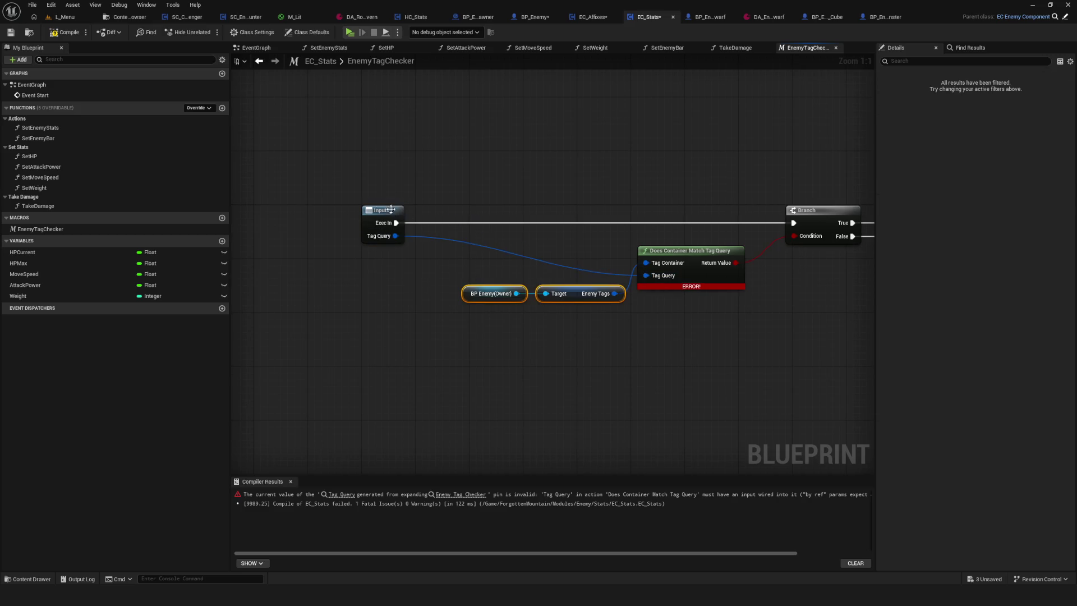
Recompile EC_Stats with the Tag Query input feeding the match node
{"action": "left_click", "coordinate": [391, 210]}
{"action": "left_click", "coordinate": [64, 32]}
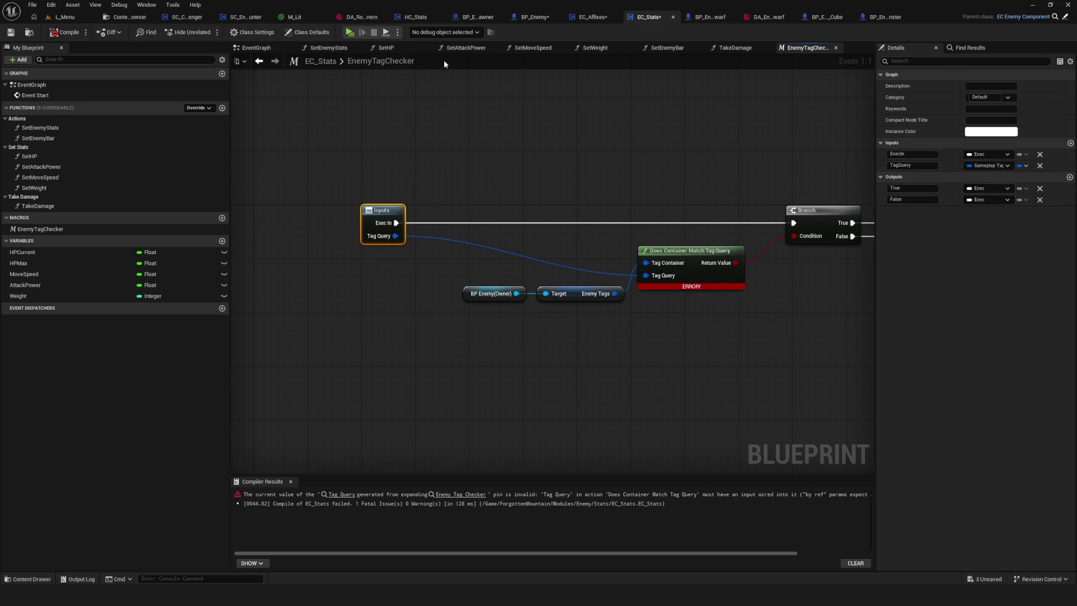
{"action": "left_click", "coordinate": [259, 61]}
Refresh the Enemy Tag Checker node in the TakeDamage graph
{"action": "right_click", "coordinate": [436, 264]}
{"action": "key", "text": "Escape"}
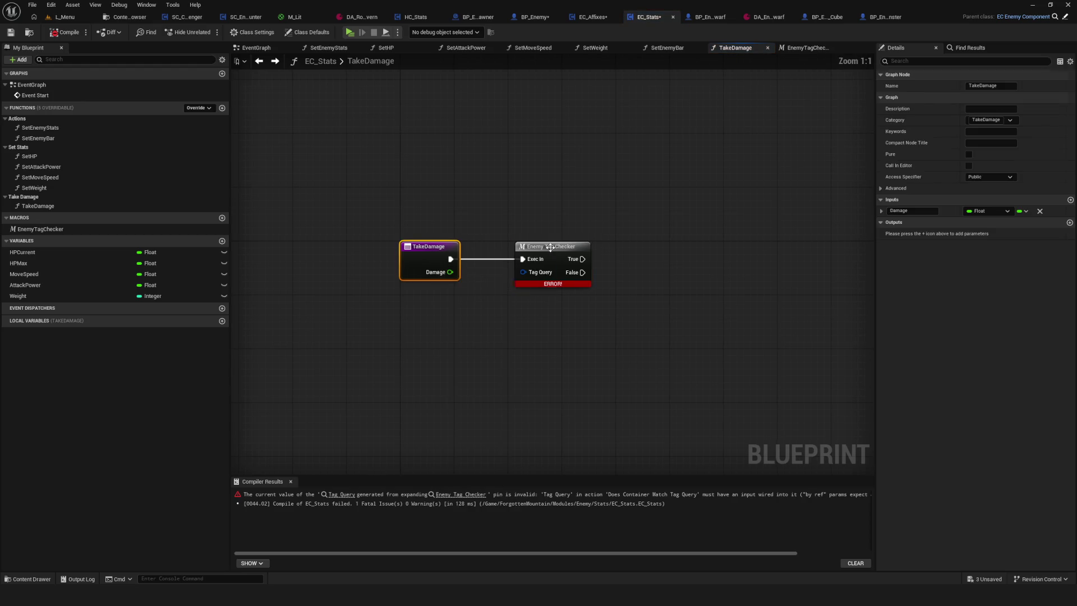
{"action": "left_click", "coordinate": [549, 247]}
{"action": "right_click", "coordinate": [549, 247]}
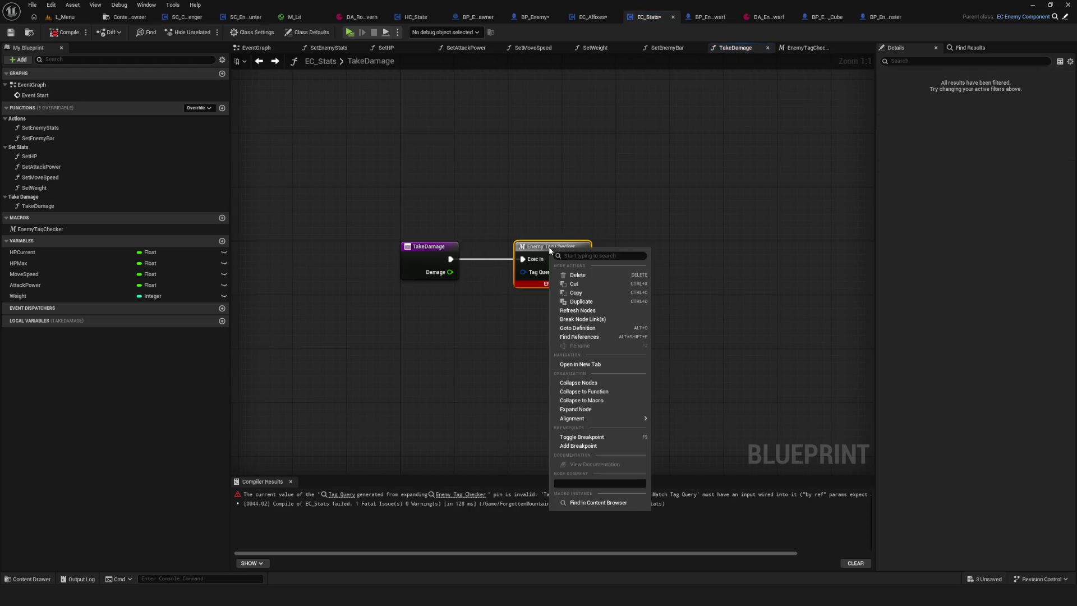
{"action": "left_click", "coordinate": [570, 310]}
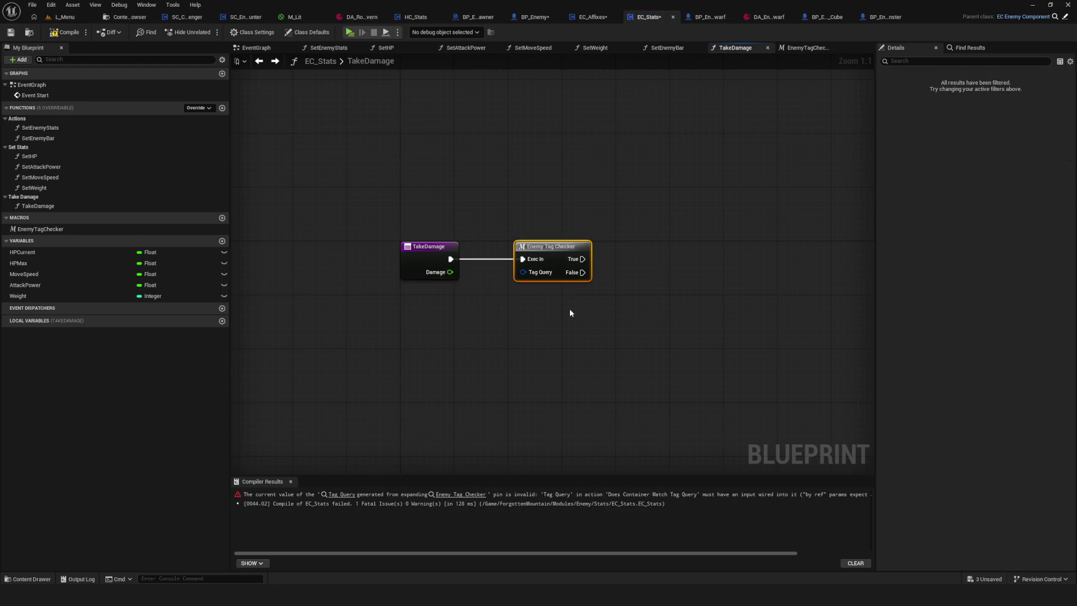
Split the Enemy Tag Checker's Tag Query pin and recompile EC_Stats successfully
{"action": "right_click", "coordinate": [524, 272]}
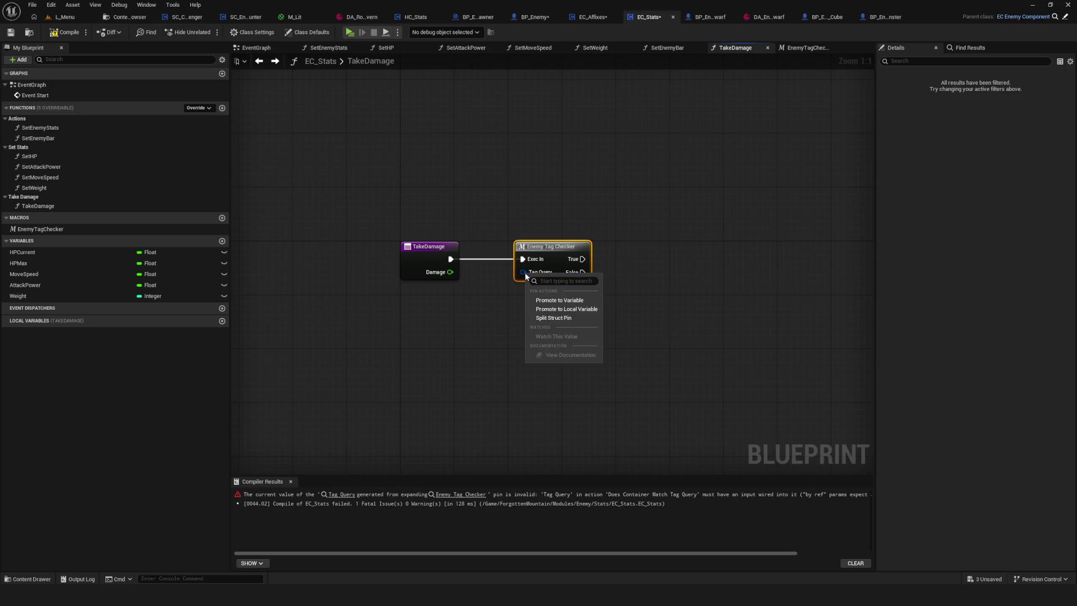
{"action": "left_click", "coordinate": [560, 317]}
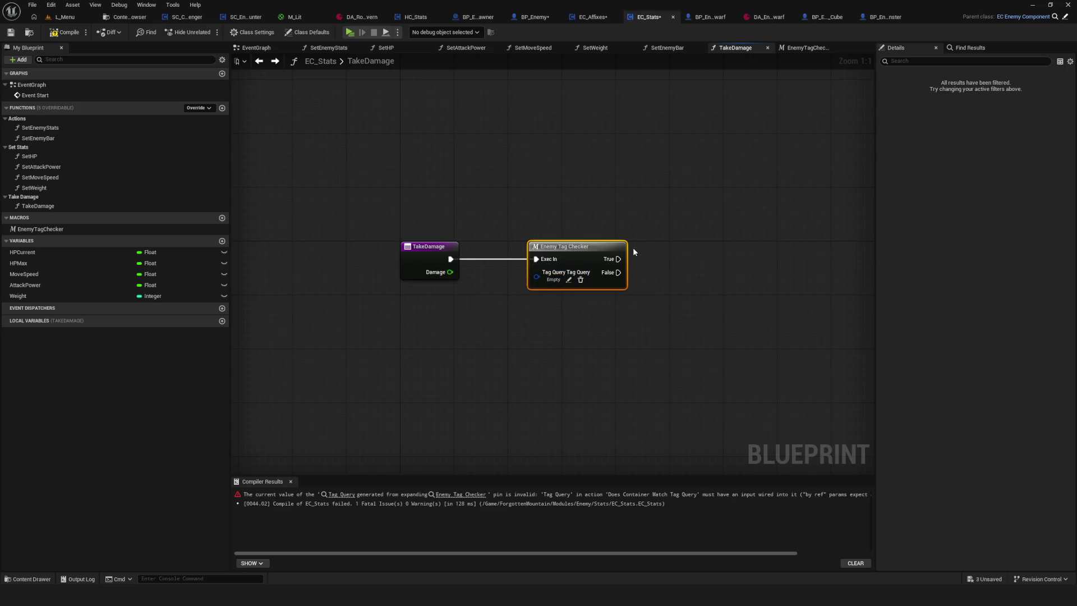
{"action": "left_click_drag", "start_coordinate": [552, 262], "coordinate": [571, 269]}
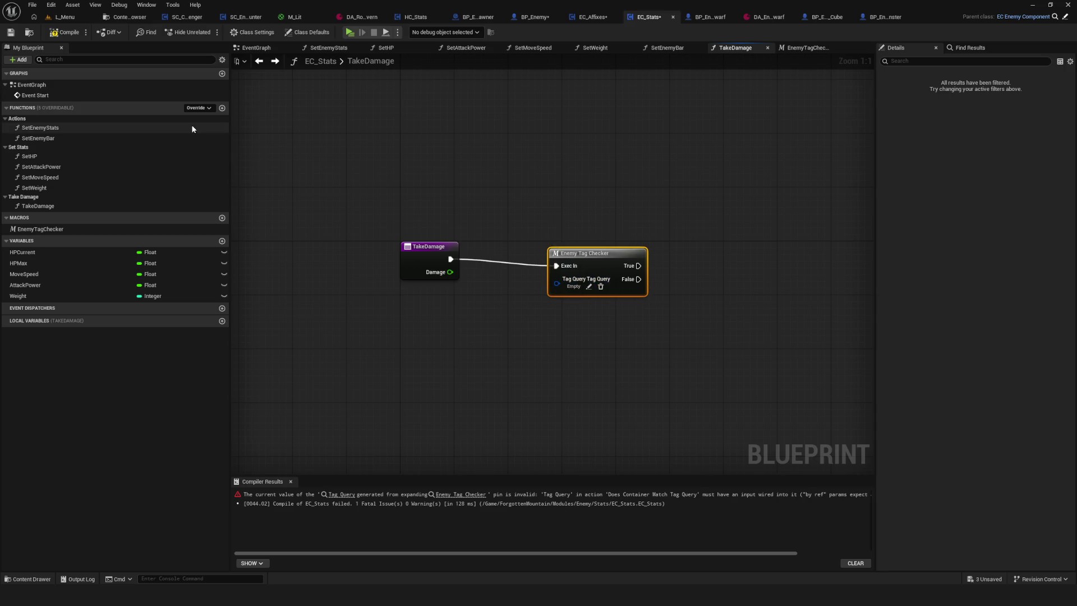
{"action": "left_click", "coordinate": [63, 35]}
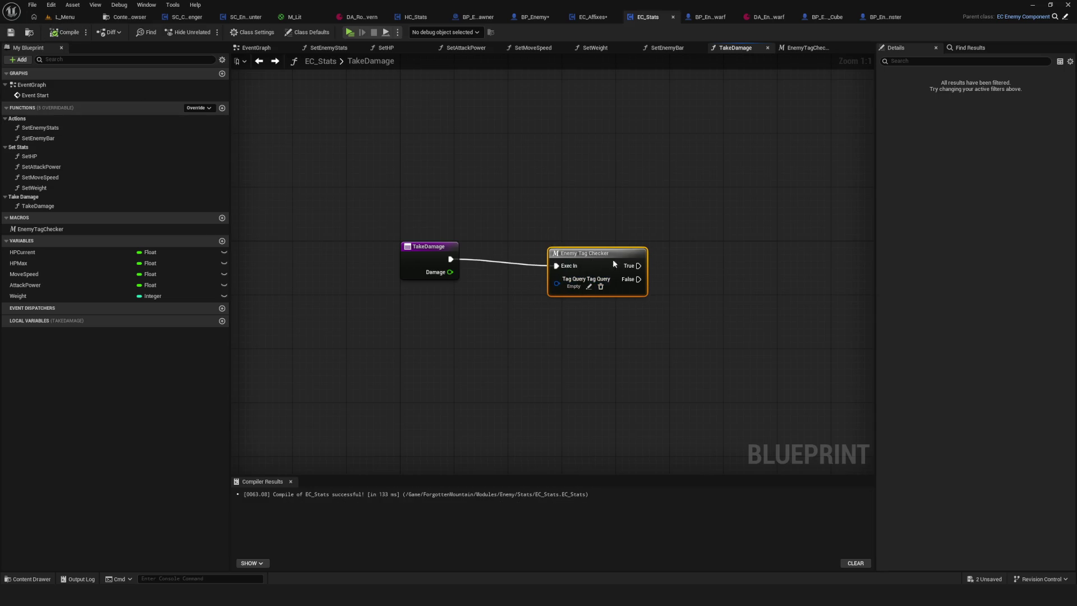
{"action": "key", "text": "ctrl+z"}
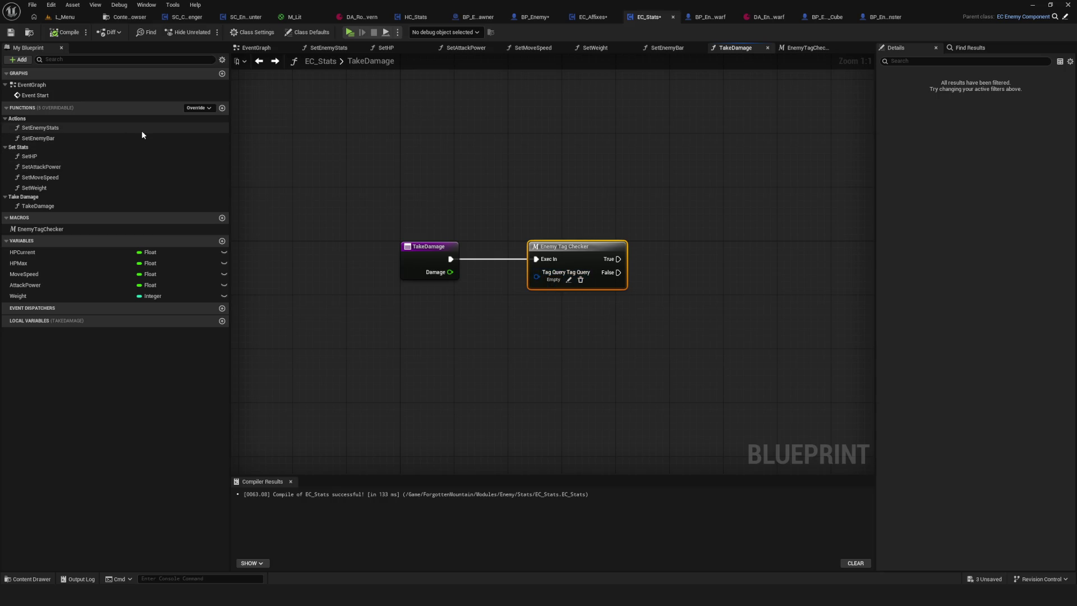
Compare EC_Stats' Enemy Tag Checker query with BP_Enemy's TakeDamageCalculate graph
{"action": "left_click", "coordinate": [518, 20]}
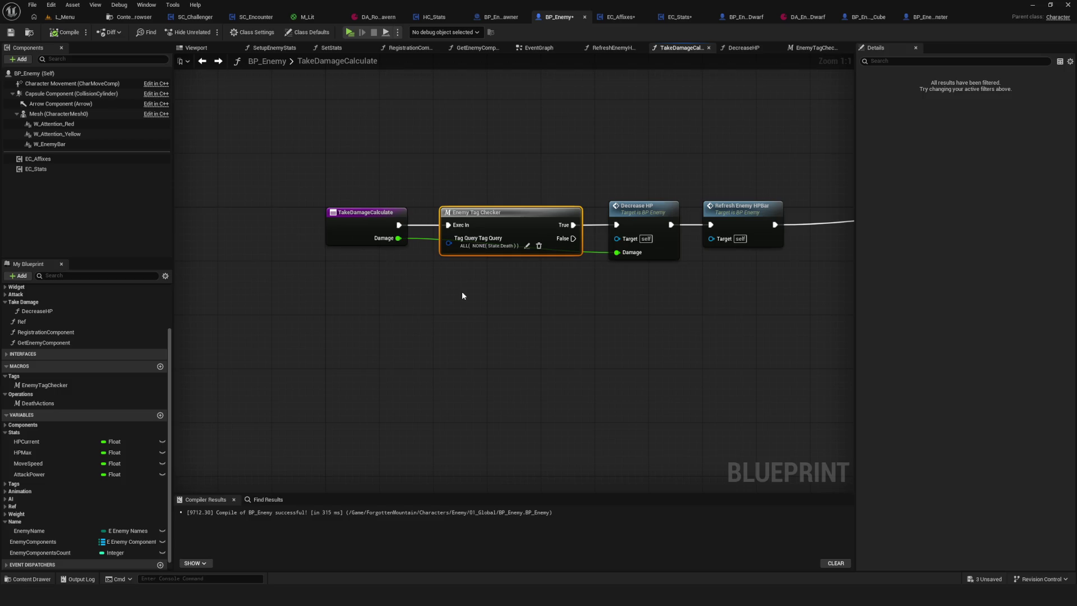
{"action": "left_click", "coordinate": [621, 17]}
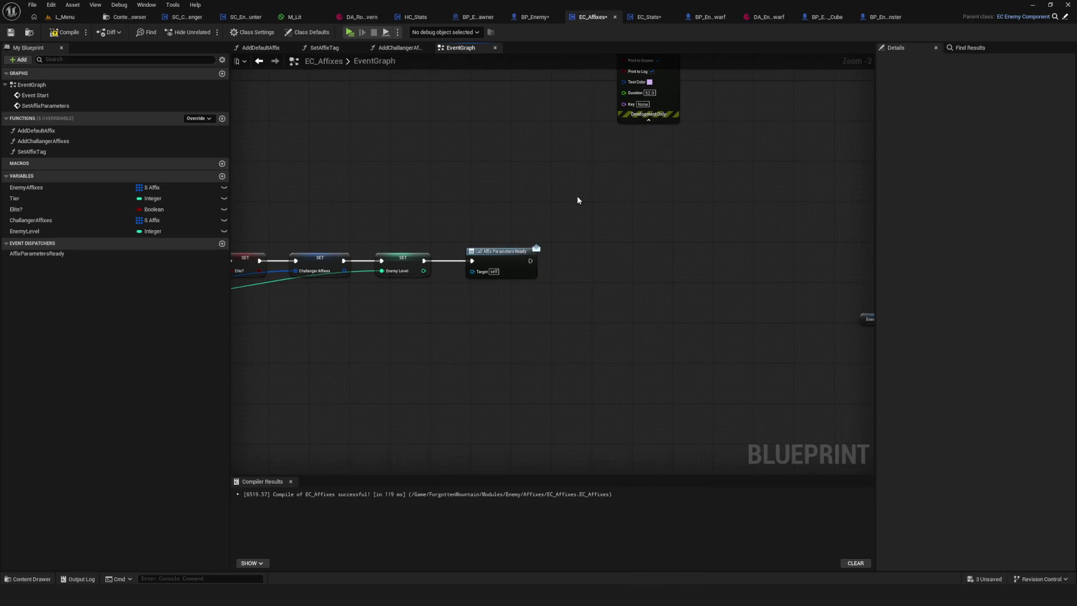
{"action": "left_click", "coordinate": [650, 17]}
{"action": "left_click", "coordinate": [521, 274]}
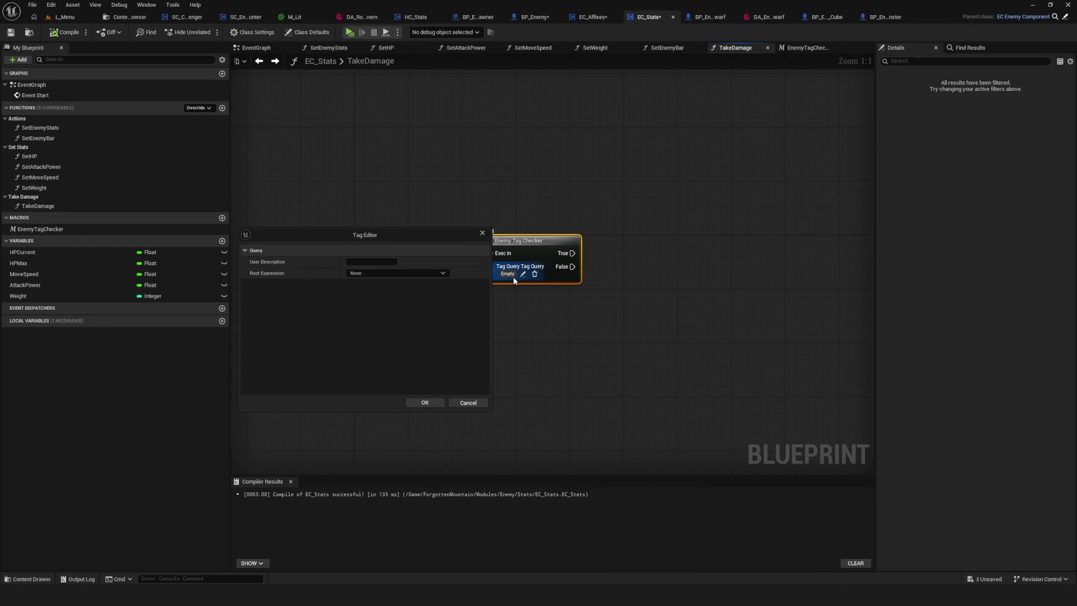
{"action": "left_click", "coordinate": [593, 18]}
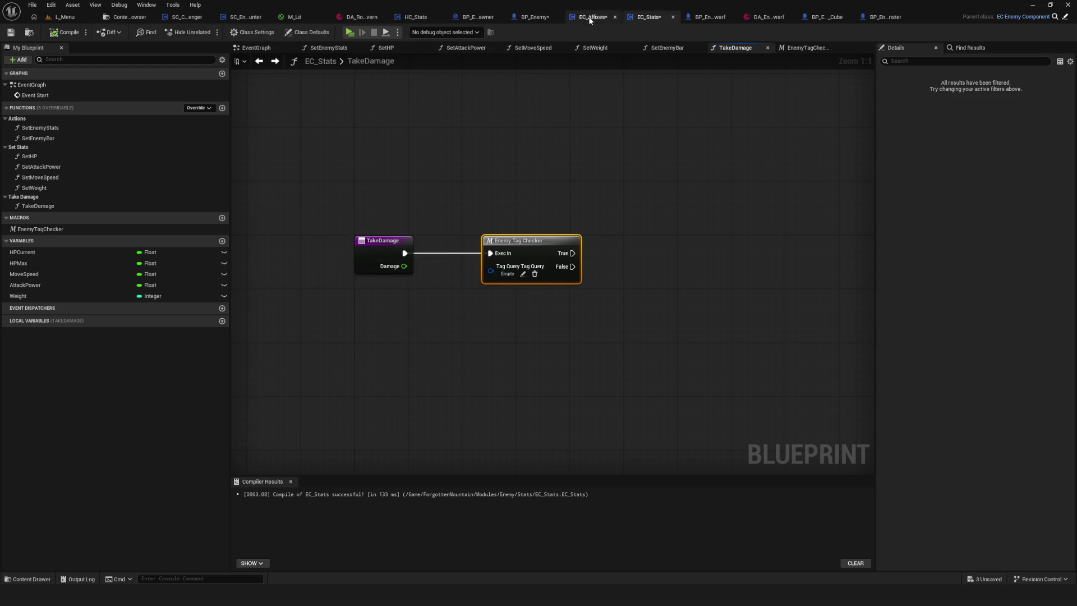
{"action": "left_click", "coordinate": [532, 16]}
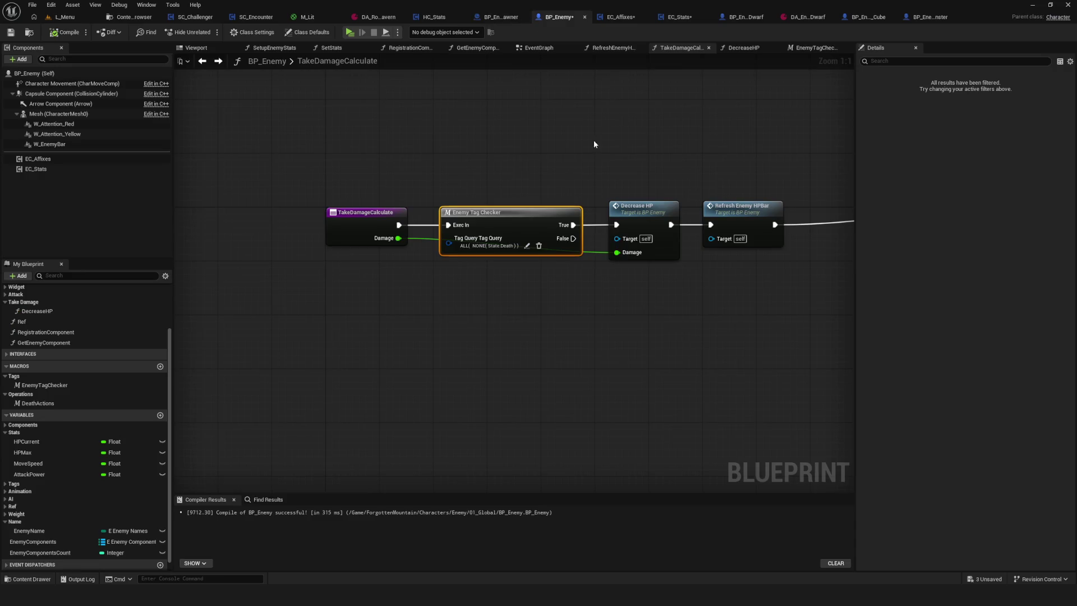
{"action": "left_click", "coordinate": [629, 21]}
{"action": "left_click", "coordinate": [650, 18]}
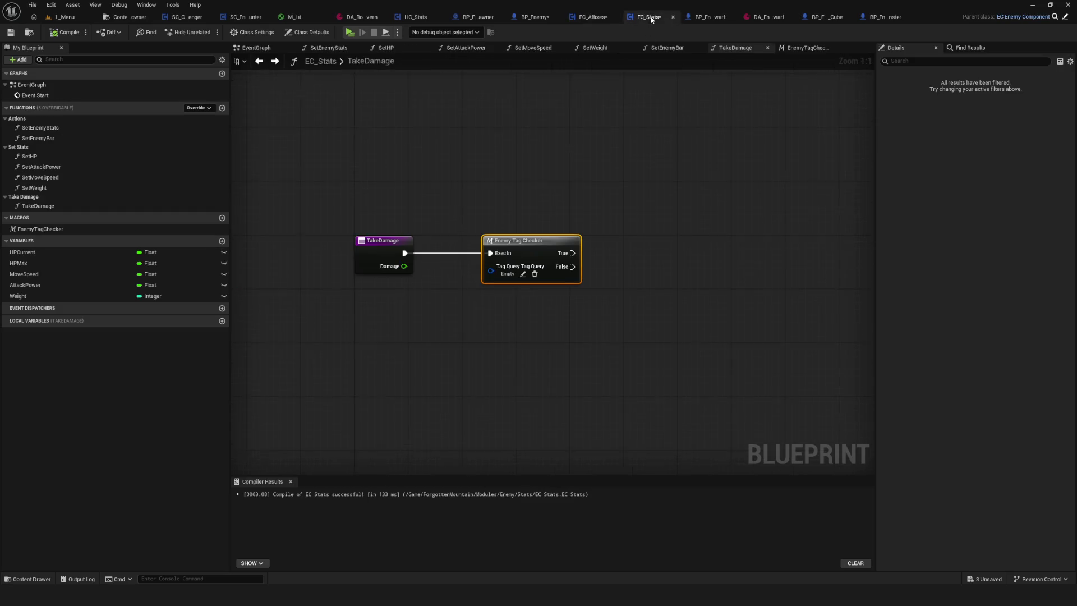
Set the query's root expression to No Tags Match and add a tag entry
{"action": "left_click", "coordinate": [522, 274]}
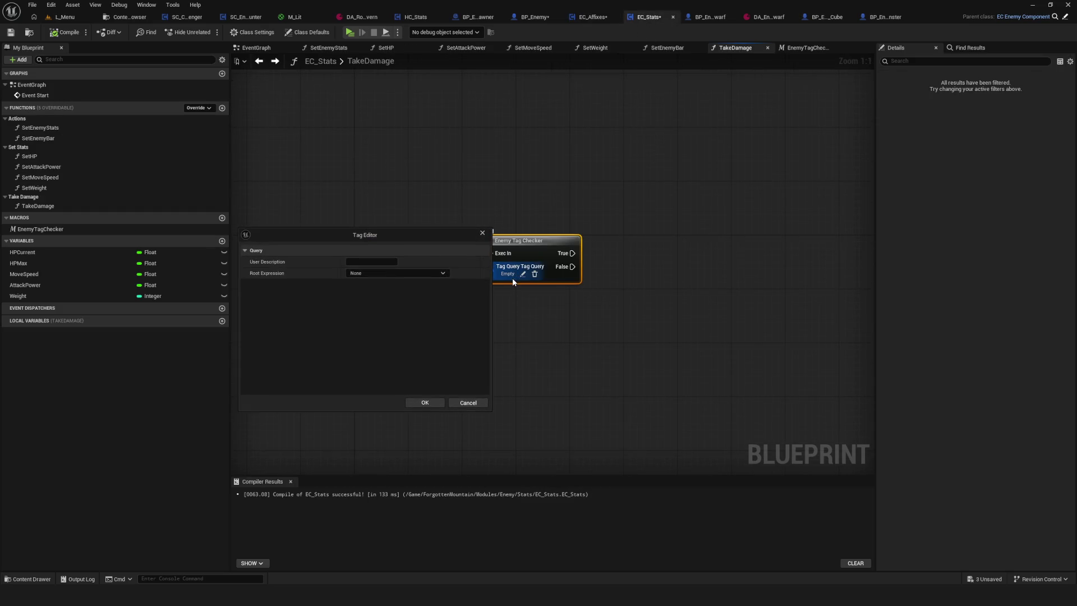
{"action": "left_click", "coordinate": [370, 274]}
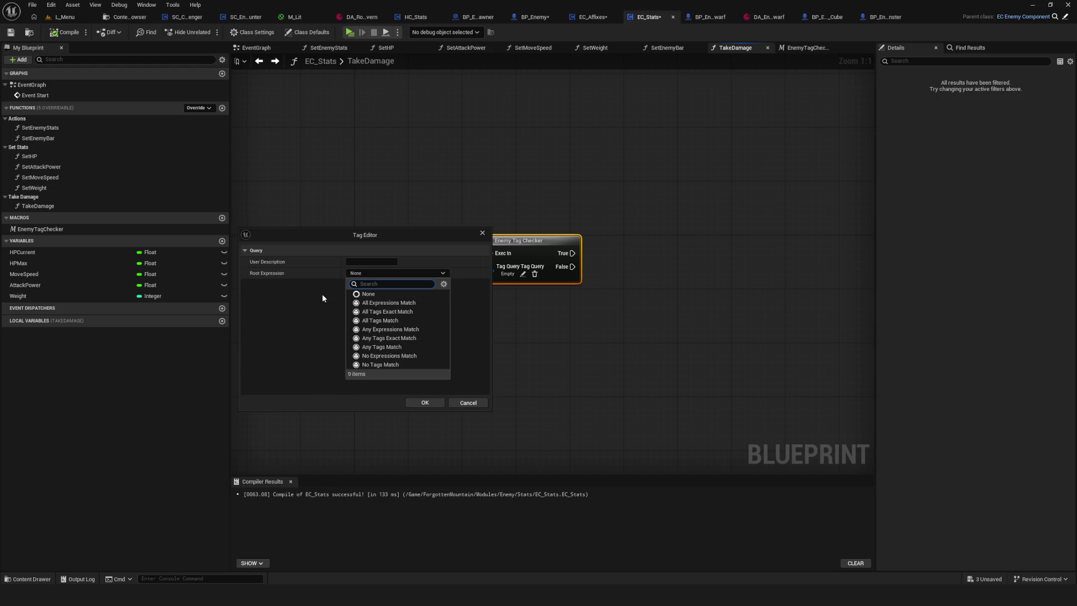
{"action": "left_click", "coordinate": [390, 365]}
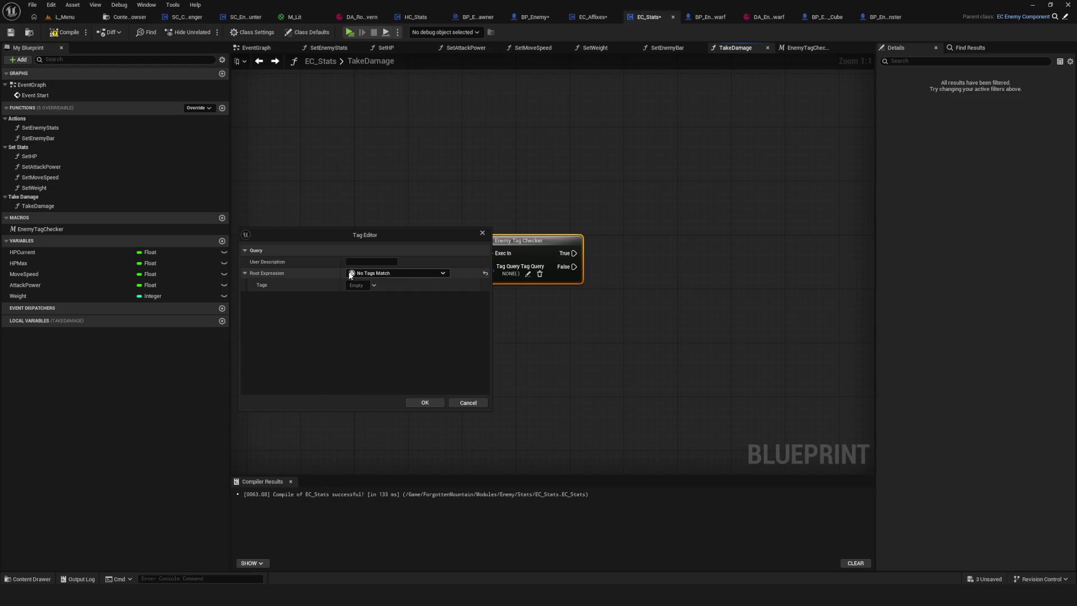
{"action": "left_click", "coordinate": [373, 285]}
{"action": "left_click", "coordinate": [357, 370]}
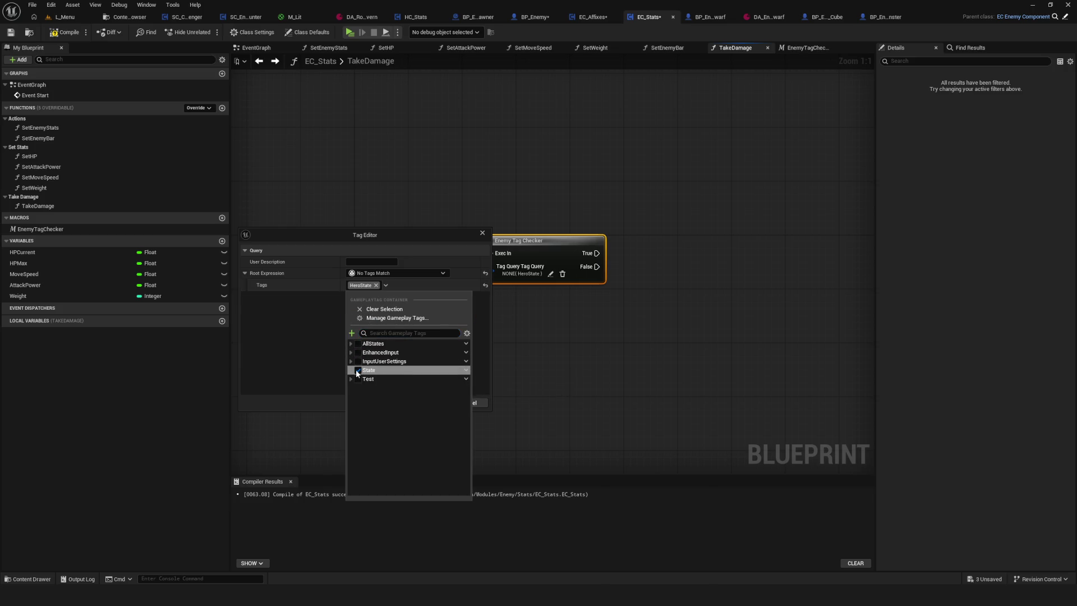
Choose State.Death as the excluded tag in the gameplay tag picker
{"action": "left_click", "coordinate": [466, 370]}
{"action": "left_click", "coordinate": [351, 370]}
{"action": "left_click", "coordinate": [351, 370]}
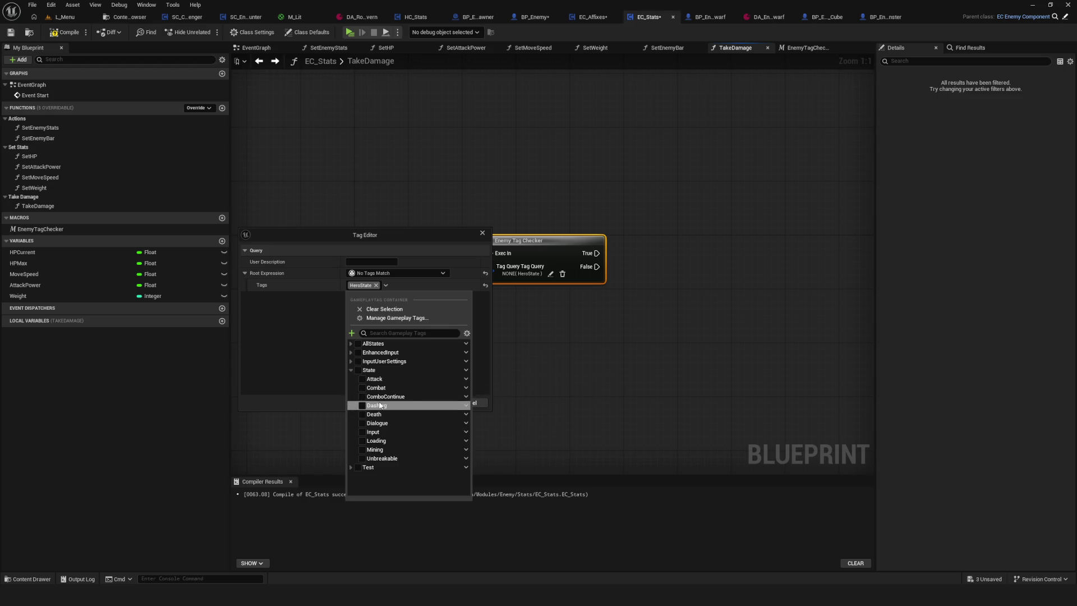
{"action": "left_click", "coordinate": [410, 415]}
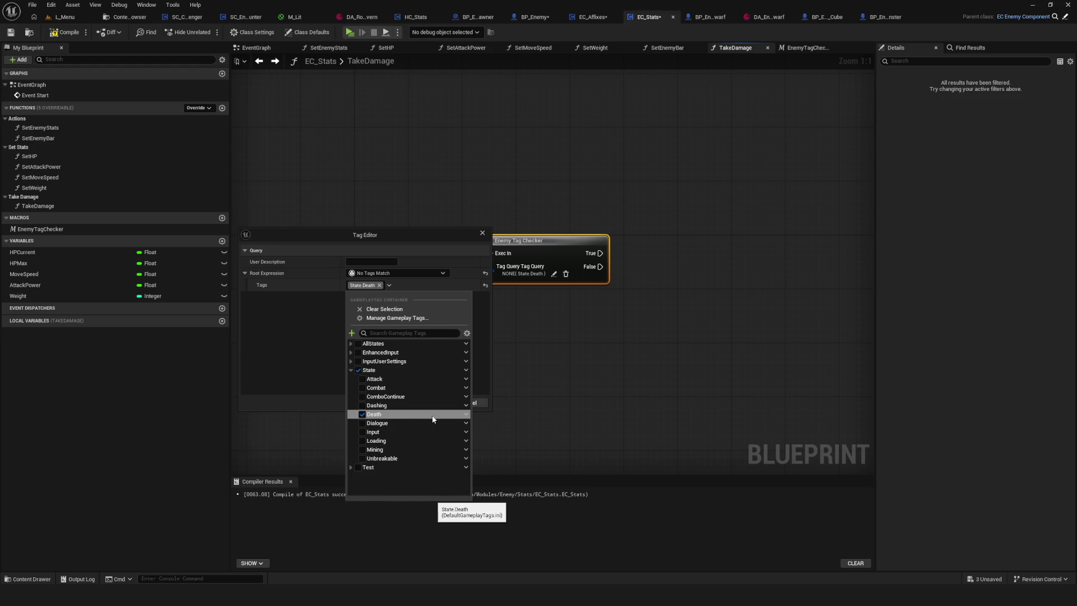
{"action": "left_click", "coordinate": [294, 360]}
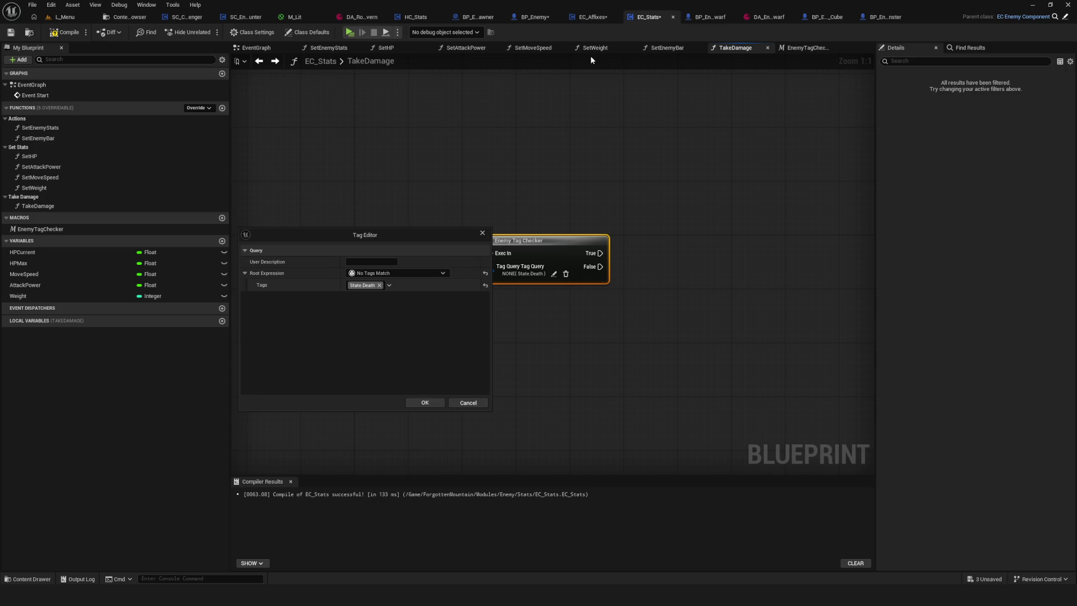
{"action": "left_click", "coordinate": [590, 14]}
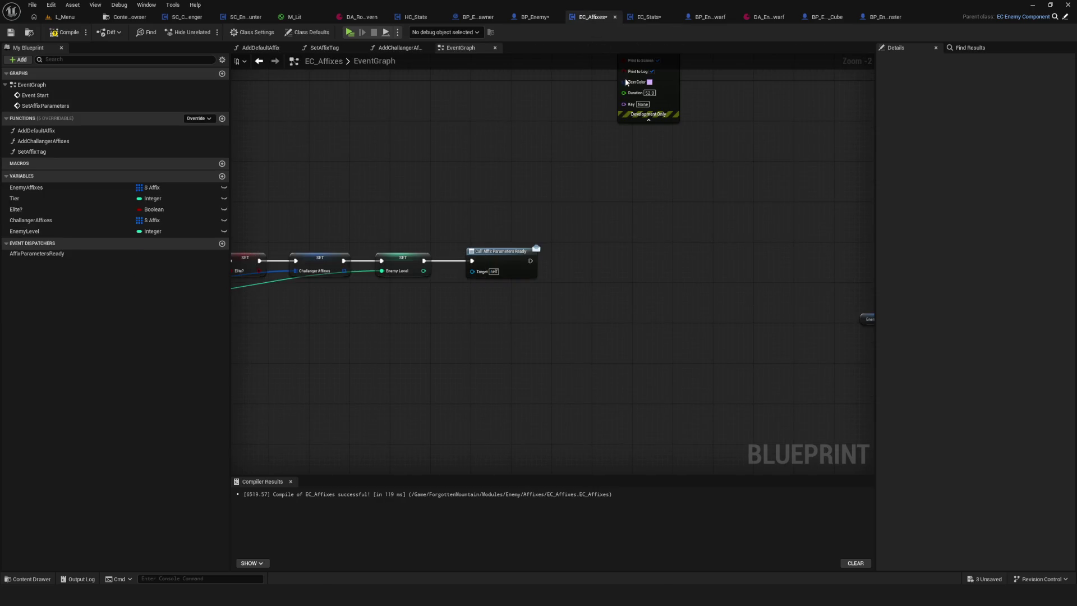
Inspect BP_Enemy's tag query expressions and tags for comparison
{"action": "left_click", "coordinate": [534, 17]}
{"action": "left_click", "coordinate": [485, 245]}
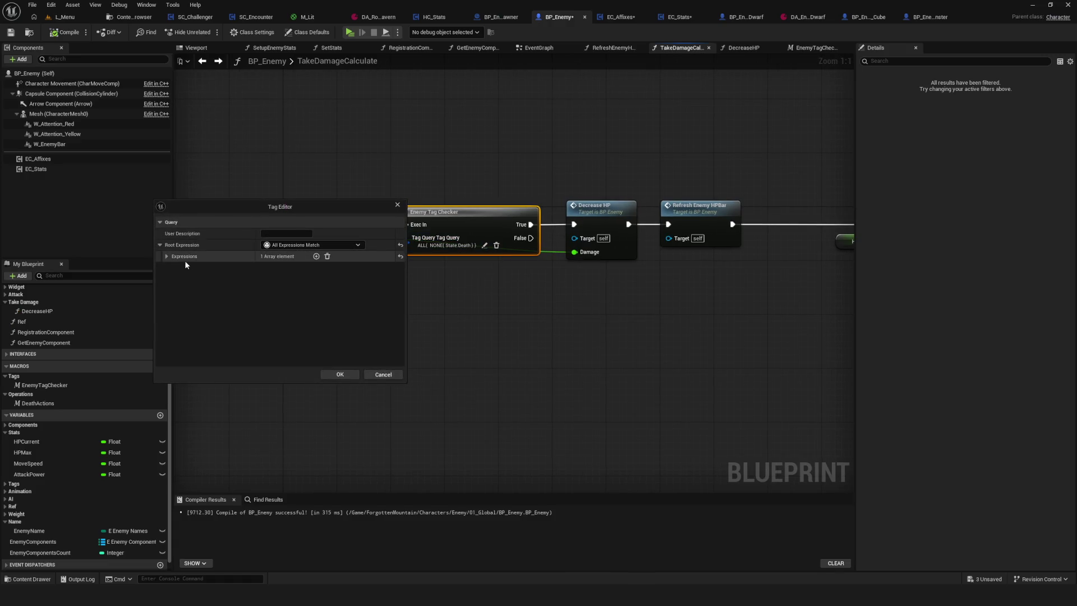
{"action": "left_click", "coordinate": [167, 256]}
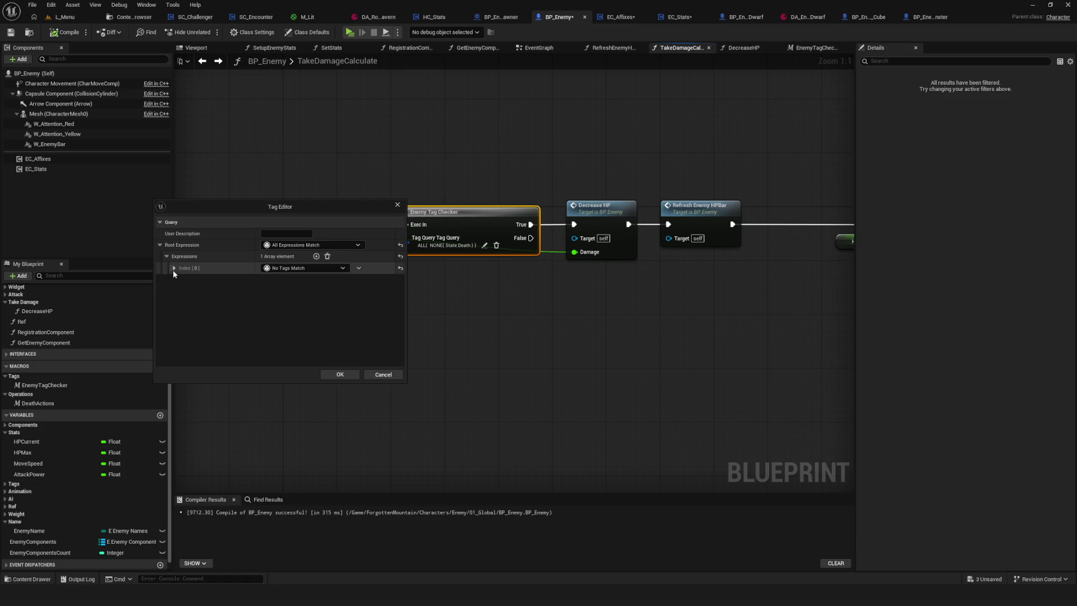
{"action": "left_click", "coordinate": [174, 268]}
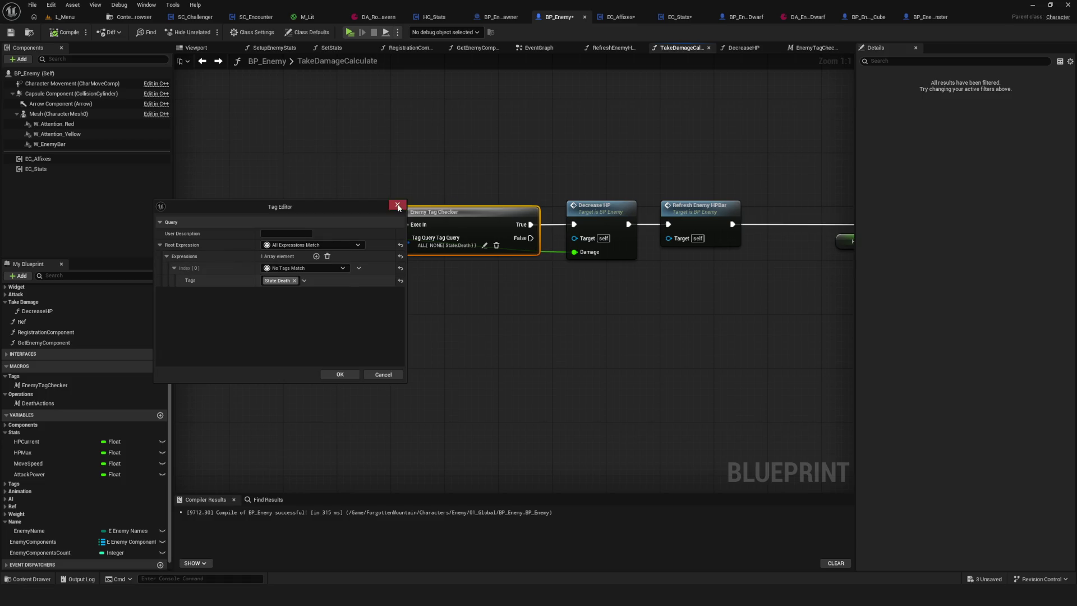
{"action": "left_click", "coordinate": [398, 205]}
{"action": "left_click", "coordinate": [620, 17]}
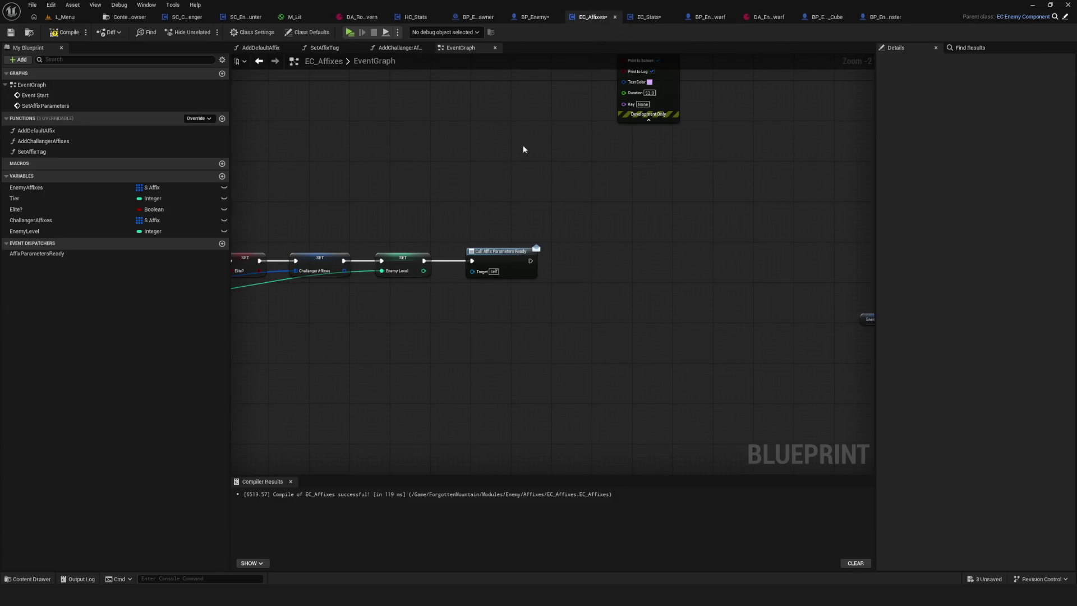
{"action": "left_click", "coordinate": [661, 18]}
Set EC_Stats' query root to All Expressions Match with a No Tags Match element
{"action": "left_click", "coordinate": [554, 274]}
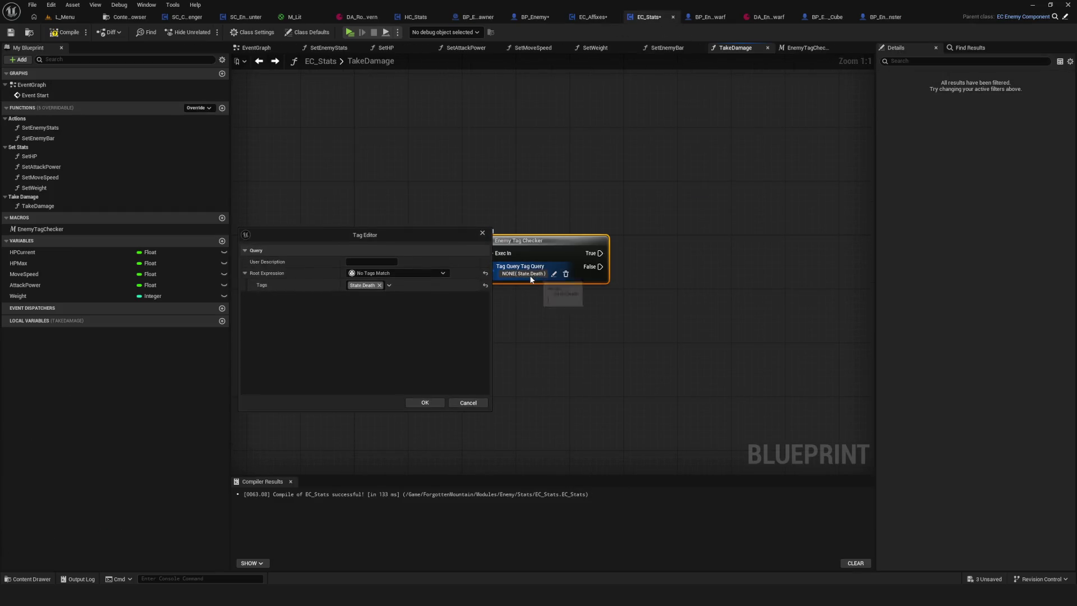
{"action": "left_click", "coordinate": [389, 273]}
{"action": "left_click", "coordinate": [406, 305]}
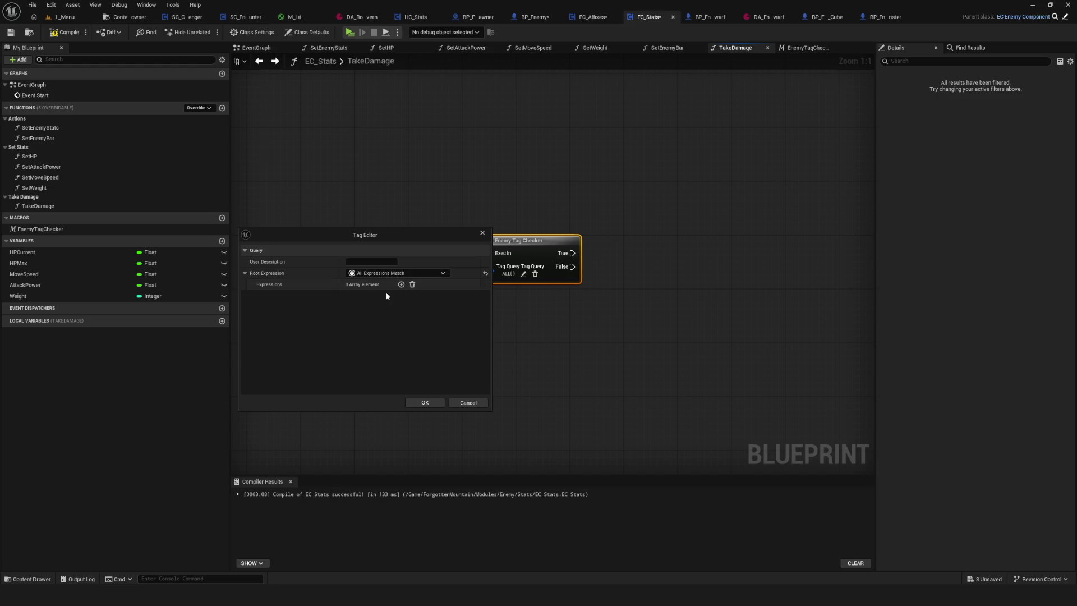
{"action": "left_click", "coordinate": [401, 285]}
{"action": "left_click", "coordinate": [386, 297]}
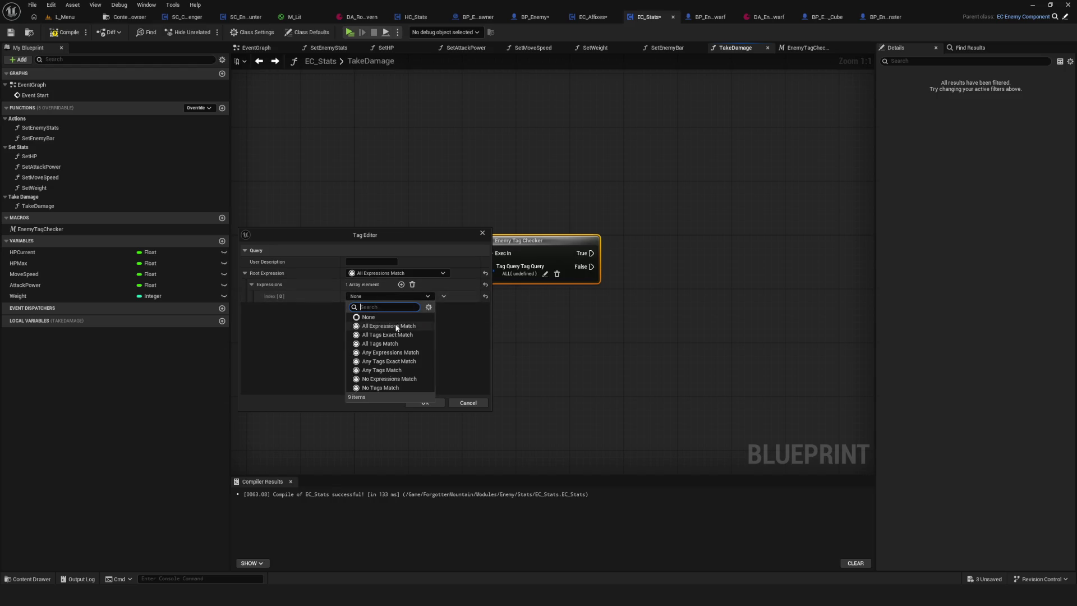
{"action": "left_click", "coordinate": [381, 387]}
Tick State.Death for that element, apply the query, and save EC_Stats
{"action": "left_click", "coordinate": [357, 309]}
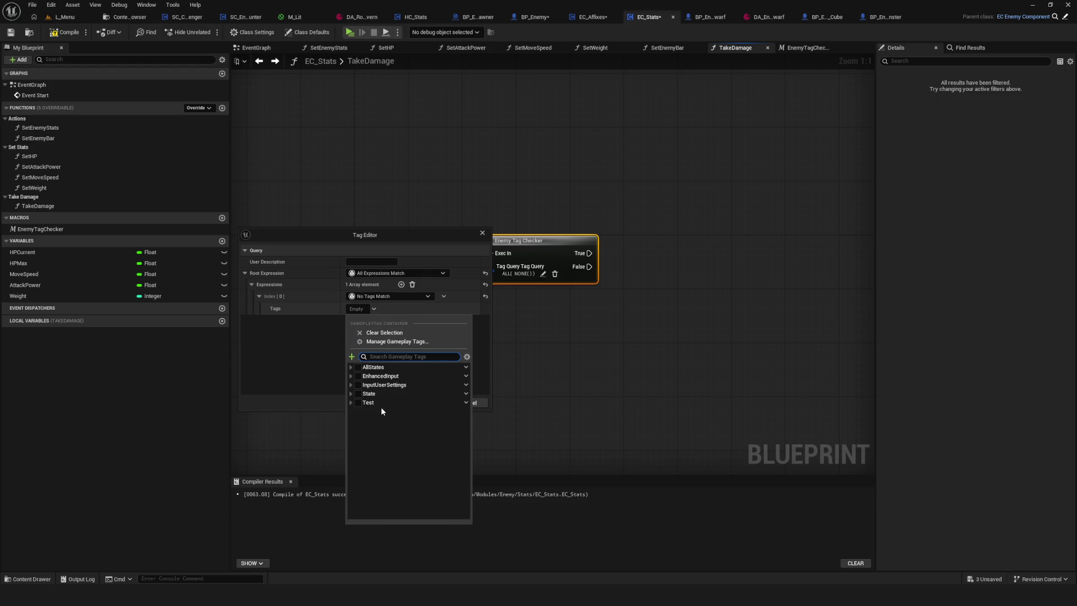
{"action": "left_click", "coordinate": [351, 393]}
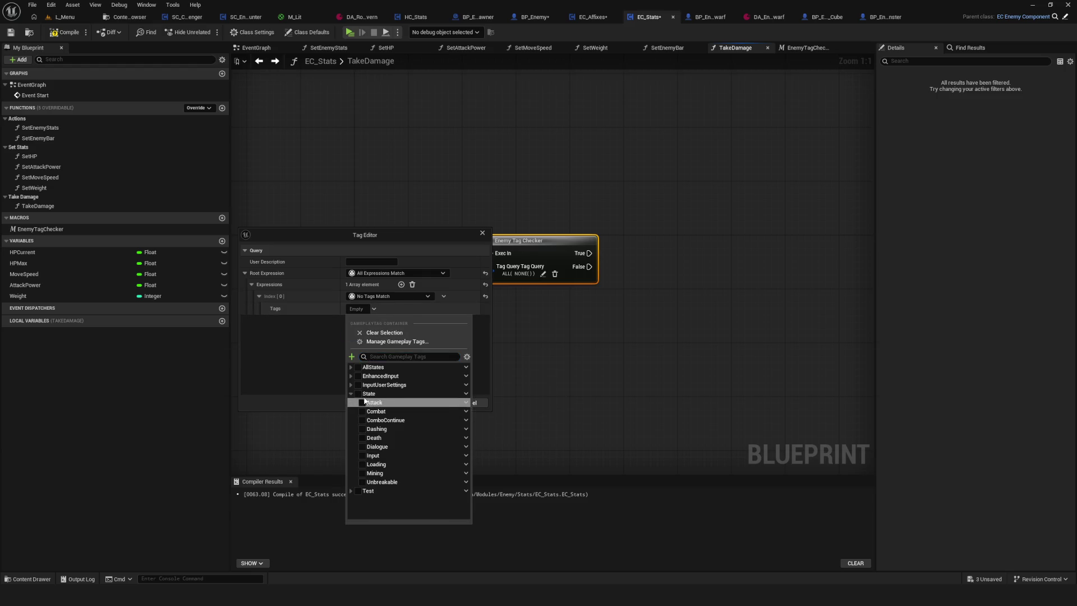
{"action": "left_click", "coordinate": [362, 437]}
{"action": "left_click", "coordinate": [289, 363]}
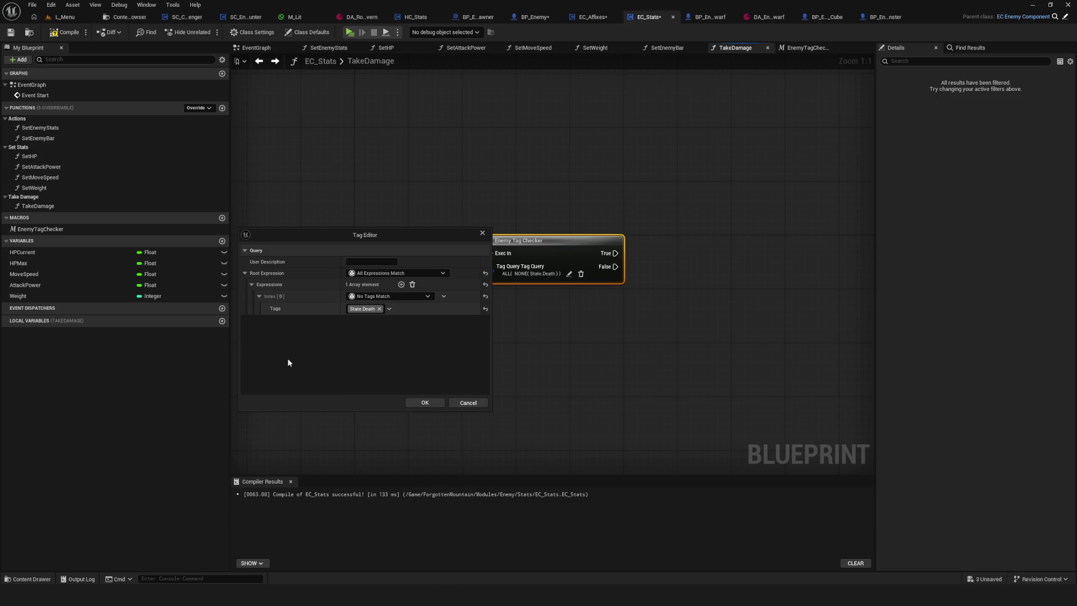
{"action": "left_click", "coordinate": [429, 402]}
{"action": "key", "text": "ctrl+s"}
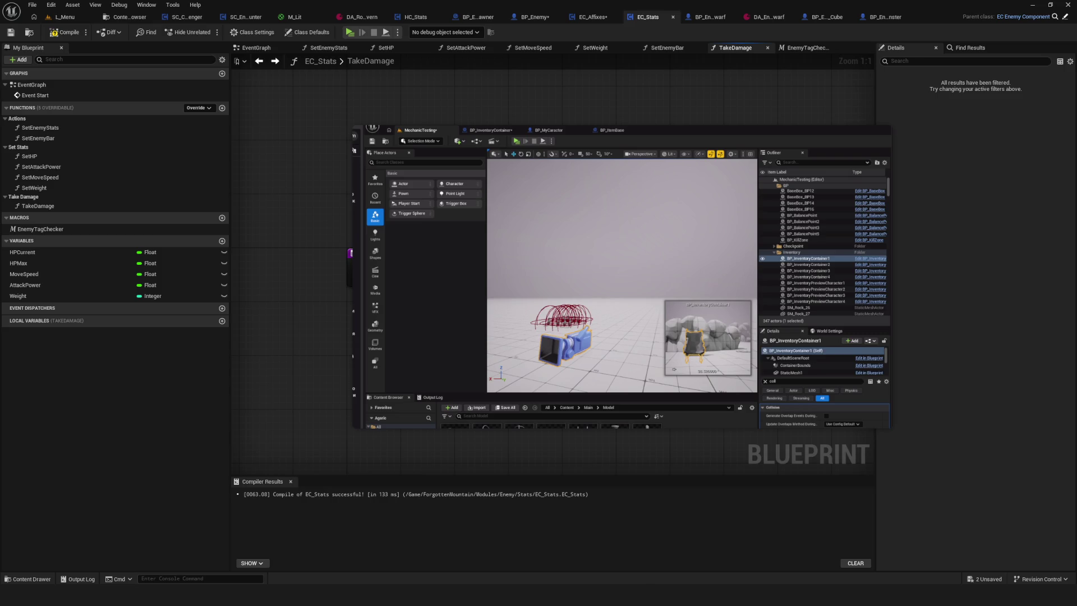
Play the bug clip, move its window upper right, and enlarge it nearly full screen
{"action": "mouse_move", "coordinate": [417, 411]}
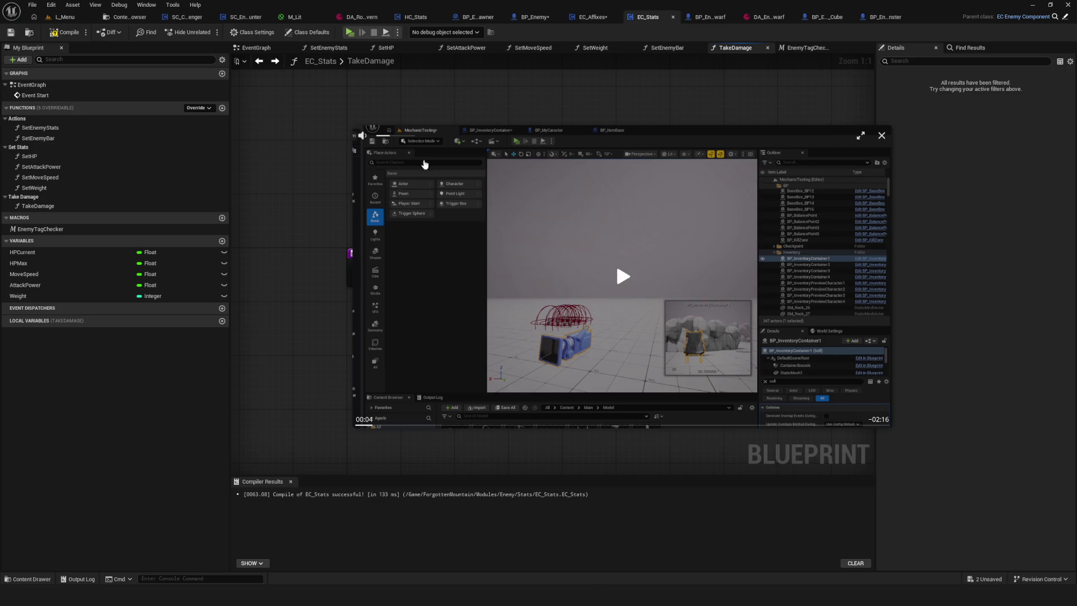
{"action": "left_click", "coordinate": [621, 277]}
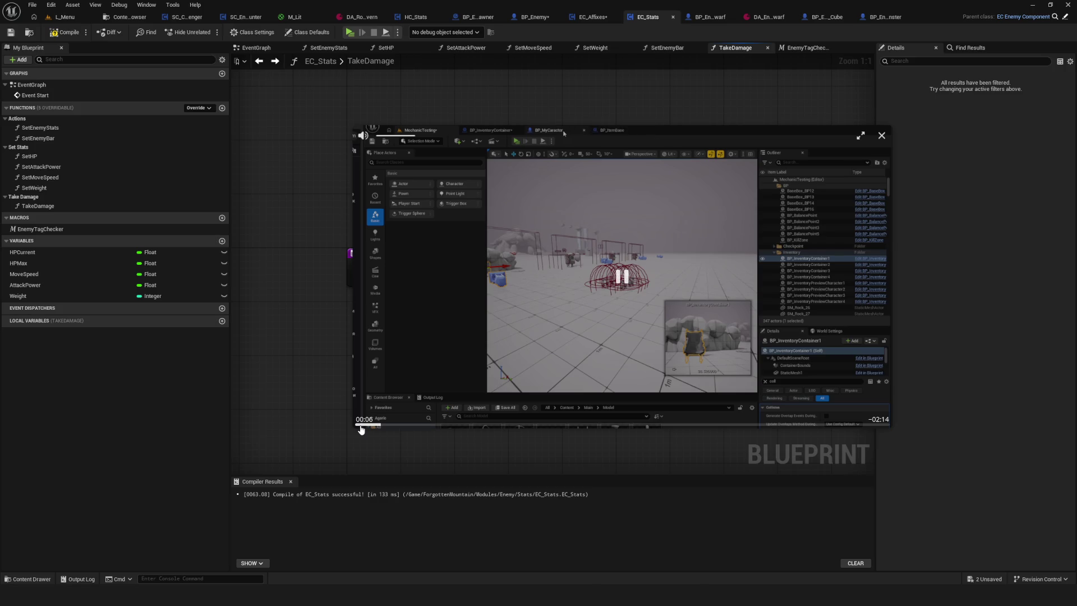
{"action": "mouse_move", "coordinate": [722, 140]}
{"action": "left_mouse_down"}
{"action": "mouse_move", "coordinate": [838, 93]}
{"action": "mouse_move", "coordinate": [876, 27]}
{"action": "left_mouse_up"}
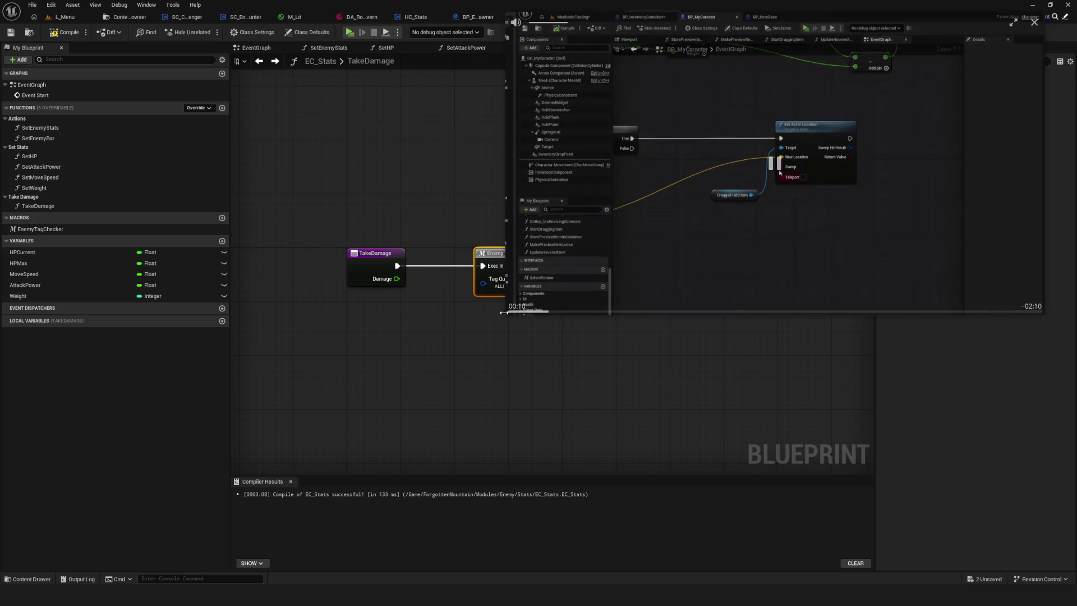
{"action": "mouse_move", "coordinate": [503, 313]}
{"action": "left_mouse_down"}
{"action": "mouse_move", "coordinate": [197, 488]}
{"action": "mouse_move", "coordinate": [45, 517]}
{"action": "left_mouse_up"}
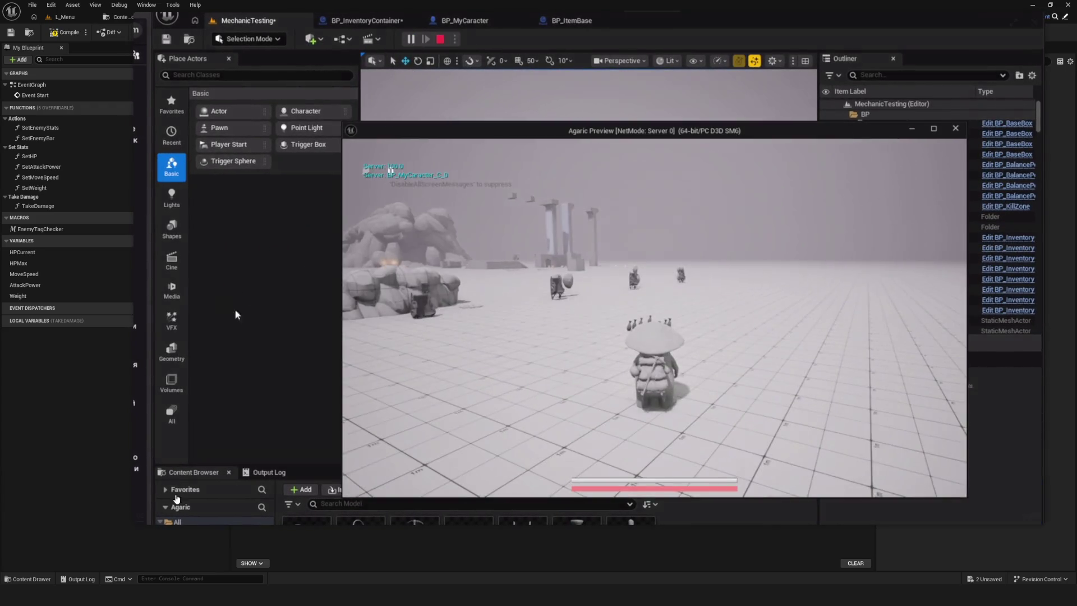
Let the bug clip play until about 02:14
{"action": "mouse_move", "coordinate": [637, 381]}
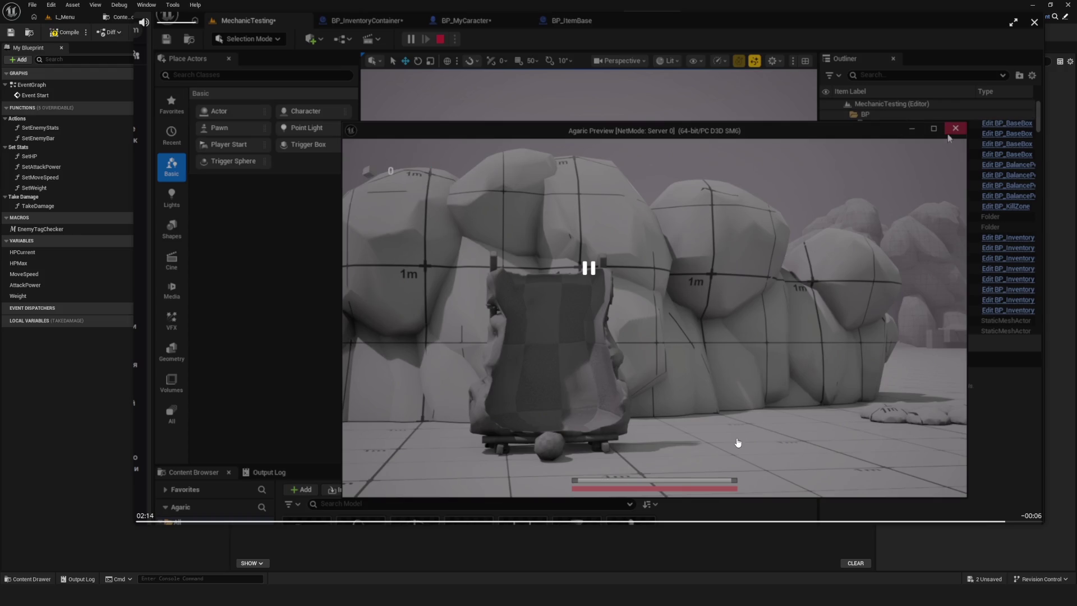
Rewind the clip from about 01:19 back to the gameplay scene, pausing at 00:52
{"action": "left_click", "coordinate": [650, 521]}
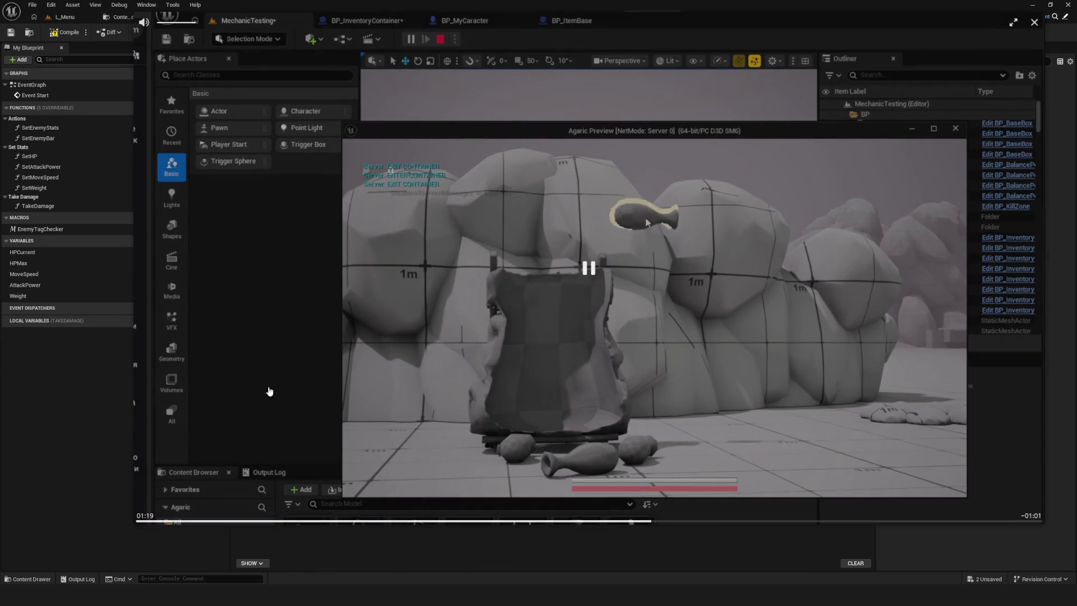
{"action": "left_click", "coordinate": [609, 358]}
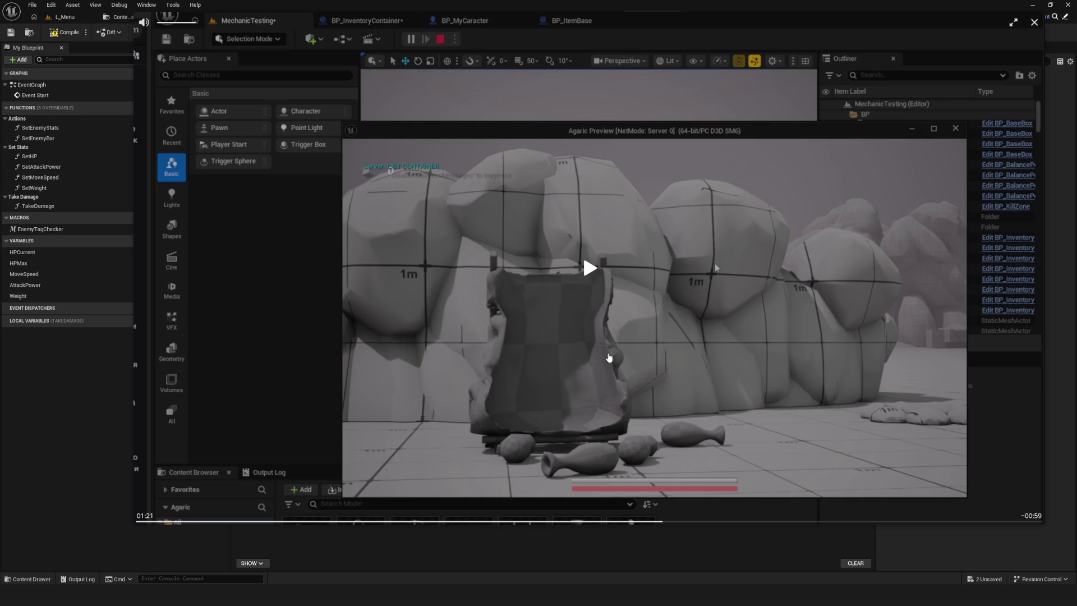
{"action": "left_click", "coordinate": [592, 521]}
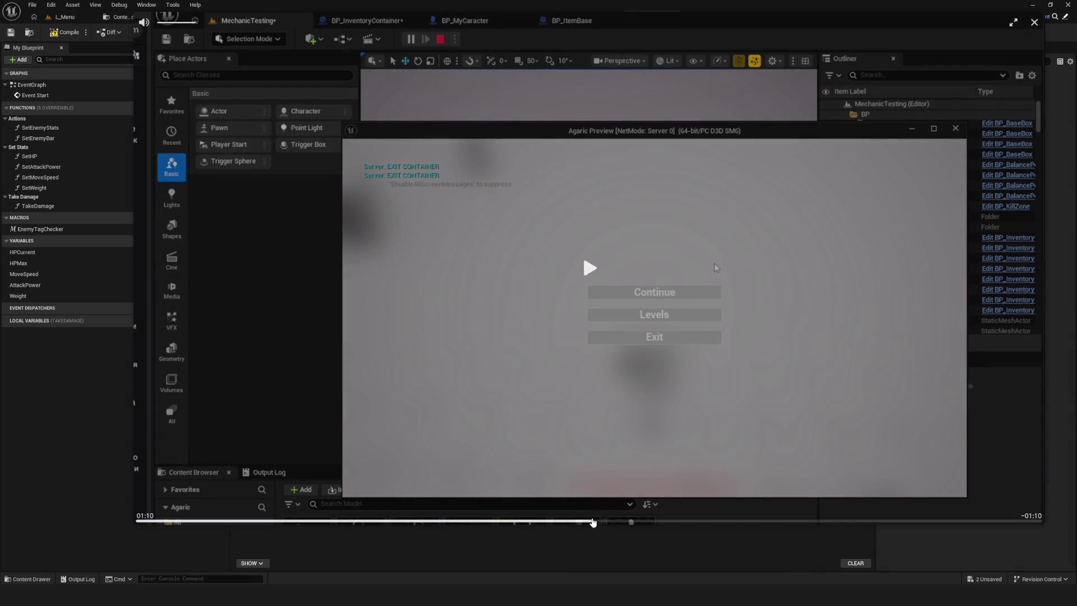
{"action": "left_click_drag", "start_coordinate": [593, 522], "coordinate": [471, 522]}
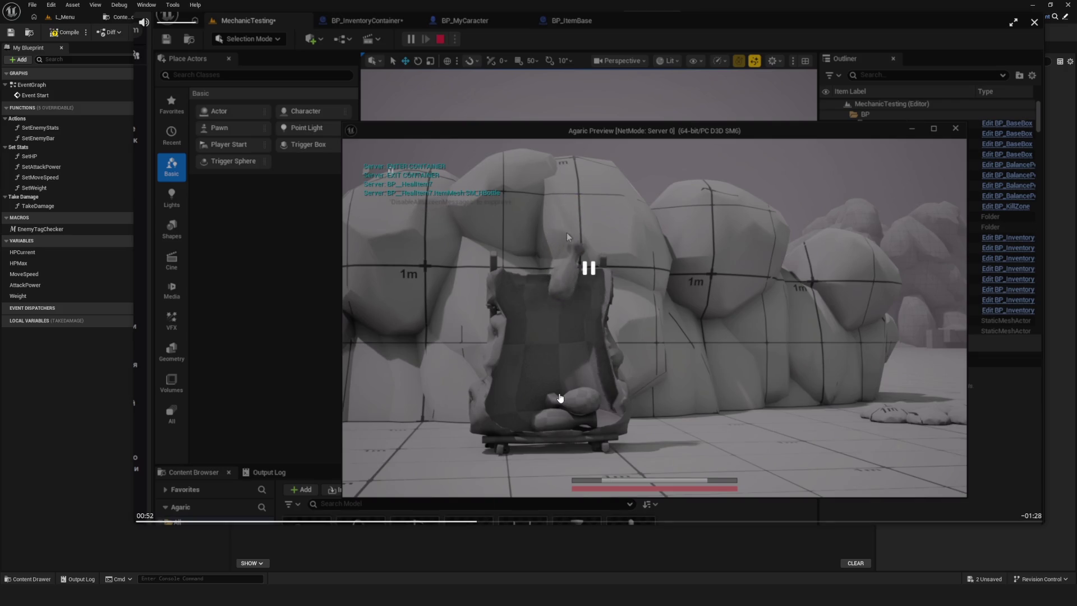
{"action": "left_click", "coordinate": [566, 233]}
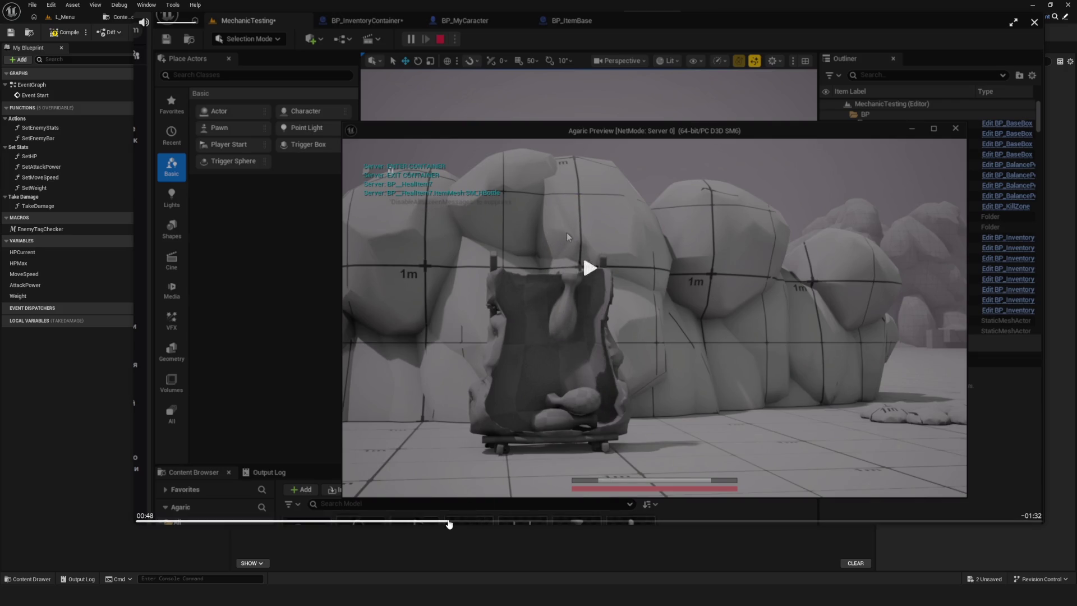
Pause the clip at 00:49 on the vase and start a Lightshot capture
{"action": "left_click", "coordinate": [448, 521]}
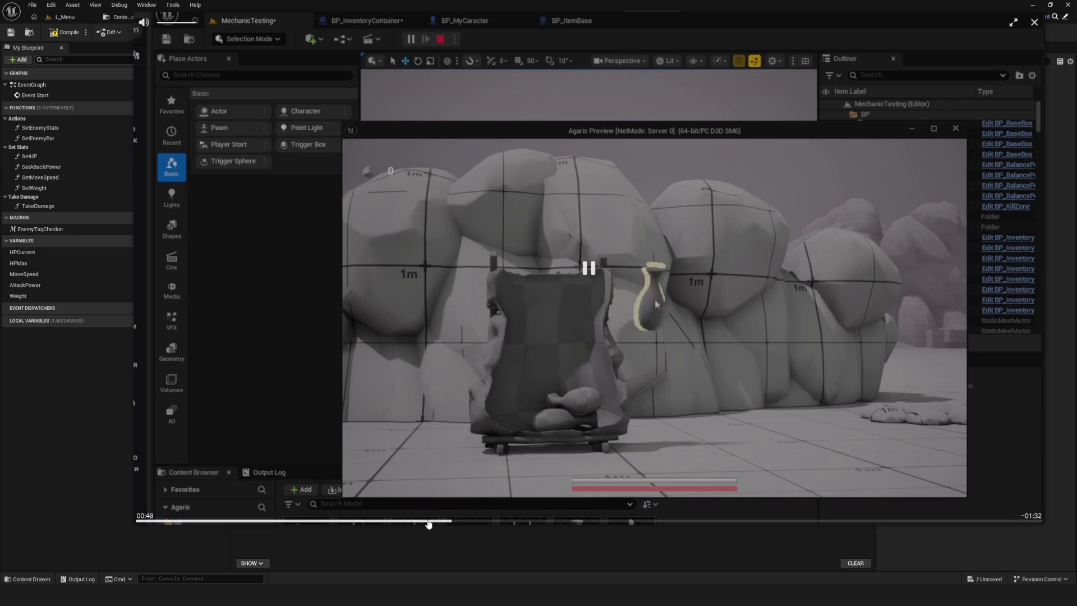
{"action": "left_click", "coordinate": [489, 419]}
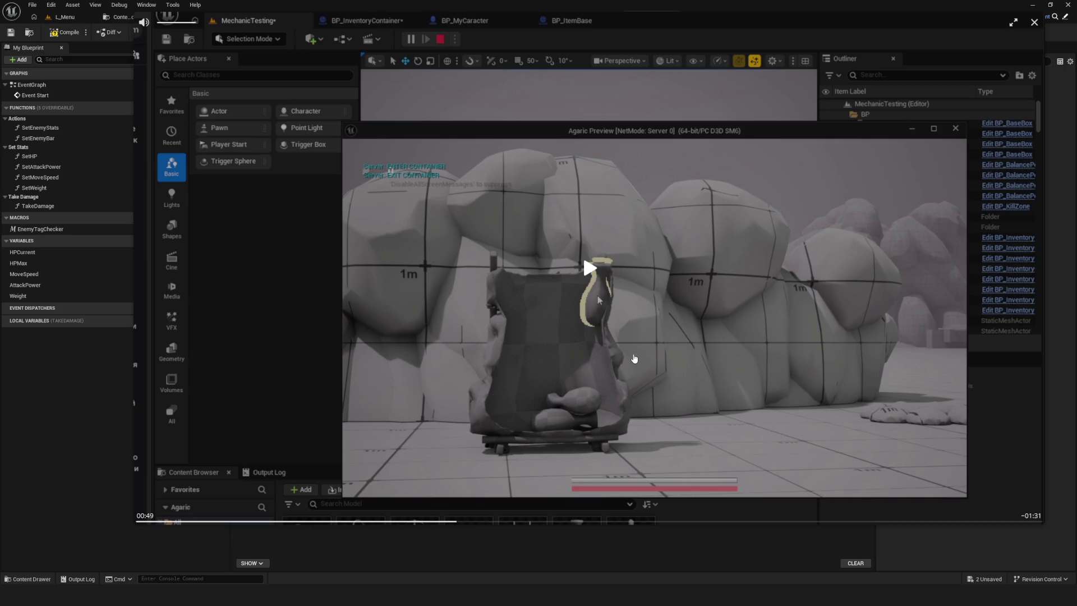
{"action": "left_click", "coordinate": [293, 103]}
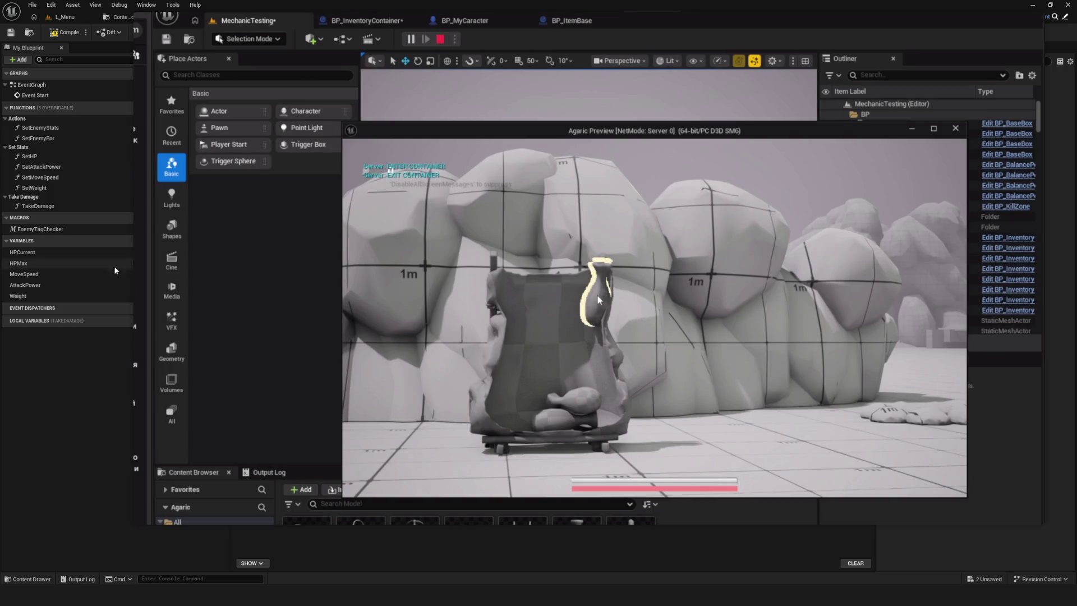
{"action": "left_click", "coordinate": [404, 241]}
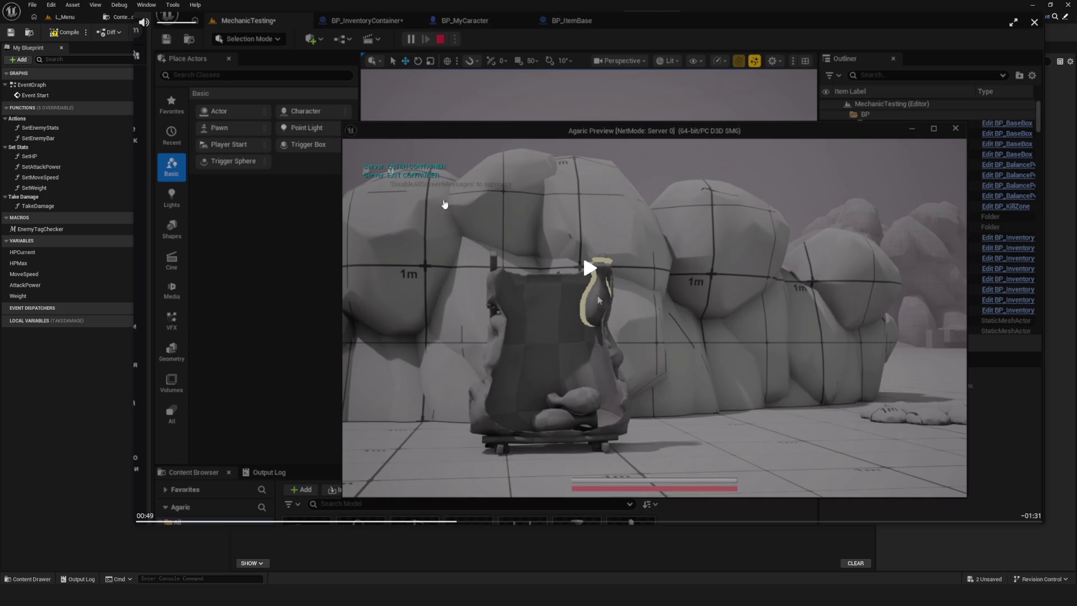
{"action": "key", "text": "Print"}
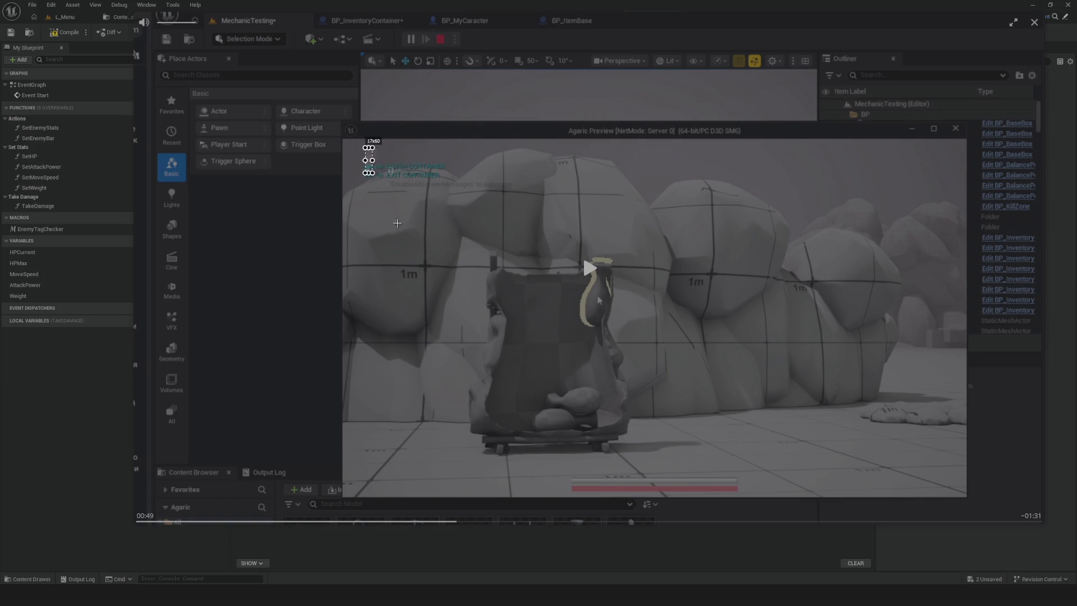
Capture the paused frame and outline the cart in red with the Pen tool
{"action": "mouse_move", "coordinate": [365, 147]}
{"action": "left_mouse_down"}
{"action": "mouse_move", "coordinate": [782, 511]}
{"action": "mouse_move", "coordinate": [767, 492]}
{"action": "left_mouse_up"}
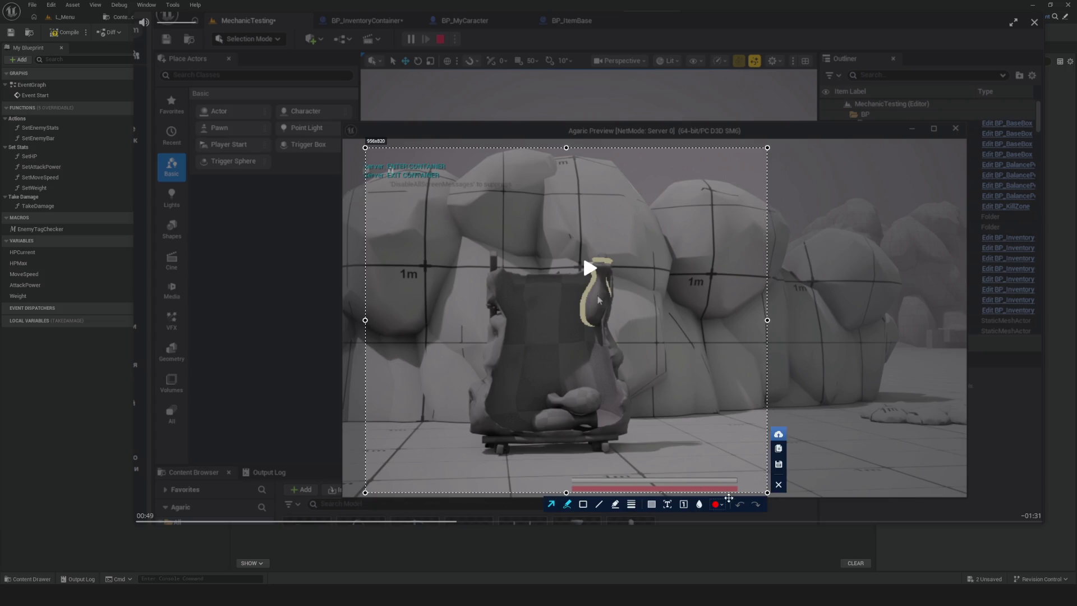
{"action": "left_click", "coordinate": [567, 504]}
{"action": "mouse_move", "coordinate": [477, 287]}
{"action": "left_mouse_down"}
{"action": "mouse_move", "coordinate": [514, 265]}
{"action": "mouse_move", "coordinate": [509, 409]}
{"action": "mouse_move", "coordinate": [578, 415]}
{"action": "mouse_move", "coordinate": [599, 403]}
{"action": "mouse_move", "coordinate": [588, 259]}
{"action": "mouse_move", "coordinate": [626, 268]}
{"action": "mouse_move", "coordinate": [632, 443]}
{"action": "left_mouse_up"}
{"action": "mouse_move", "coordinate": [571, 455]}
{"action": "left_mouse_down"}
{"action": "mouse_move", "coordinate": [465, 452]}
{"action": "mouse_move", "coordinate": [478, 284]}
{"action": "mouse_move", "coordinate": [473, 424]}
{"action": "left_mouse_up"}
{"action": "left_click_drag", "start_coordinate": [532, 453], "coordinate": [532, 453]}
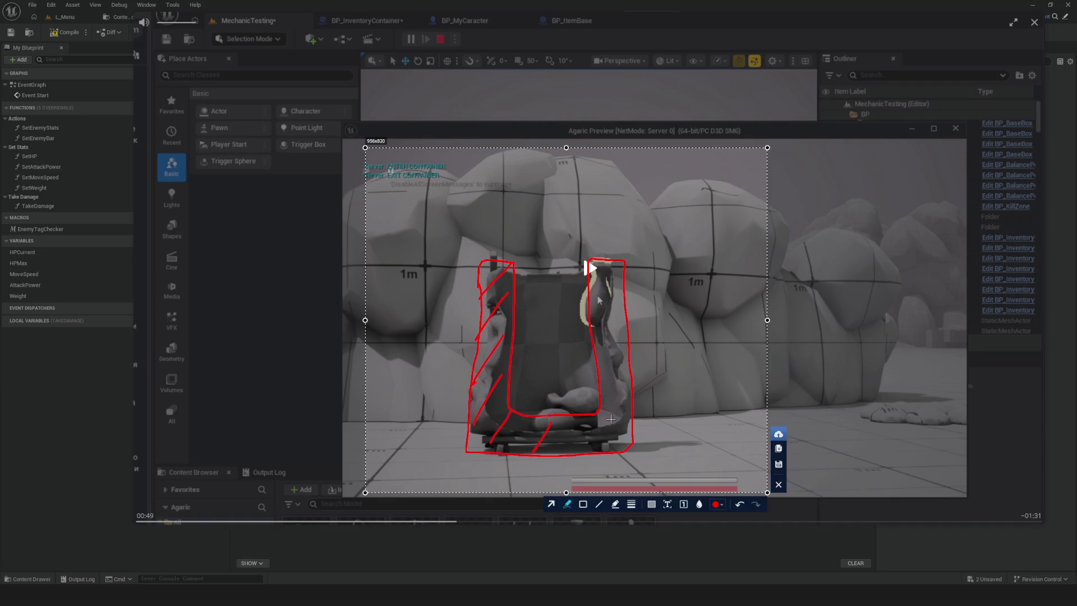
{"action": "left_click_drag", "start_coordinate": [582, 416], "coordinate": [594, 440]}
{"action": "left_click_drag", "start_coordinate": [598, 415], "coordinate": [632, 442]}
{"action": "mouse_move", "coordinate": [619, 399]}
{"action": "left_mouse_down"}
{"action": "mouse_move", "coordinate": [627, 404]}
{"action": "mouse_move", "coordinate": [629, 384]}
{"action": "left_mouse_up"}
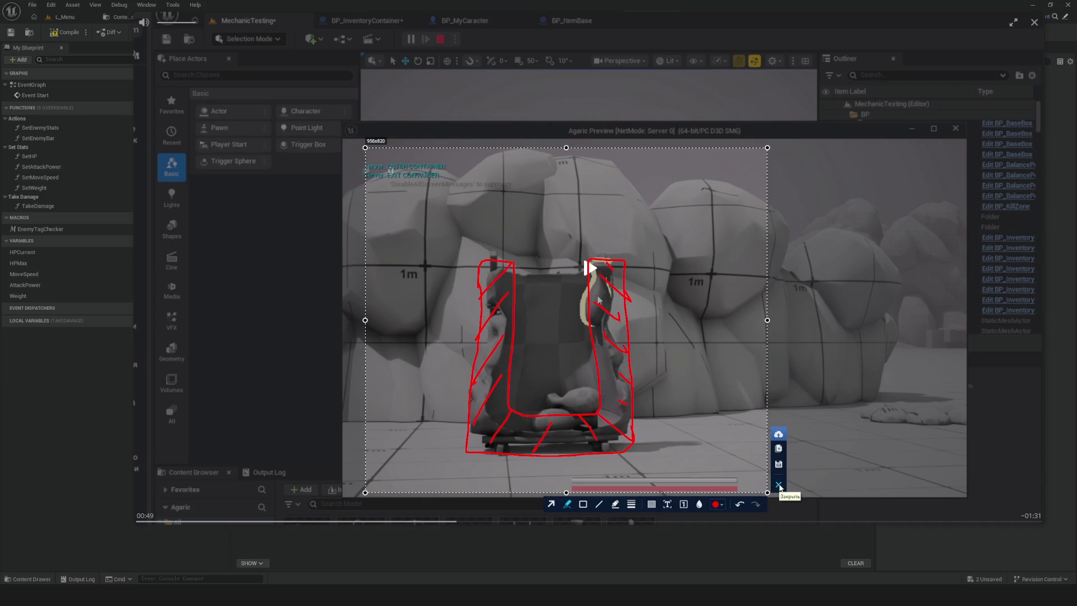
Discard that capture and select a new region around the game view
{"action": "left_click", "coordinate": [780, 482]}
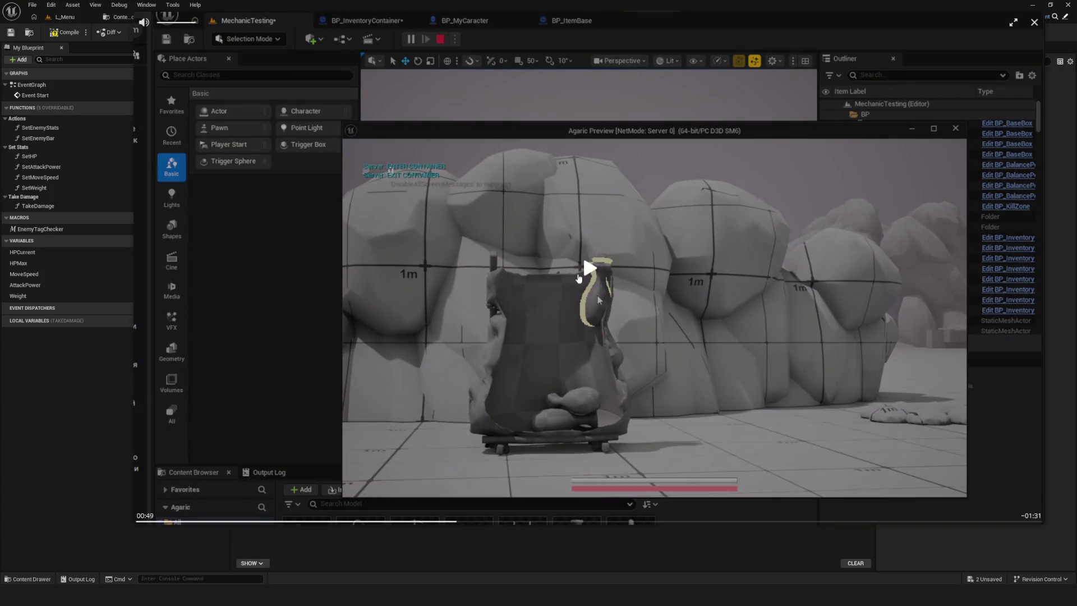
{"action": "key", "text": "Print"}
{"action": "left_click_drag", "start_coordinate": [380, 150], "coordinate": [719, 499]}
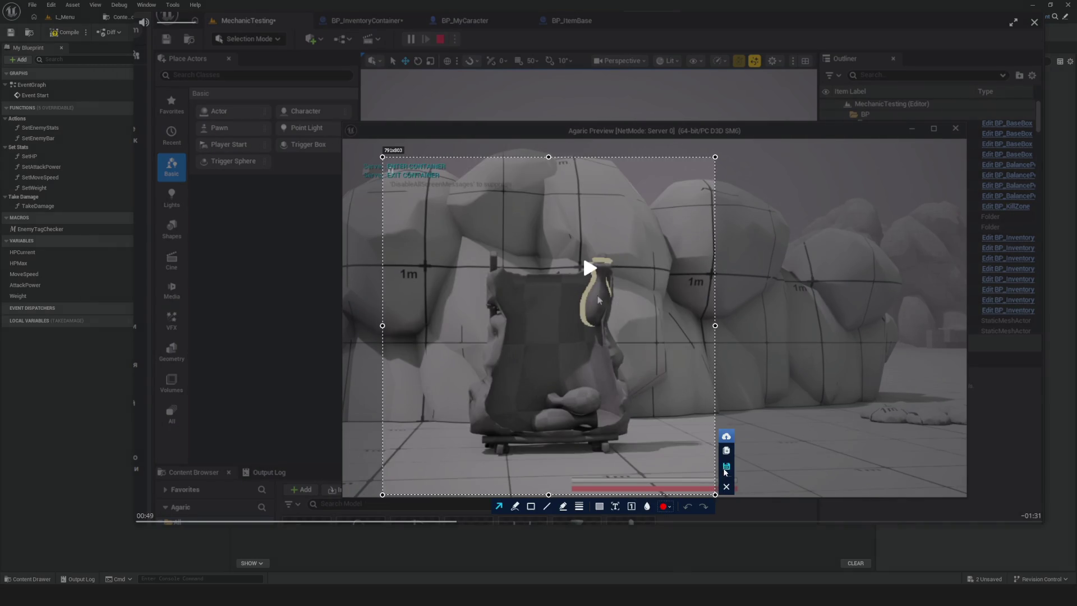
Recapture the paused frame and circle the floating vase with two red loops
{"action": "key", "text": "ctrl+c"}
{"action": "left_click", "coordinate": [719, 399]}
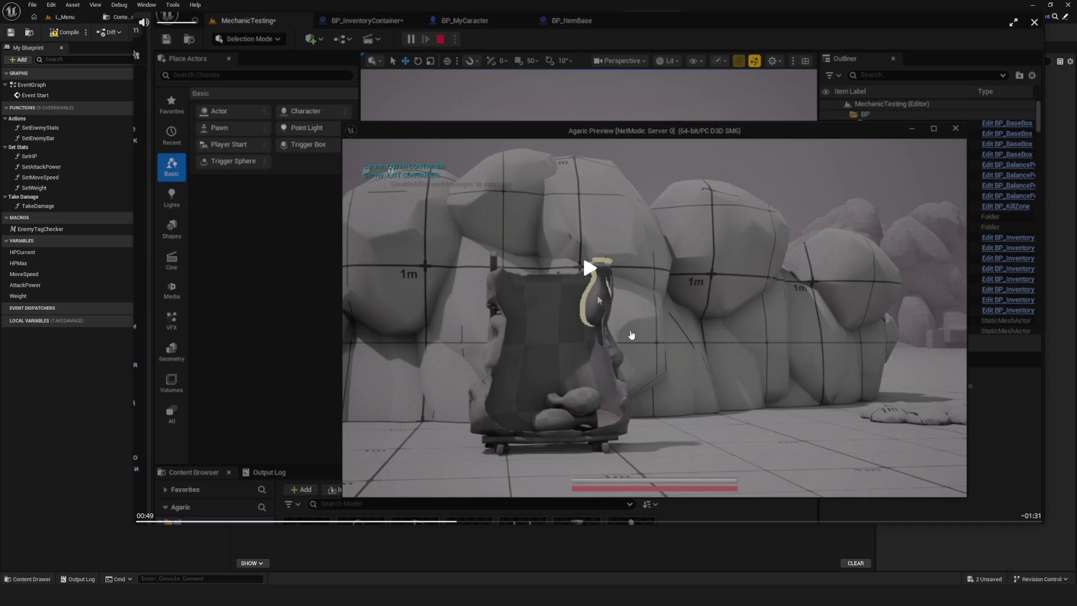
{"action": "key", "text": "Print"}
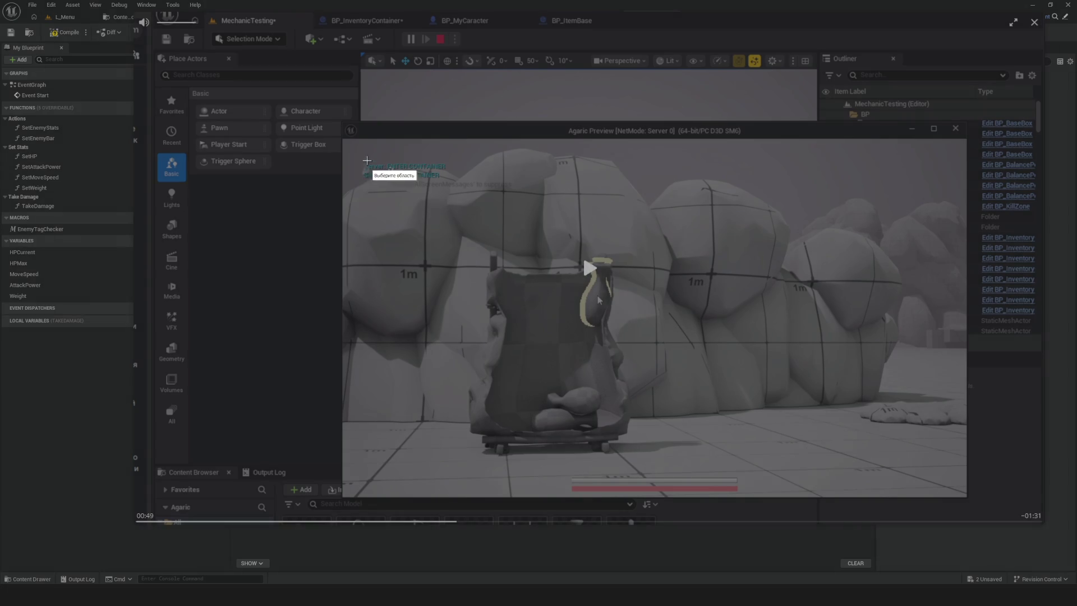
{"action": "left_click_drag", "start_coordinate": [362, 150], "coordinate": [738, 496]}
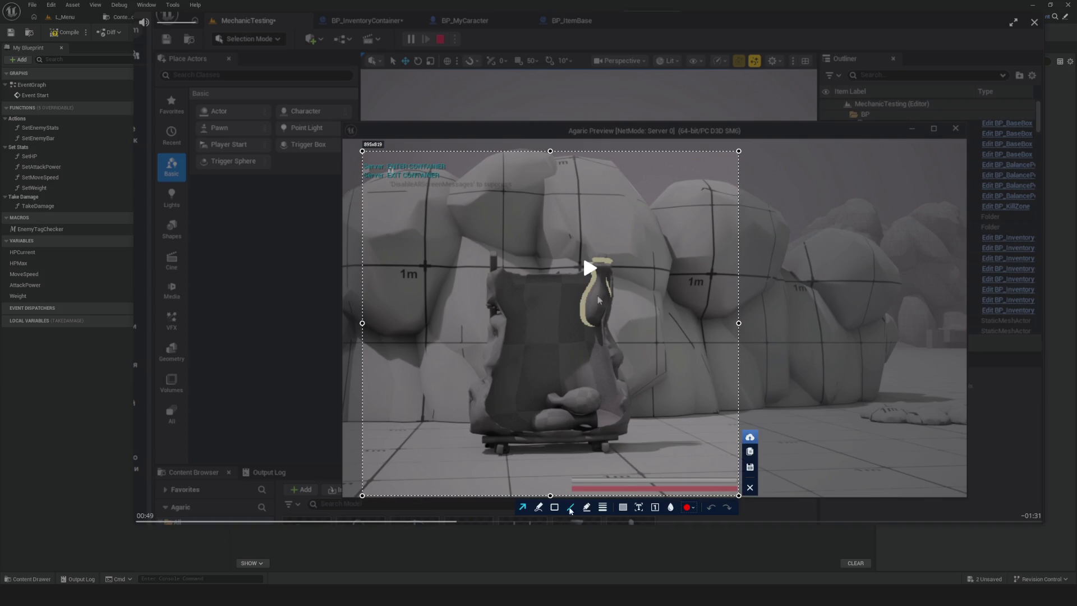
{"action": "left_click", "coordinate": [539, 507]}
{"action": "mouse_move", "coordinate": [628, 339]}
{"action": "left_mouse_down"}
{"action": "mouse_move", "coordinate": [600, 356]}
{"action": "mouse_move", "coordinate": [622, 364]}
{"action": "mouse_move", "coordinate": [634, 311]}
{"action": "mouse_move", "coordinate": [644, 369]}
{"action": "mouse_move", "coordinate": [623, 370]}
{"action": "left_mouse_up"}
{"action": "mouse_move", "coordinate": [587, 368]}
{"action": "left_mouse_down"}
{"action": "mouse_move", "coordinate": [573, 317]}
{"action": "mouse_move", "coordinate": [593, 307]}
{"action": "mouse_move", "coordinate": [604, 339]}
{"action": "mouse_move", "coordinate": [588, 369]}
{"action": "left_mouse_up"}
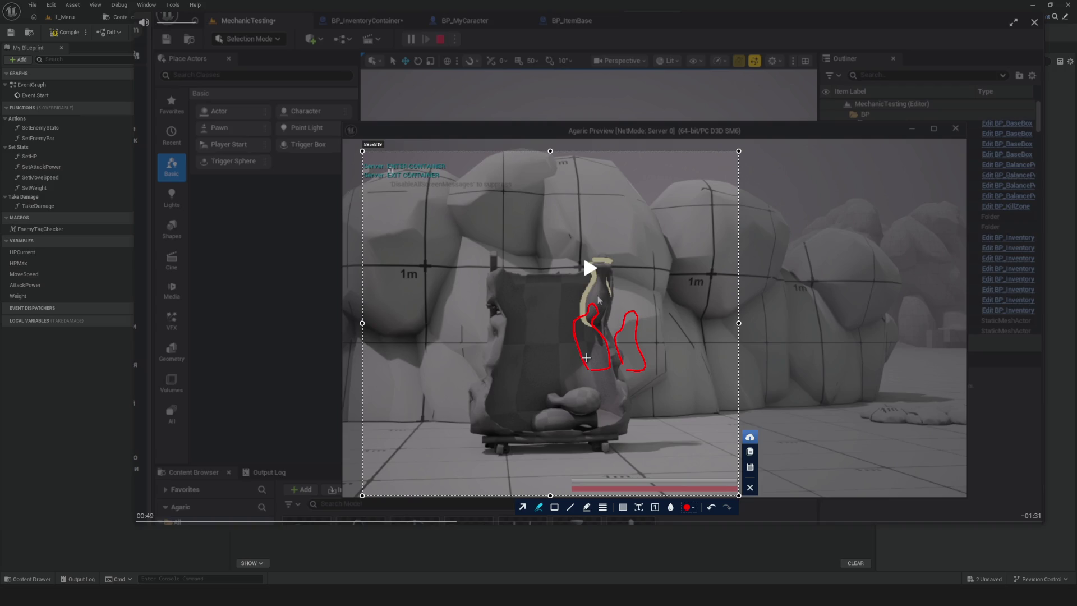
{"action": "key", "text": "Escape"}
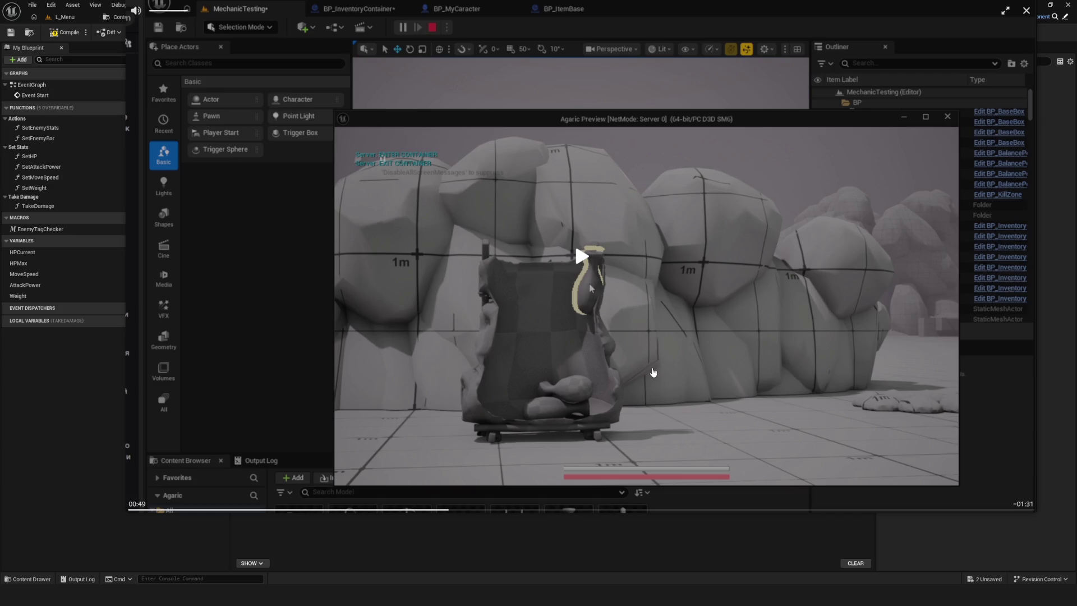
Play the bug clip from 00:49 and skip ahead to 01:04 to see the vases fall
{"action": "left_click", "coordinate": [652, 372]}
{"action": "left_click", "coordinate": [659, 365]}
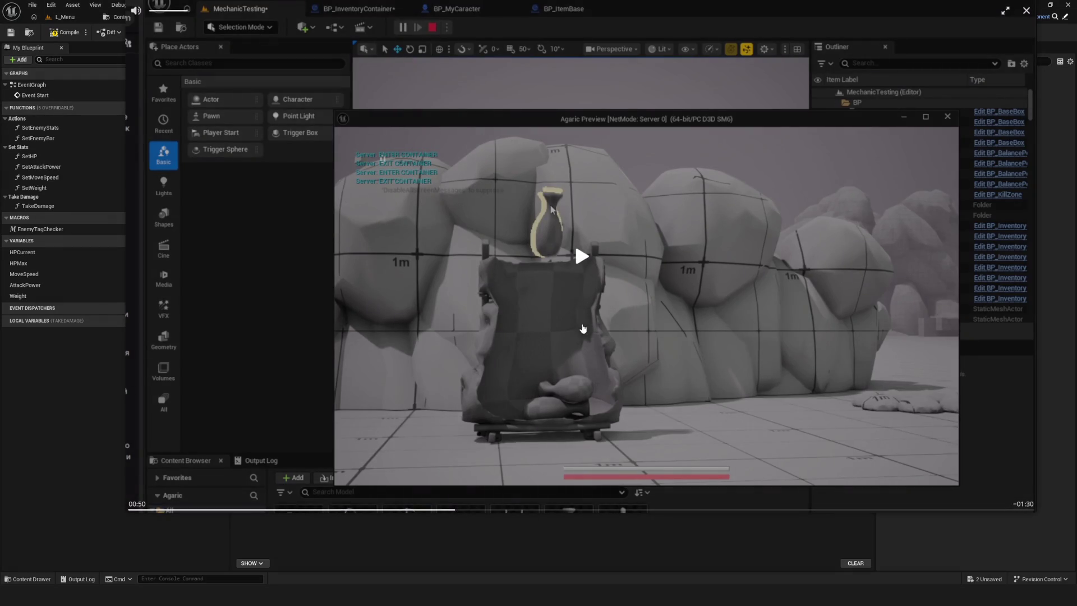
{"action": "left_click", "coordinate": [582, 328]}
{"action": "left_click_drag", "start_coordinate": [513, 510], "coordinate": [550, 514]}
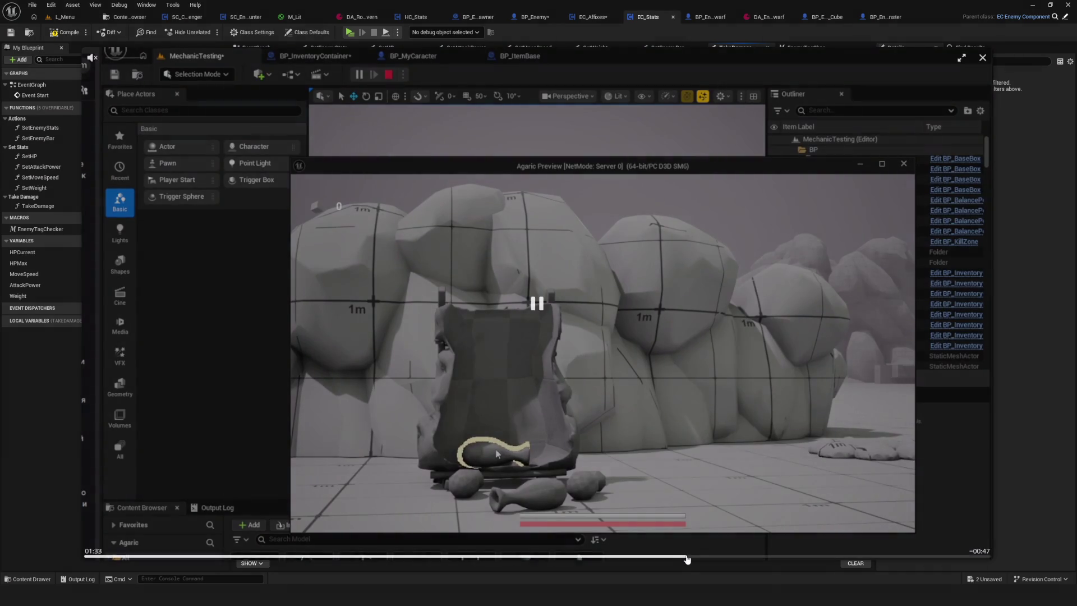
Scrub the clip between 01:51 and 01:12, stopping at 01:15 with the vase on the cart
{"action": "left_click", "coordinate": [717, 557]}
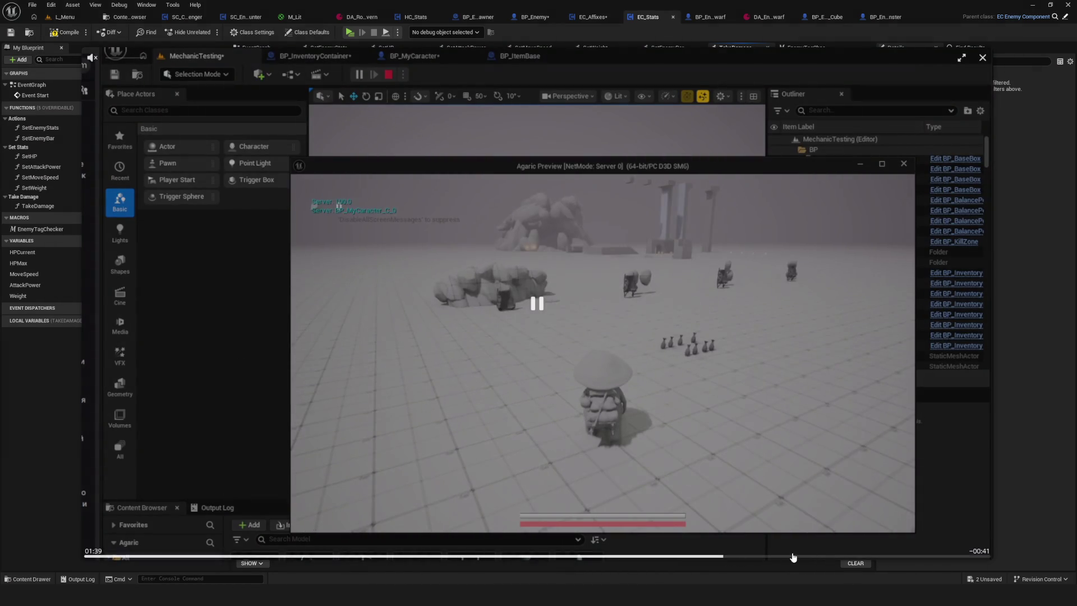
{"action": "left_click", "coordinate": [793, 557]}
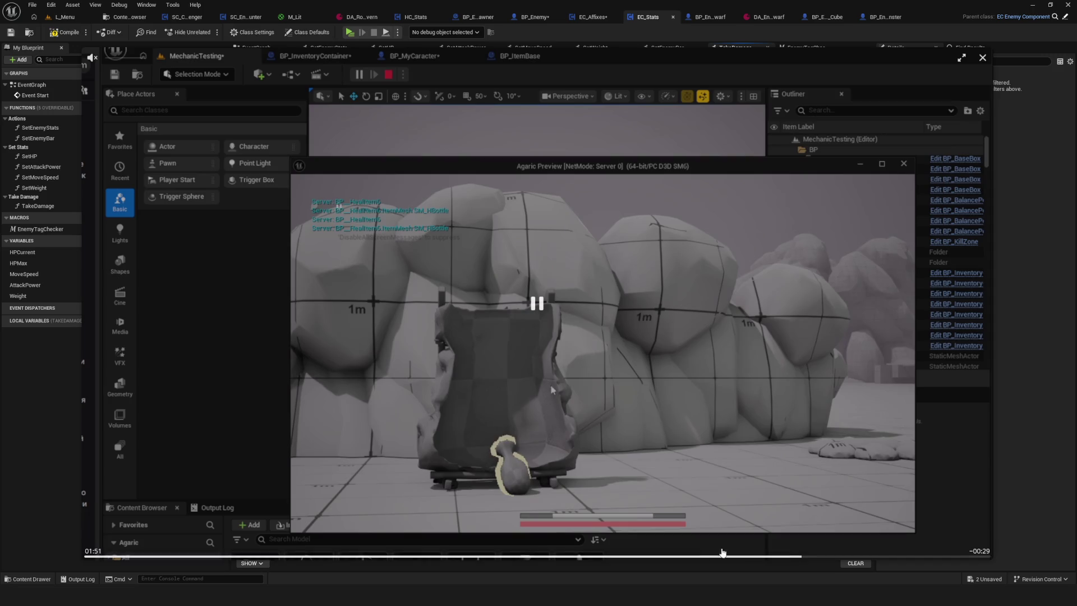
{"action": "left_click_drag", "start_coordinate": [631, 556], "coordinate": [567, 556]}
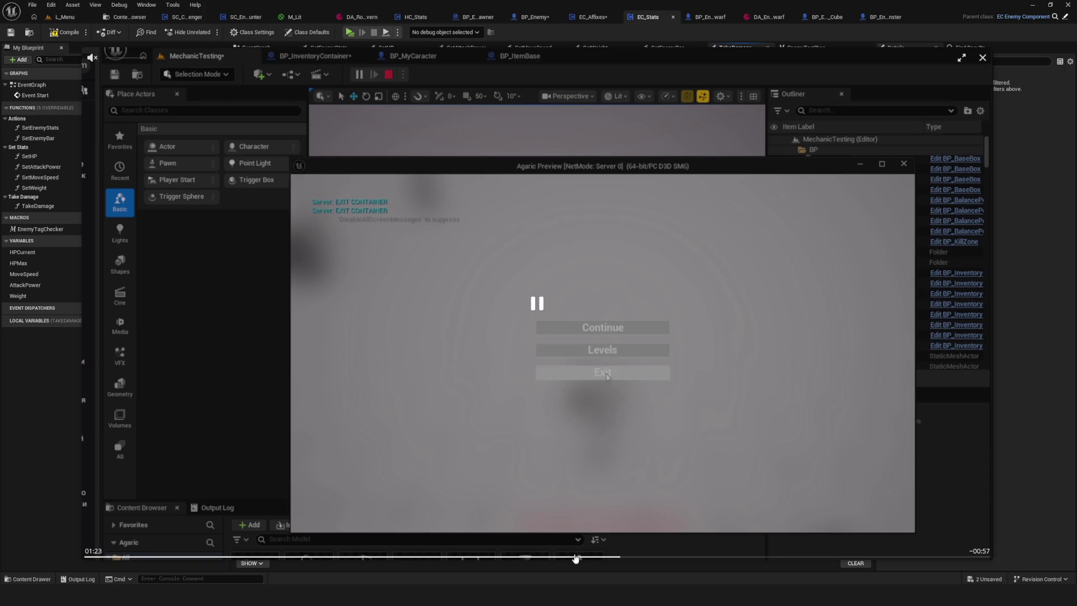
{"action": "left_click", "coordinate": [547, 557]}
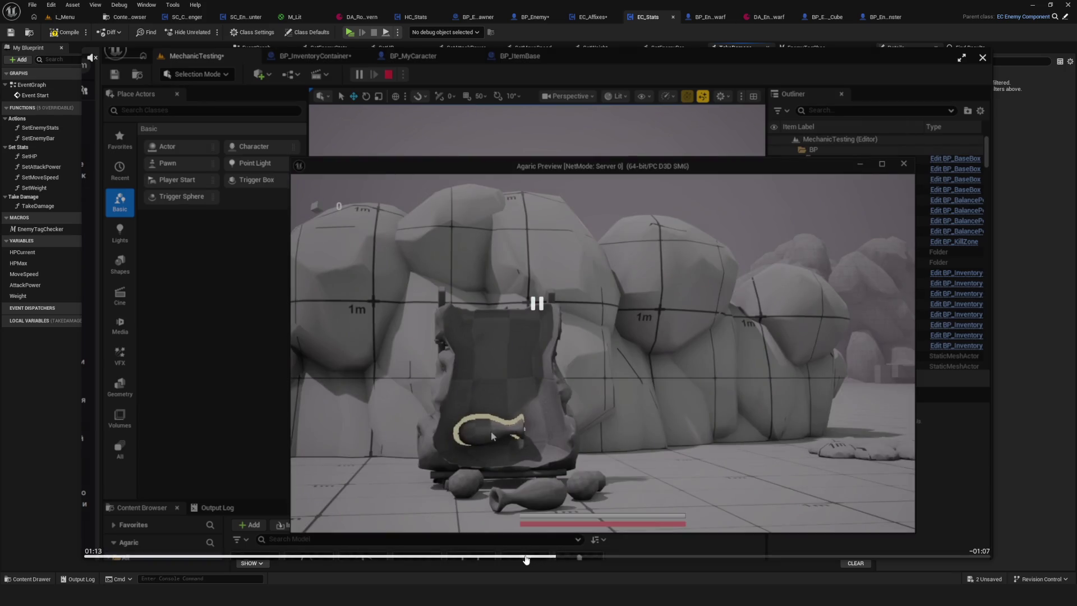
{"action": "left_click", "coordinate": [569, 379]}
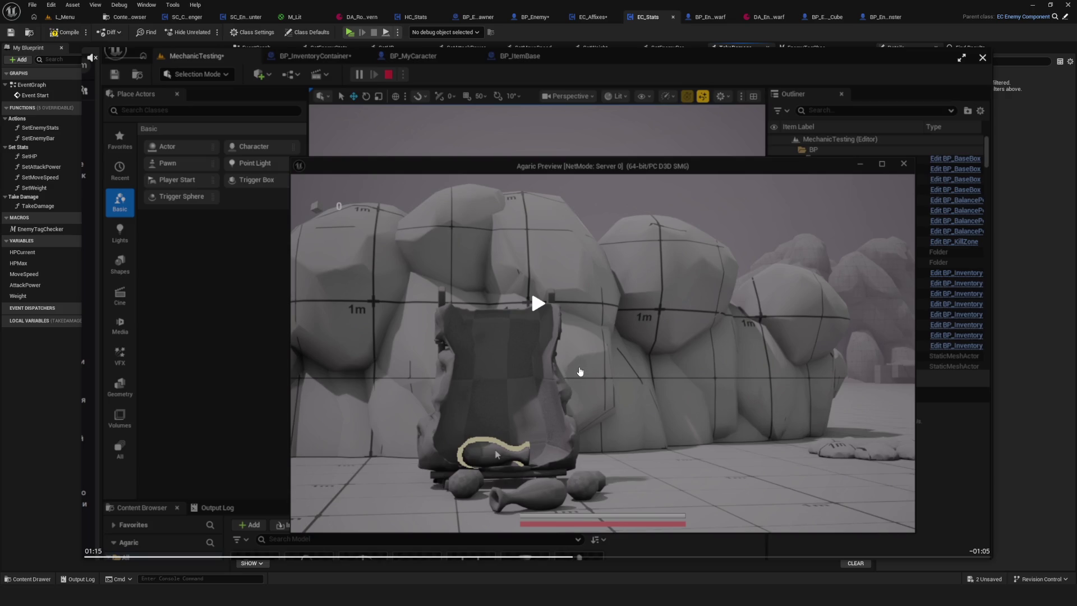